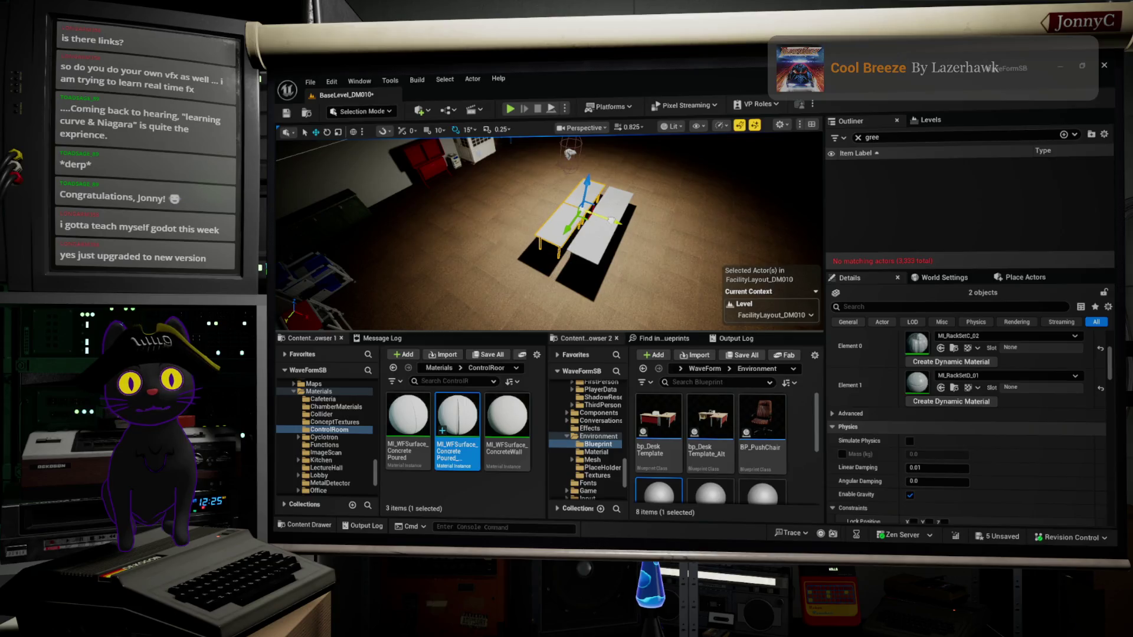
Select SM_RackTable_6 and Alt-drag a duplicate of it to the right.
mouse_move(608, 253)
left_mouse_down()
mouse_move(655, 247)
mouse_move(427, 218)
left_mouse_up()
left_click(466, 242)
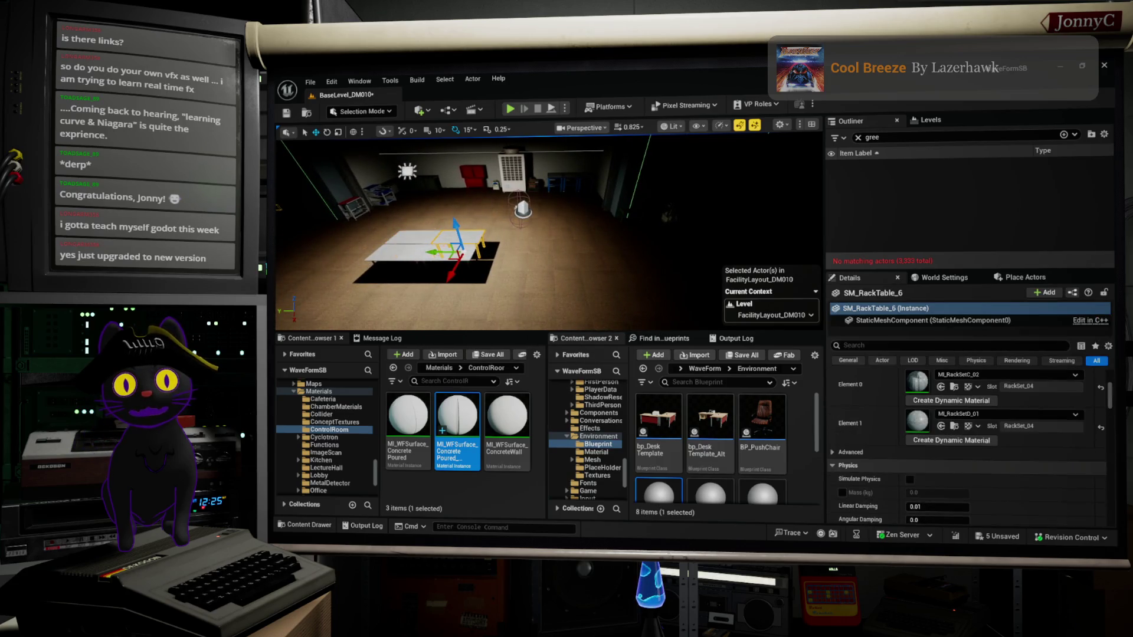
key("f")
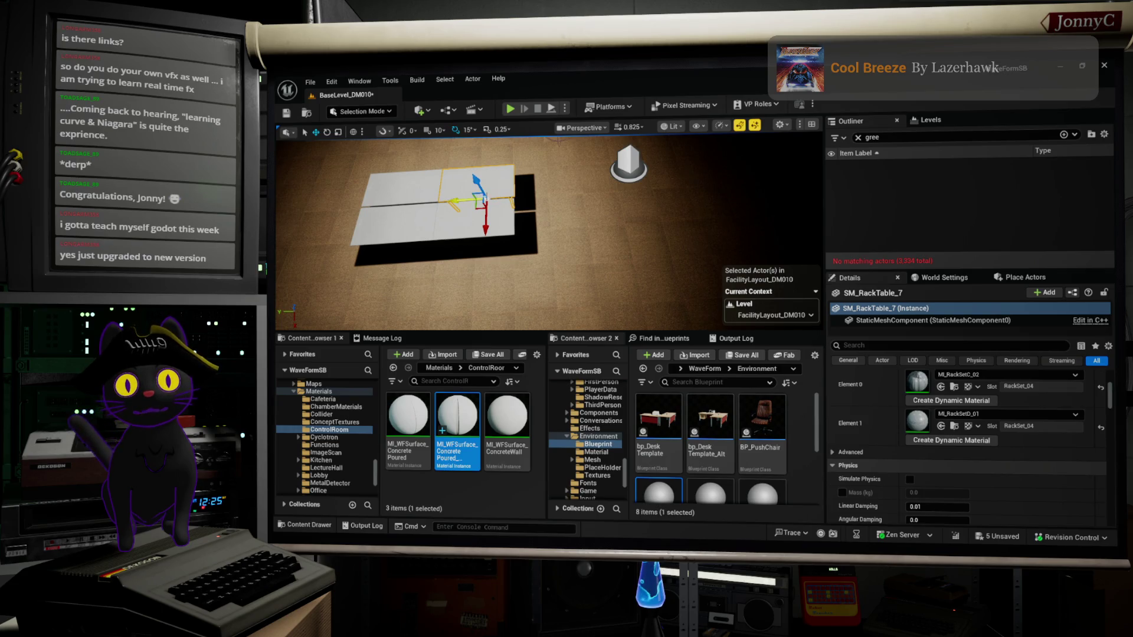
left_click_drag(459, 202, 495, 200)
Rotate the copied table 90° and slide it right and down along its axes.
key("e")
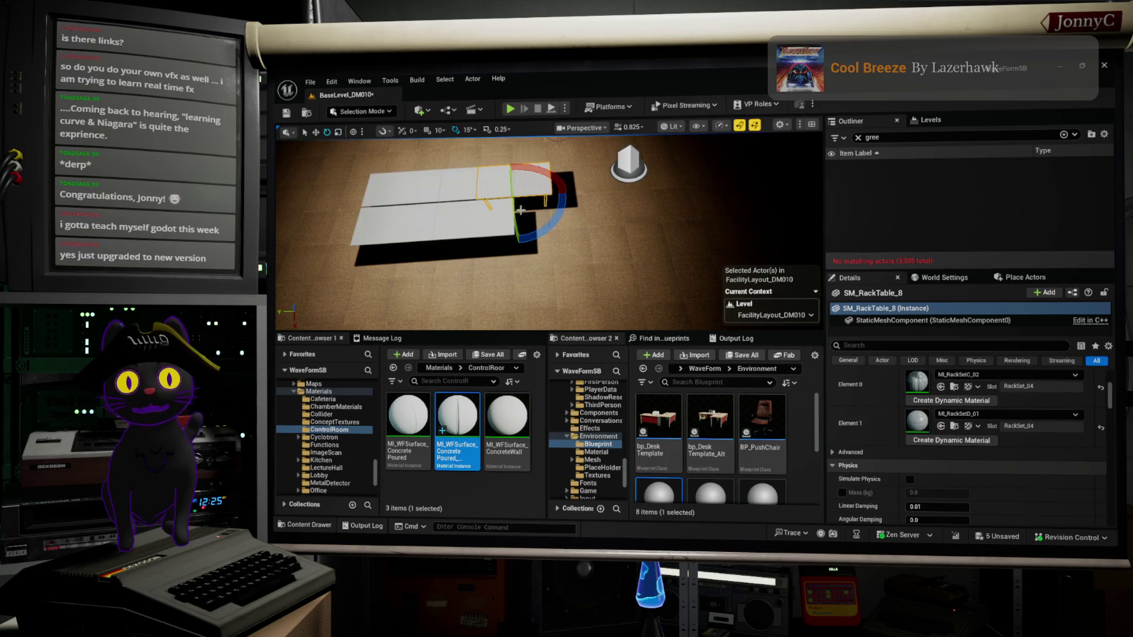
left_click_drag(555, 227, 519, 243)
key("w")
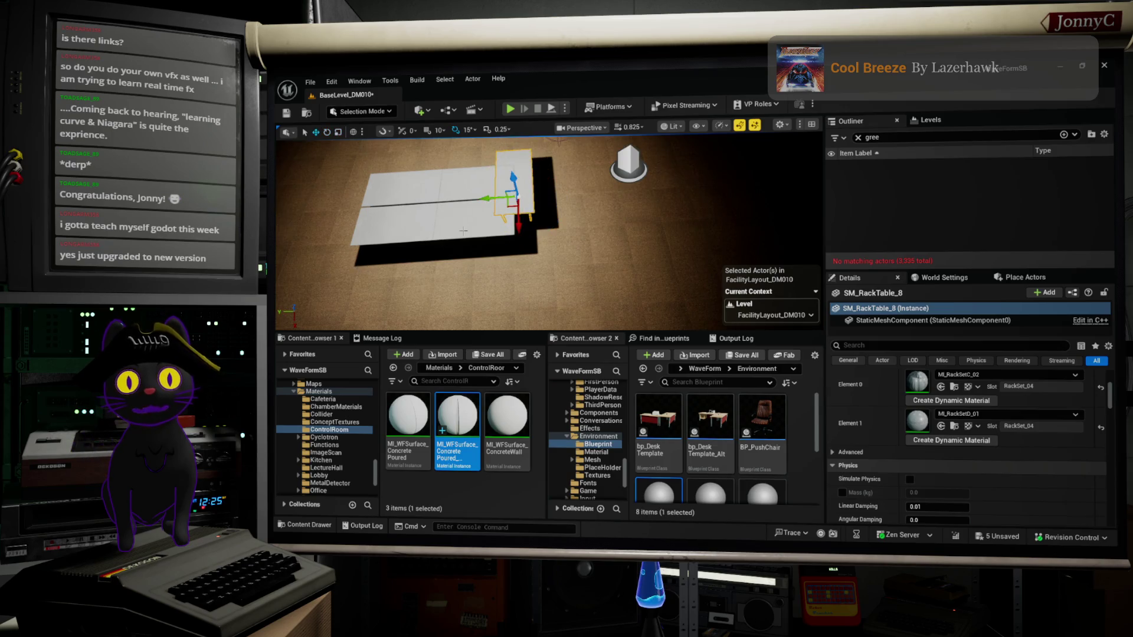
left_click_drag(482, 206, 505, 205)
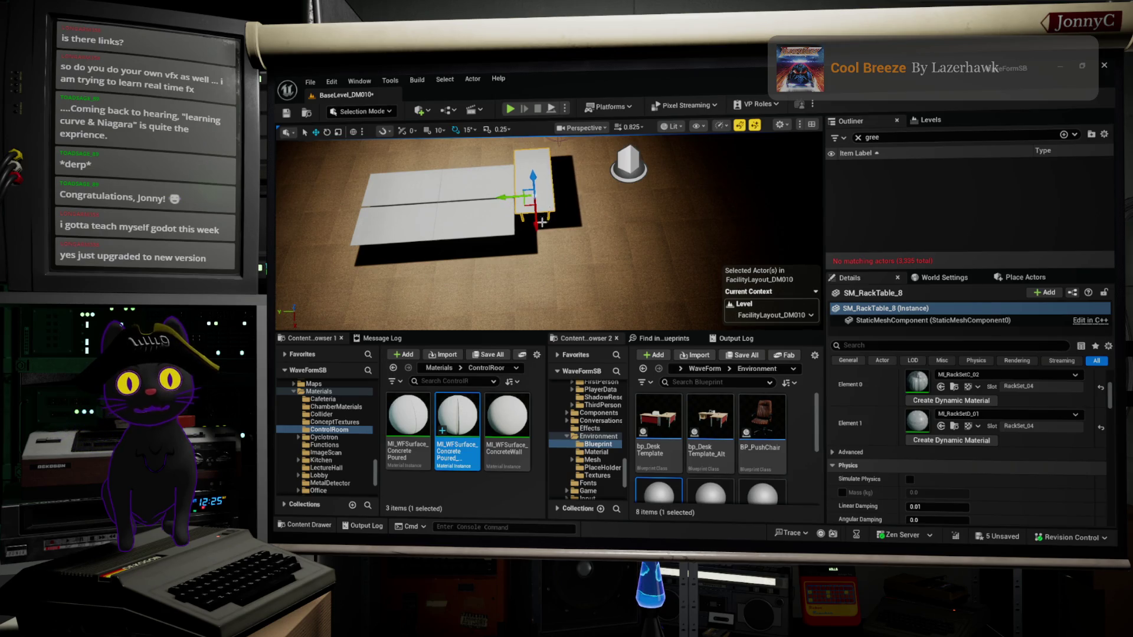
left_click_drag(539, 223, 541, 323)
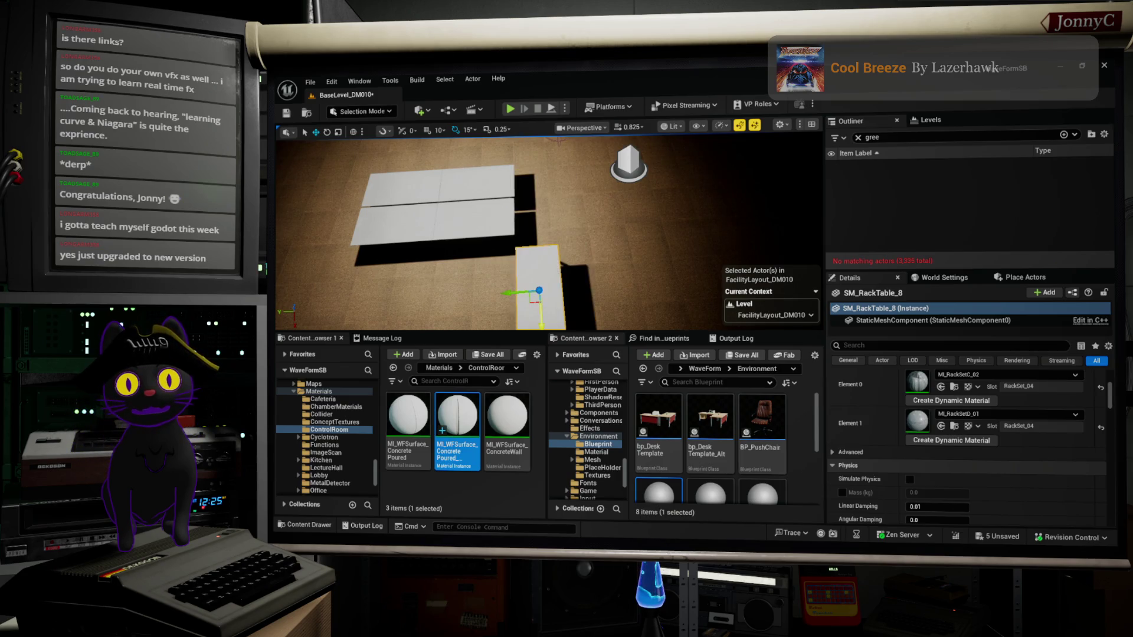
Move the copy, SM_RackTable_8, next to the row of white rack tables.
left_click_drag(593, 138, 276, 205)
left_click_drag(452, 223, 528, 227)
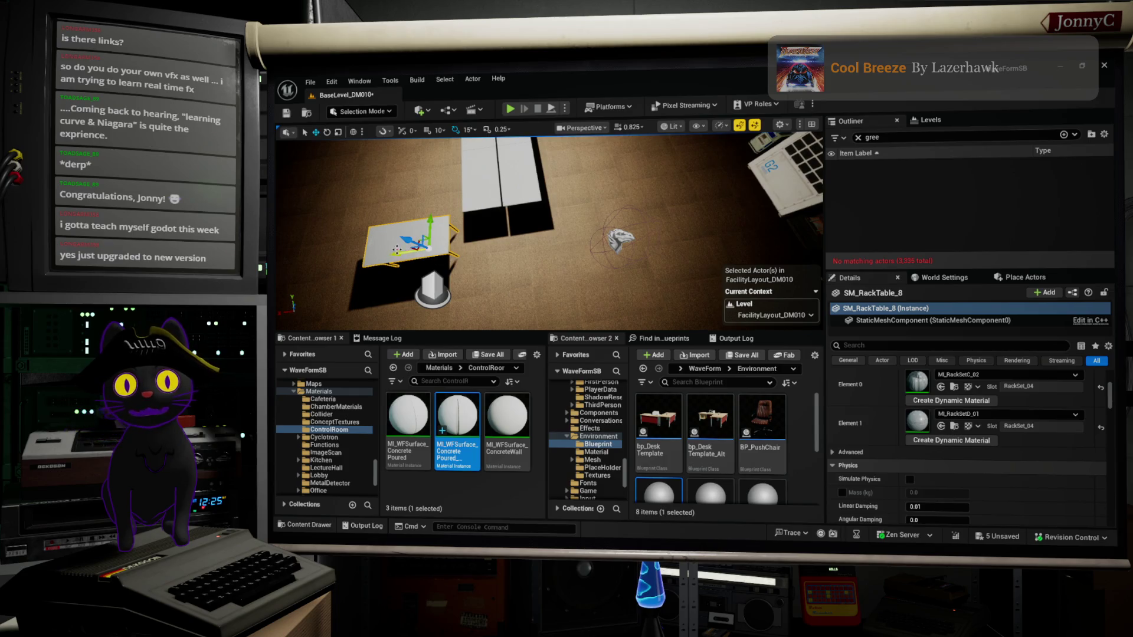
left_click_drag(399, 254, 484, 260)
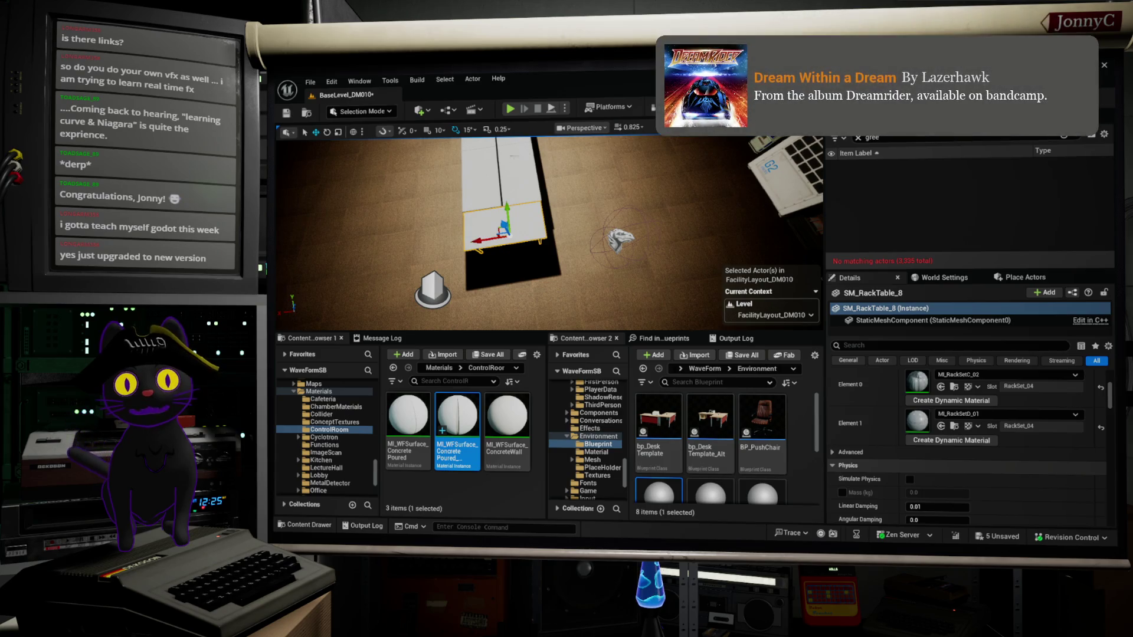
key("f")
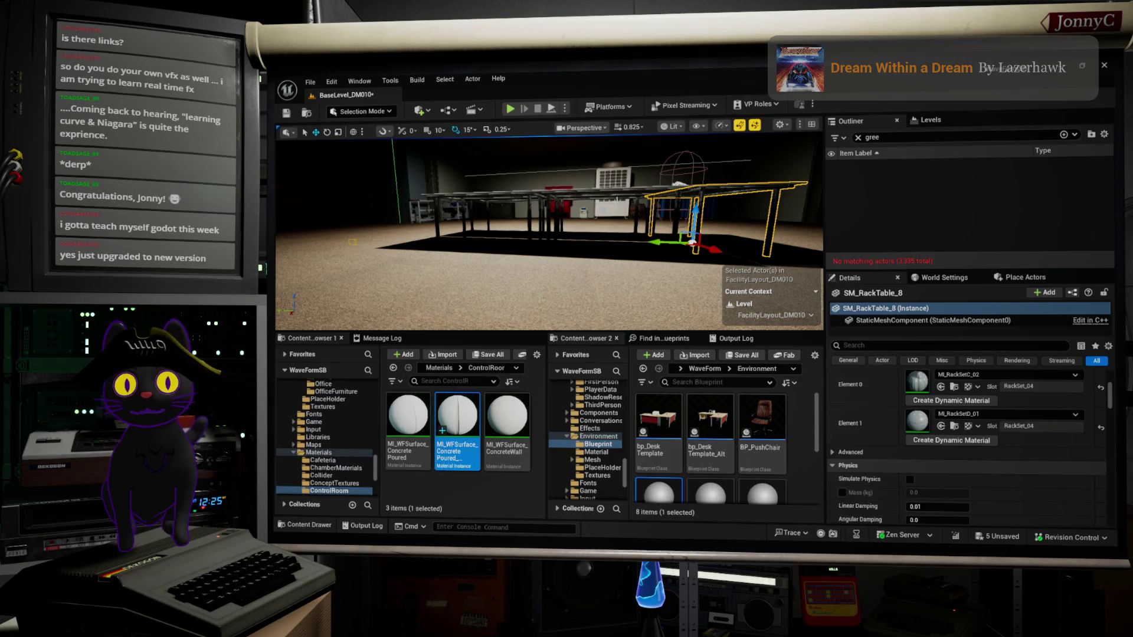
Show the WaveForm folder contents and set the viewport view mode to Unlit.
scroll(324, 449, "up", 3)
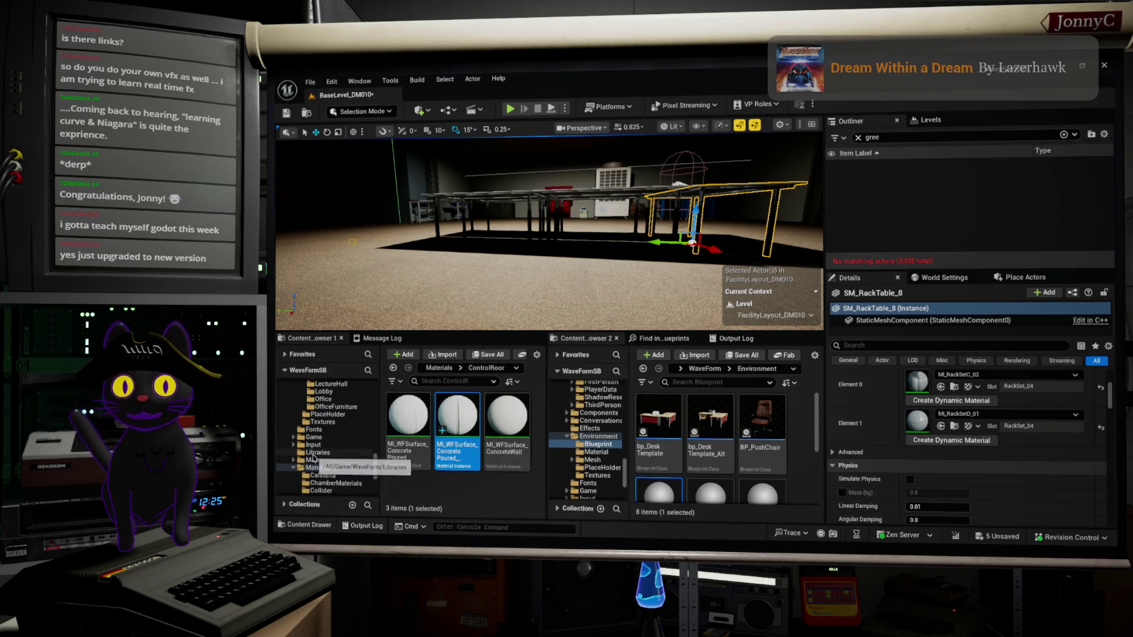
scroll(324, 453, "up", 5)
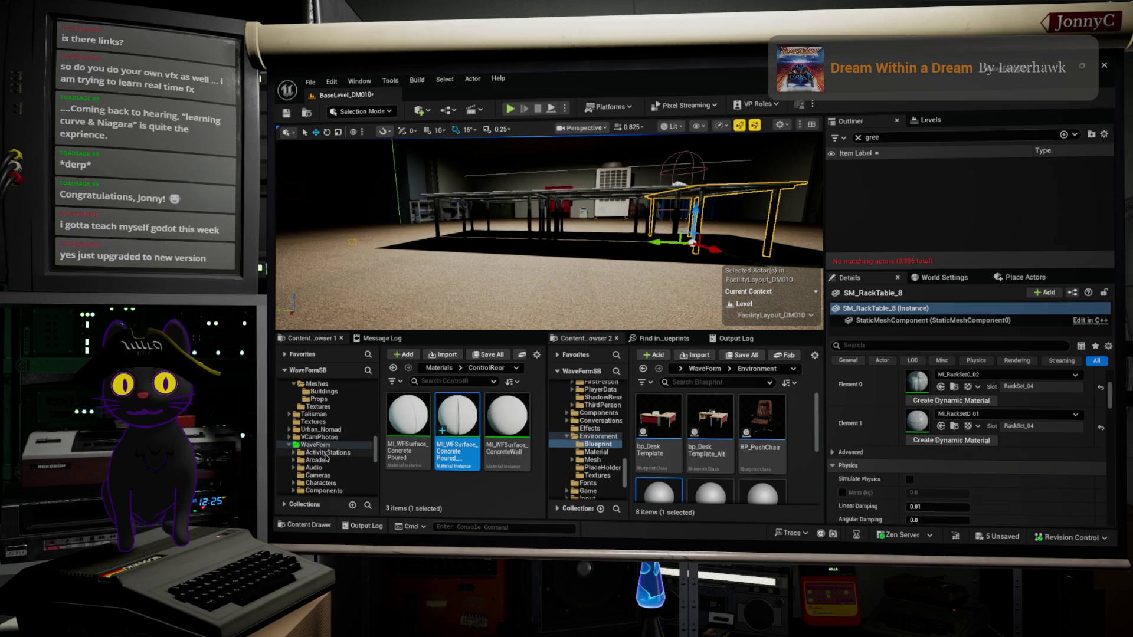
left_click(319, 445)
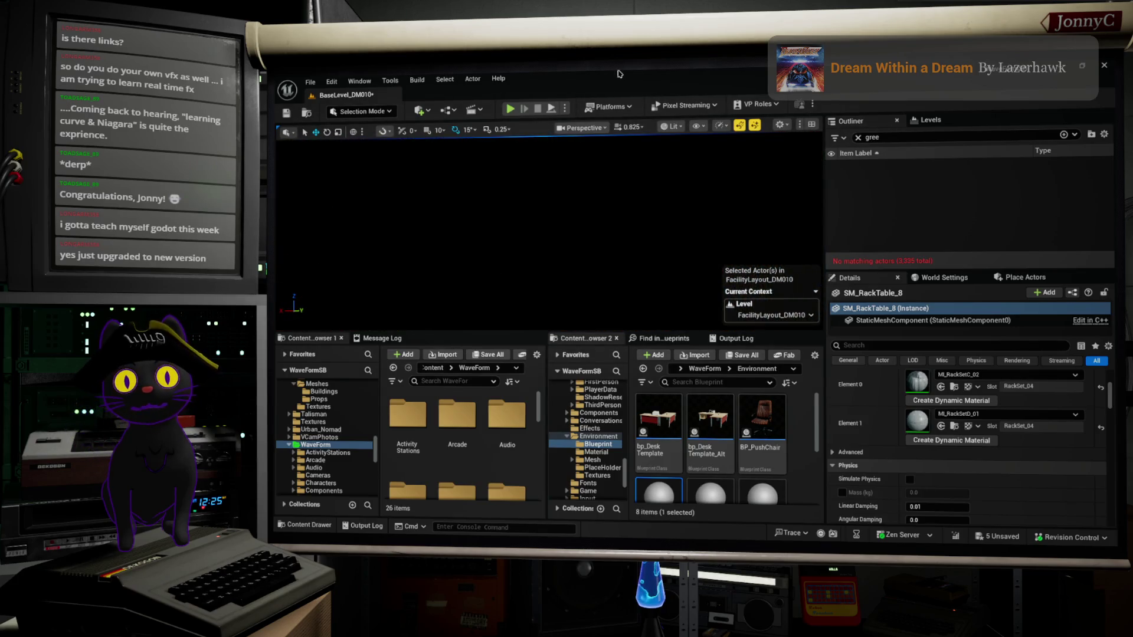
left_click(673, 127)
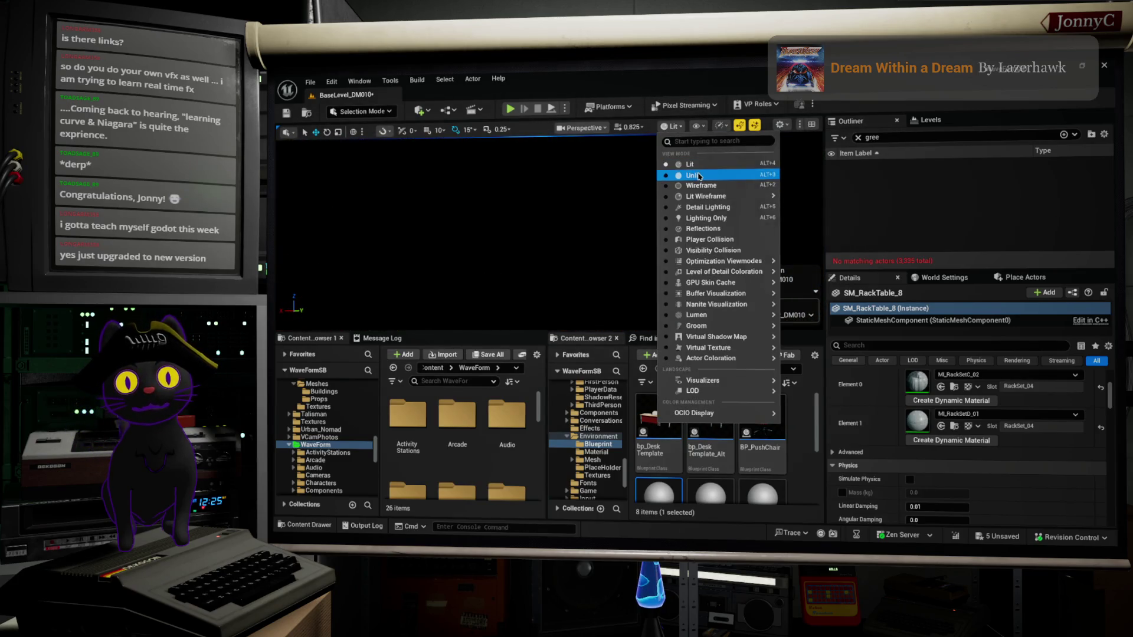
left_click(693, 176)
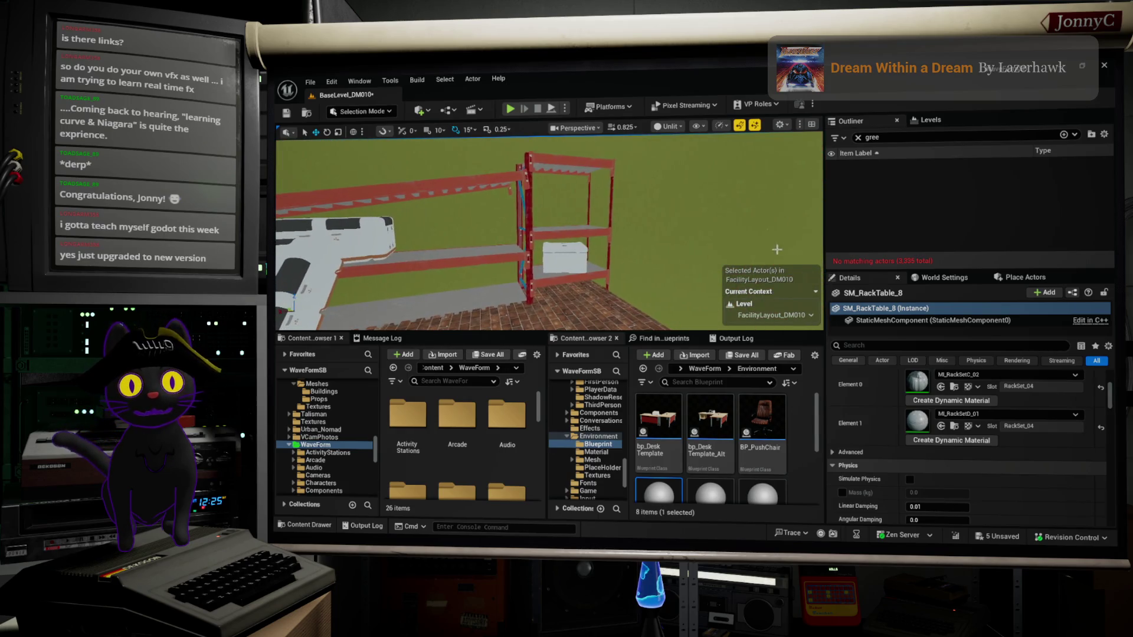
Select the red shelving rack and browse to its SM_Rack_05 mesh in Meshes > Props.
left_click(581, 252)
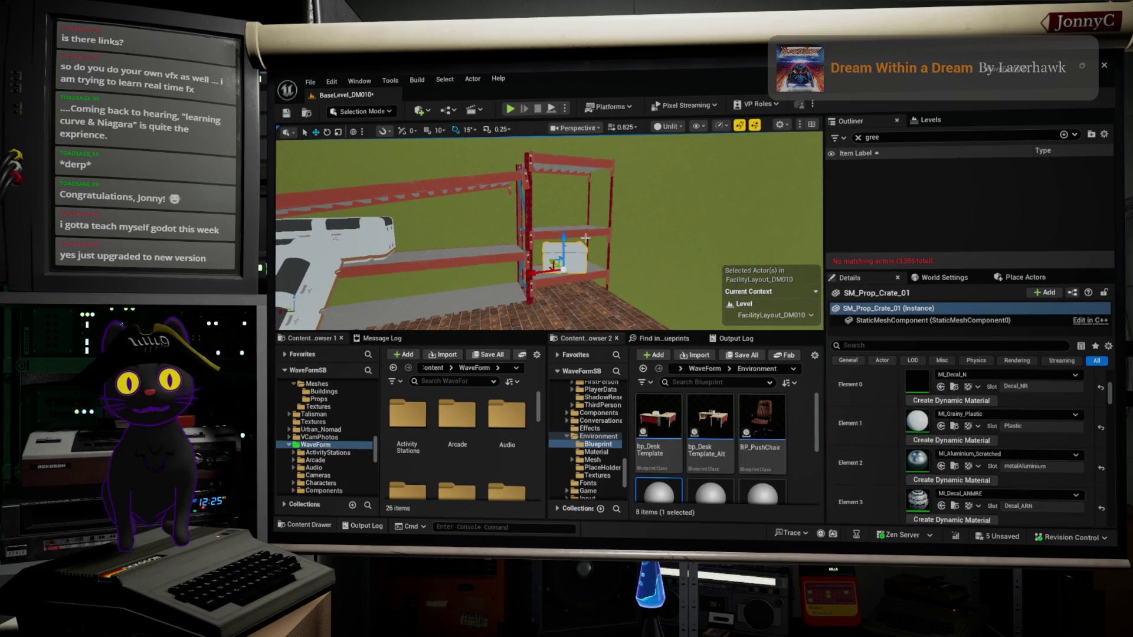
left_click(586, 235)
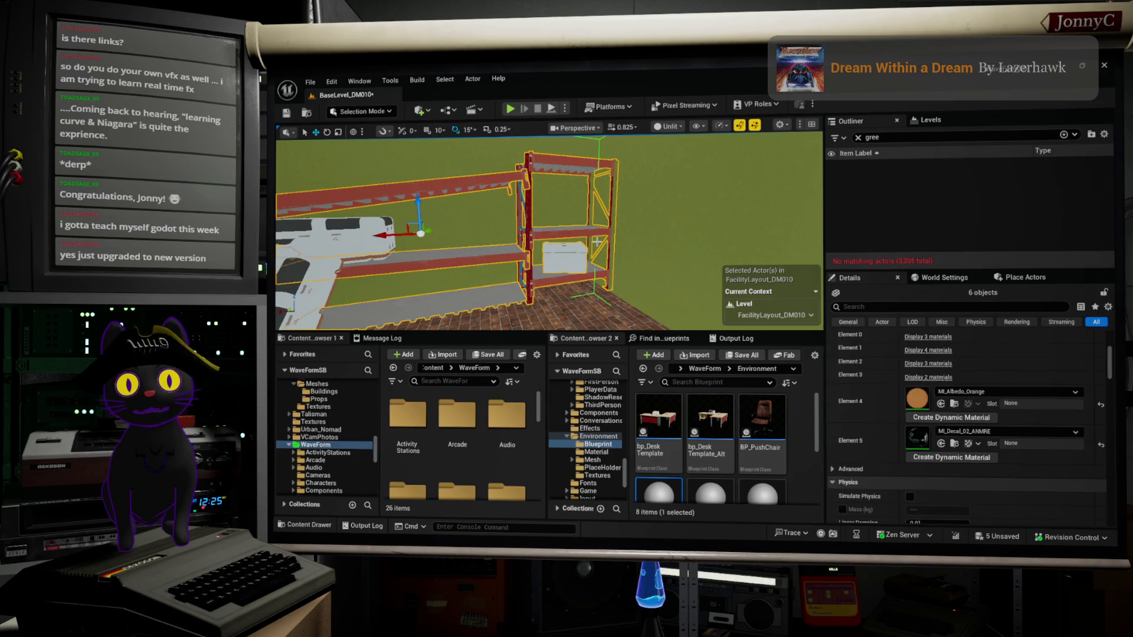
left_click(579, 275)
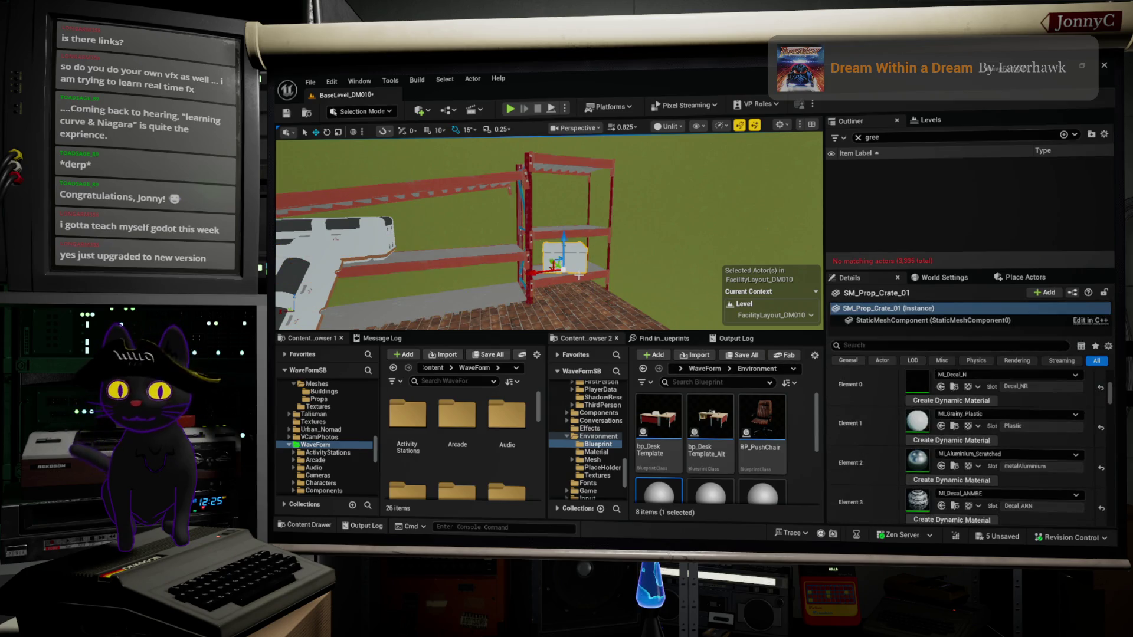
left_click(594, 237)
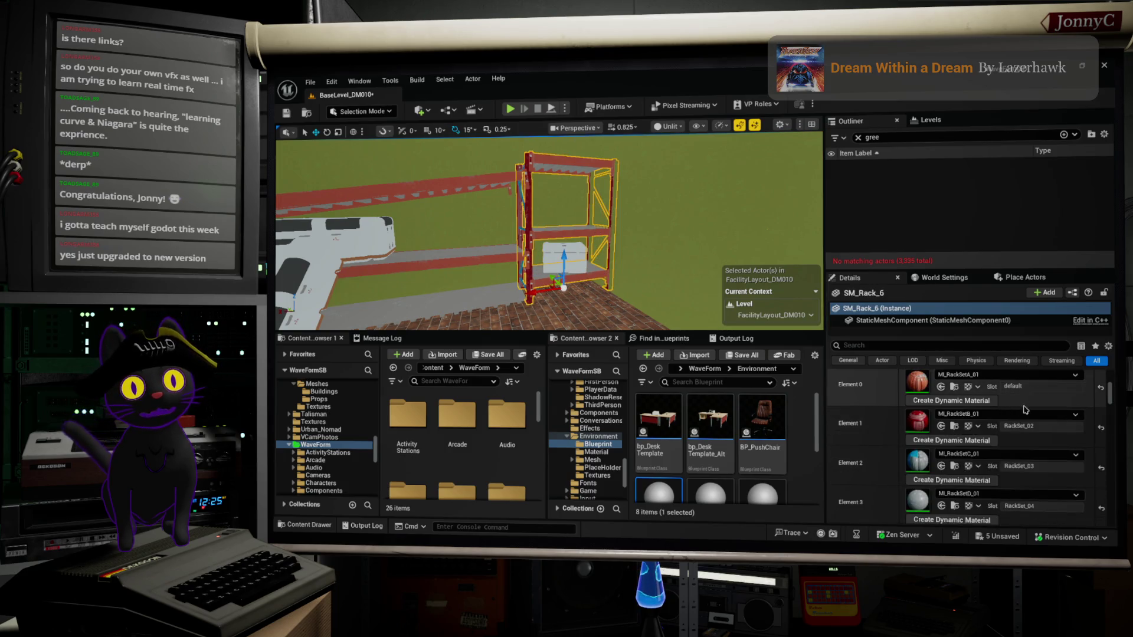
scroll(1026, 409, "up", 5)
left_click(954, 470)
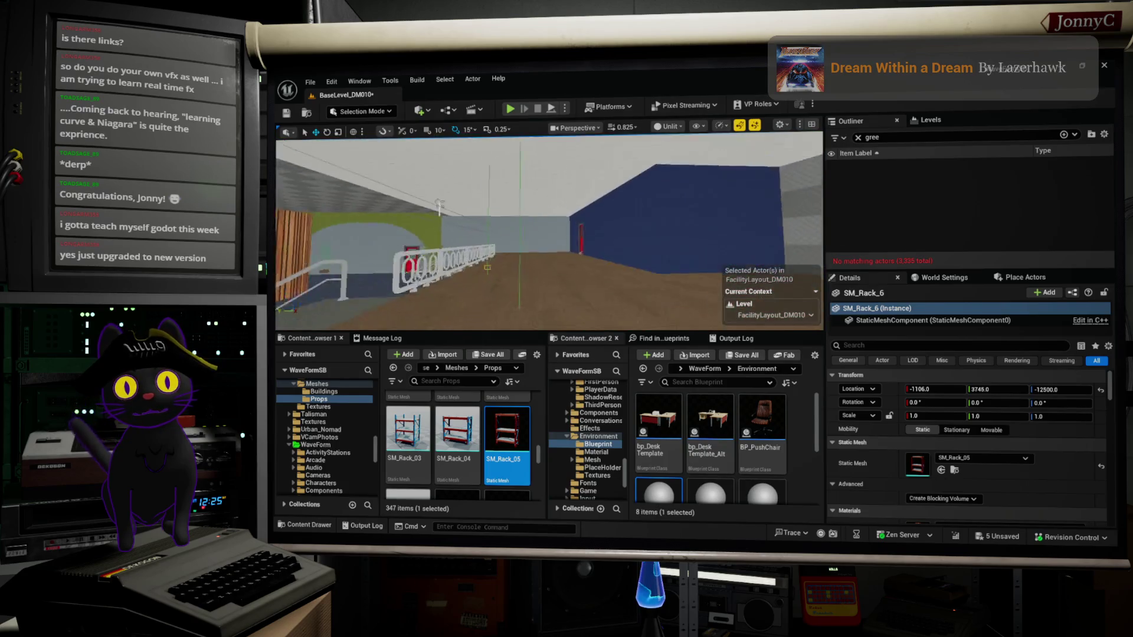
Focus on the rack and undo an accidental X nudge of the floor piece.
key("f")
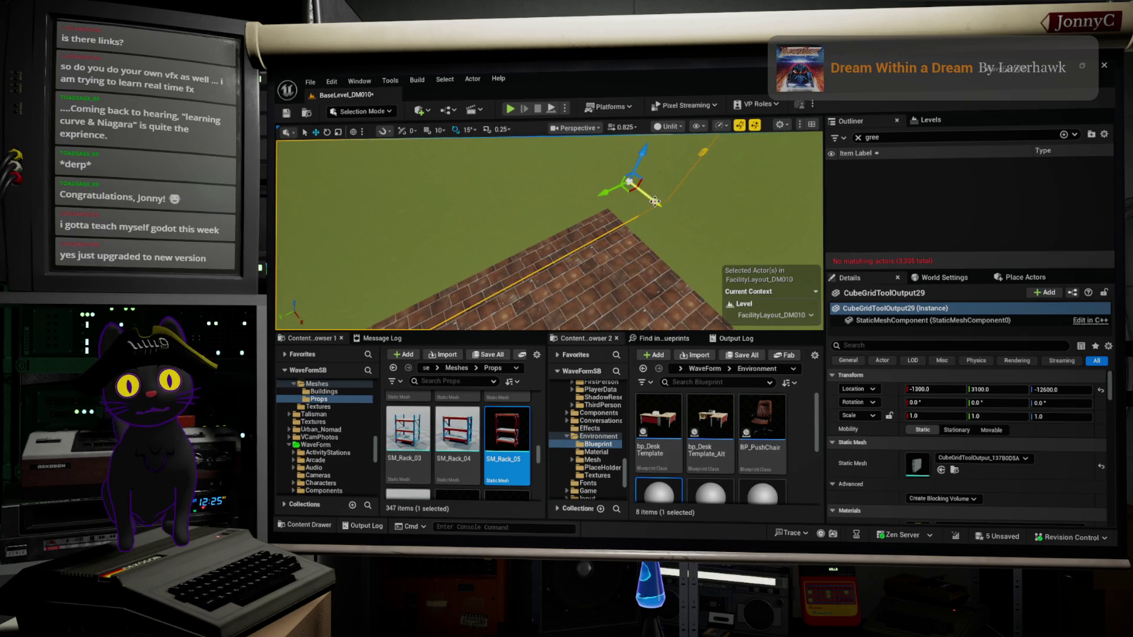
left_click_drag(652, 202, 647, 201)
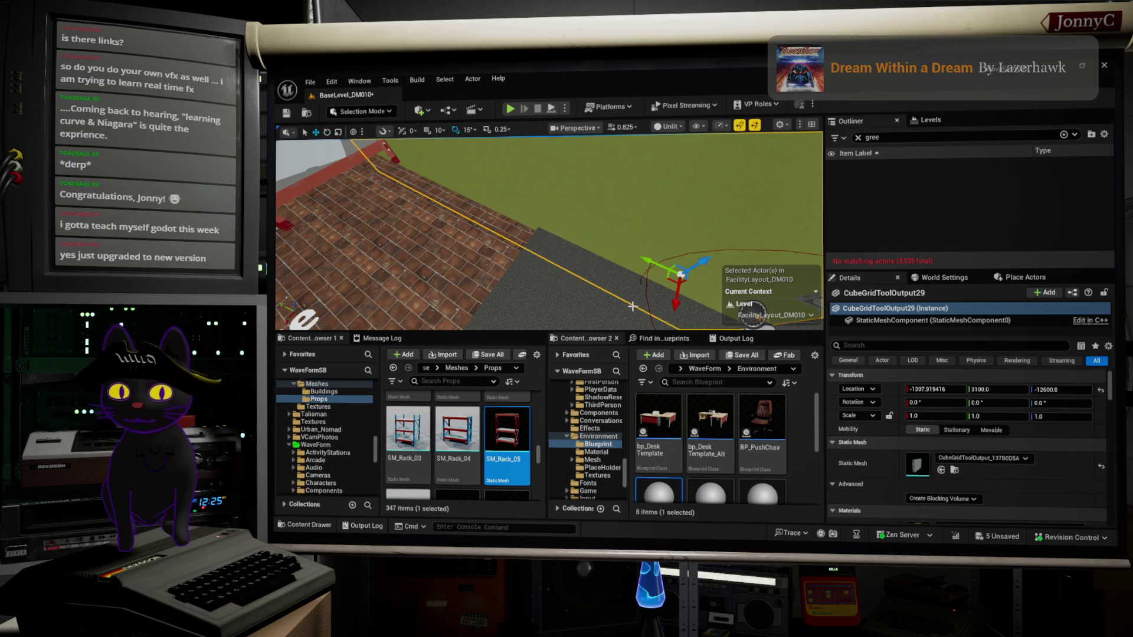
key("ctrl+z")
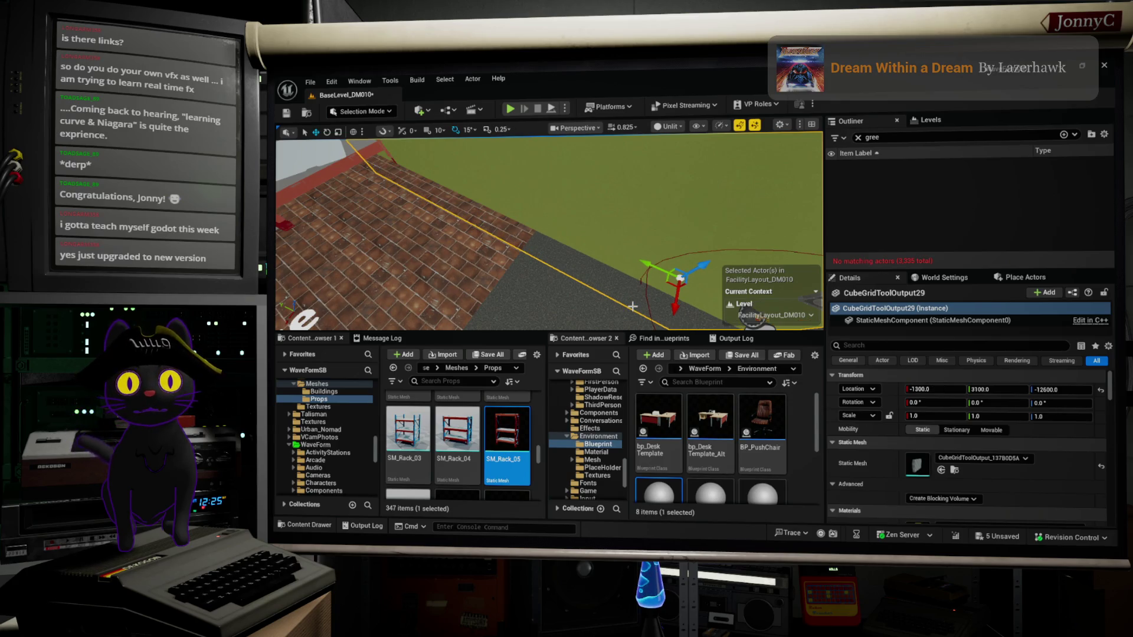
left_click_drag(438, 174, 437, 174)
Select the red rack SM_Rack_6 and add its rack beams to the selection.
left_click(493, 174)
key("f")
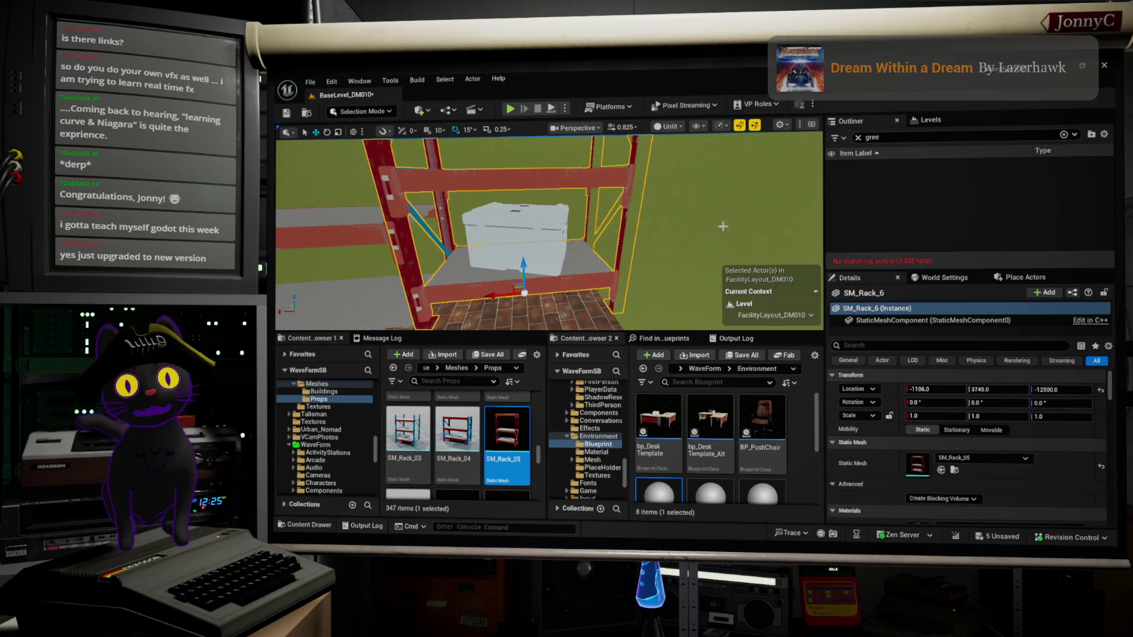
mouse_move(660, 264)
left_mouse_down()
mouse_move(650, 249)
mouse_move(657, 313)
mouse_move(660, 291)
left_mouse_up()
left_click(651, 249, "ctrl")
left_click(664, 267, "ctrl")
left_click(660, 291, "ctrl")
left_click(721, 200, "ctrl")
Select only the SM_Rack_05 frame and slide it along X.
left_click_drag(721, 199, 795, 246)
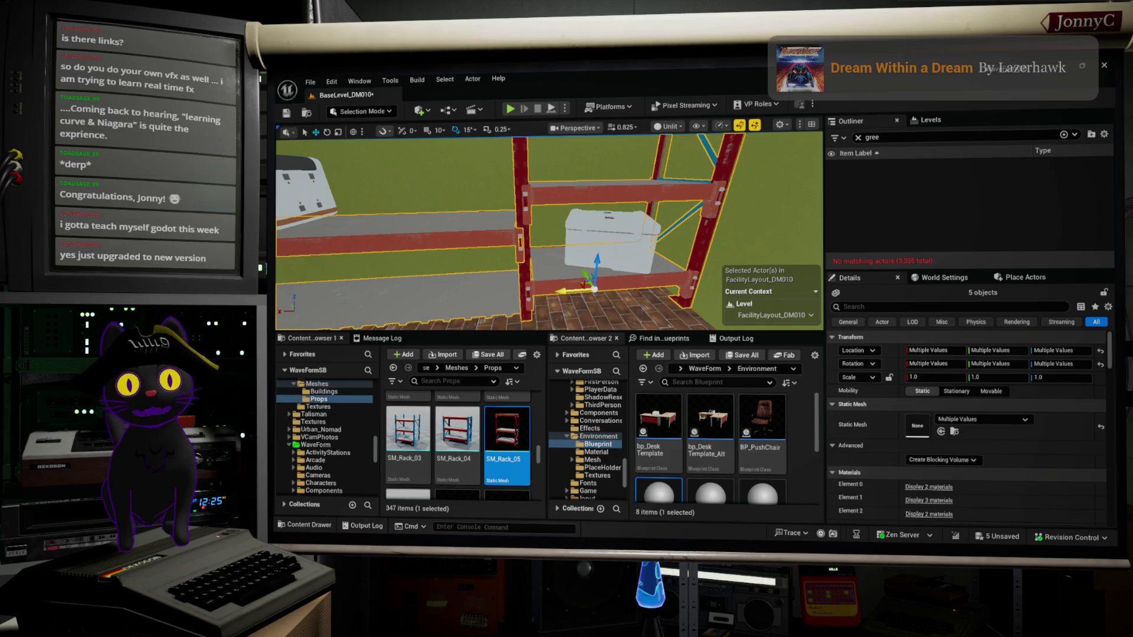
left_click_drag(697, 262, 697, 263)
left_click_drag(542, 193, 541, 192)
left_click(630, 206)
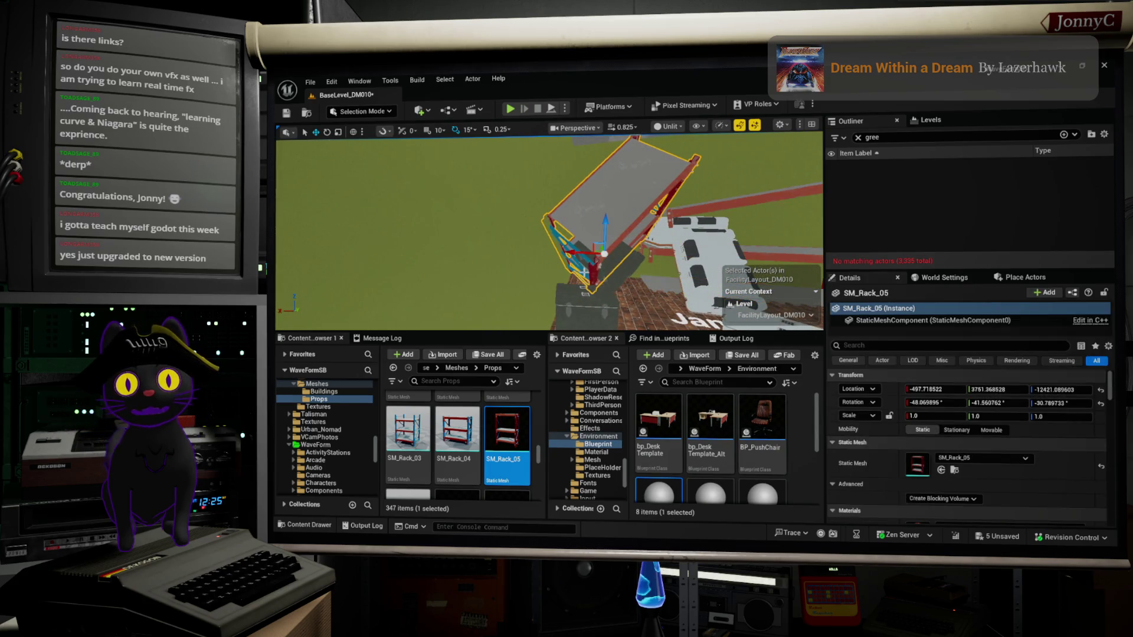
left_click_drag(568, 254, 572, 253)
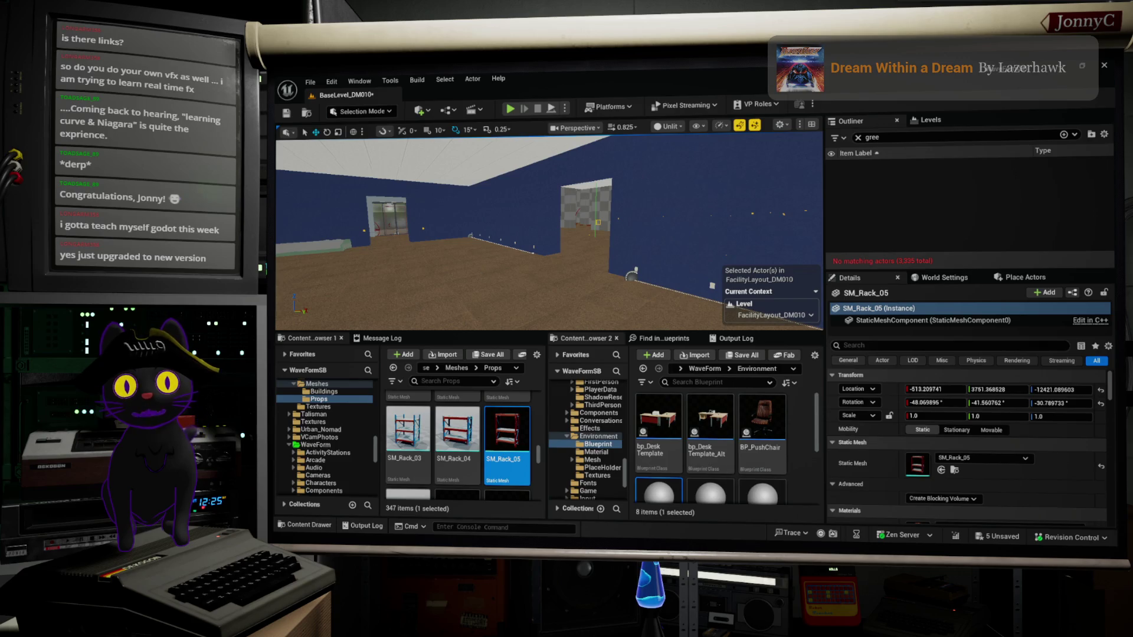
Paste the copied rack objects into the room, then delete the three pasted objects.
right_click(484, 207)
mouse_move(615, 394)
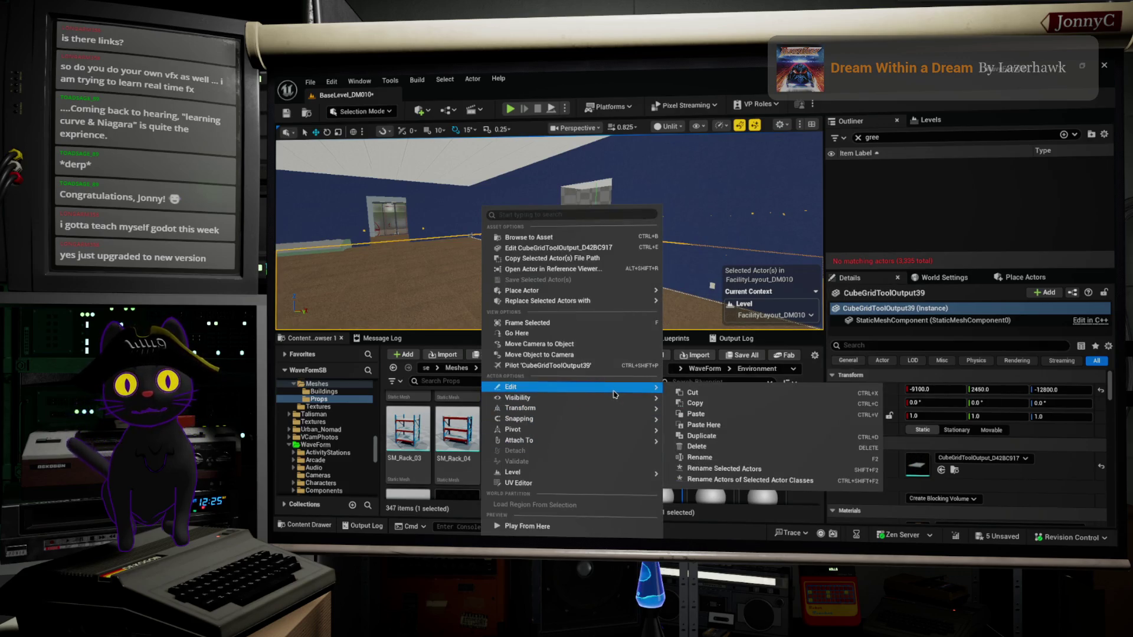
left_click(747, 425)
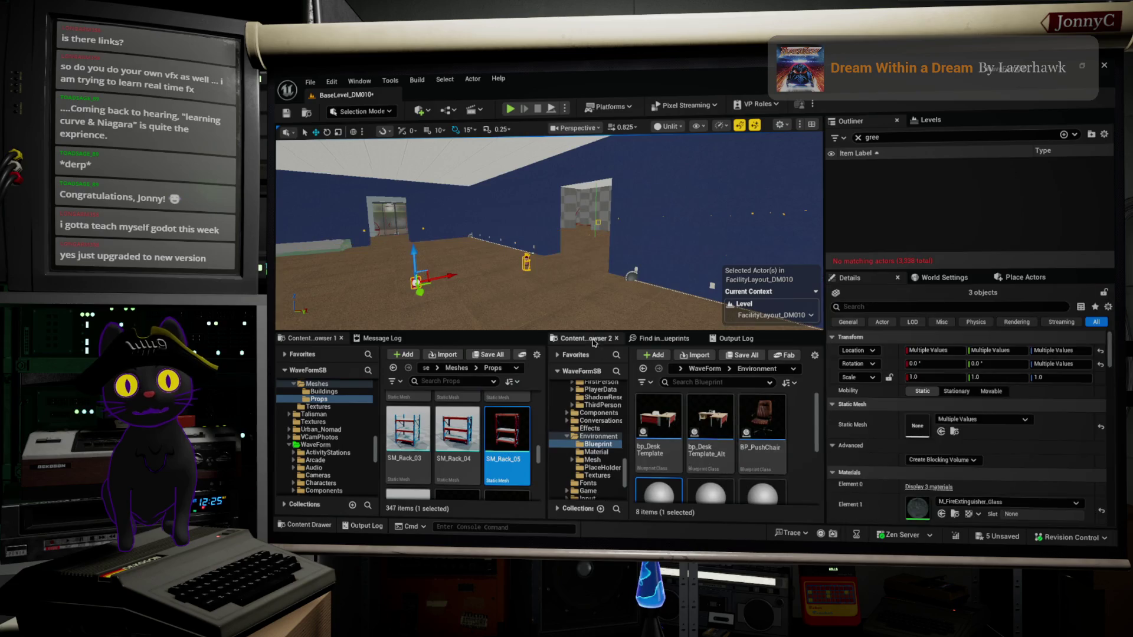
mouse_move(549, 236)
left_mouse_down()
mouse_move(584, 236)
mouse_move(548, 224)
mouse_move(549, 166)
mouse_move(584, 189)
mouse_move(625, 244)
left_mouse_up()
key("Delete")
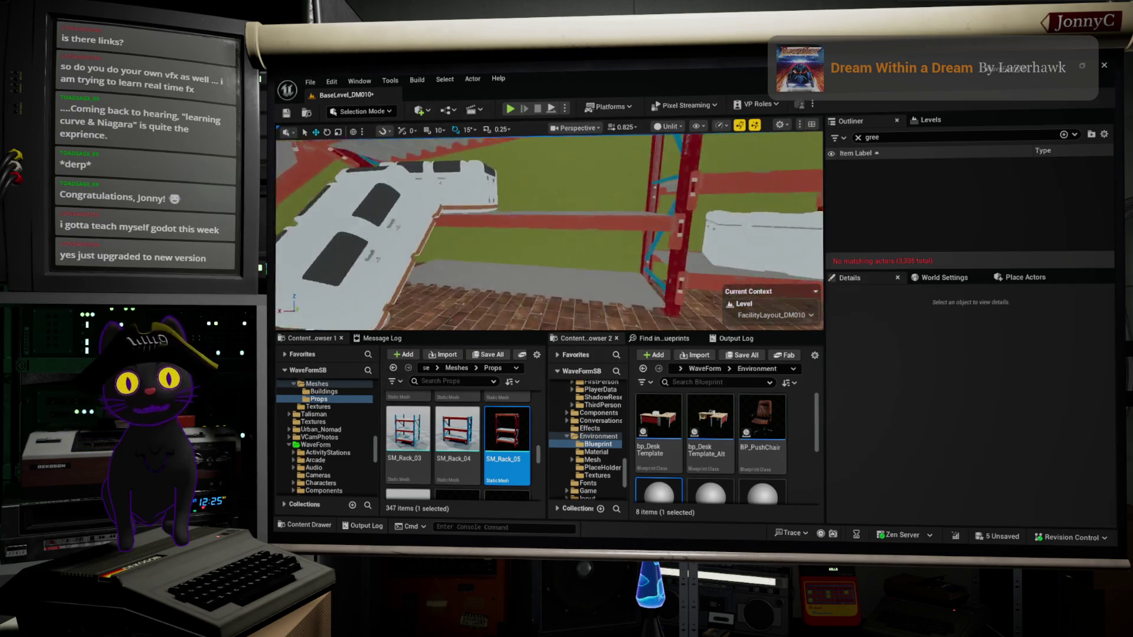
Return the viewport to Perspective, select the red rack with its white box, and switch to Firefox.
key("alt+shift+h")
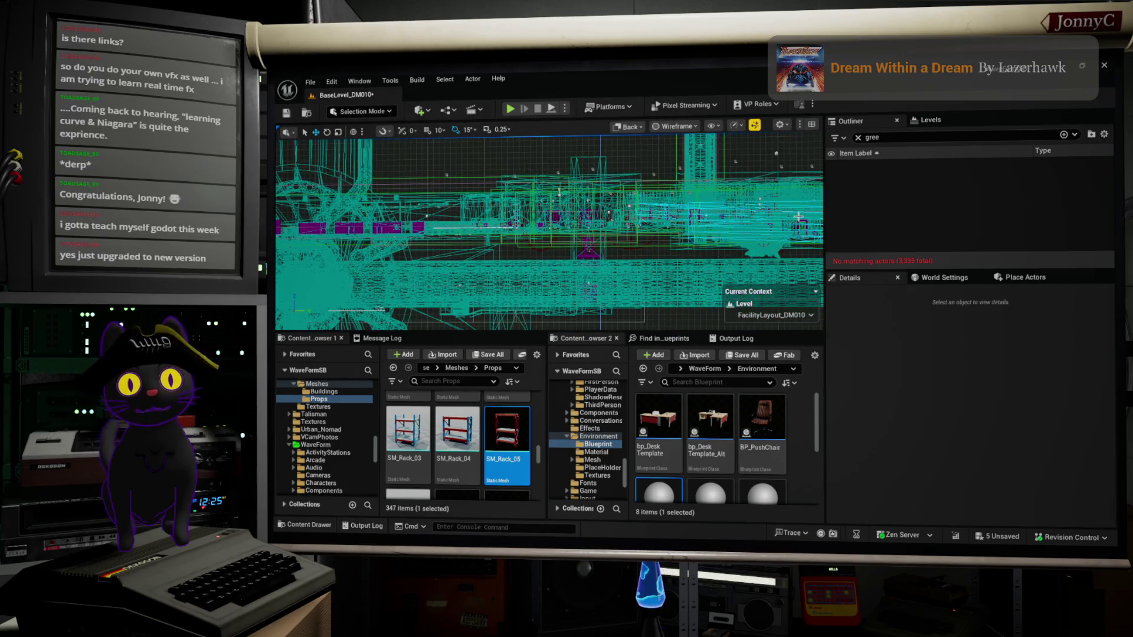
key("alt+g")
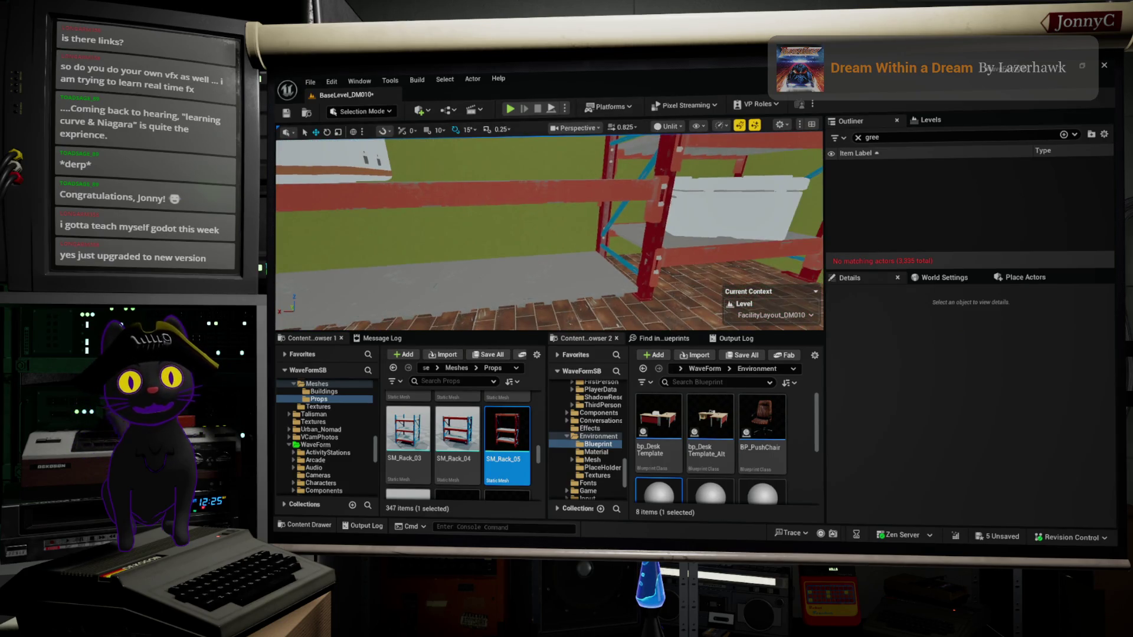
left_click(725, 224)
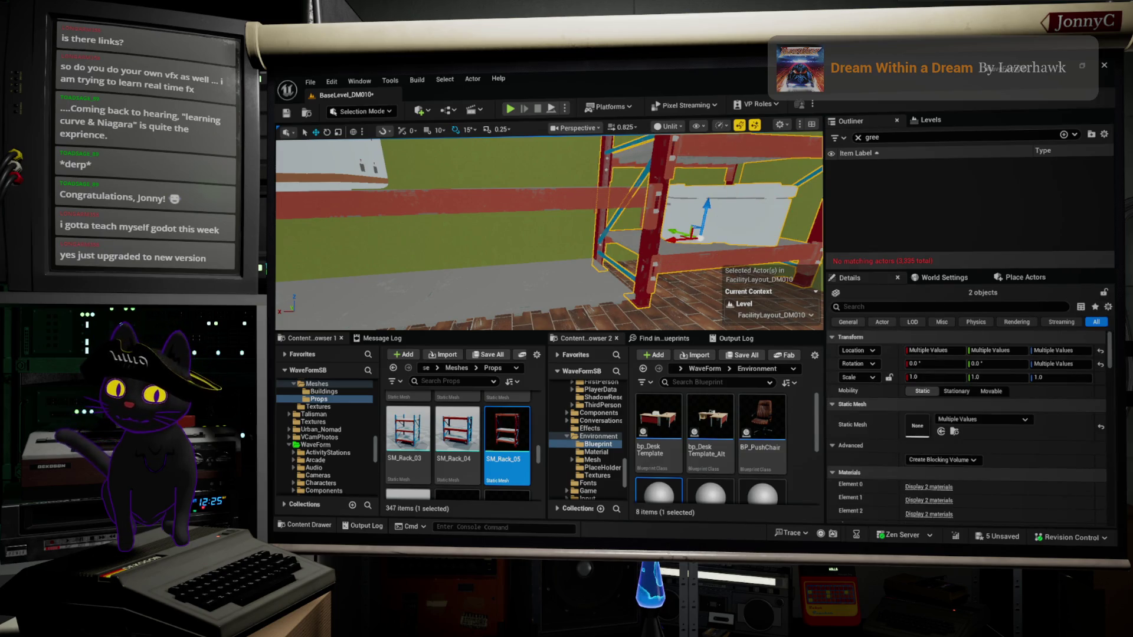
key("alt+Tab")
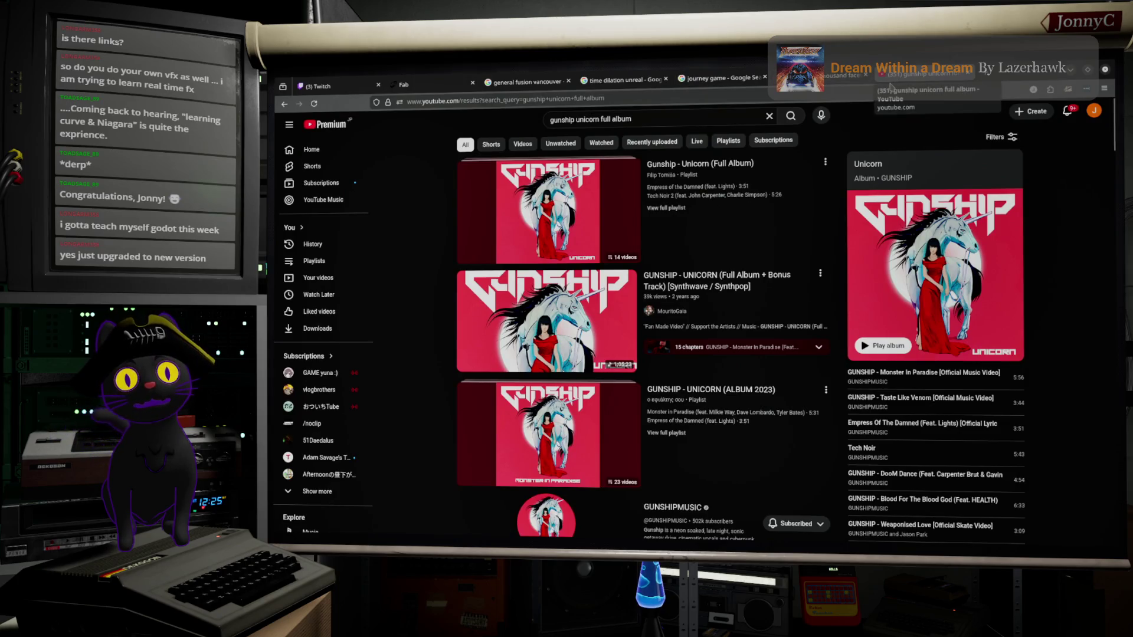
left_click(872, 92)
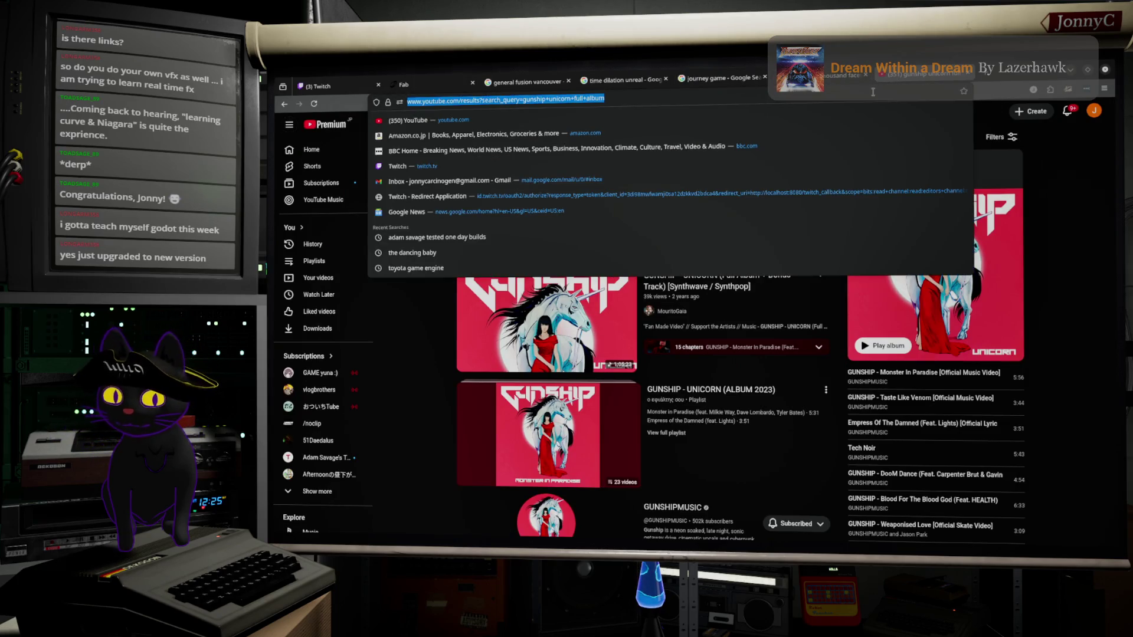
Search 'godot' in Firefox, switch to the open Godot Engine tab, then return to Unreal.
type("godotengine.org/")
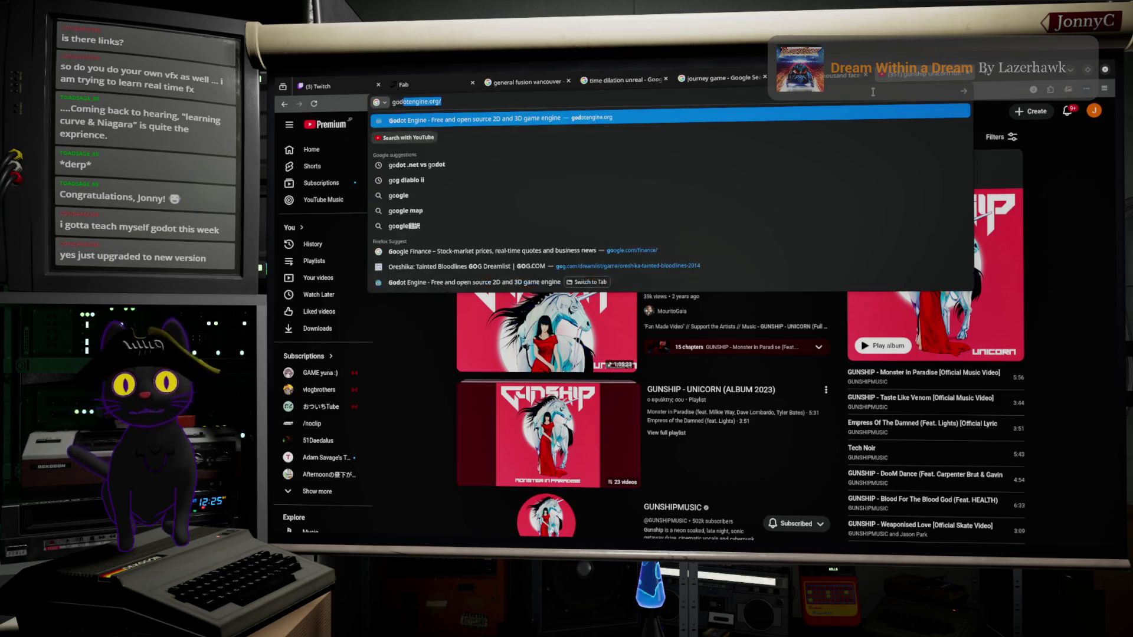
key("Down")
key("Down")
key("Down")
key("Down")
key("Down")
key("Down")
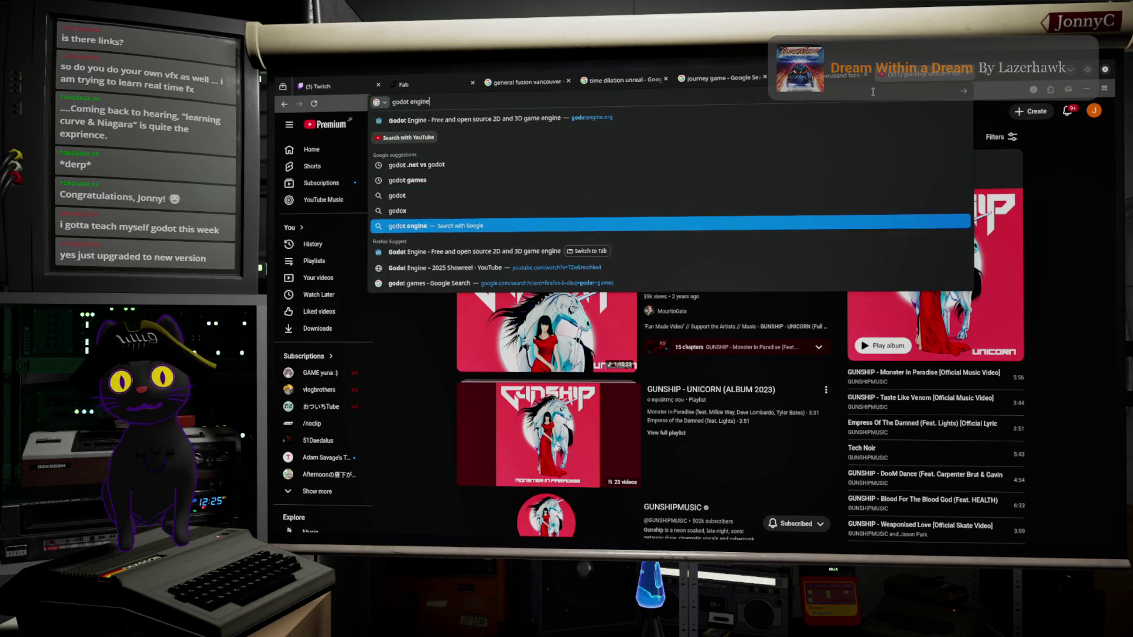
key("Return")
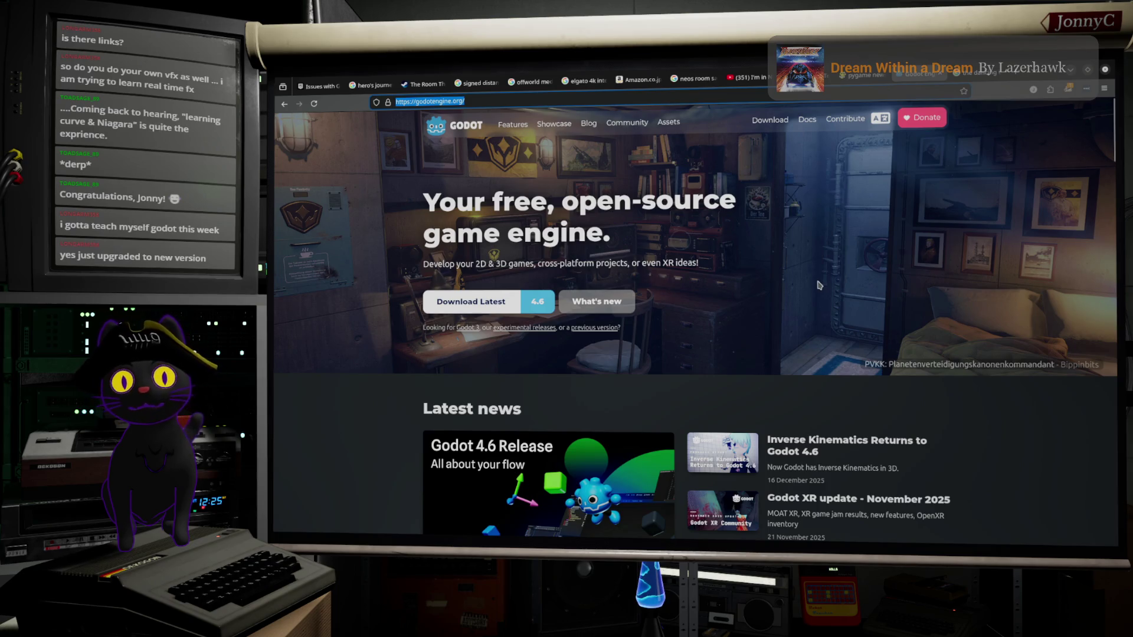
key("alt+Tab")
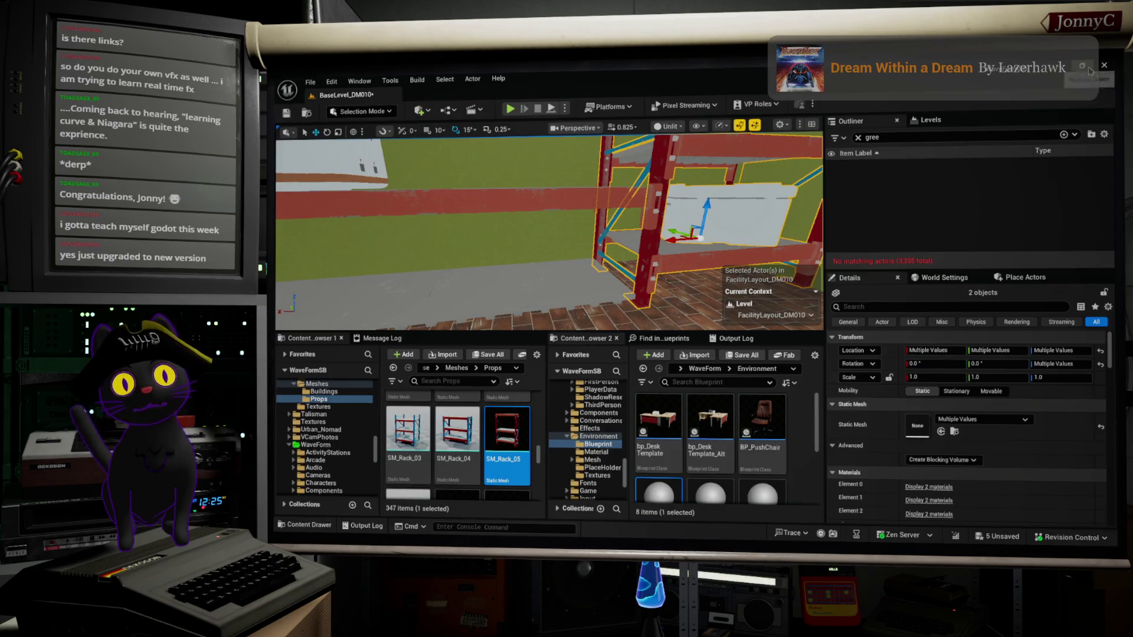
Bring up the Edit cut/copy/paste actions for the CubeGridToolOutput39 floor piece.
left_click_drag(692, 269, 737, 269)
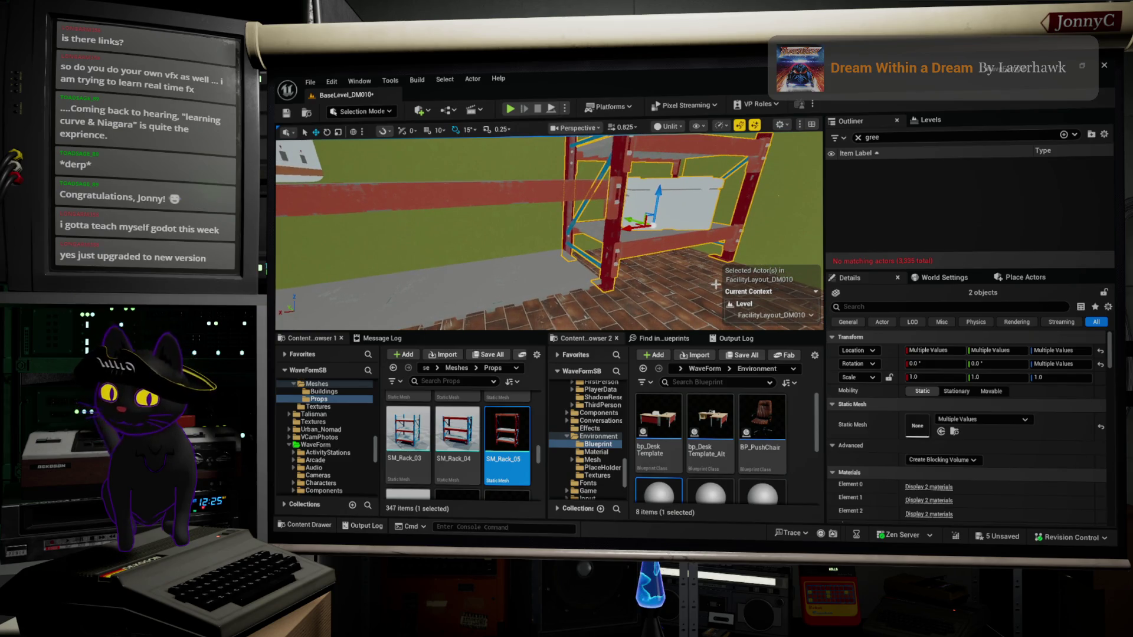
left_click_drag(610, 326, 639, 326)
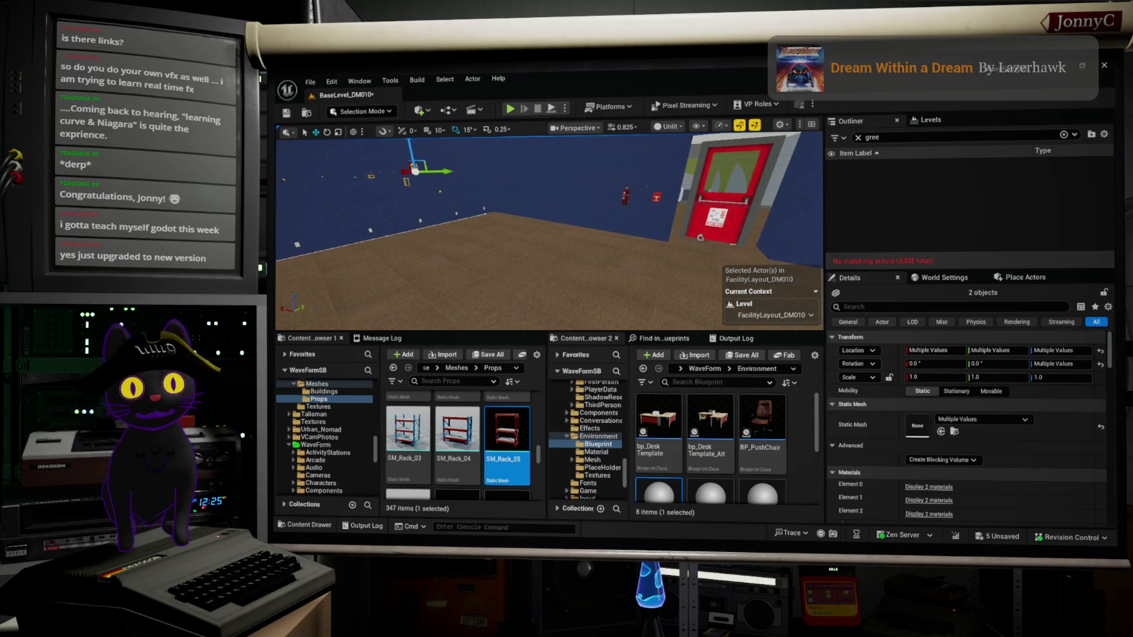
right_click(513, 274)
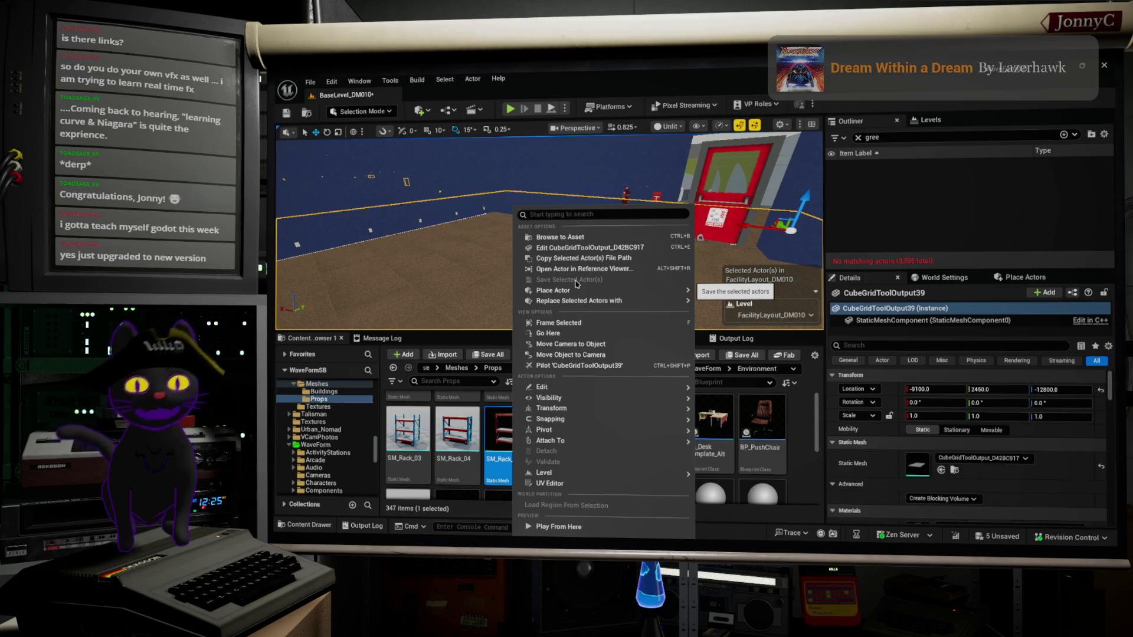
mouse_move(585, 291)
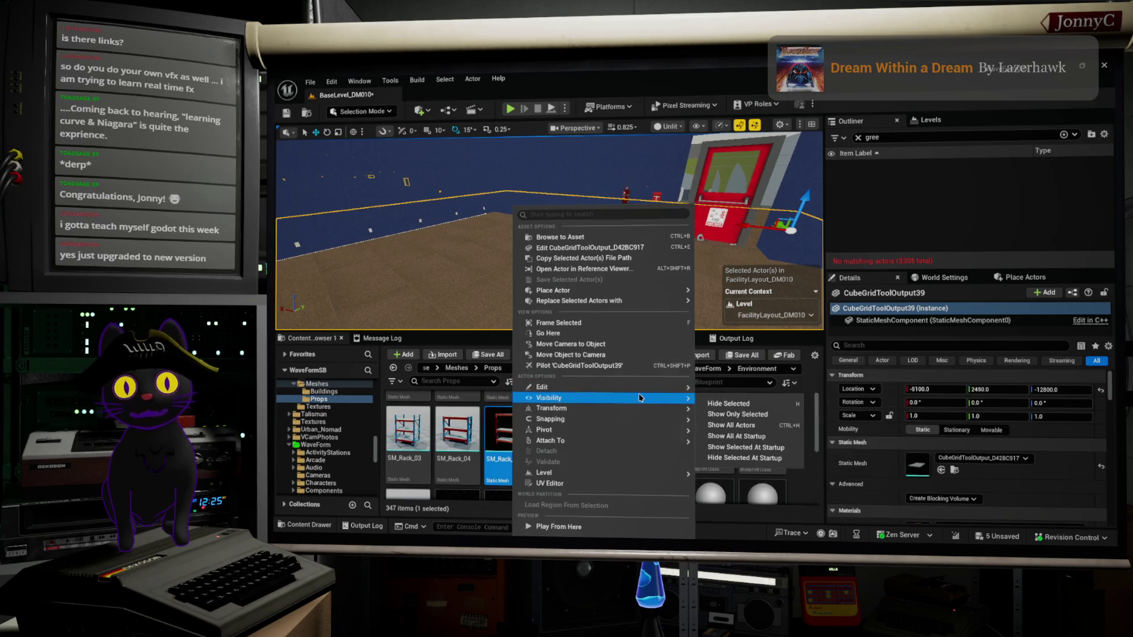
Paste the copied rack and white box here and move it right along Y.
mouse_move(666, 387)
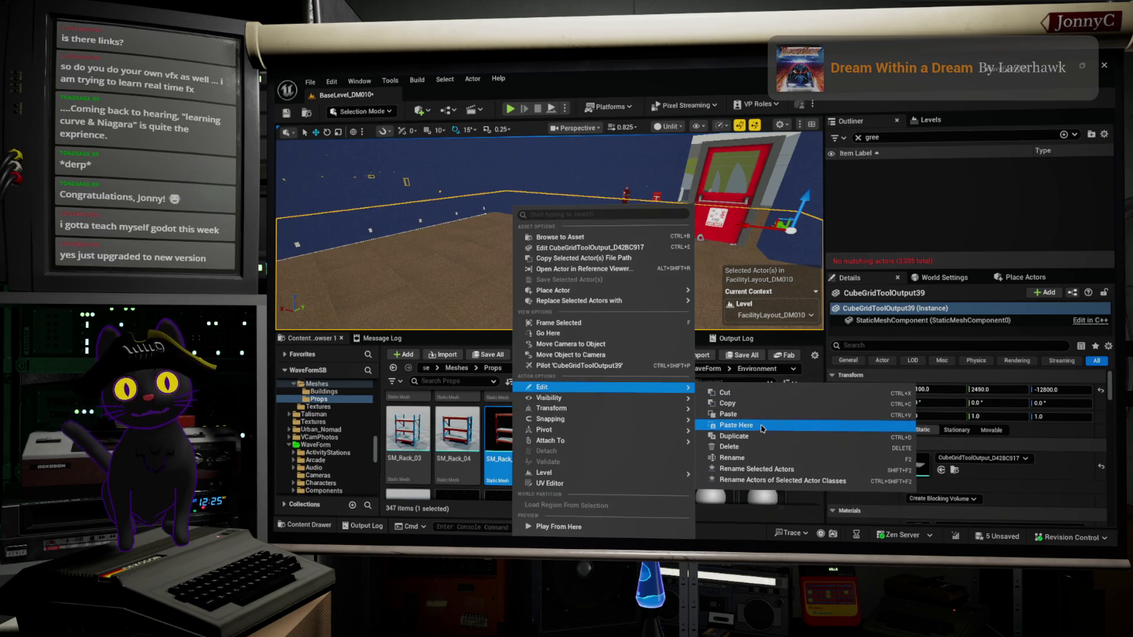
left_click(762, 426)
left_click_drag(476, 237, 451, 281)
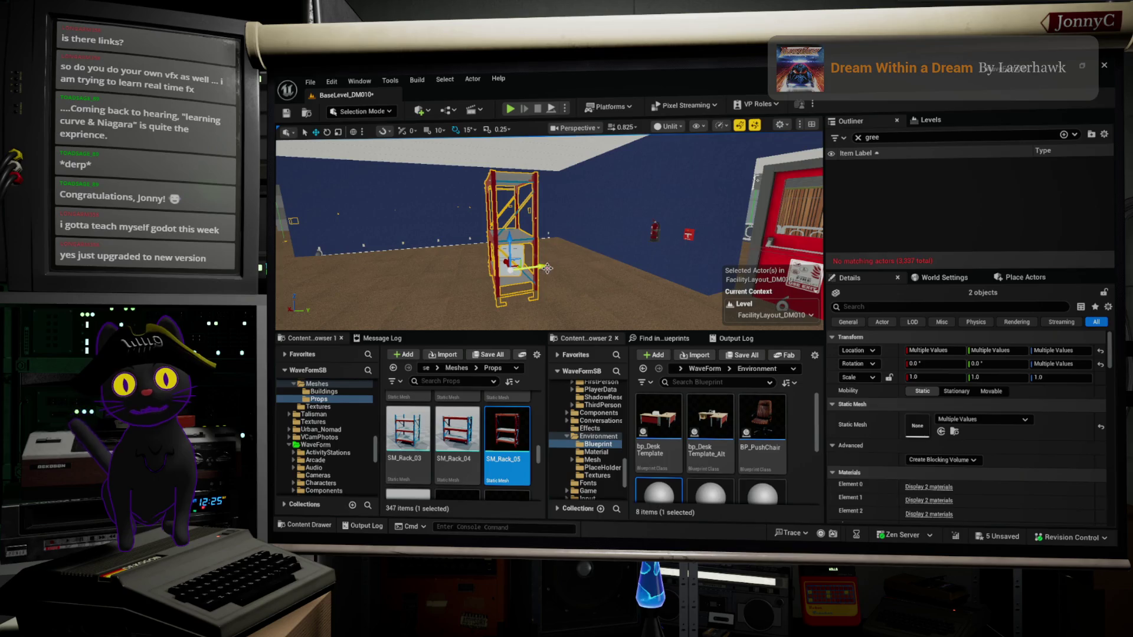
mouse_move(540, 266)
left_mouse_down()
mouse_move(646, 253)
mouse_move(636, 233)
left_mouse_up()
Raise the pasted rack up out of the floor along Z.
key("f")
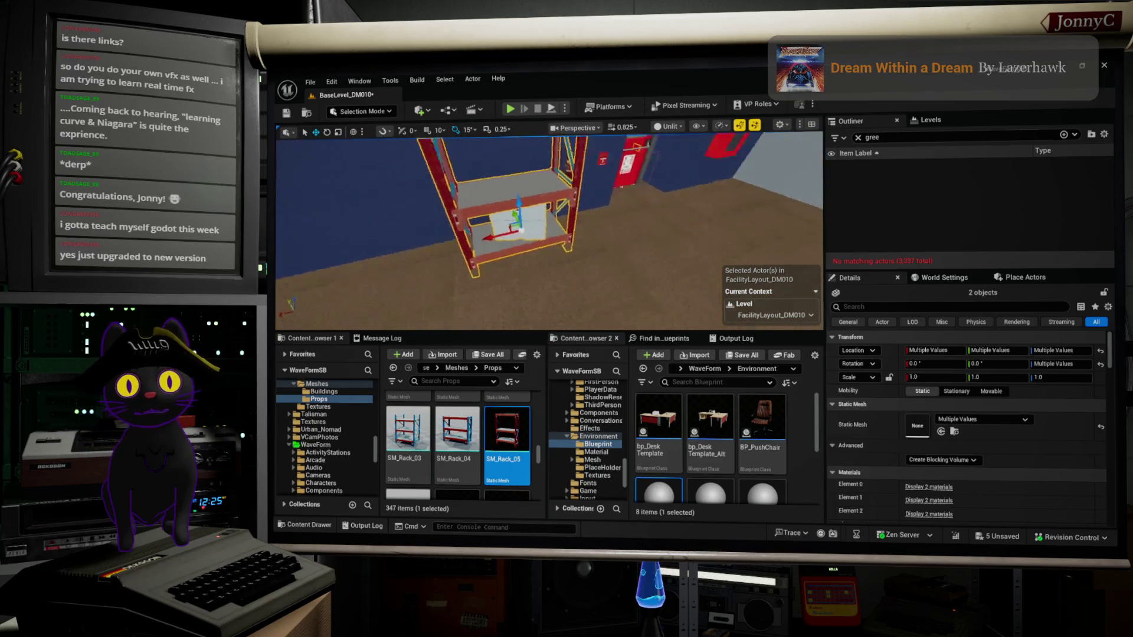
scroll(849, 342, "down", 2)
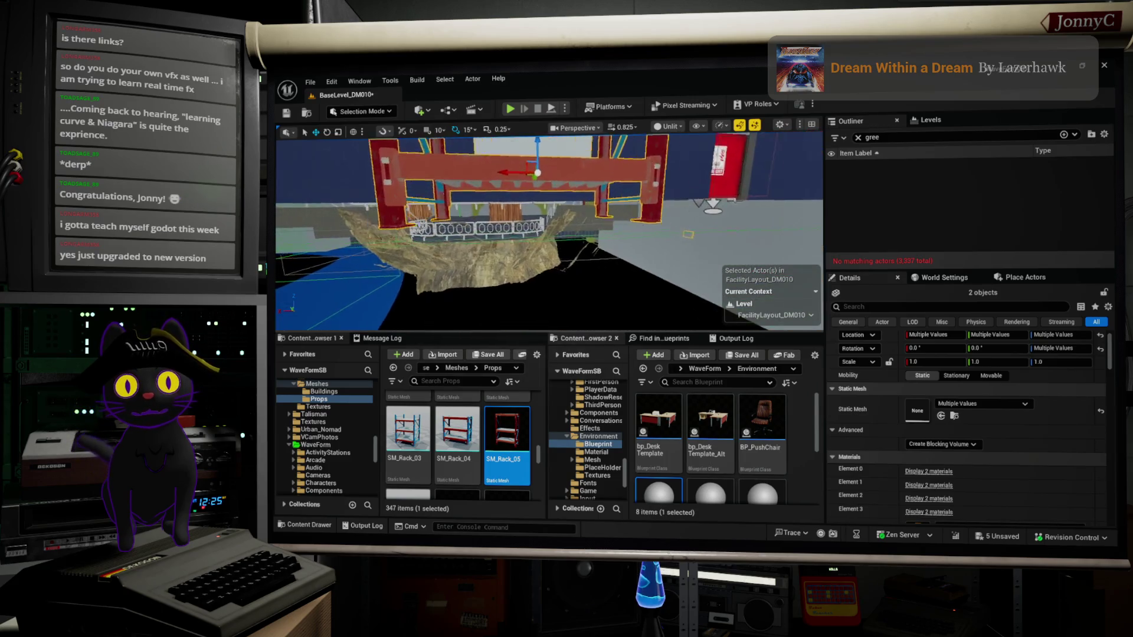
key("f")
left_click_drag(539, 177, 539, 151)
left_click_drag(549, 230, 472, 231)
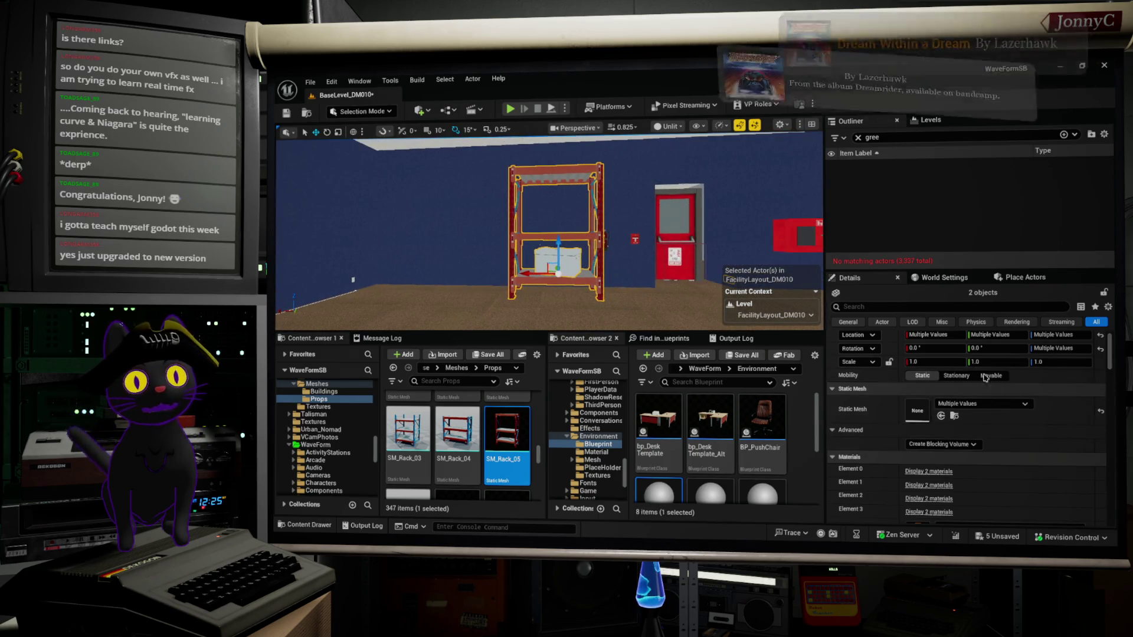
Restore the white box with undo/redo and Alt-drag a duplicate rack to the left.
key("ctrl+z")
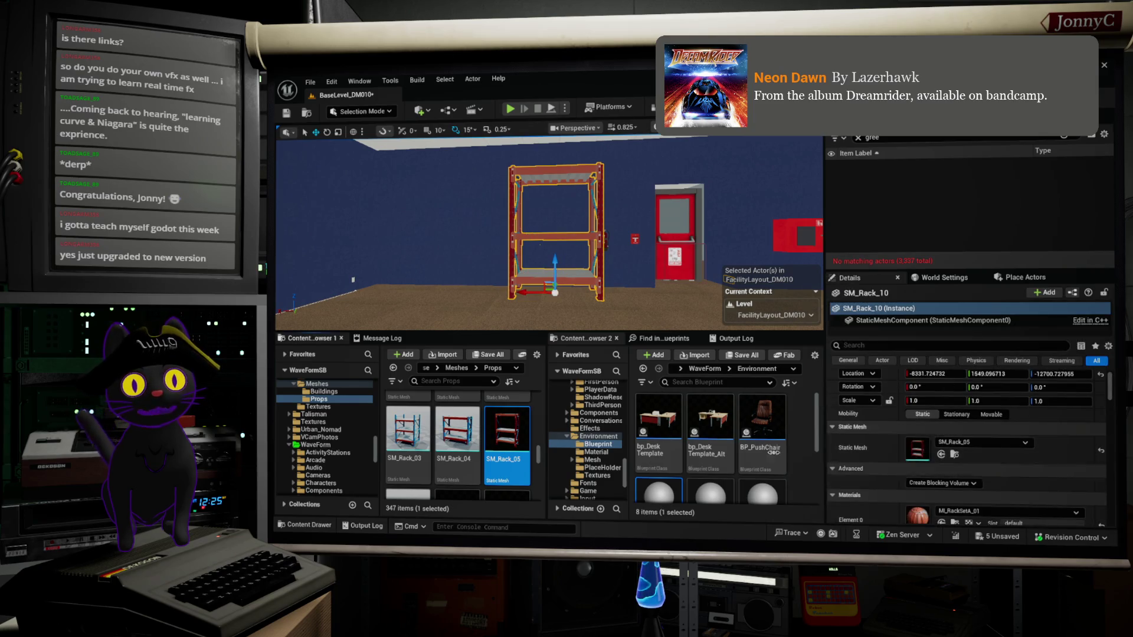
mouse_move(450, 419)
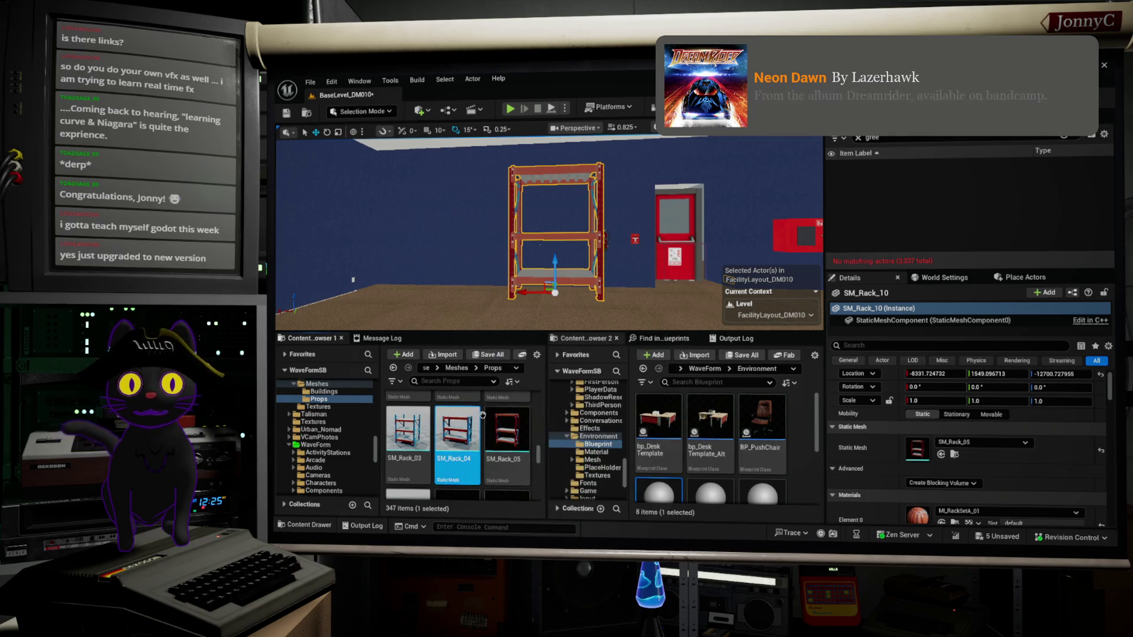
key("ctrl+y")
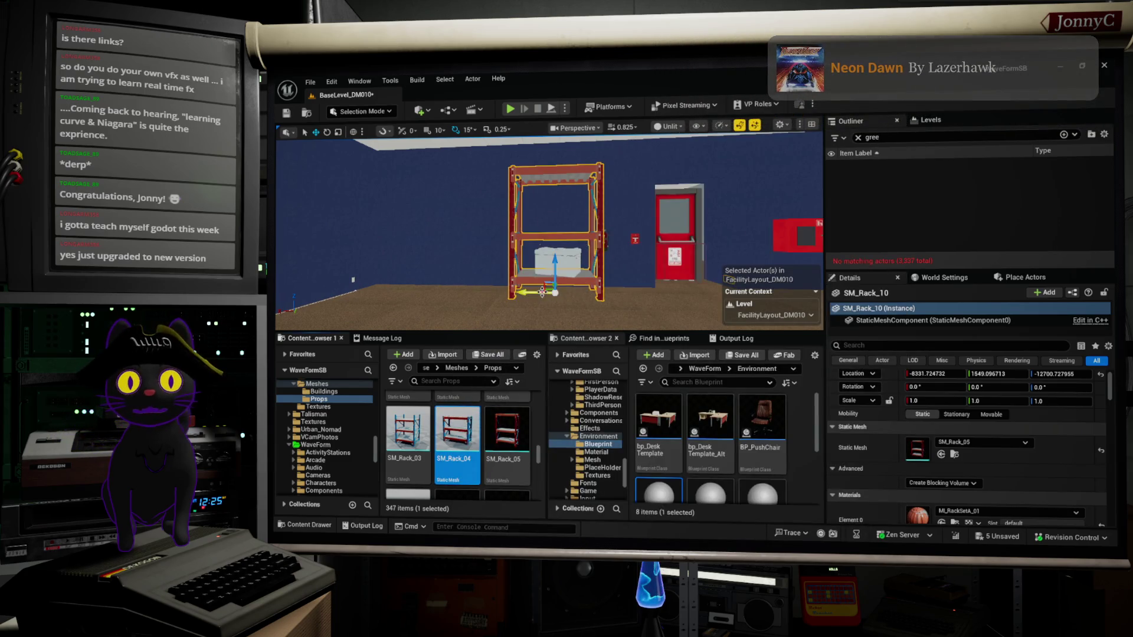
left_click_drag(531, 292, 448, 292)
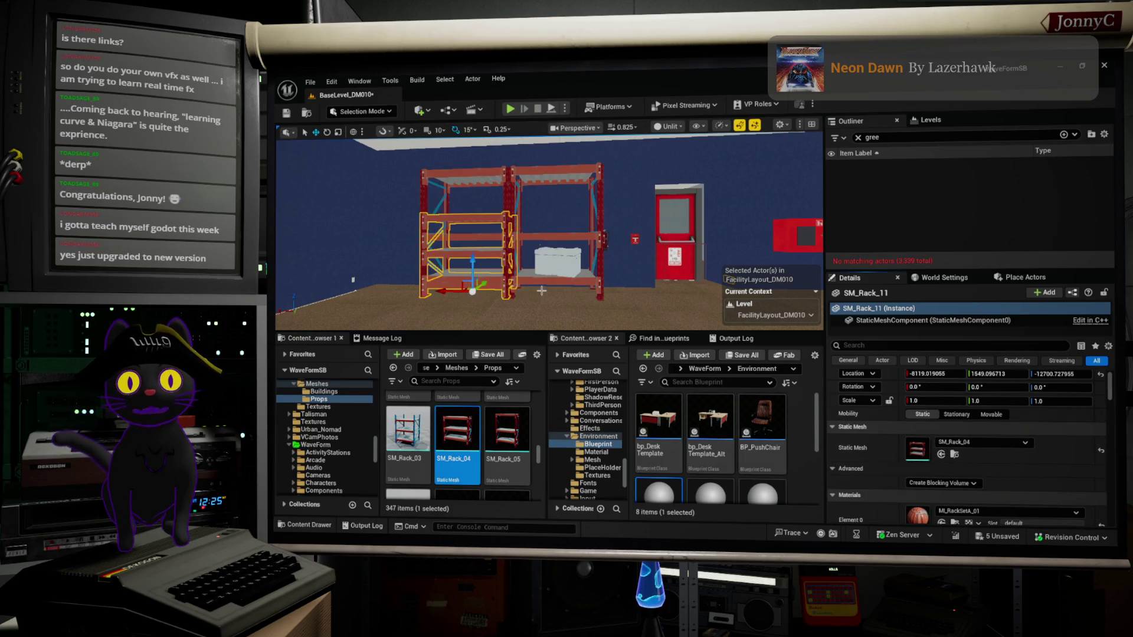
Reposition SM_Rack_12, SM_Rack_11, and SM_Rack_10 with its box along X.
left_click(500, 170)
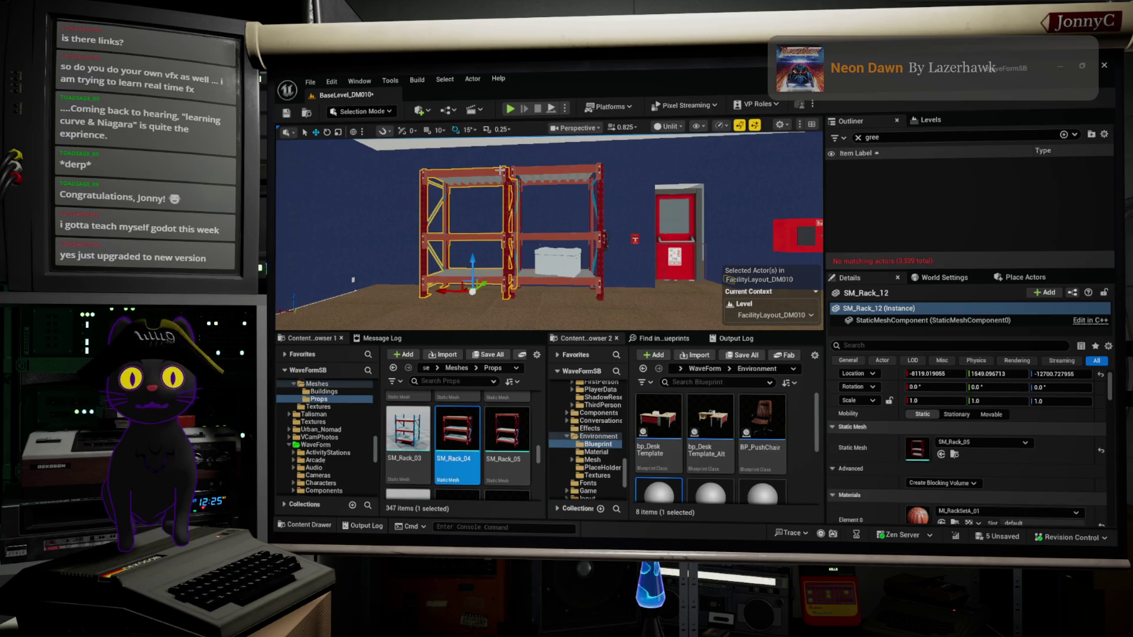
left_click_drag(444, 292, 390, 291)
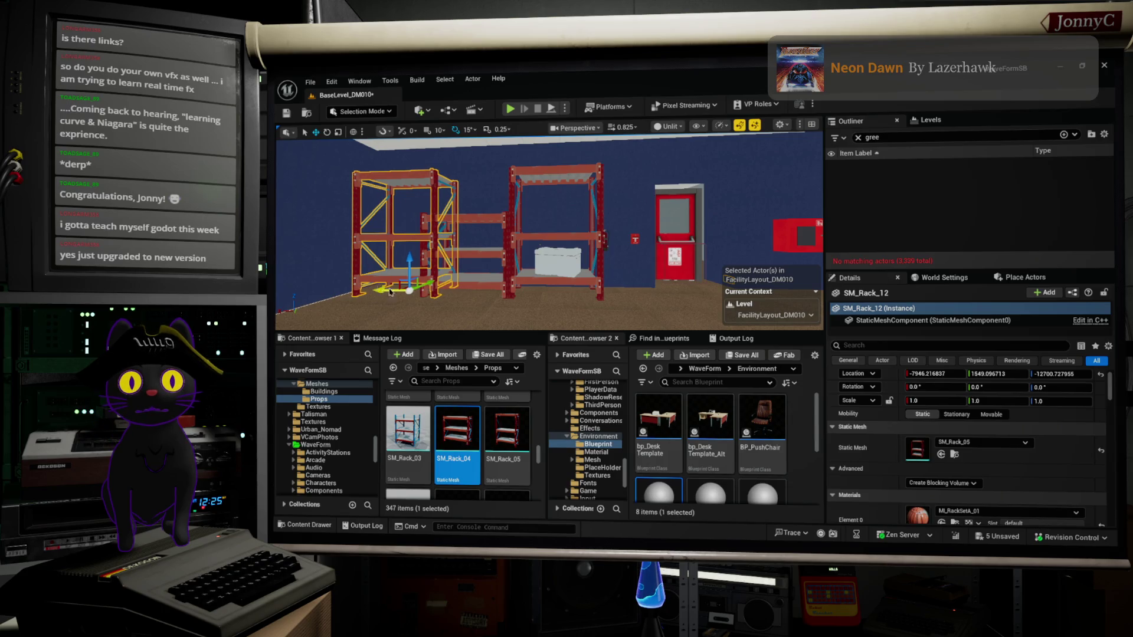
left_click(485, 254)
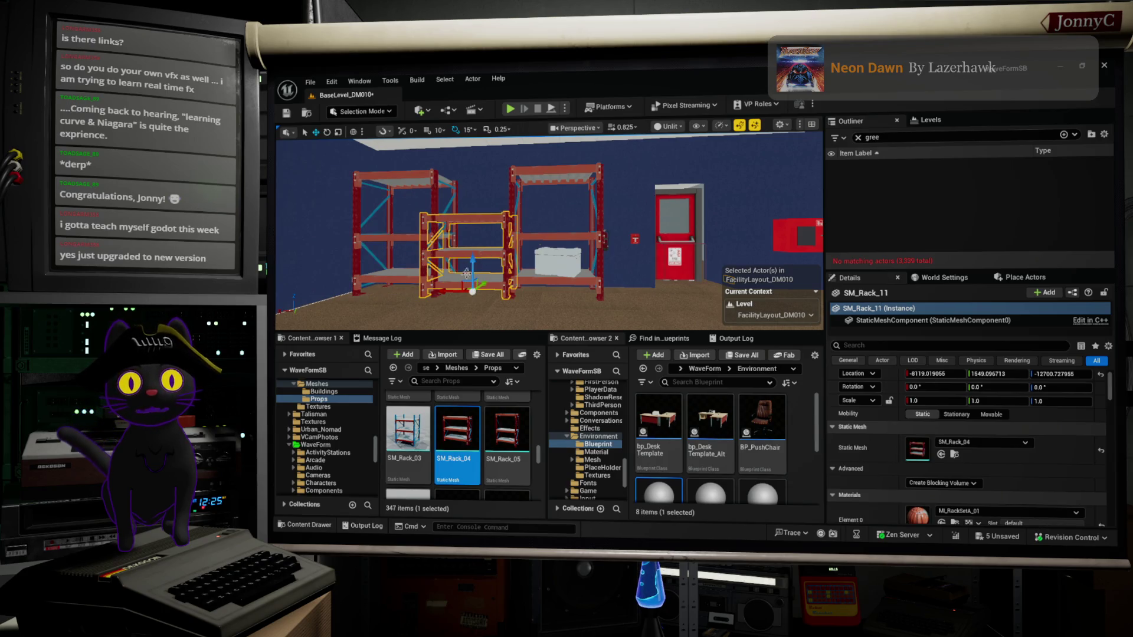
mouse_move(451, 292)
left_mouse_down()
mouse_move(542, 308)
mouse_move(519, 305)
left_mouse_up()
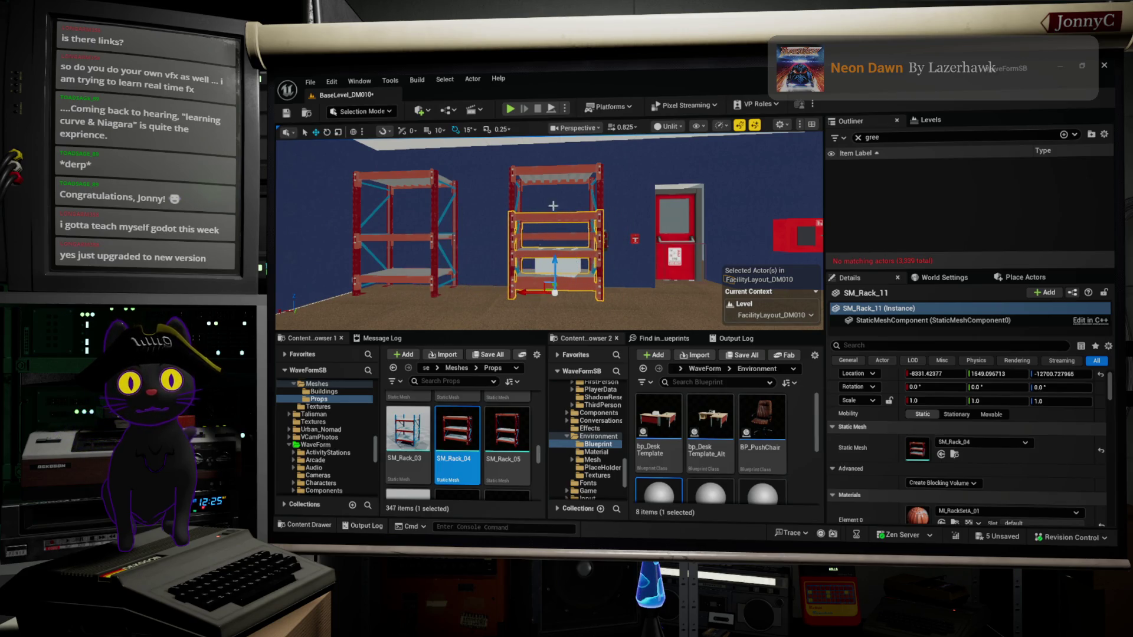
left_click(557, 274)
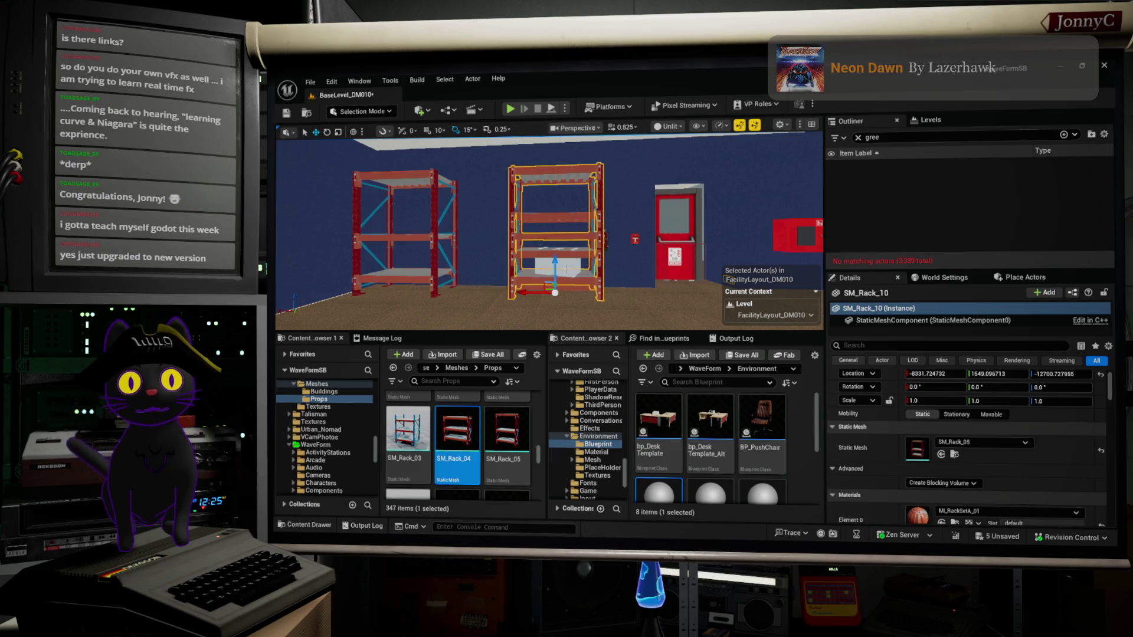
left_click(566, 268, "ctrl")
left_click_drag(530, 256, 441, 256)
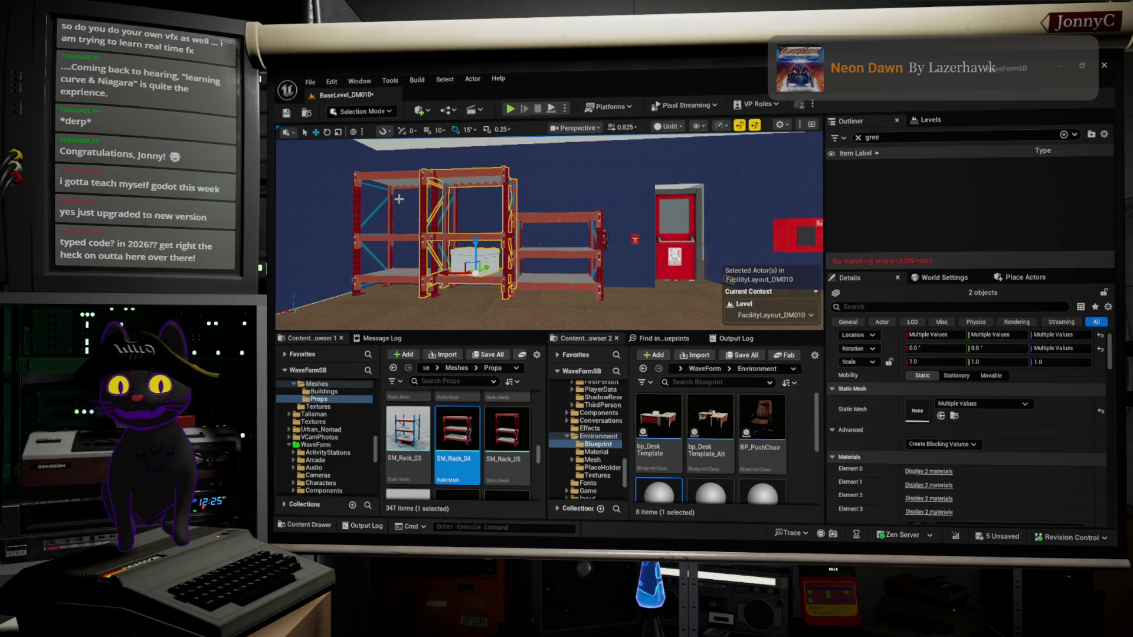
Undo the duplicated centre rack and white cube, viewing the racks from the left.
left_click_drag(500, 190, 473, 206)
left_click_drag(474, 311, 436, 292)
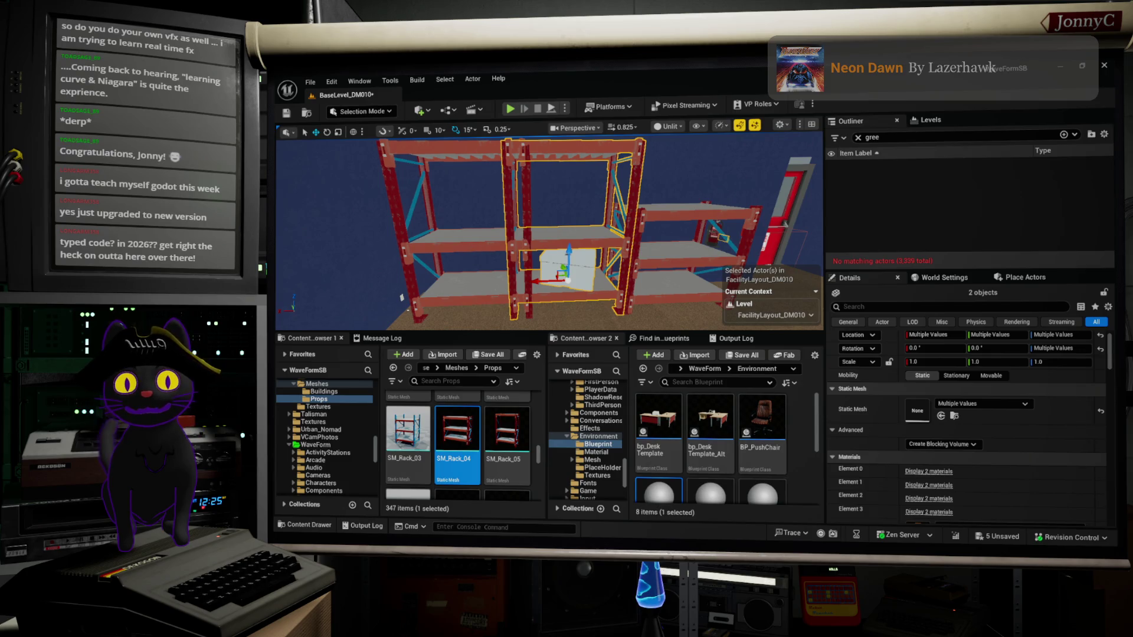
key("ctrl+z")
mouse_move(494, 249)
left_mouse_down()
mouse_move(455, 287)
mouse_move(437, 283)
mouse_move(438, 318)
mouse_move(480, 300)
mouse_move(358, 262)
left_mouse_up()
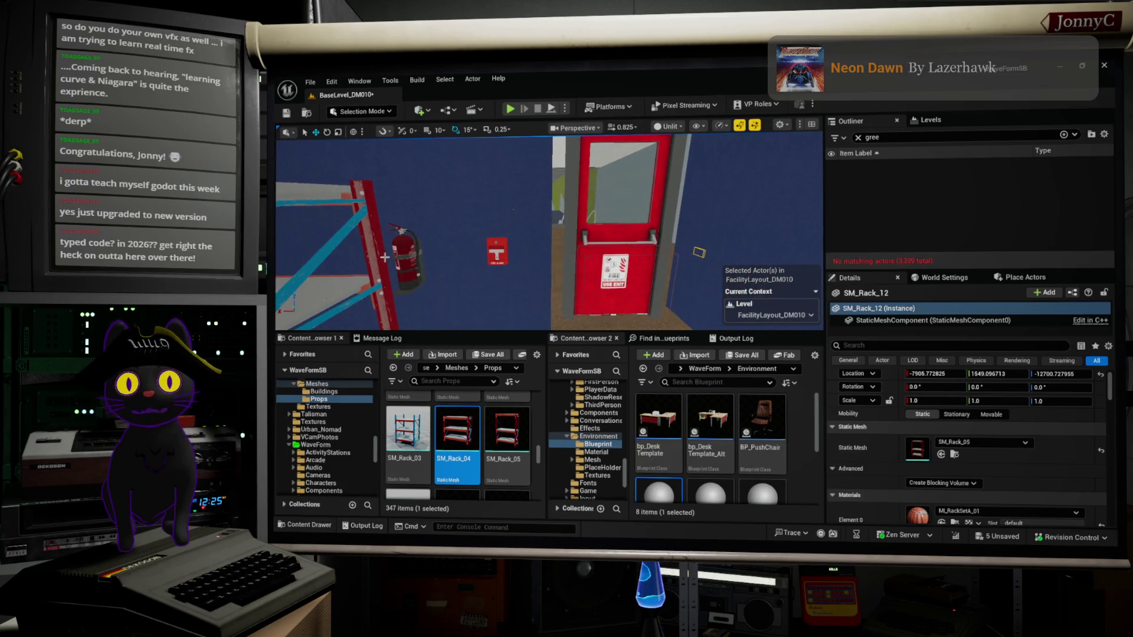
Select the fire extinguisher, undo a stray X move, frame it, and hide it to expose its mount.
left_click(407, 260)
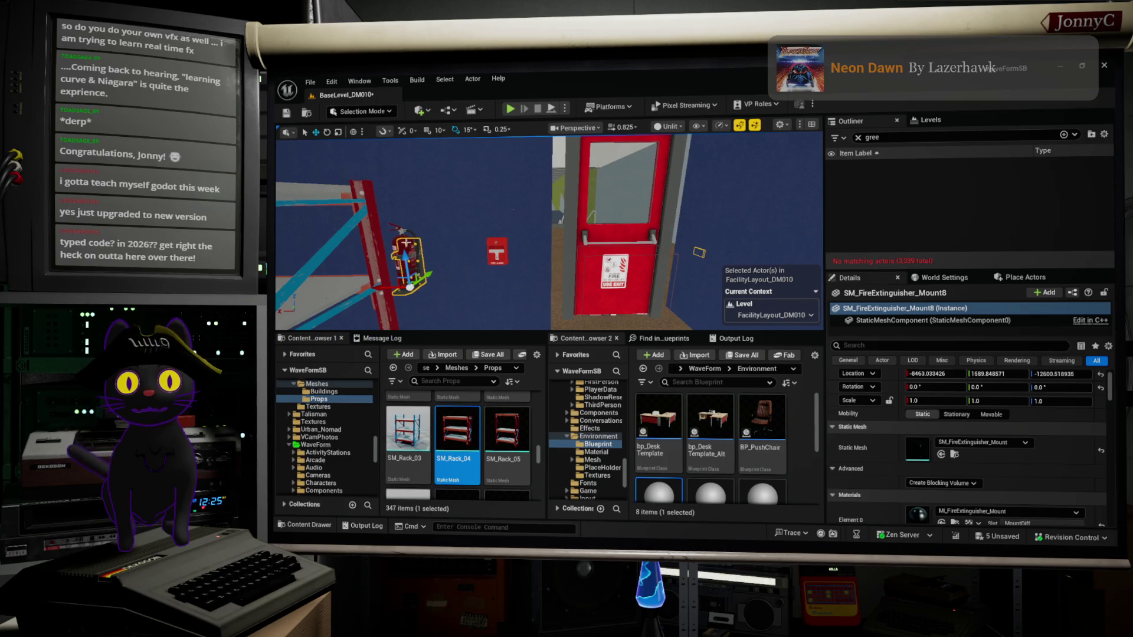
left_click(404, 241, "ctrl")
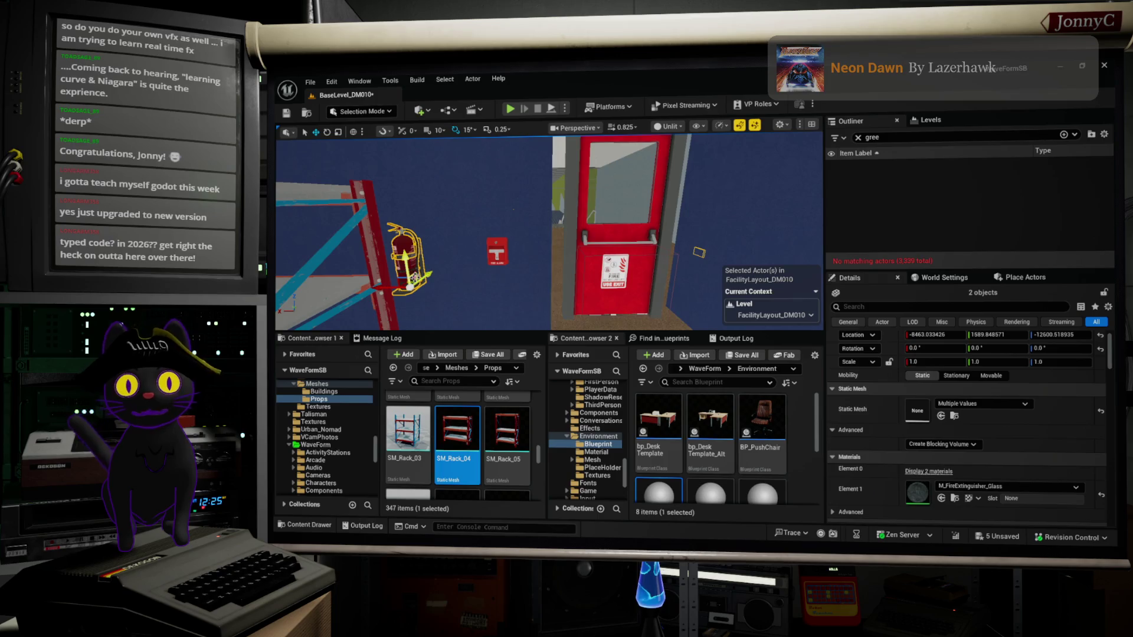
left_click(404, 247)
left_click_drag(379, 292, 428, 300)
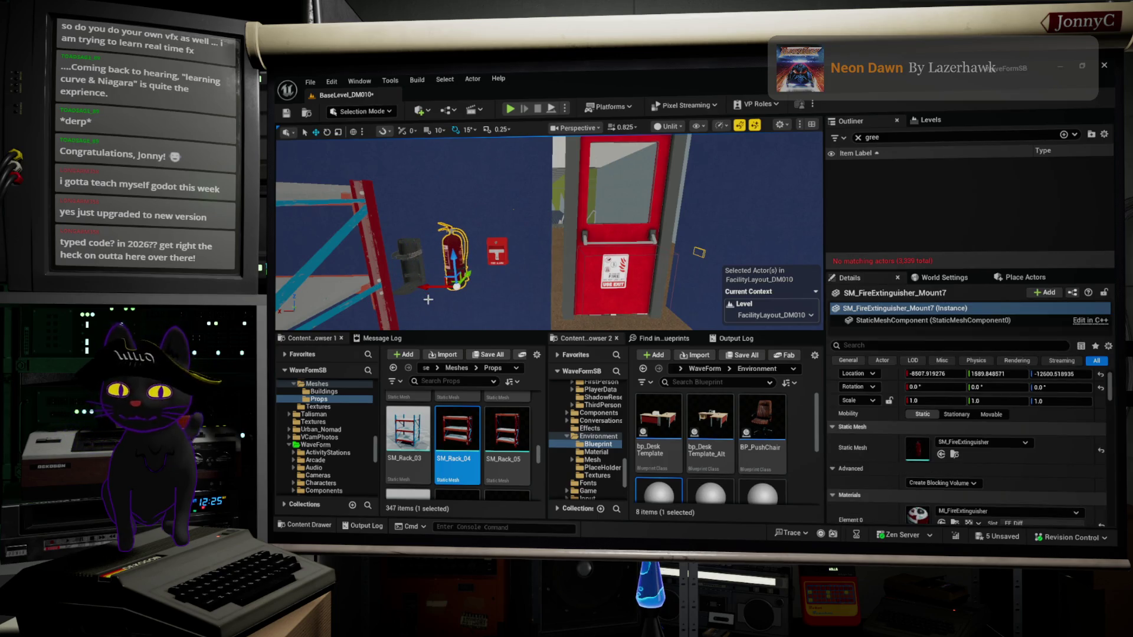
key("ctrl+z")
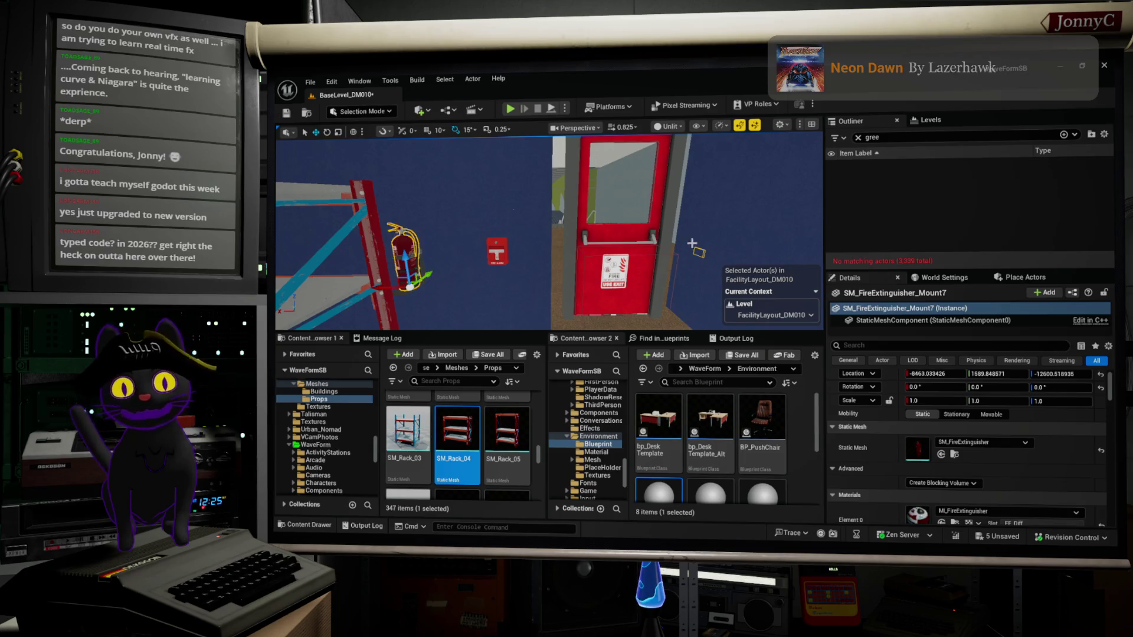
key("f")
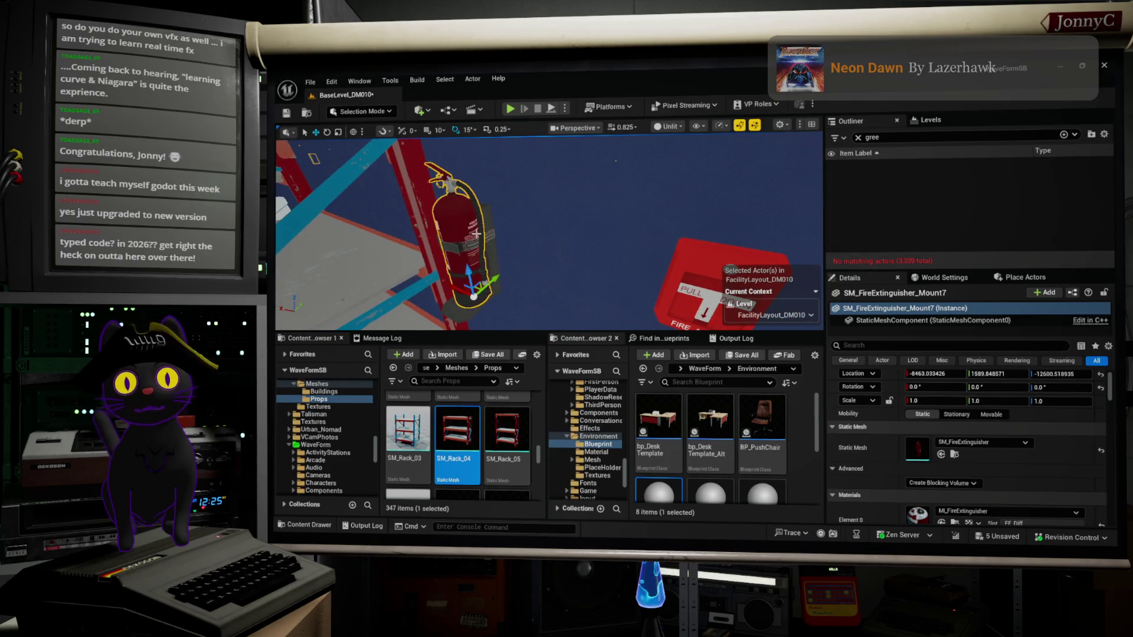
key("ctrl+z")
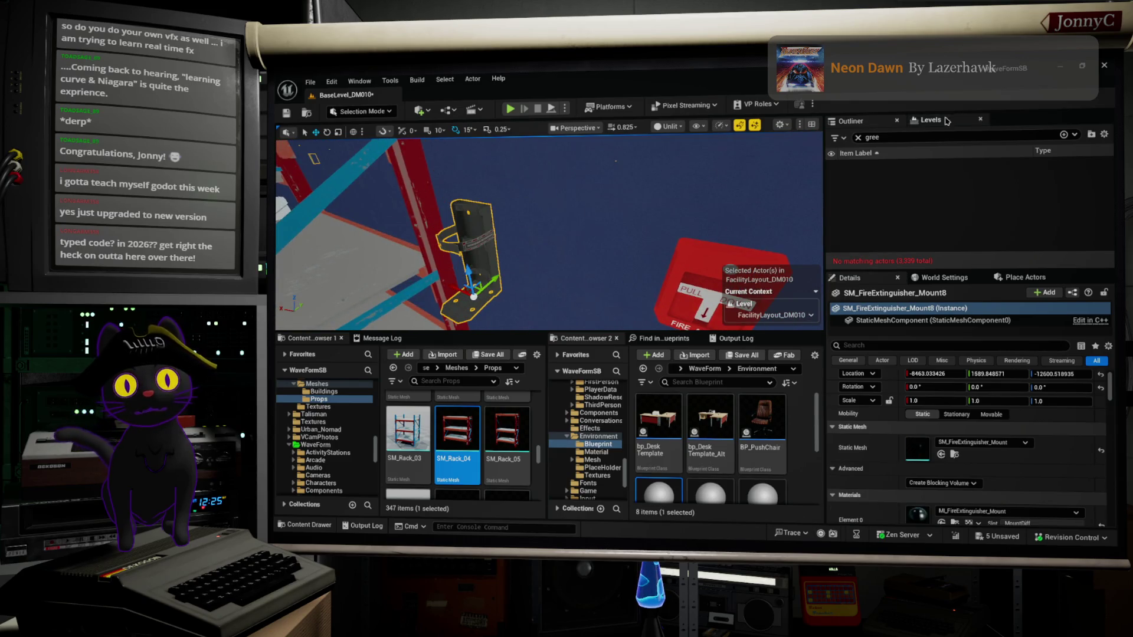
Clear the Outliner search and select the SM_FireExtinguisher_Mount7 extinguisher.
left_click(858, 137)
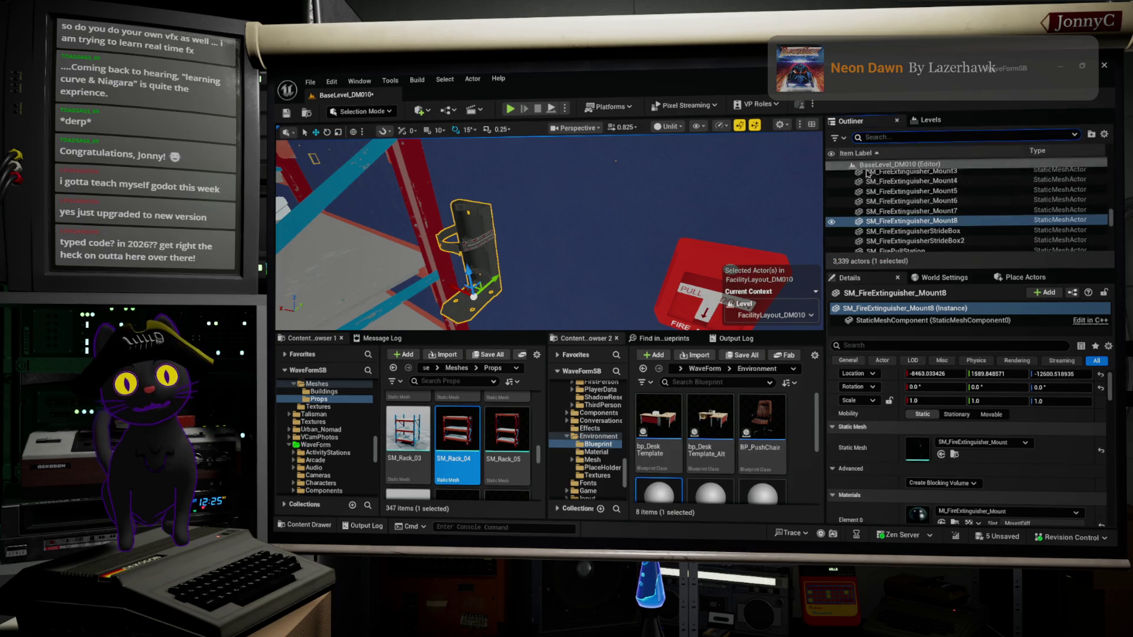
double_click(907, 222)
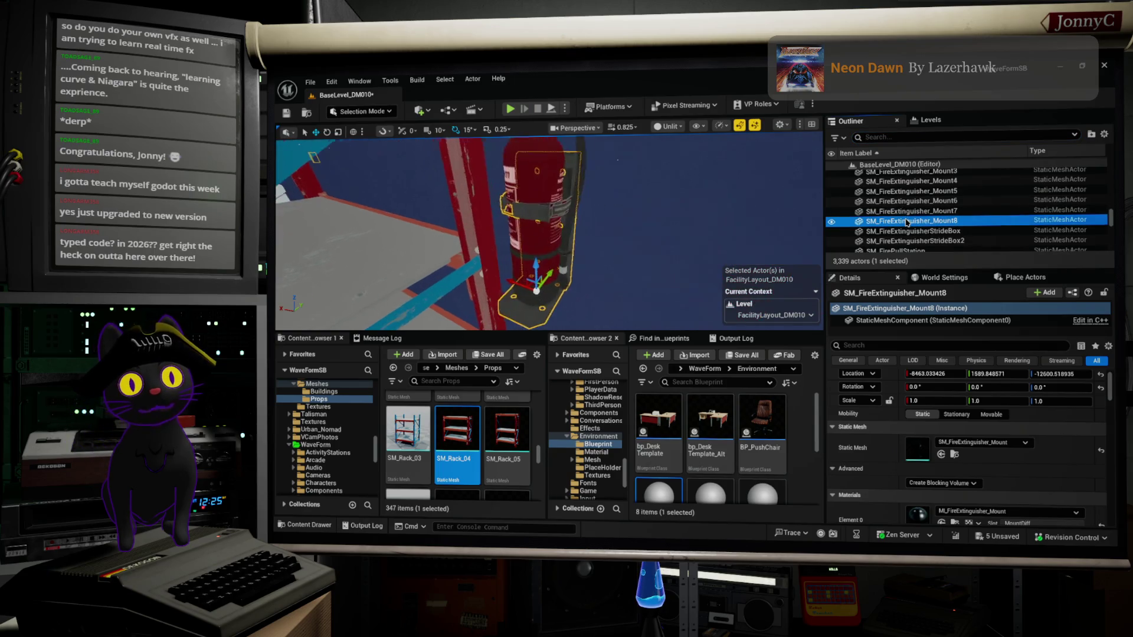
key("F2")
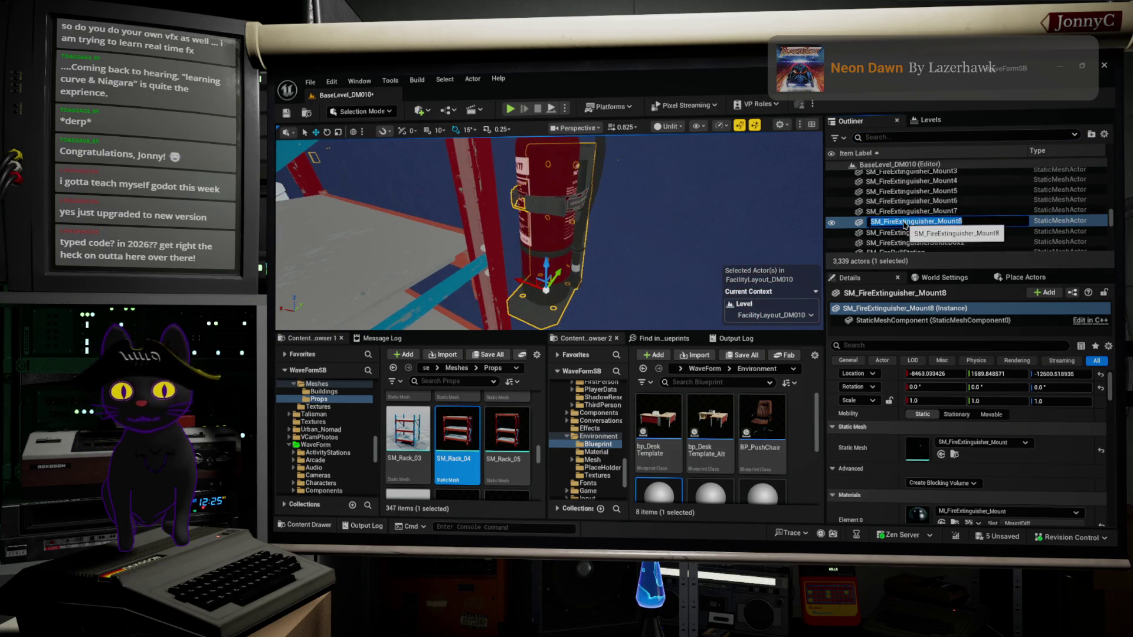
left_click(534, 152)
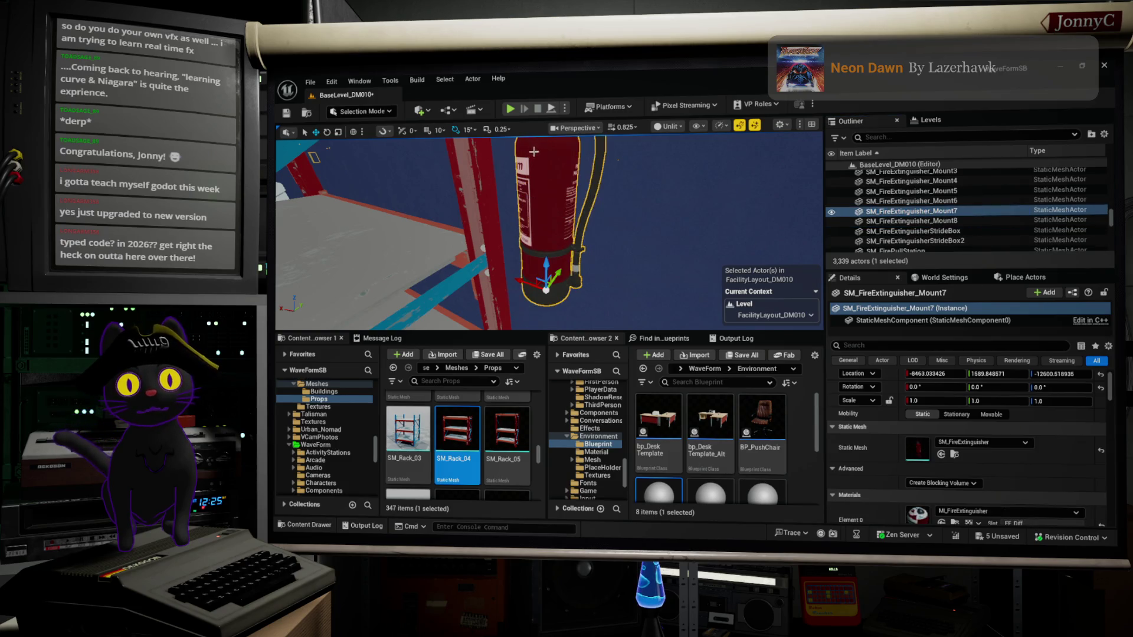
right_click(919, 214)
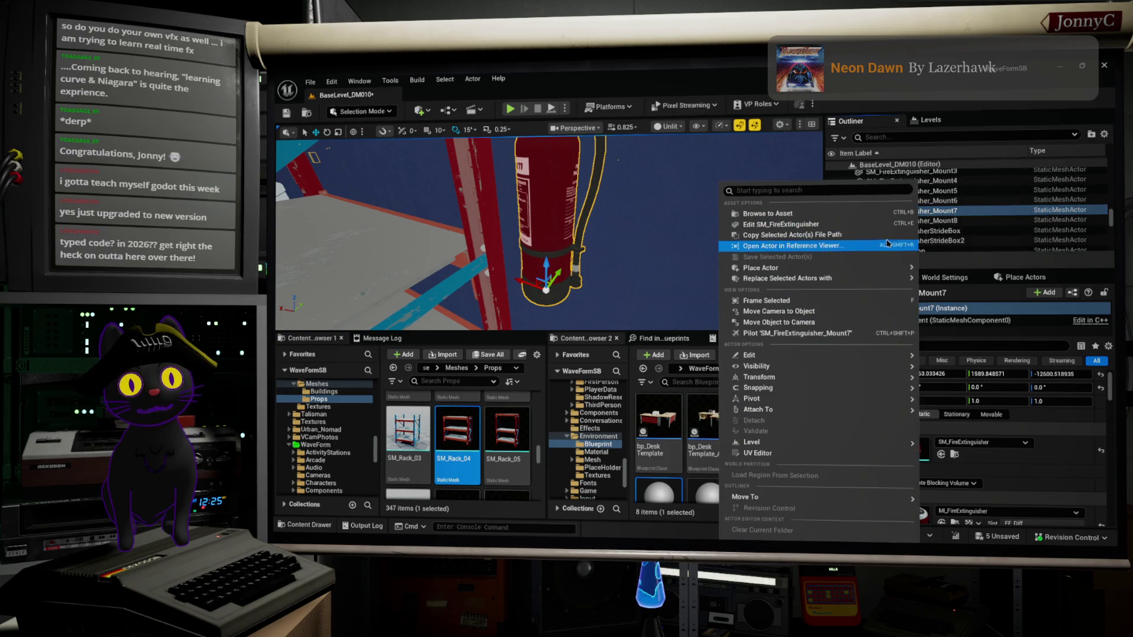
left_click(941, 213)
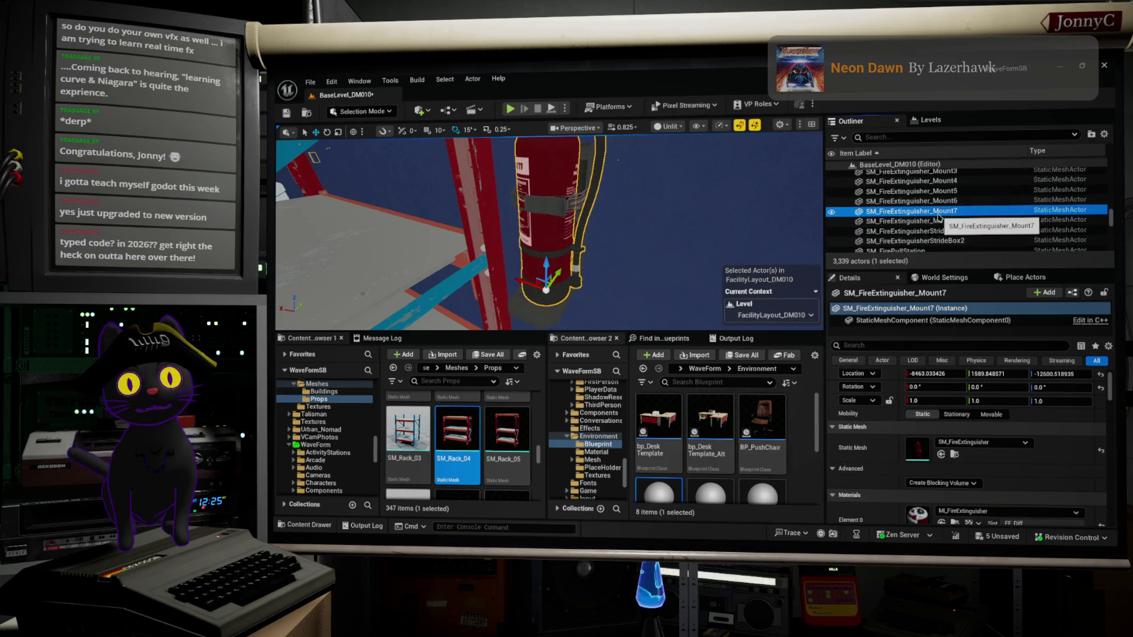
left_click_drag(941, 213, 943, 212)
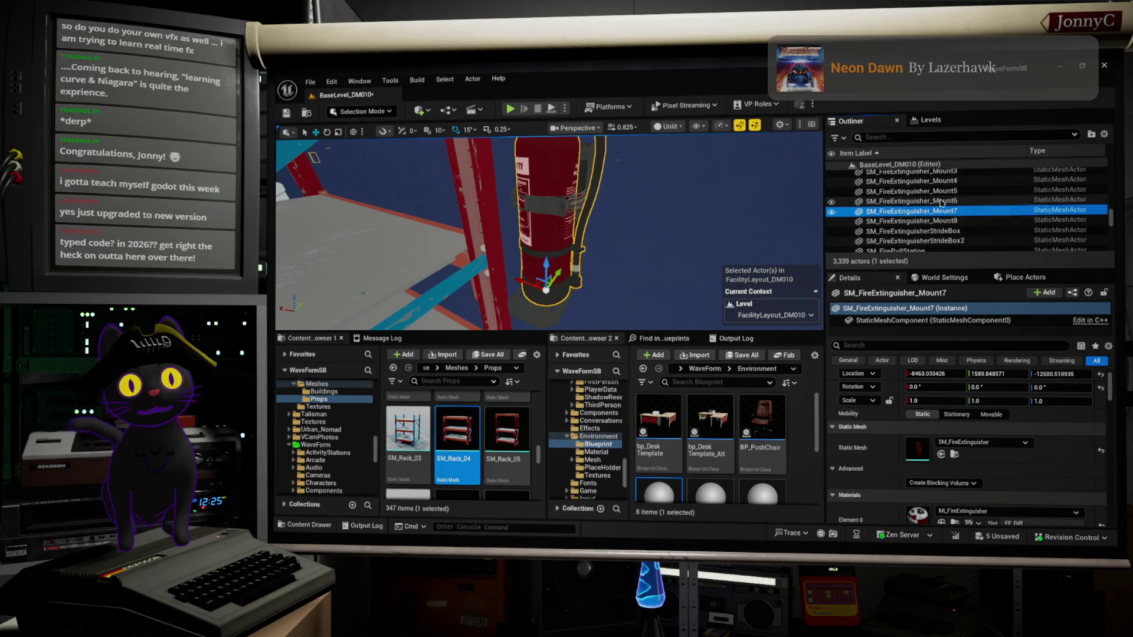
Attach SM_FireExtinguisher_Mount7 to SM_FireExtinguisher_Mount8.
right_click(936, 214)
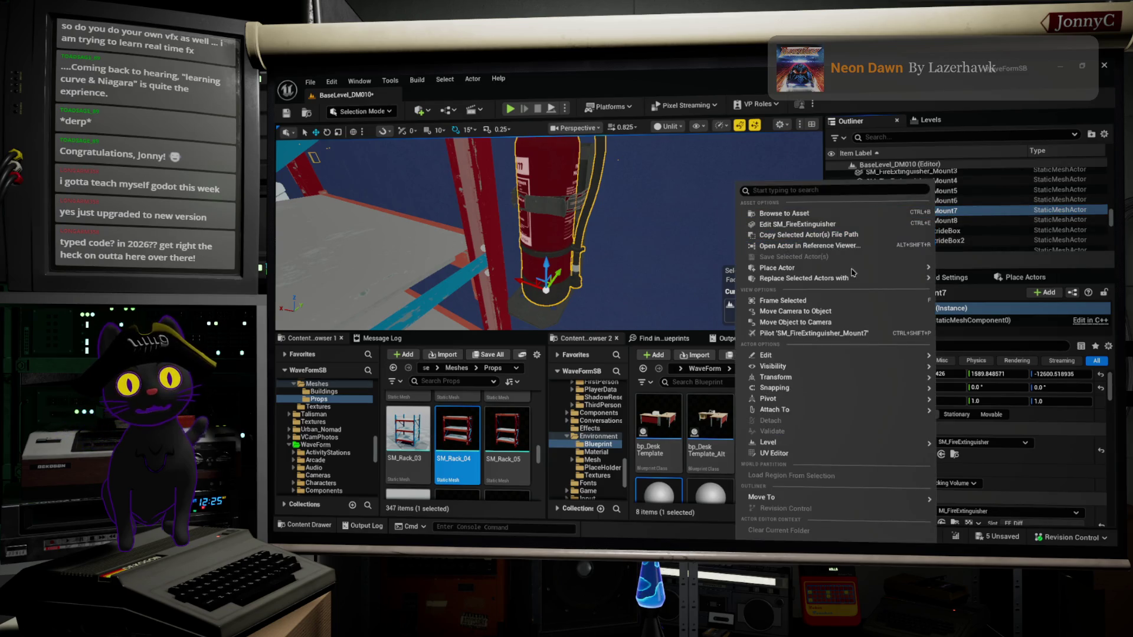
mouse_move(879, 401)
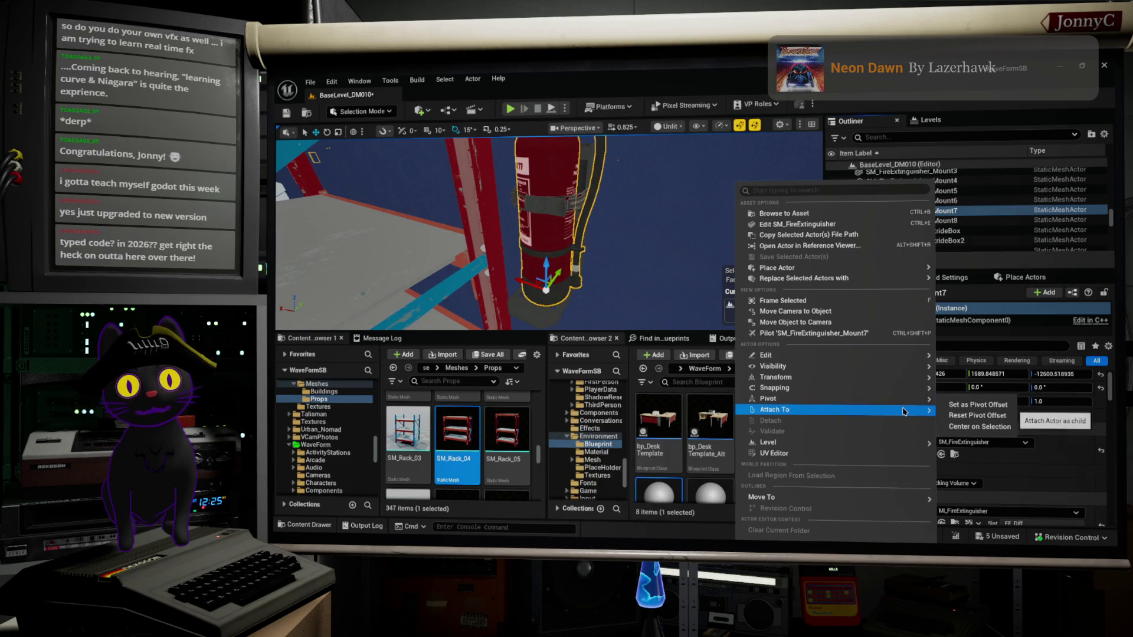
type("SM_FireExtinguisher_Mount8")
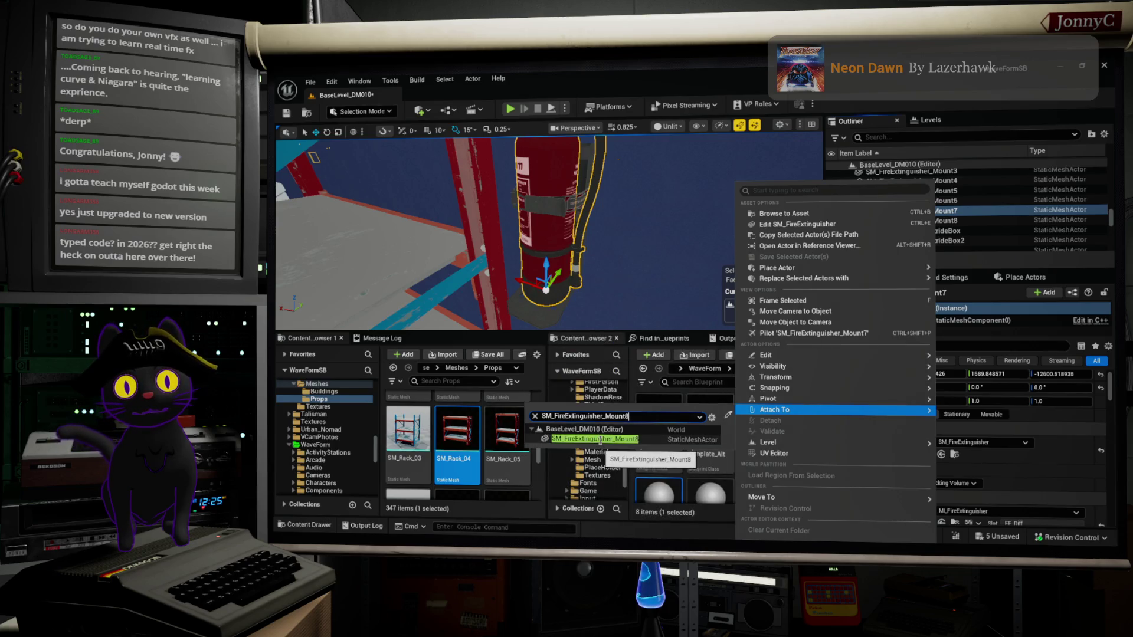
left_click(604, 439)
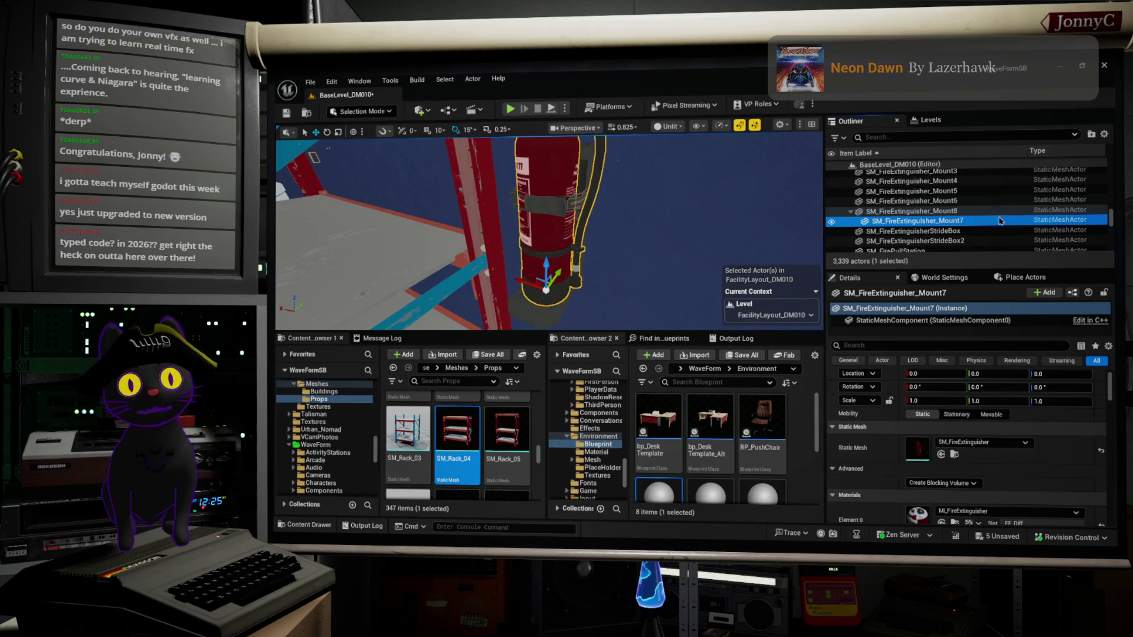
Move the Mount8 wall mount and its attached extinguisher together along X.
left_click(522, 307)
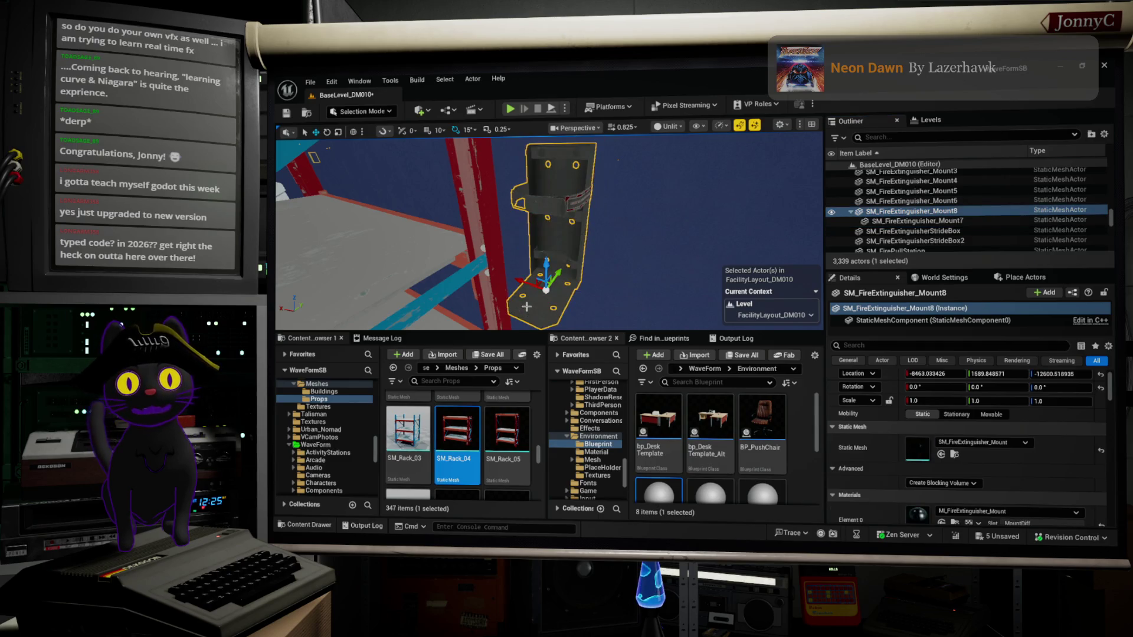
left_click_drag(519, 286, 575, 304)
key("f")
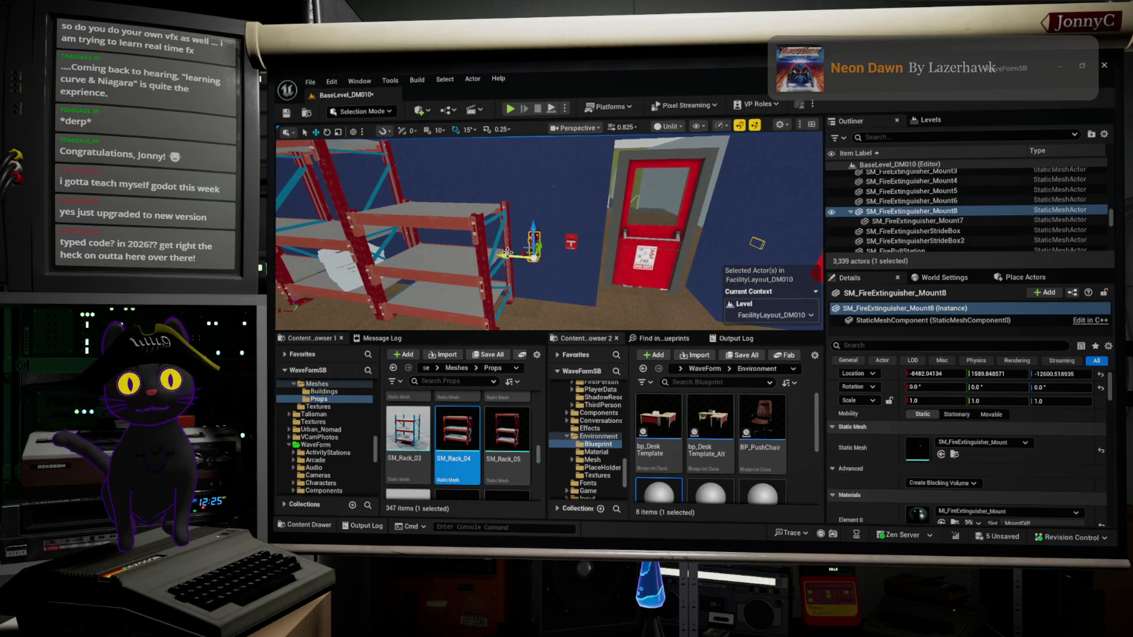
mouse_move(561, 246)
left_mouse_down()
mouse_move(626, 251)
mouse_move(602, 248)
mouse_move(736, 201)
left_mouse_up()
left_click(692, 236)
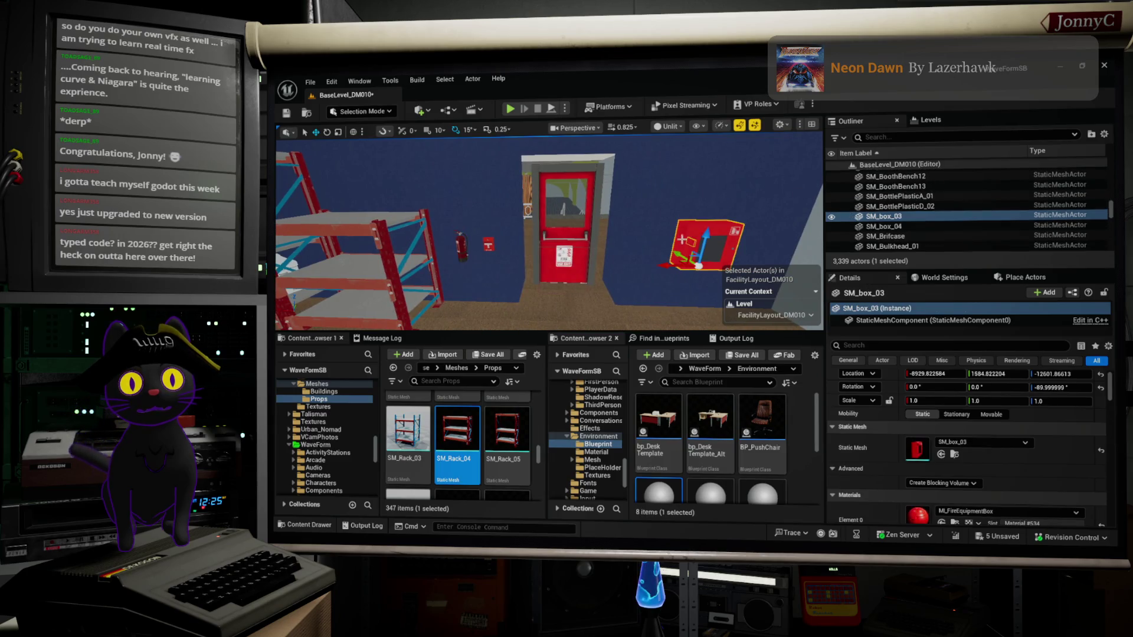
mouse_move(677, 258)
left_mouse_down()
mouse_move(644, 254)
mouse_move(640, 273)
mouse_move(584, 279)
mouse_move(573, 260)
left_mouse_up()
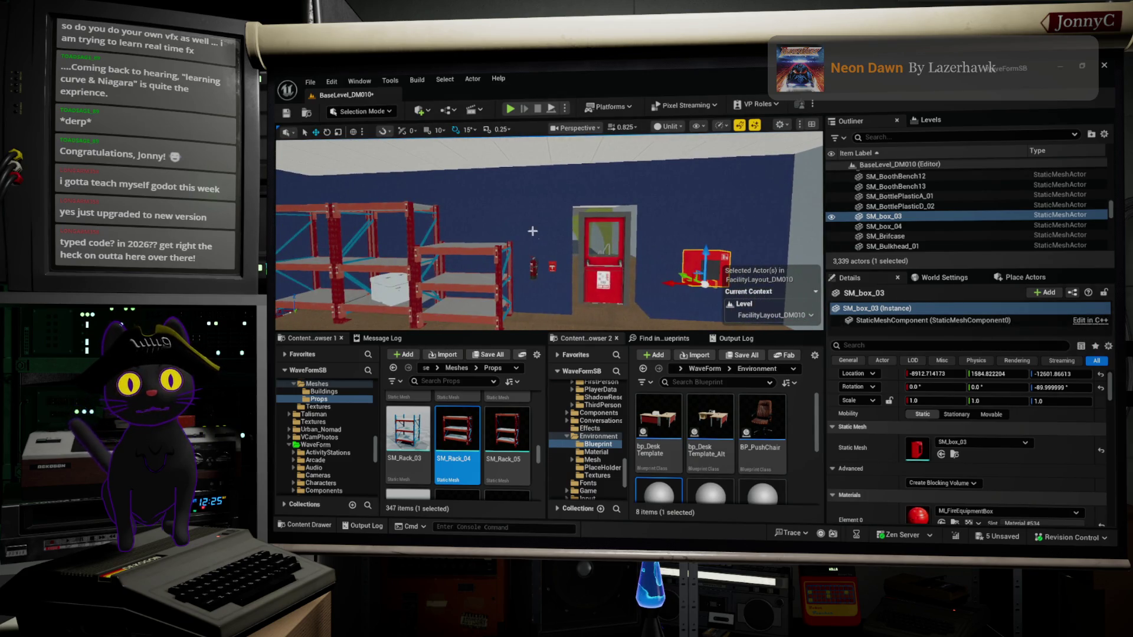
left_click(550, 265)
mouse_move(551, 264)
left_mouse_down()
mouse_move(530, 219)
mouse_move(508, 307)
mouse_move(466, 321)
mouse_move(438, 310)
left_mouse_up()
left_click_drag(502, 203, 560, 301)
scroll(517, 450, "down", 3)
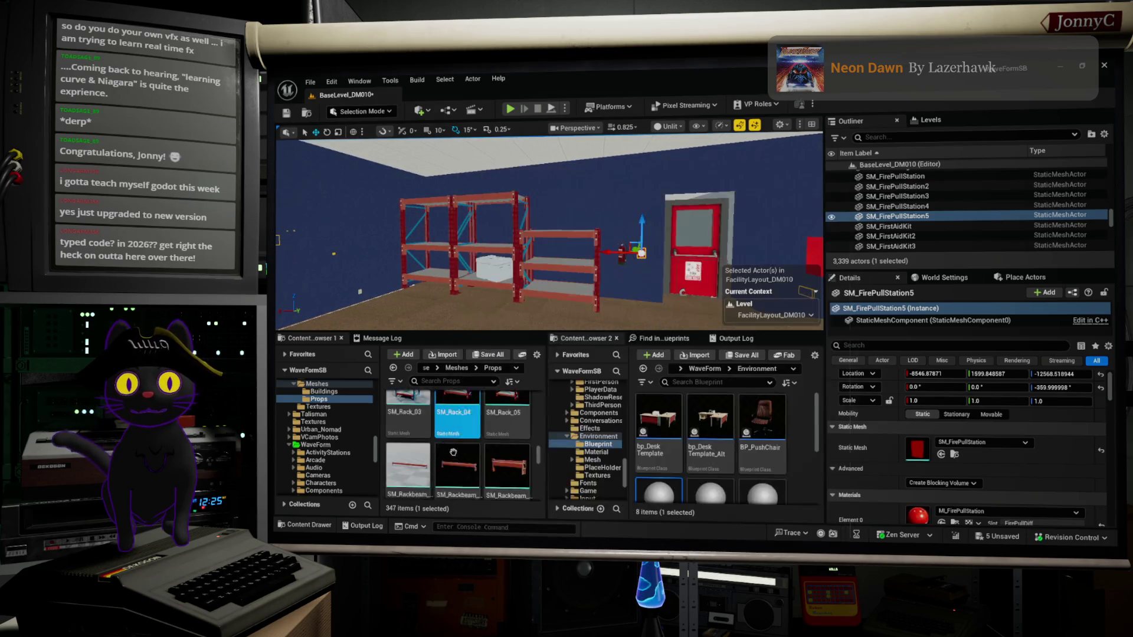
Scroll the Props folder to the rack meshes, drop in SM_RackShelf_Corner_03, then delete it.
scroll(518, 450, "down", 4)
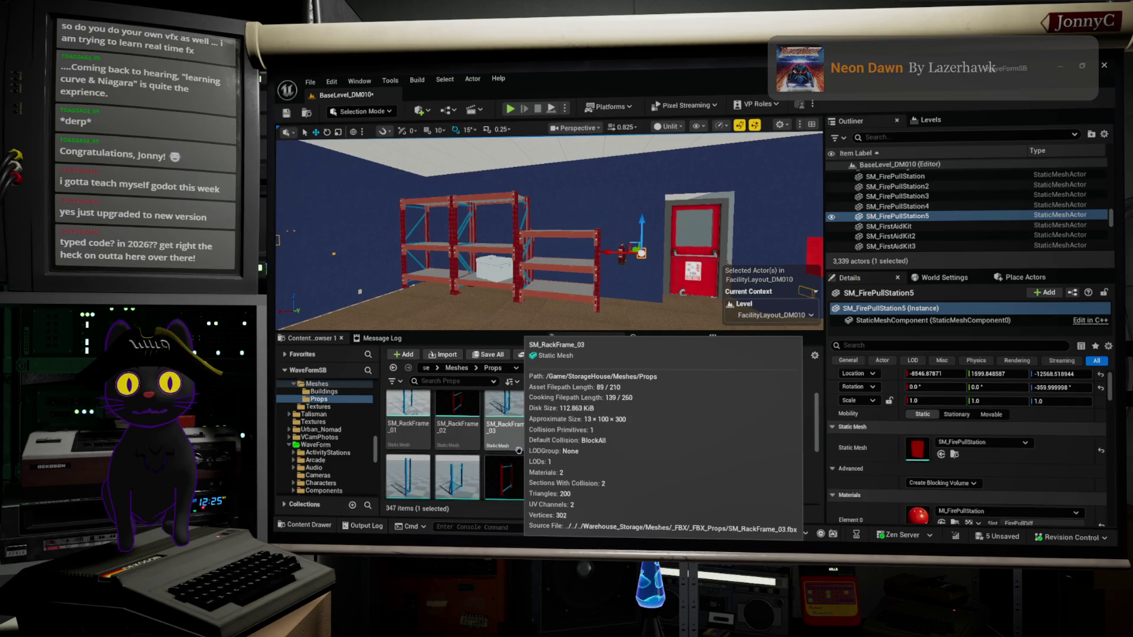
scroll(518, 456, "down", 3)
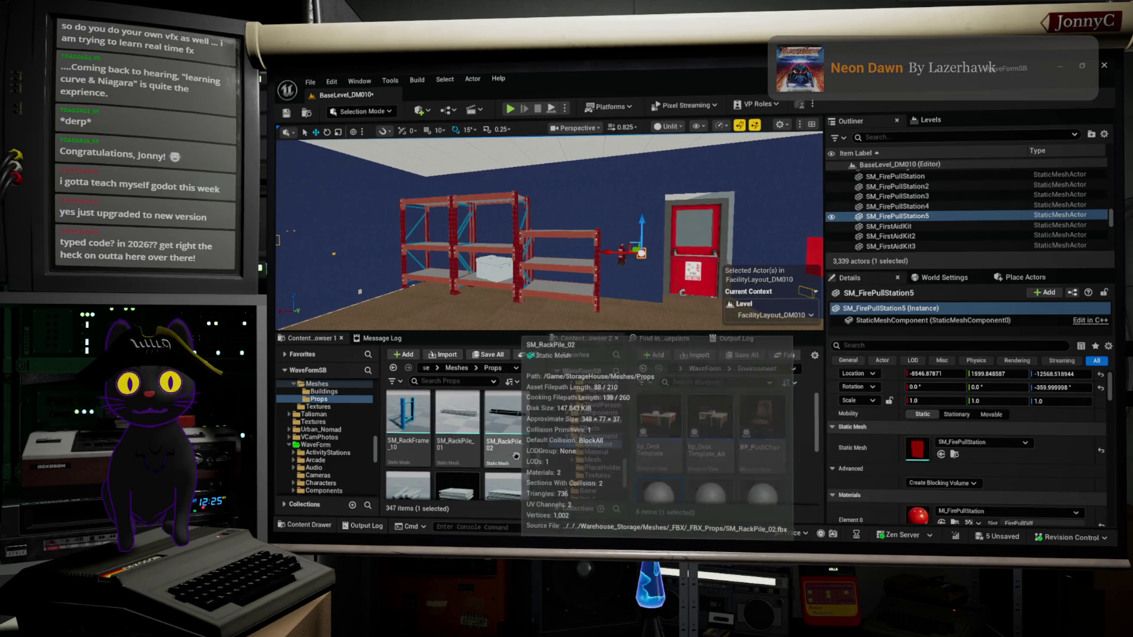
scroll(510, 439, "down", 3)
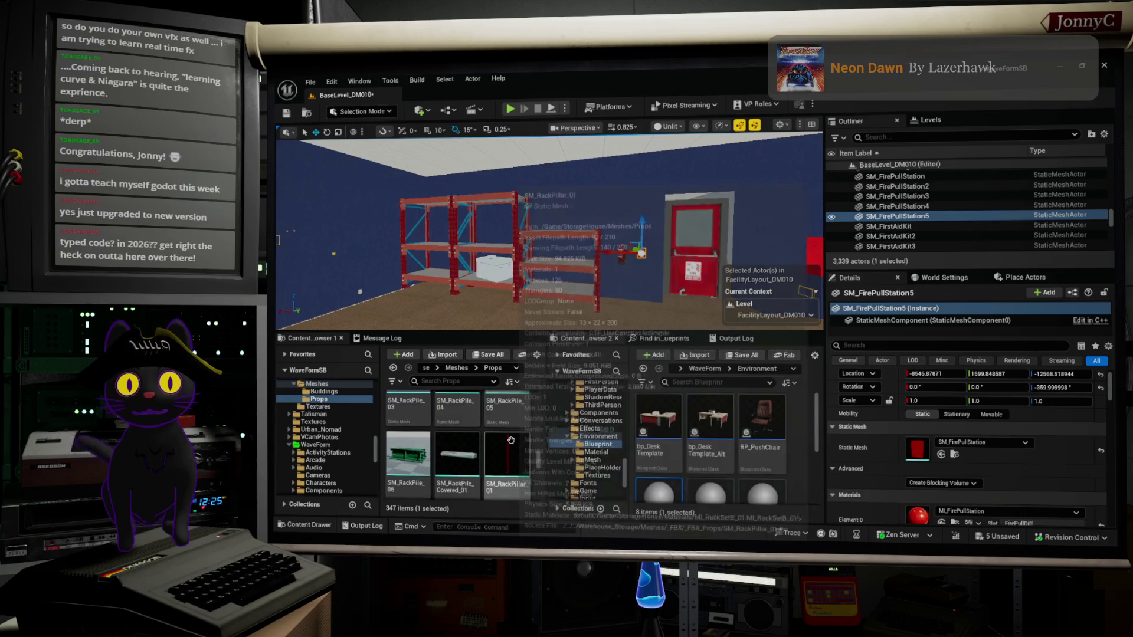
scroll(502, 445, "down", 3)
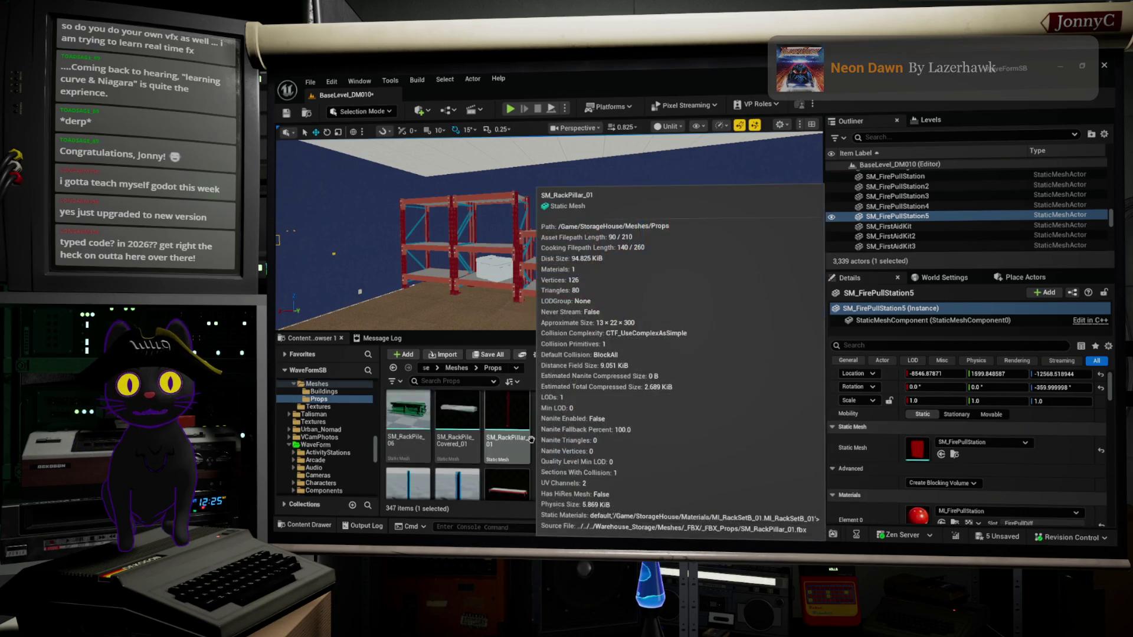
scroll(527, 449, "down", 5)
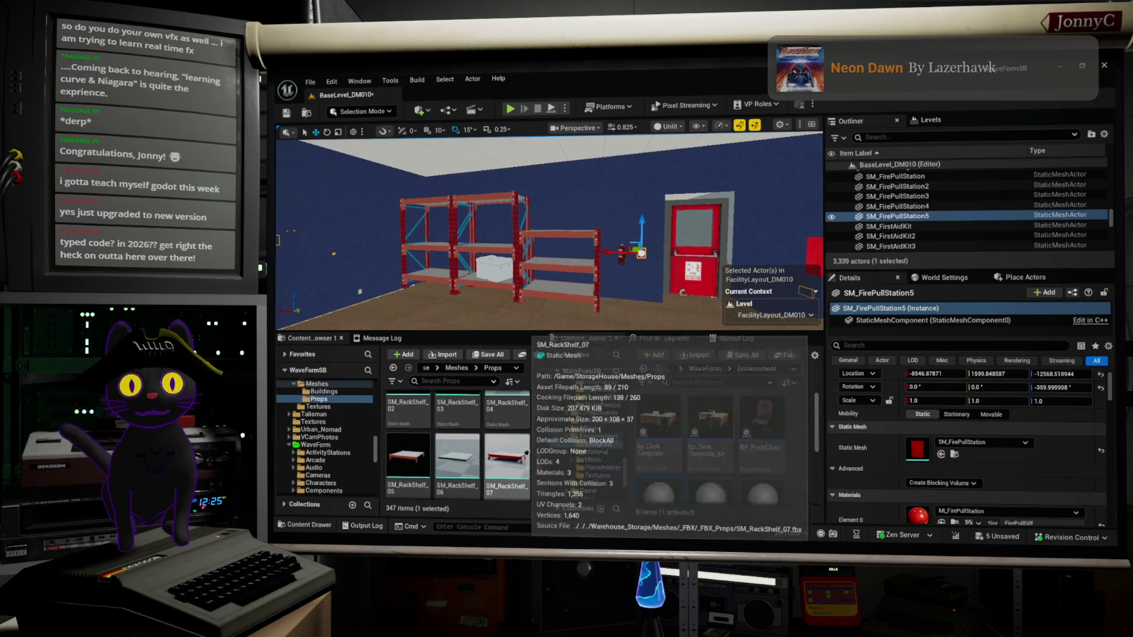
scroll(526, 452, "down", 1)
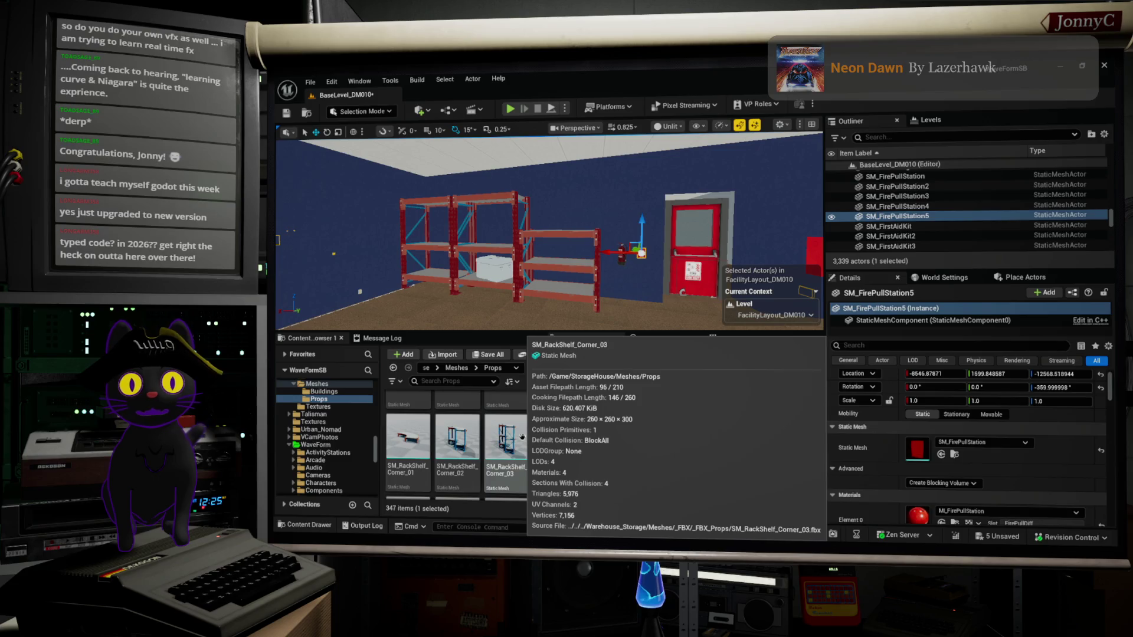
mouse_move(524, 428)
left_mouse_down()
mouse_move(416, 300)
mouse_move(490, 300)
mouse_move(534, 277)
mouse_move(542, 307)
mouse_move(564, 299)
left_mouse_up()
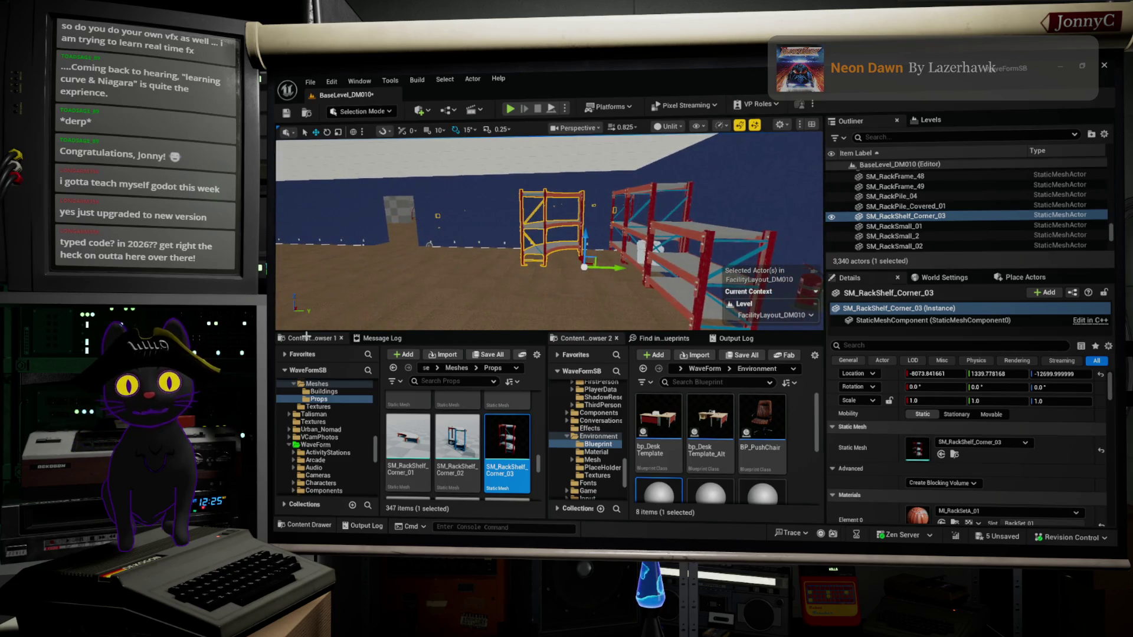
key("Delete")
Turn the viewport to face the red racks across the floor.
left_click_drag(465, 231, 445, 237)
scroll(466, 449, "down", 1)
scroll(466, 449, "down", 1)
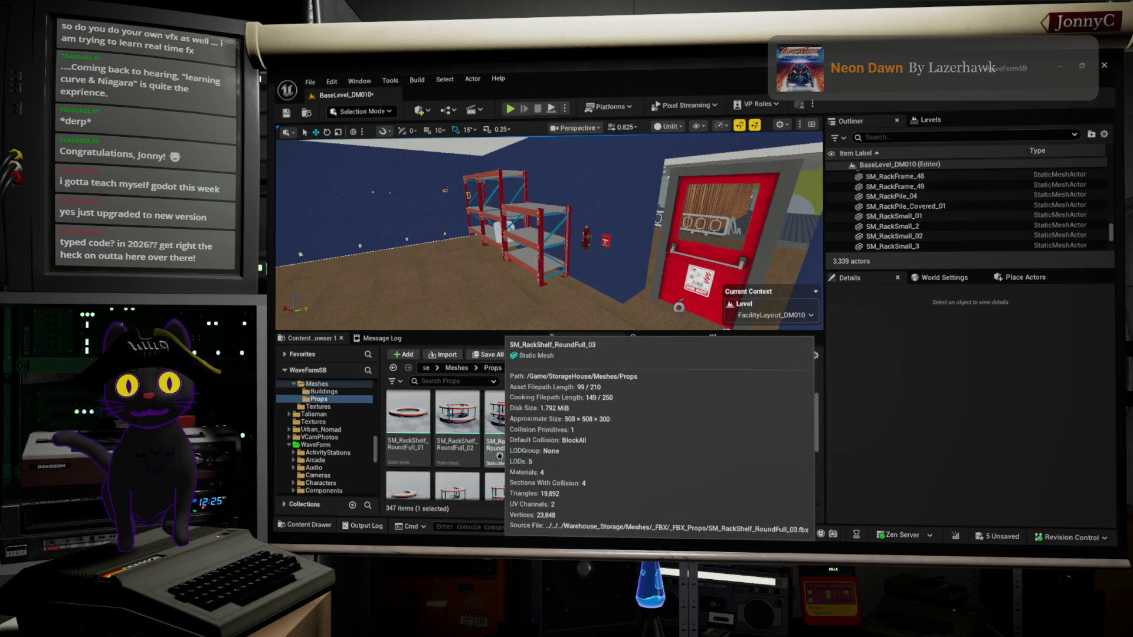
scroll(496, 455, "down", 1)
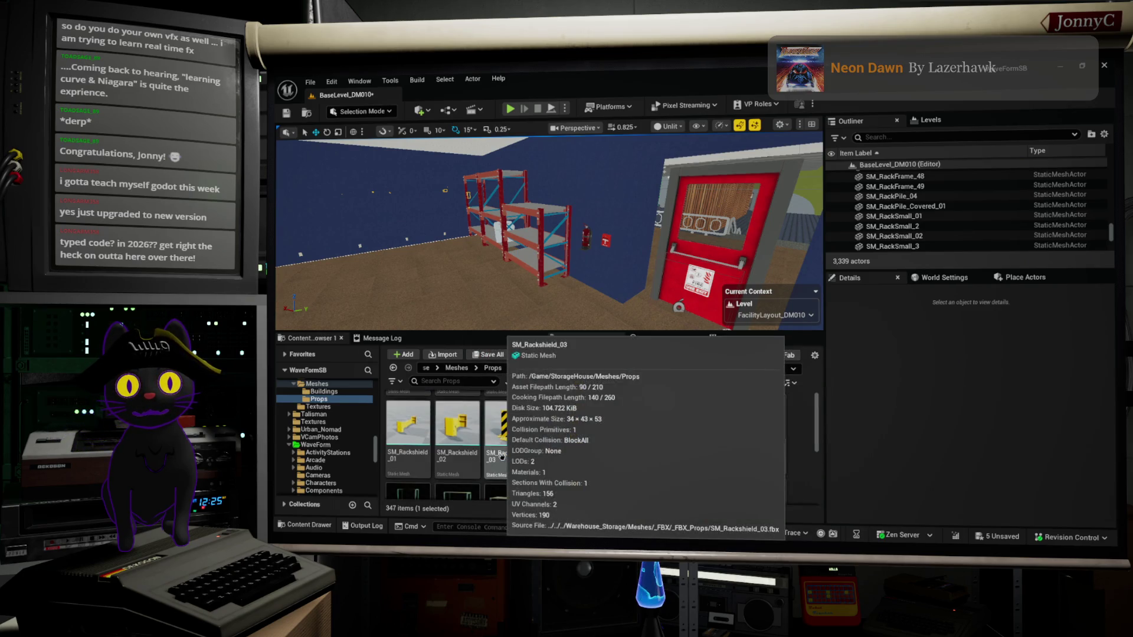
scroll(500, 457, "down", 2)
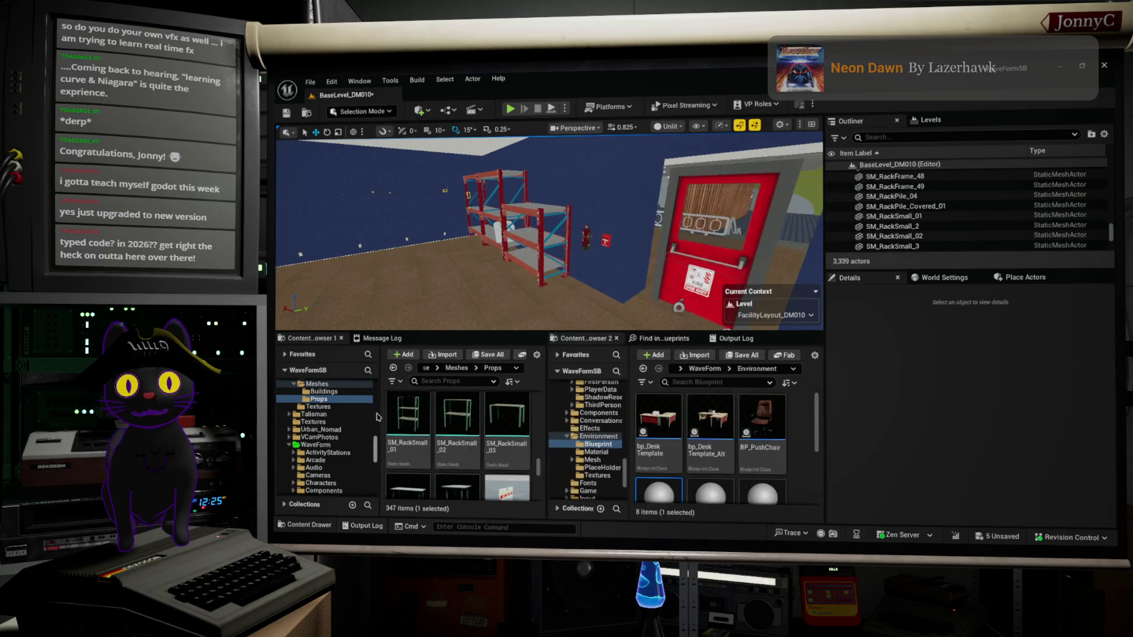
left_click_drag(626, 224, 566, 239)
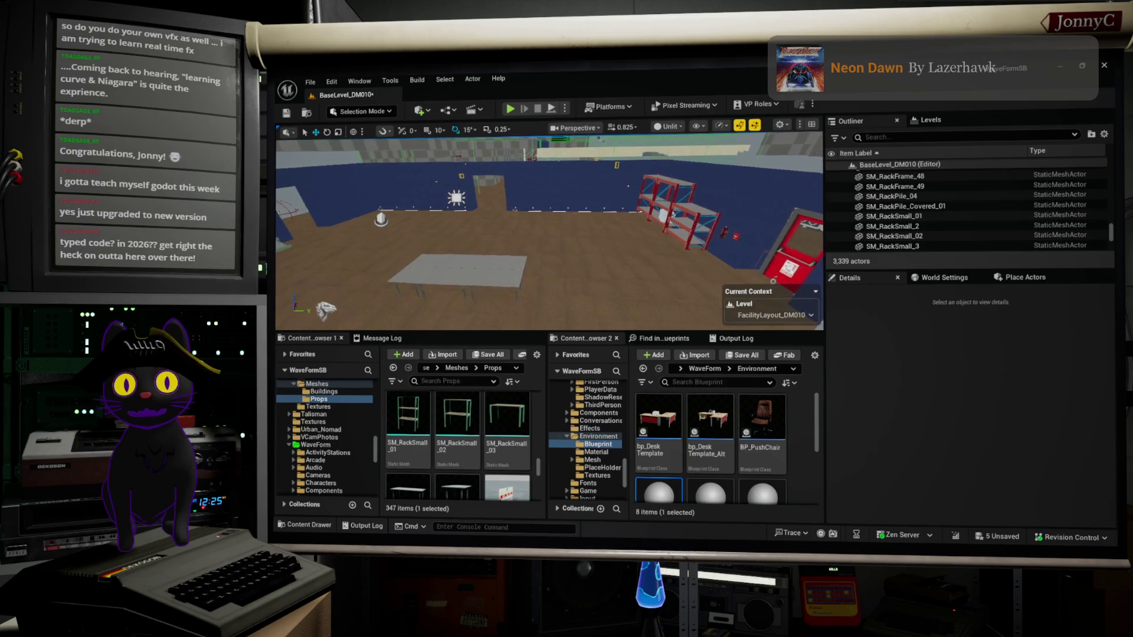
Duplicate two rack tables into SM_RackTable_9 and _10 and slide the copies along X.
left_click(465, 257)
left_click(492, 273, "ctrl")
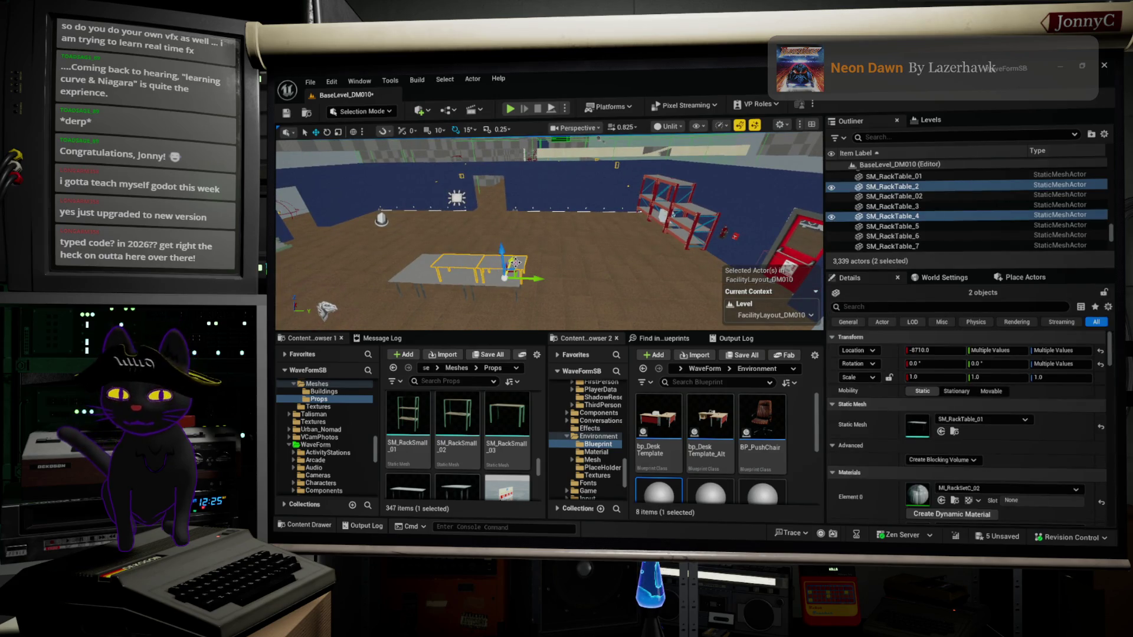
left_click_drag(510, 261, 534, 211)
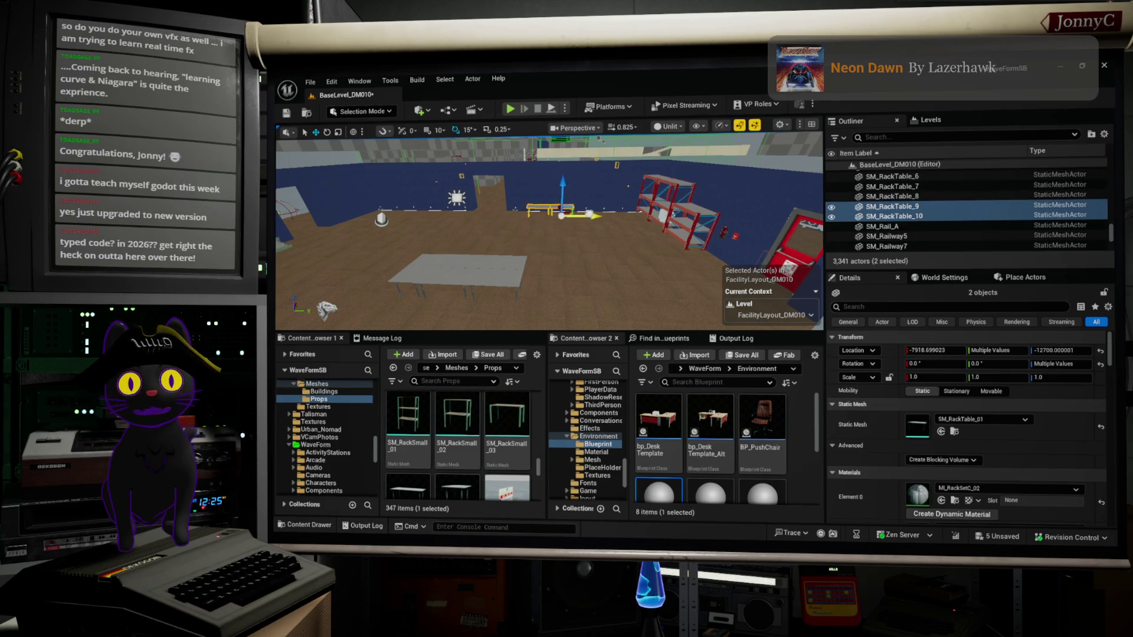
mouse_move(558, 240)
left_mouse_down()
mouse_move(531, 236)
mouse_move(566, 248)
left_mouse_up()
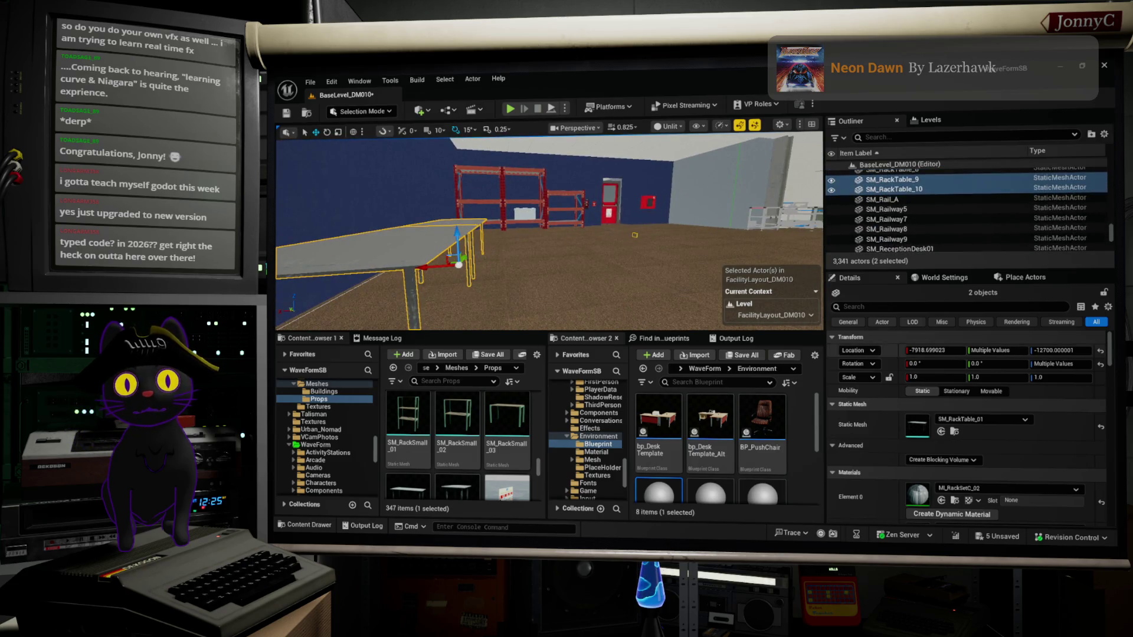
mouse_move(487, 280)
left_mouse_down()
mouse_move(463, 277)
mouse_move(488, 280)
left_mouse_up()
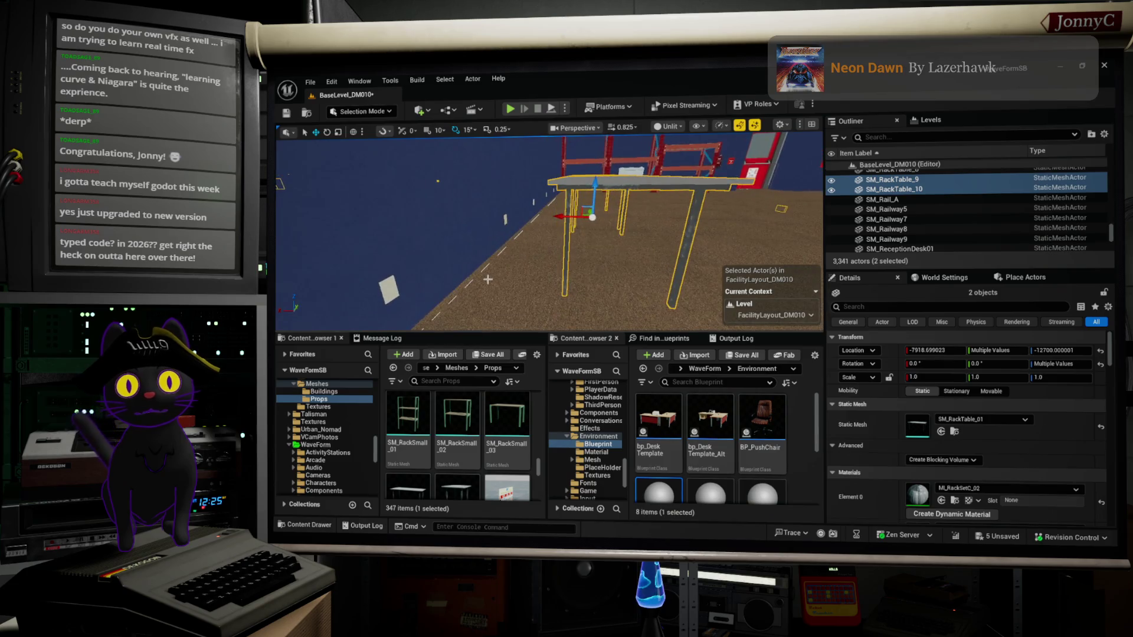
mouse_move(575, 217)
left_mouse_down()
mouse_move(537, 215)
mouse_move(594, 228)
mouse_move(531, 229)
left_mouse_up()
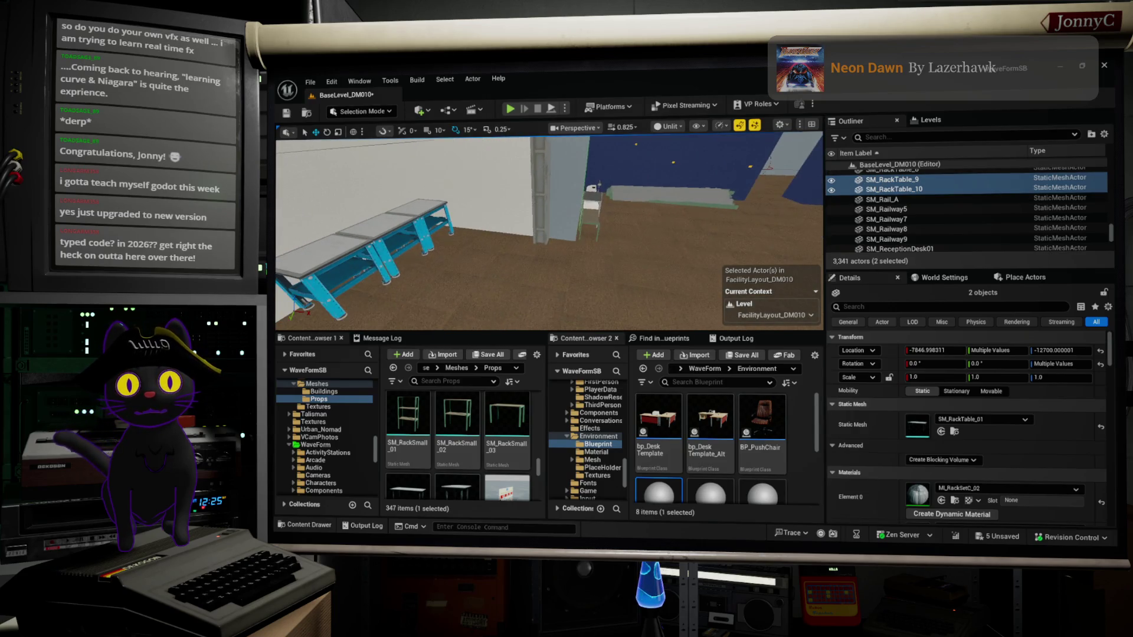
Select the blue assembly line desk, then the floor piece beside it.
left_click(311, 250)
left_click_drag(514, 268, 514, 268)
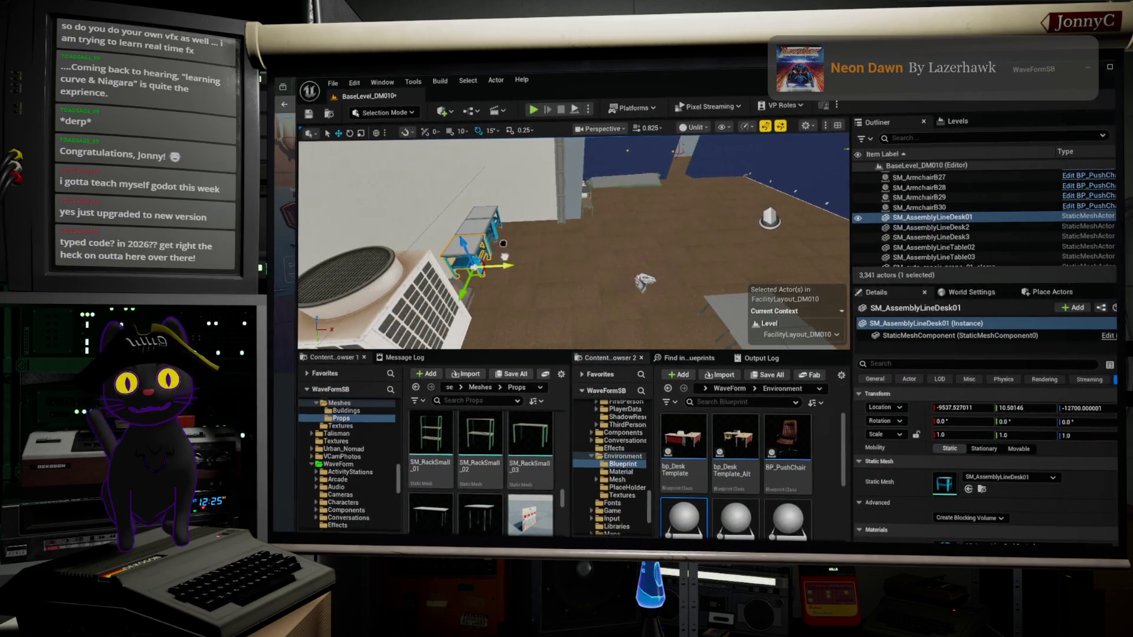
left_click(503, 243)
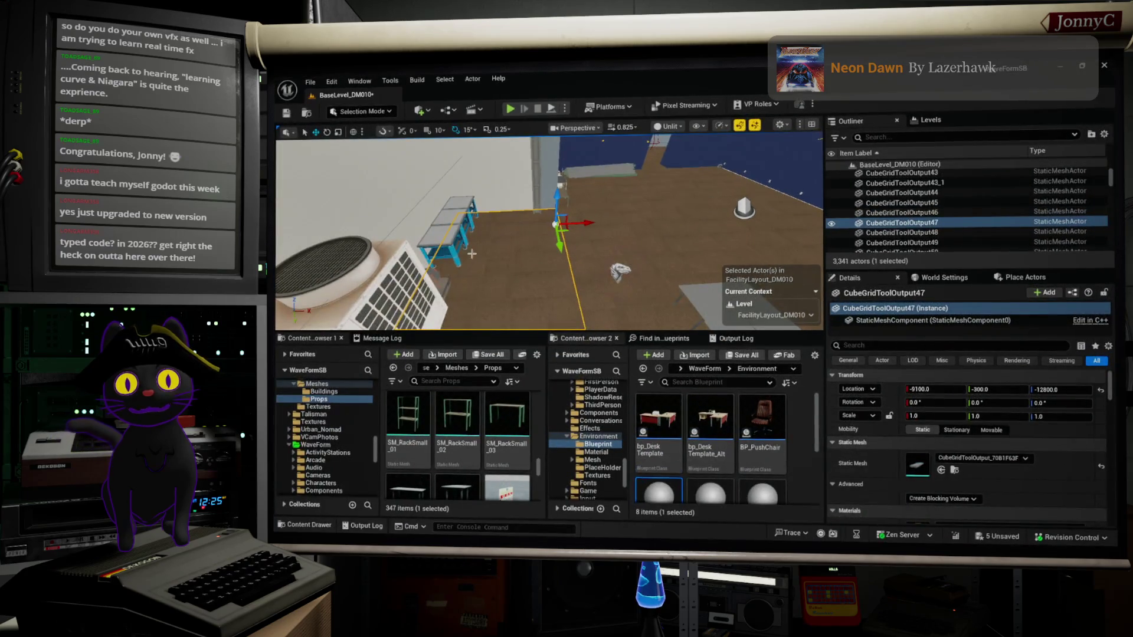
Alt-drag SM_AssemblyLineDesk01 along X to create SM_AssemblyLineDesk4 and frame the copy.
left_click(436, 251)
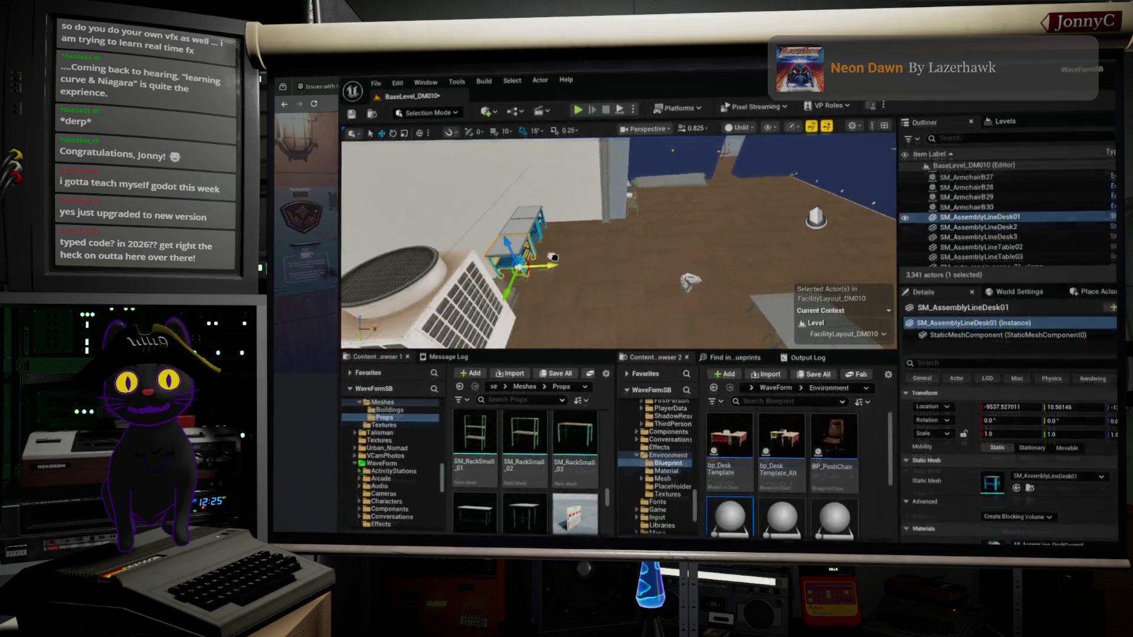
left_click(486, 261)
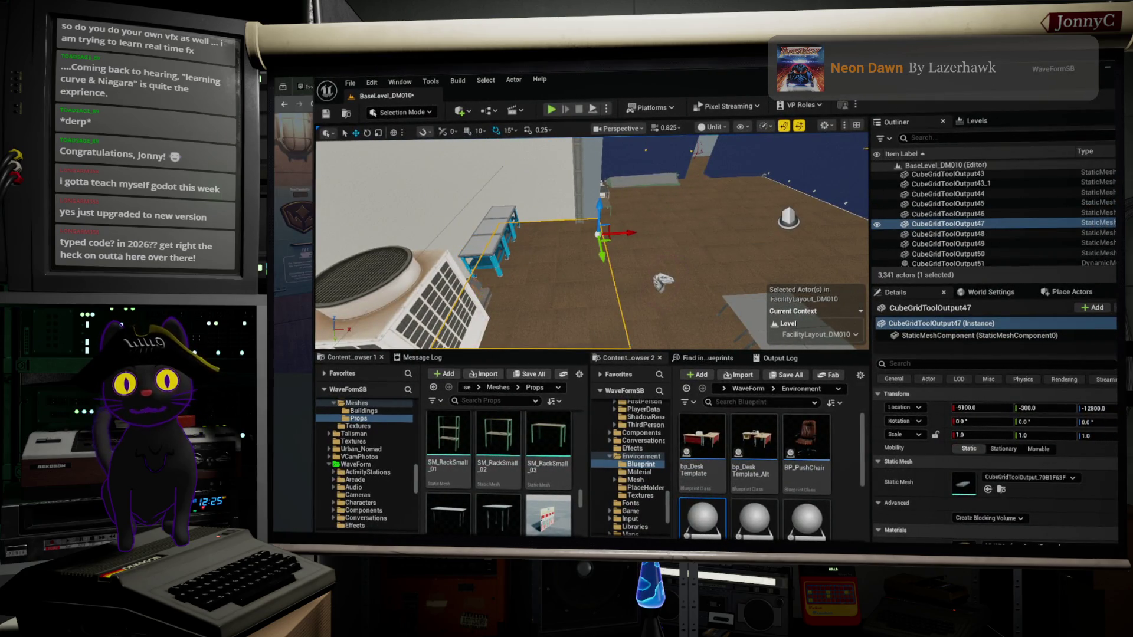
left_click(506, 263)
mouse_move(528, 264)
left_mouse_down()
mouse_move(785, 277)
mouse_move(810, 301)
left_mouse_up()
left_click_drag(641, 228, 679, 215)
key("f")
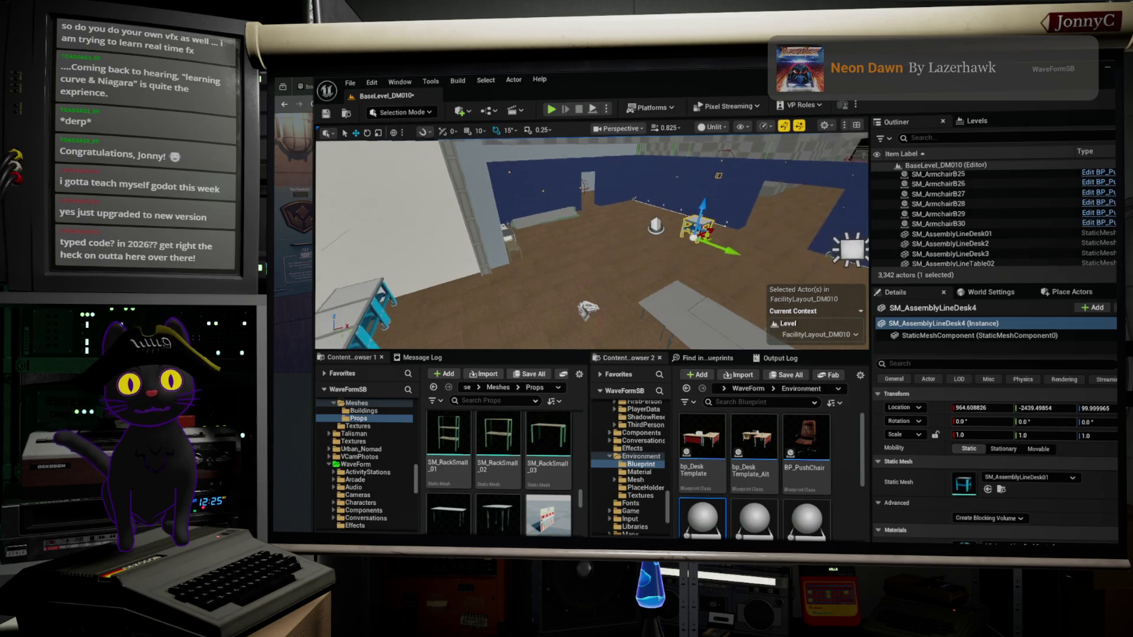
double_click(673, 79)
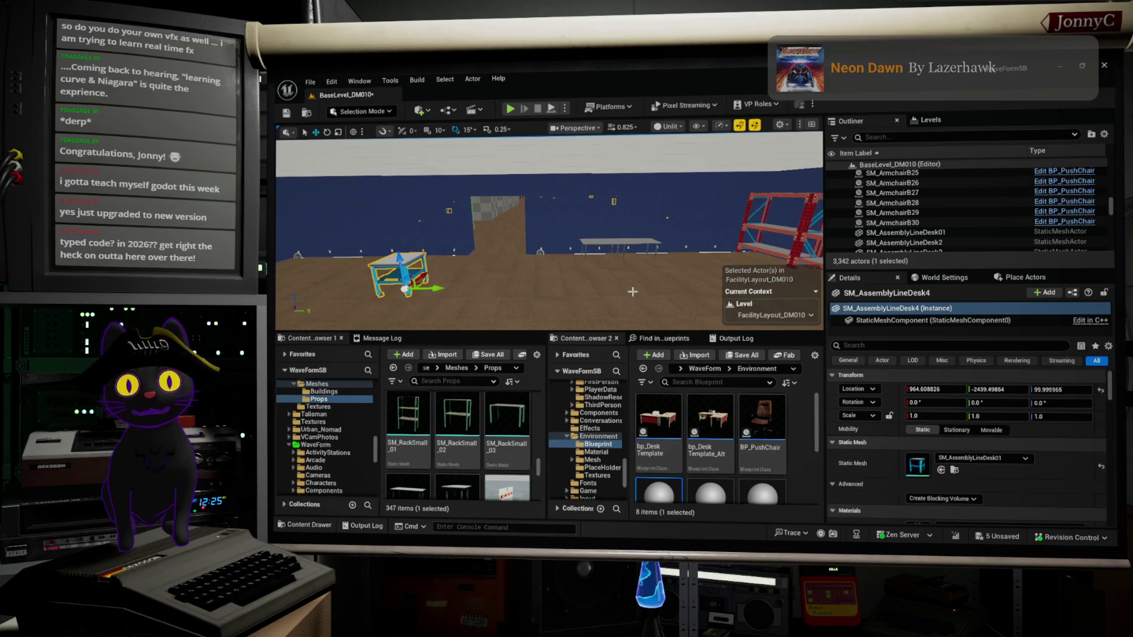
Move the copied desk to X 1246.13, Y -1384.61 at the end of the grey table.
mouse_move(441, 286)
left_mouse_down()
mouse_move(773, 280)
mouse_move(758, 282)
left_mouse_up()
key("f")
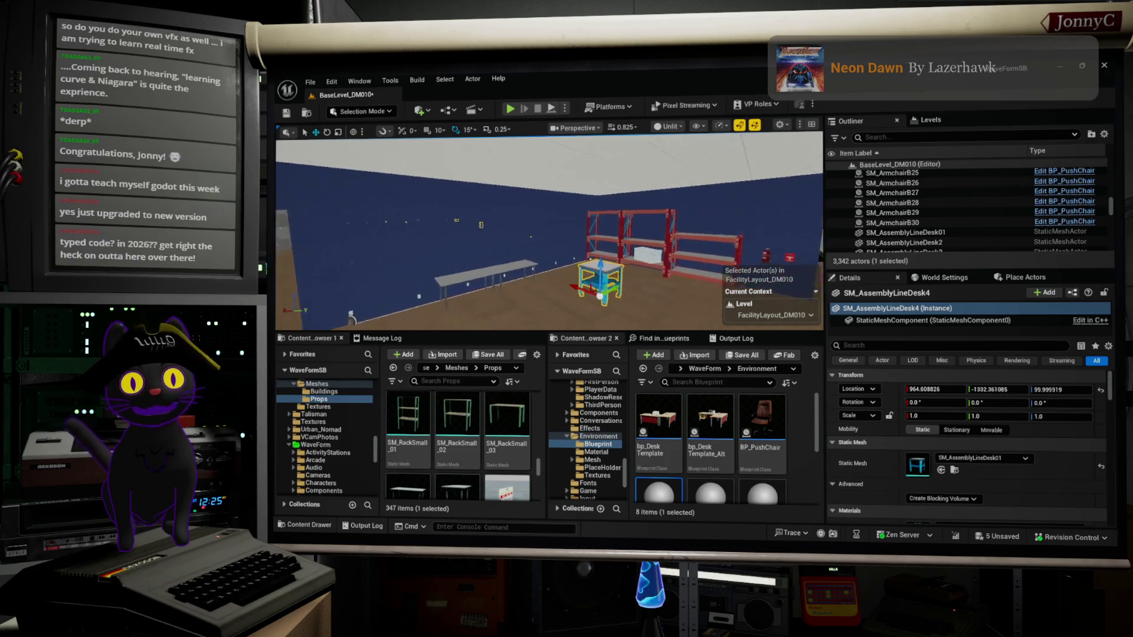
left_click_drag(544, 257, 447, 258)
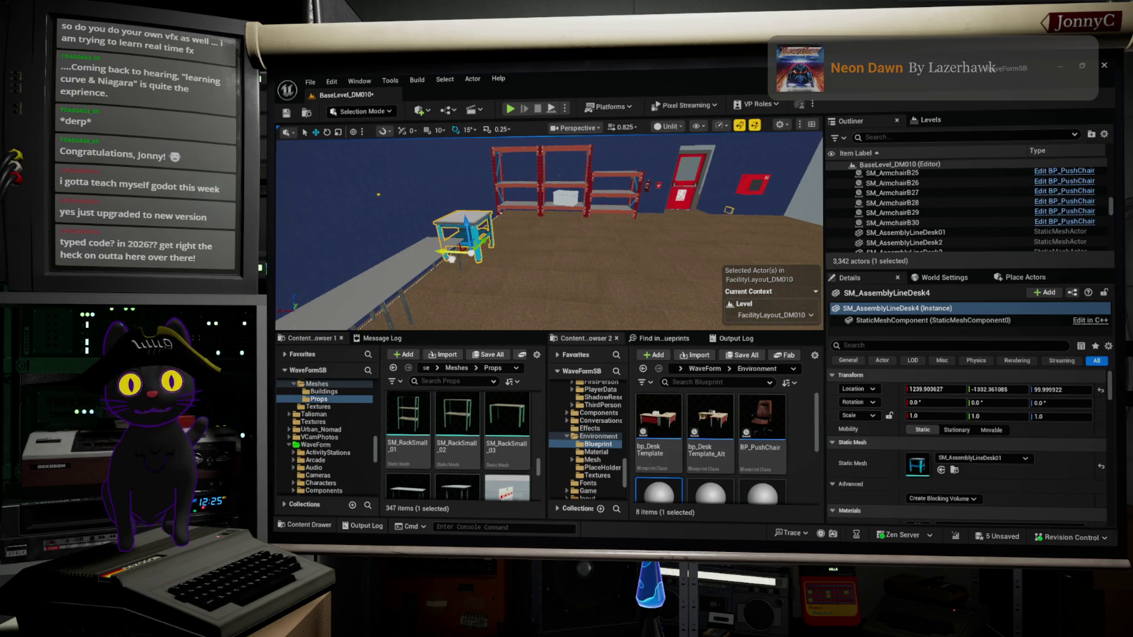
key("f")
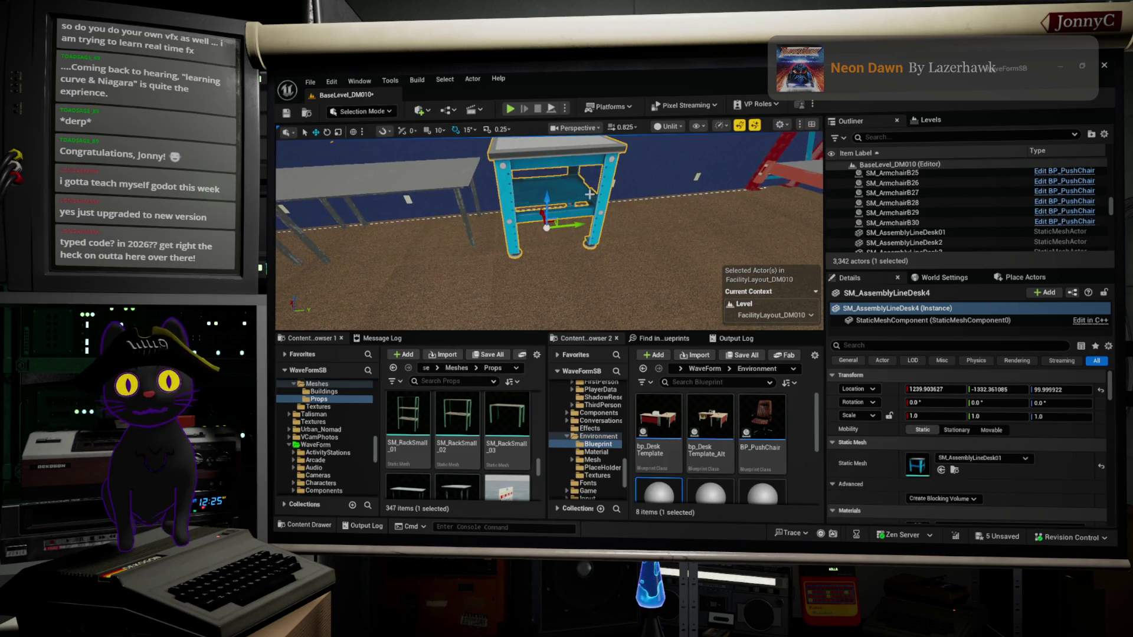
left_click_drag(577, 225, 562, 226)
mouse_move(345, 234)
left_mouse_down()
mouse_move(306, 227)
mouse_move(330, 207)
left_mouse_up()
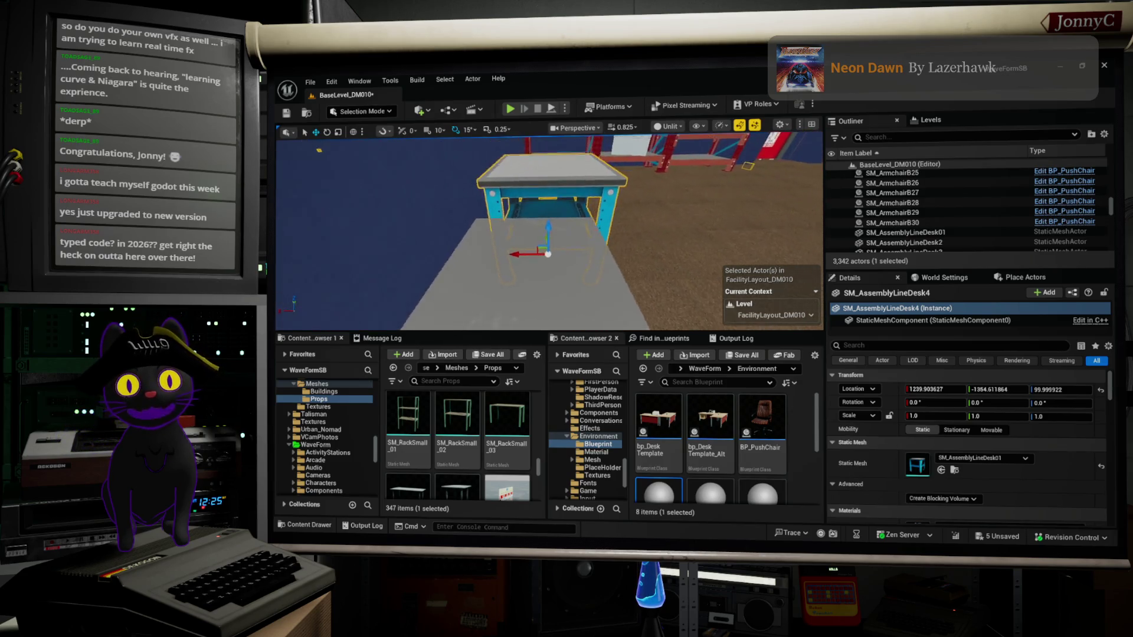
scroll(549, 230, "up", 5)
left_click_drag(578, 232, 534, 304)
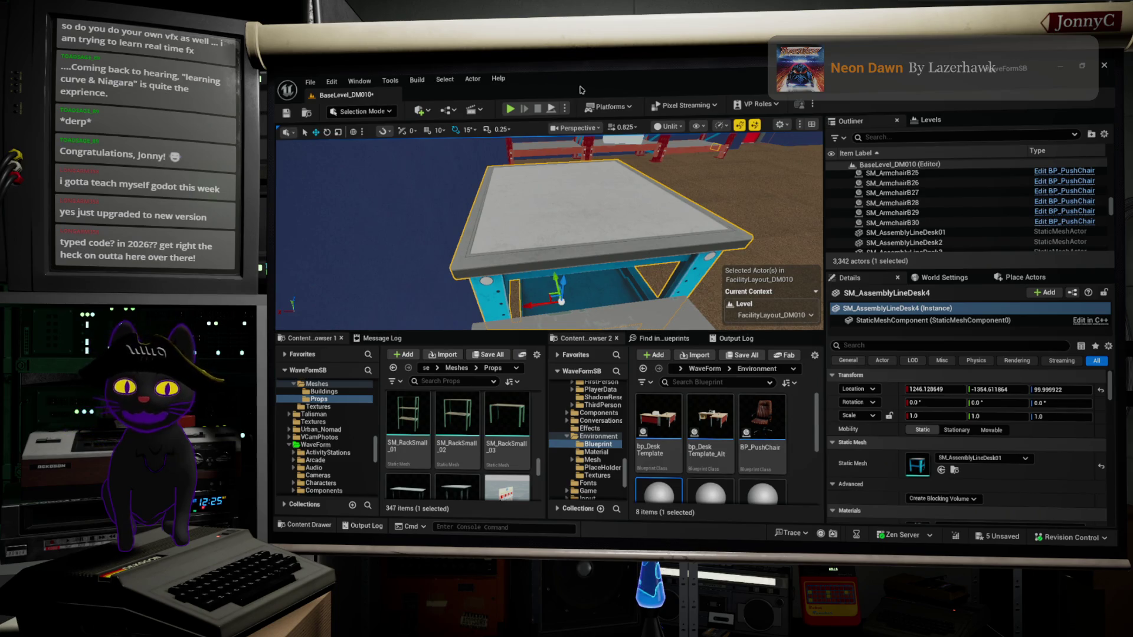
key("s")
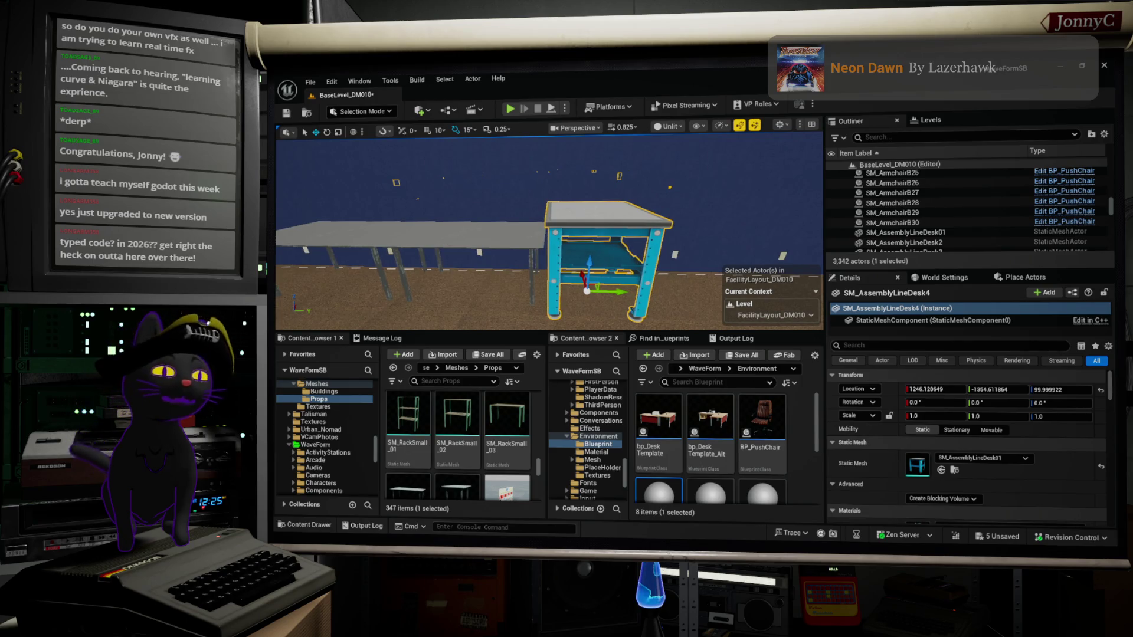
left_click_drag(292, 159, 292, 159)
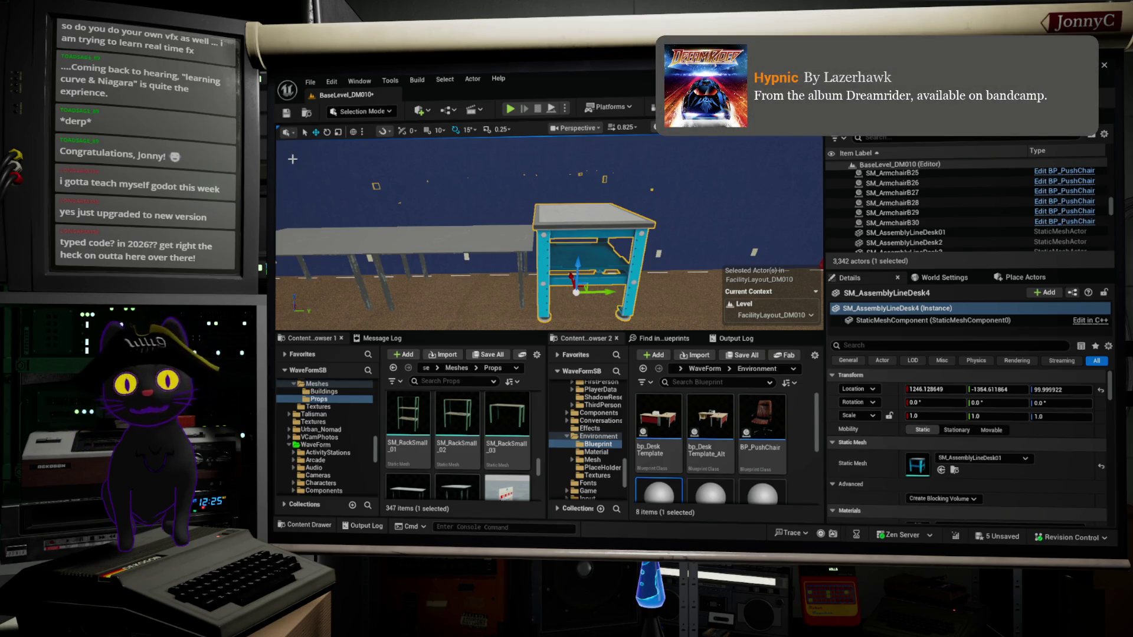
Locate SM_AssemblyLineDesk4 in the Outliner and nudge it to Y -1387.73 against the table.
mouse_move(472, 236)
left_mouse_down()
mouse_move(508, 236)
mouse_move(437, 236)
mouse_move(472, 216)
mouse_move(472, 177)
mouse_move(402, 177)
mouse_move(472, 177)
left_mouse_up()
mouse_move(691, 245)
left_mouse_down()
mouse_move(667, 244)
mouse_move(692, 244)
left_mouse_up()
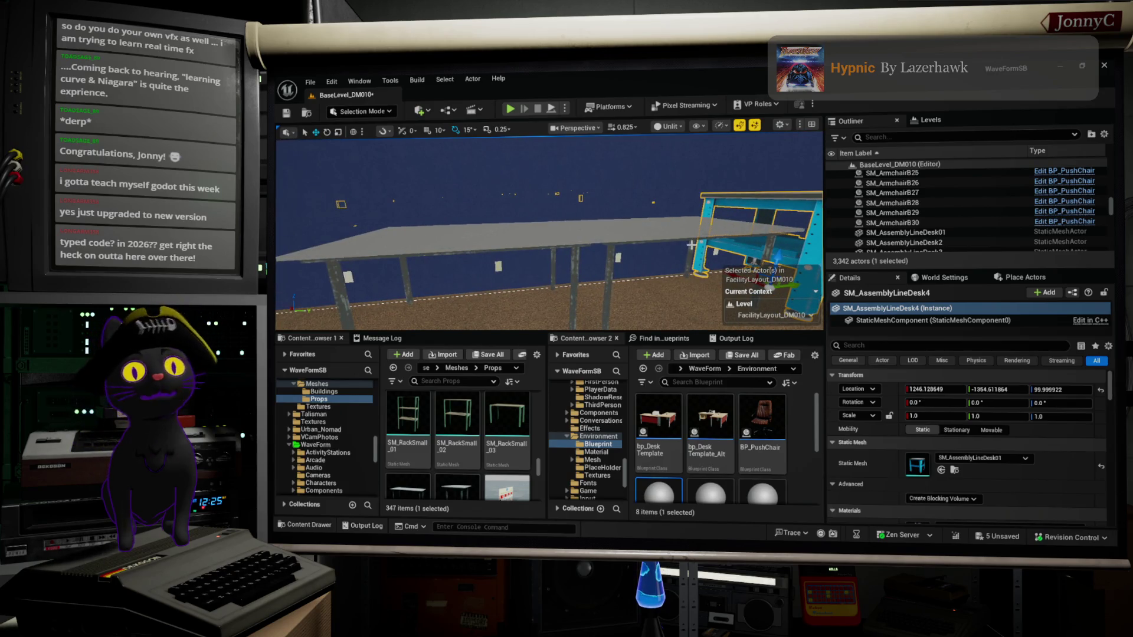
left_click_drag(692, 244, 767, 243)
left_click(648, 234)
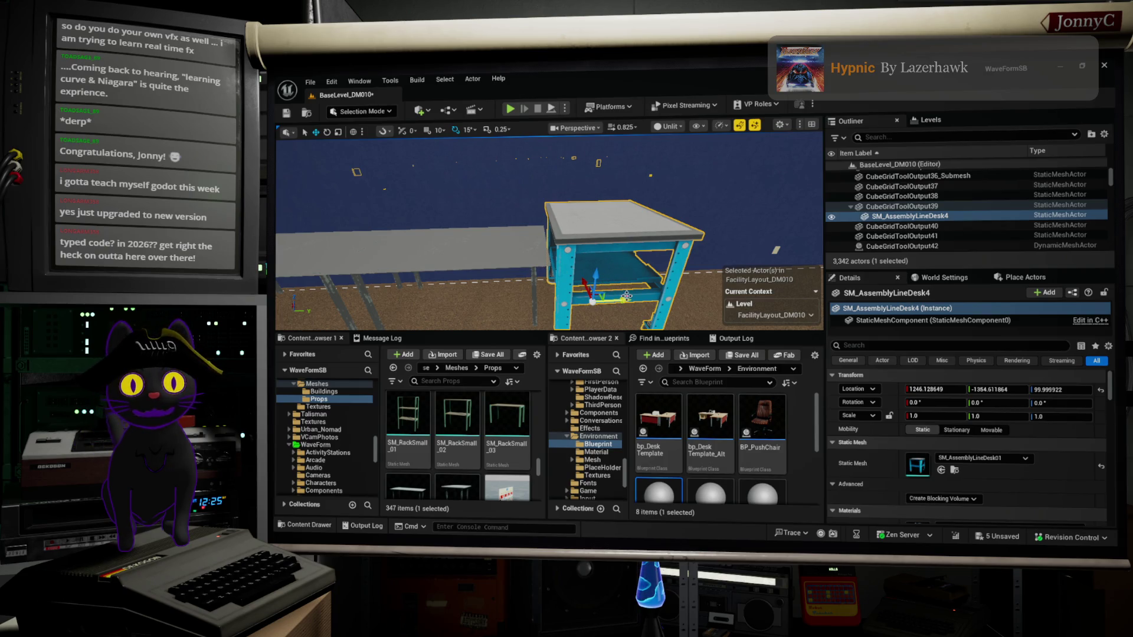
left_click_drag(627, 297, 623, 296)
mouse_move(549, 236)
left_mouse_down()
mouse_move(596, 236)
mouse_move(596, 200)
mouse_move(555, 183)
mouse_move(590, 183)
mouse_move(584, 219)
mouse_move(578, 200)
left_mouse_up()
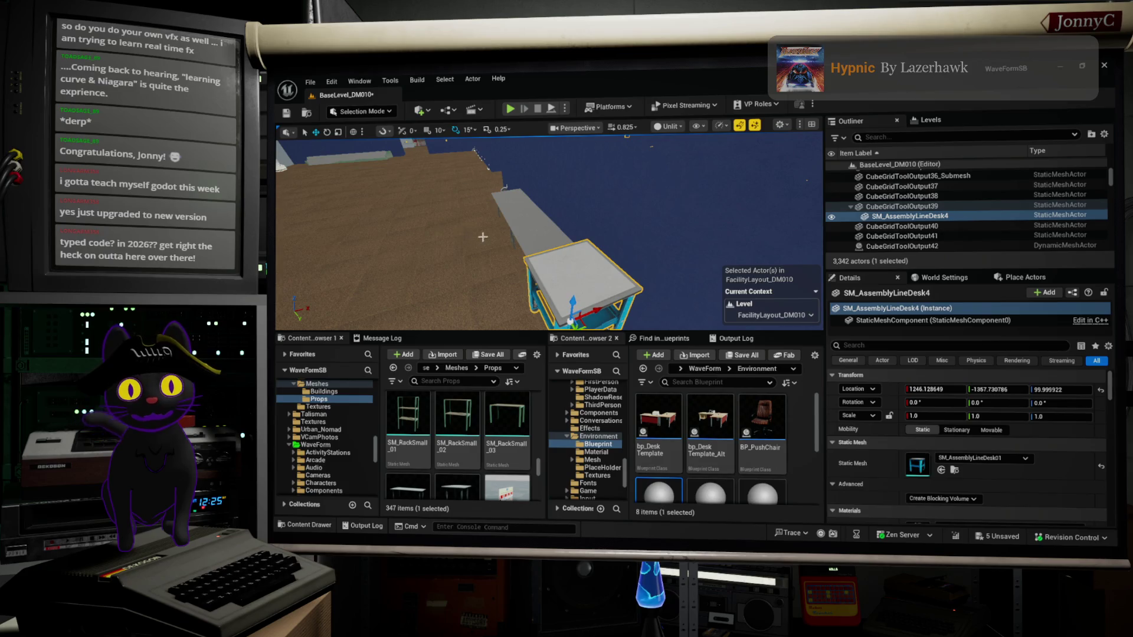
Select SM_RackTable_9 and SM_RackTable_10 and inspect their placement from several angles.
left_click(543, 240)
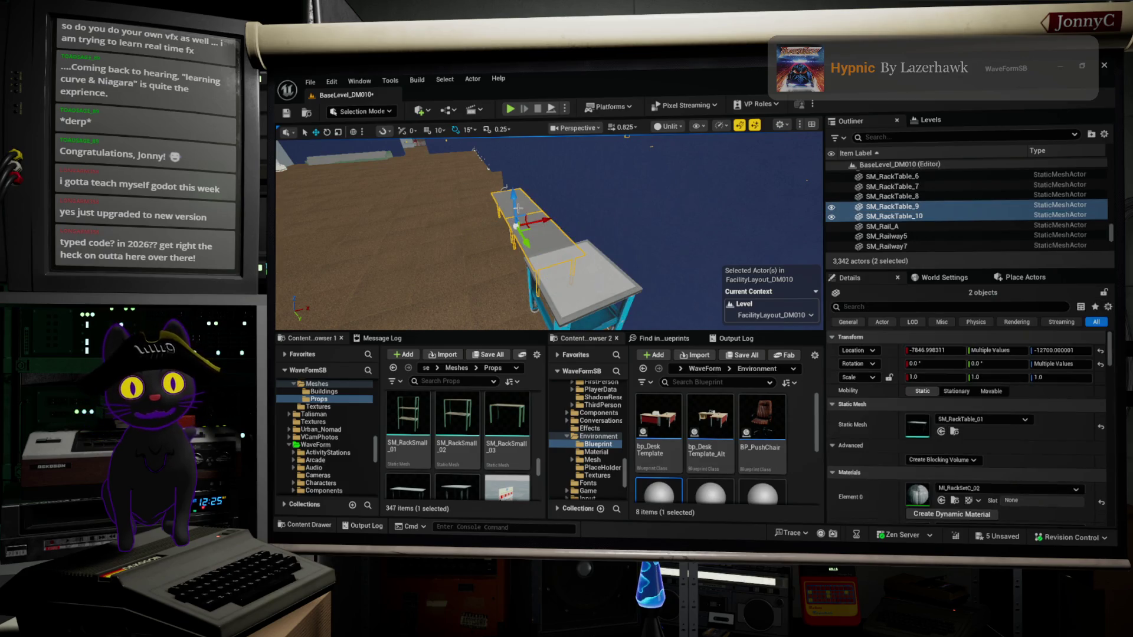
left_click_drag(554, 227, 541, 233)
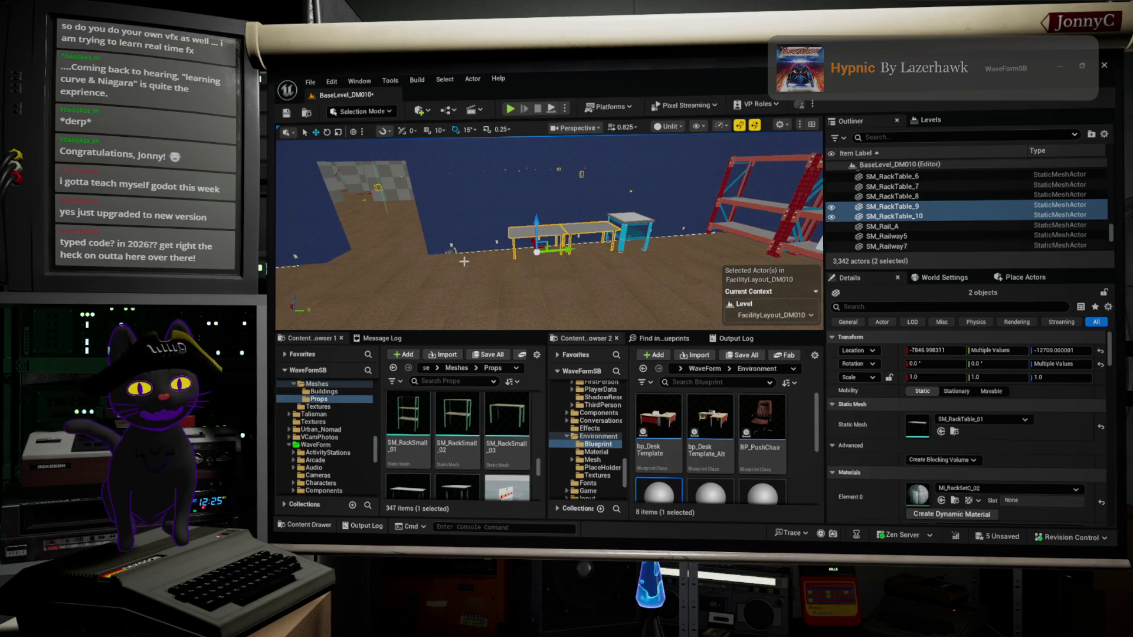
mouse_move(464, 261)
left_mouse_down()
mouse_move(452, 262)
mouse_move(471, 262)
mouse_move(441, 239)
mouse_move(415, 241)
left_mouse_up()
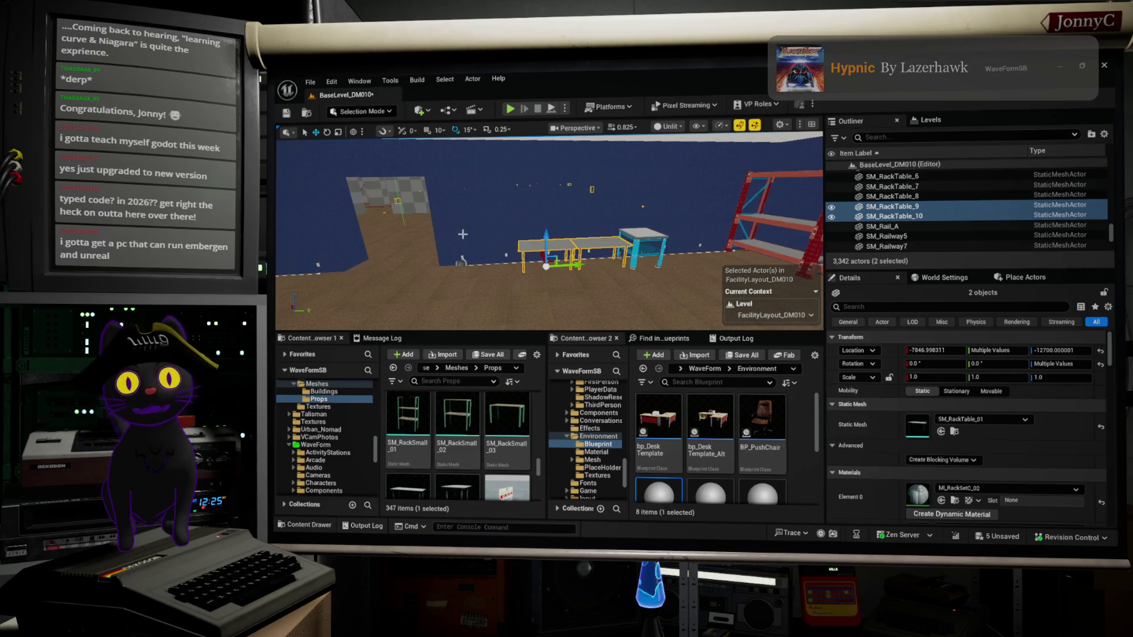
left_click_drag(457, 247, 448, 247)
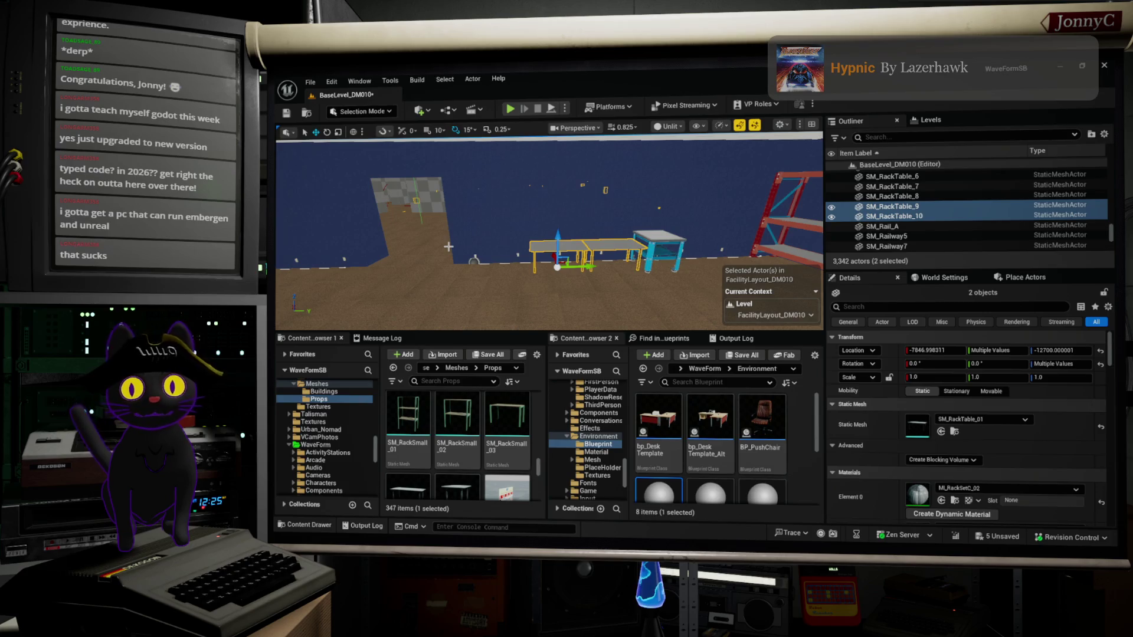
left_click_drag(436, 291, 395, 269)
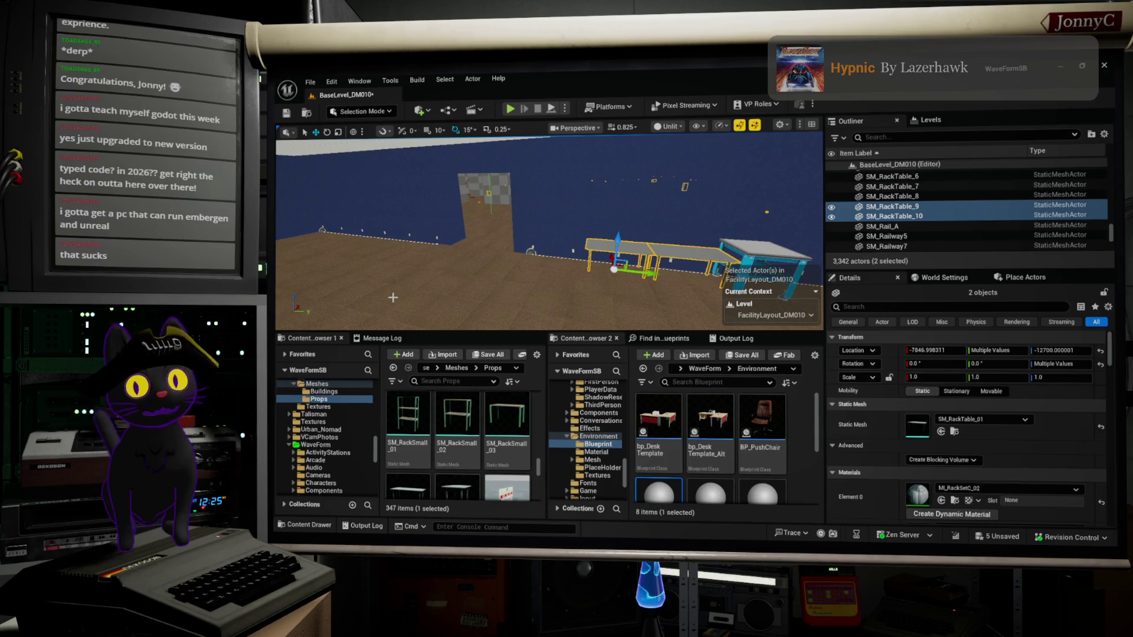
mouse_move(455, 273)
left_mouse_down()
mouse_move(513, 270)
mouse_move(498, 269)
left_mouse_up()
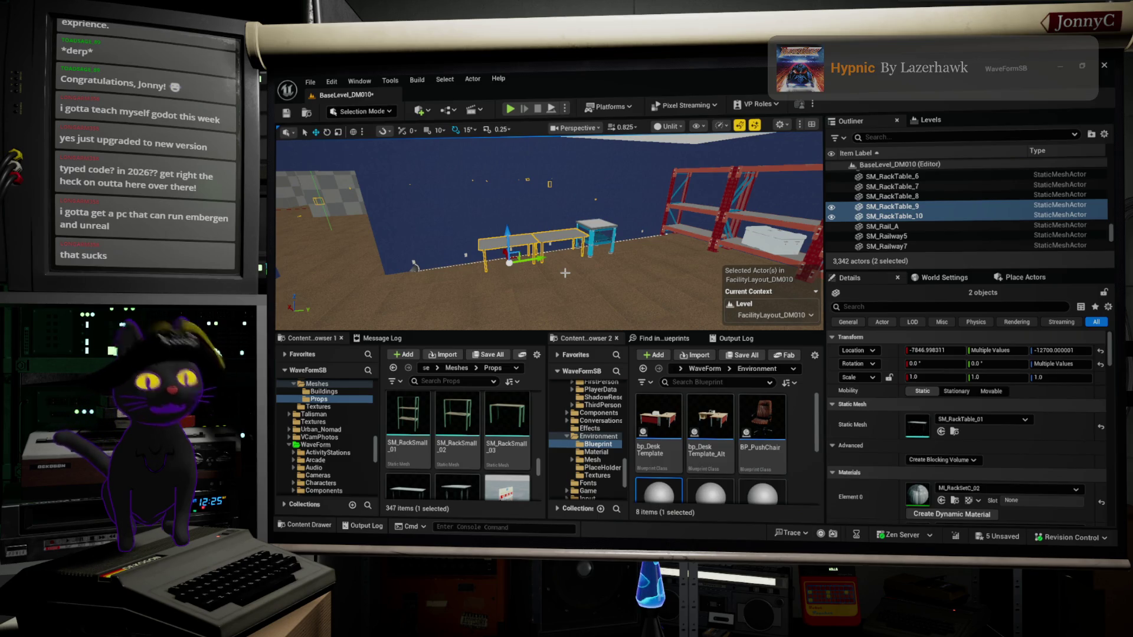
left_click_drag(560, 271, 372, 276)
left_click_drag(708, 279, 716, 273)
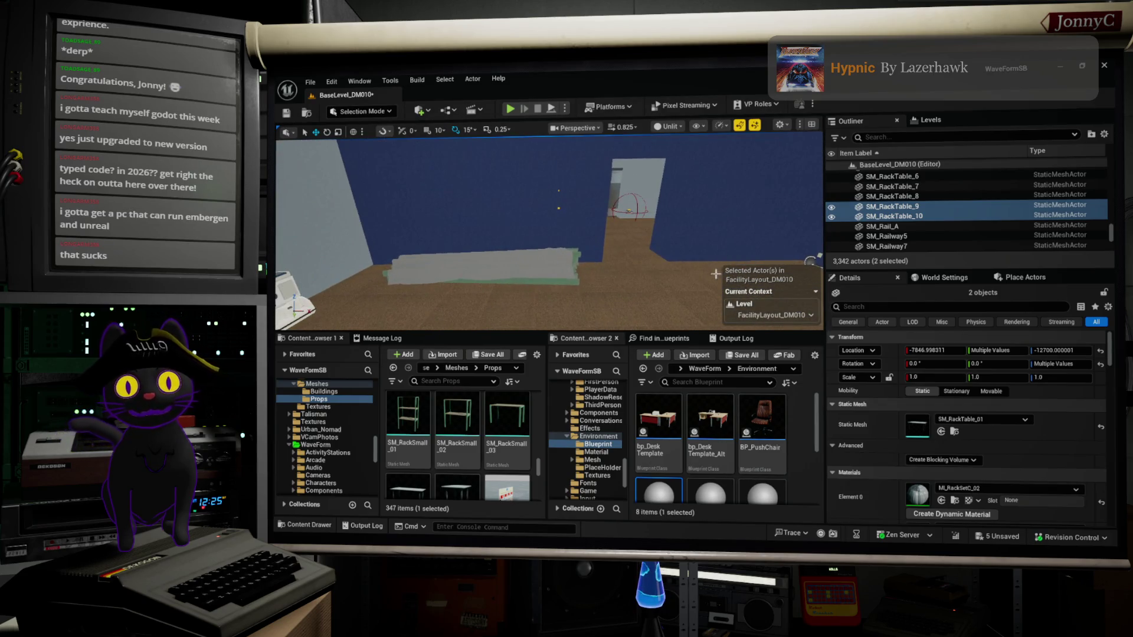
left_click(518, 248)
Select the red rack and browse to its mesh SM_Rack_05 in the Content Browser.
left_click(481, 269)
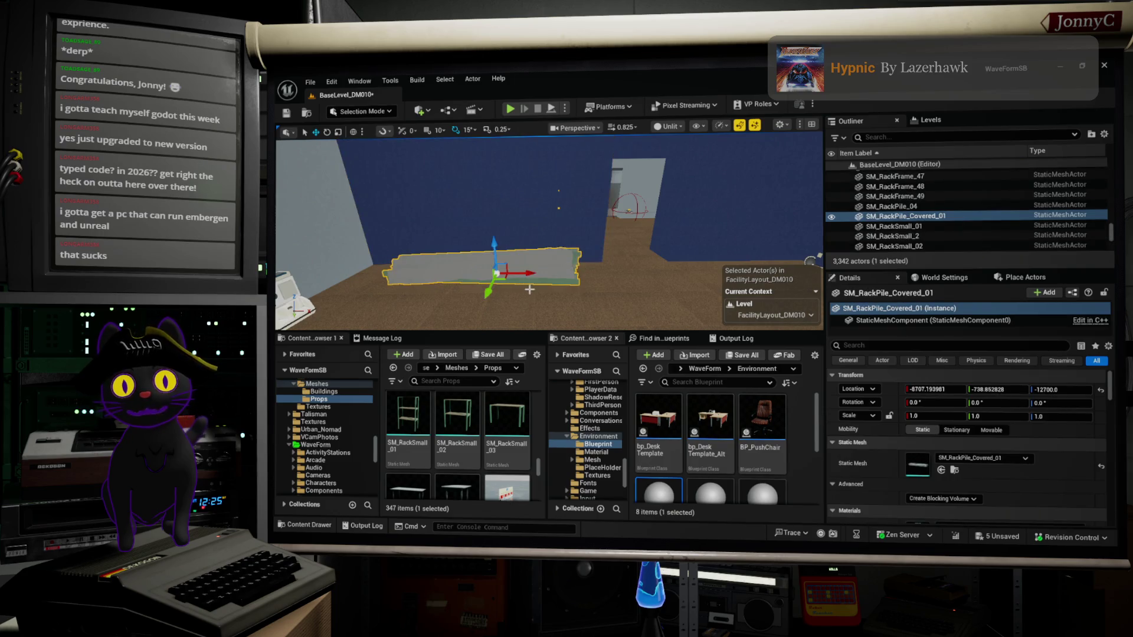
left_click_drag(481, 268, 481, 257)
left_click_drag(630, 233, 626, 218)
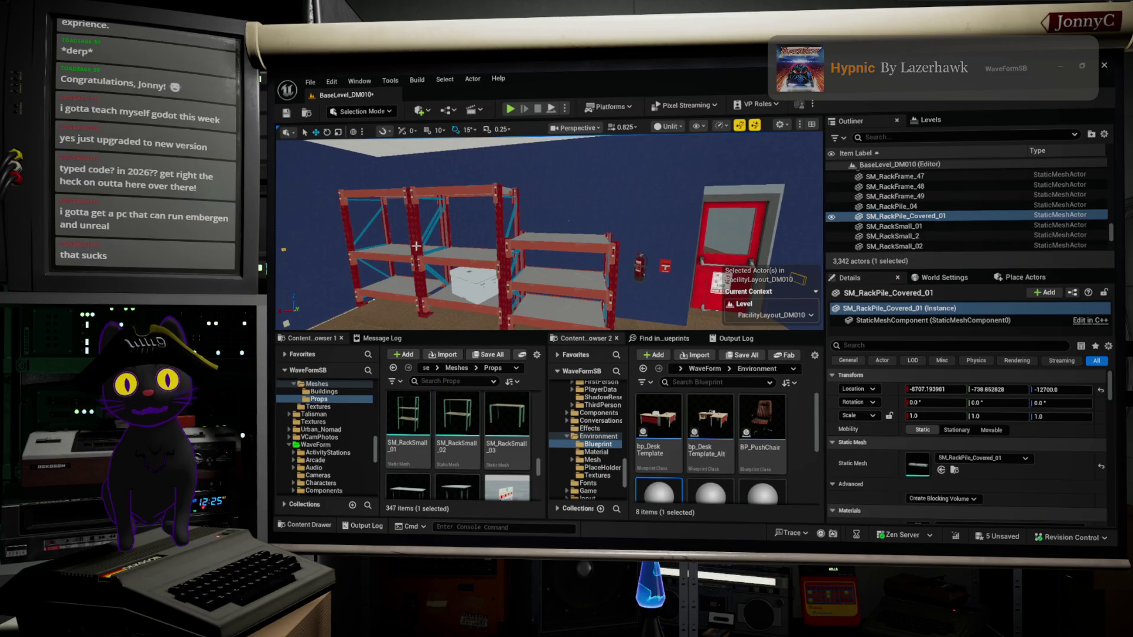
left_click(446, 252)
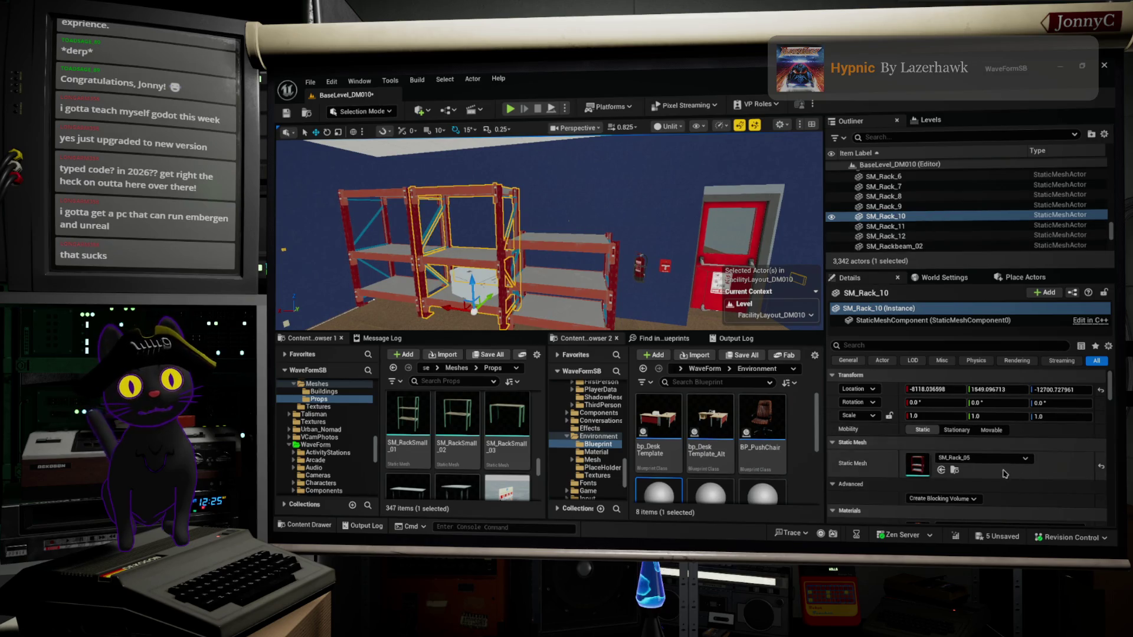
left_click(954, 470)
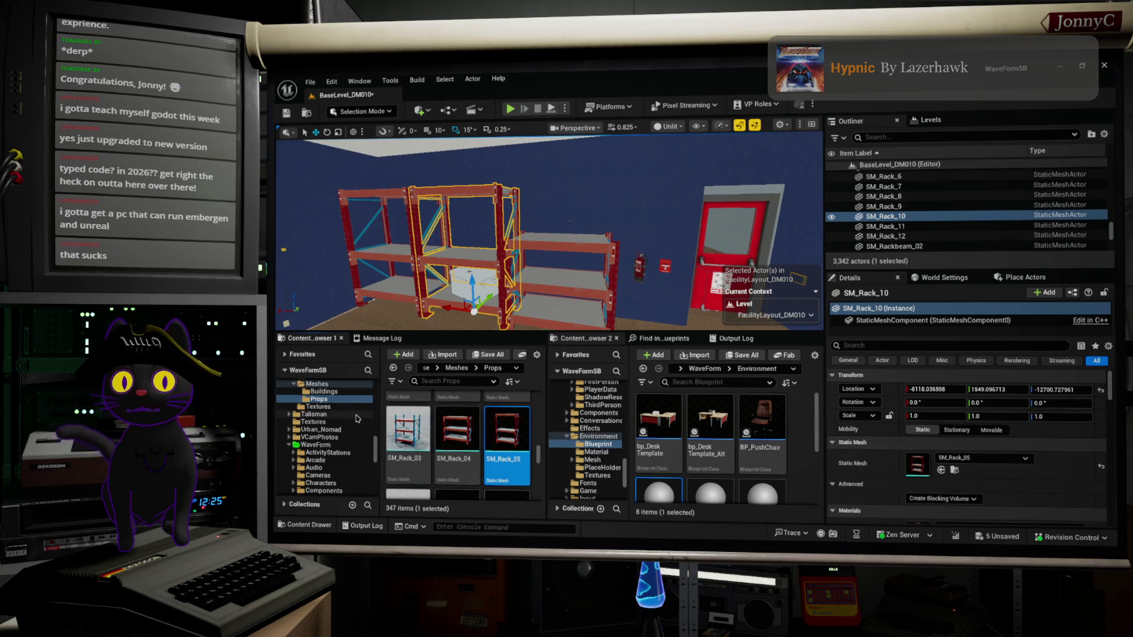
Place the SM_PushcartA_01 pushcart into the level beside the red racks.
scroll(449, 437, "up", 5)
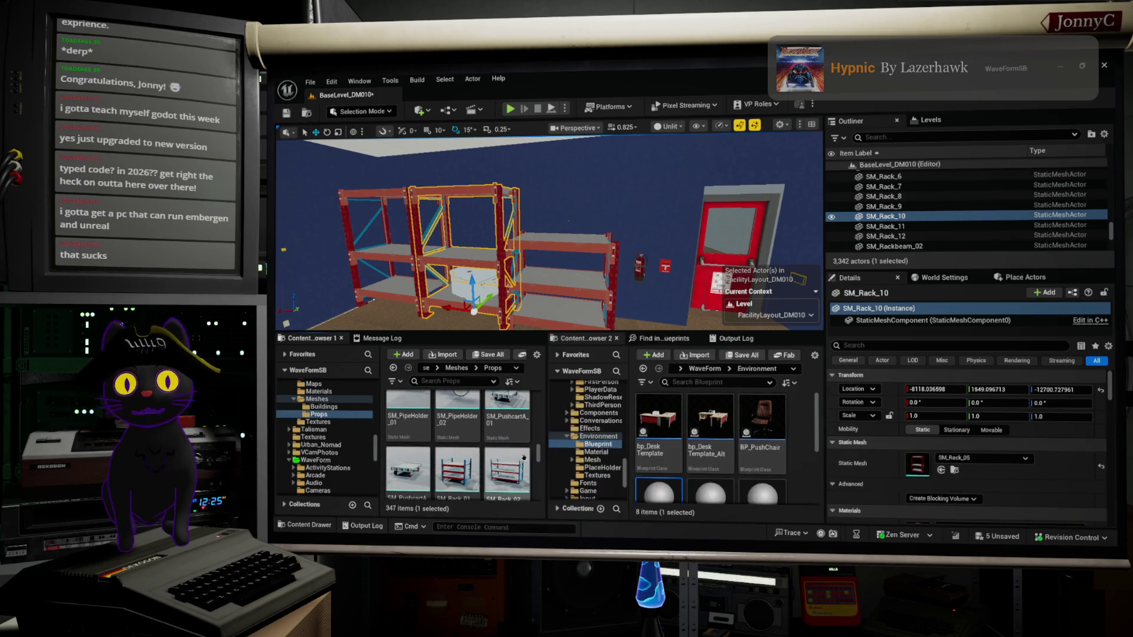
scroll(519, 452, "up", 2)
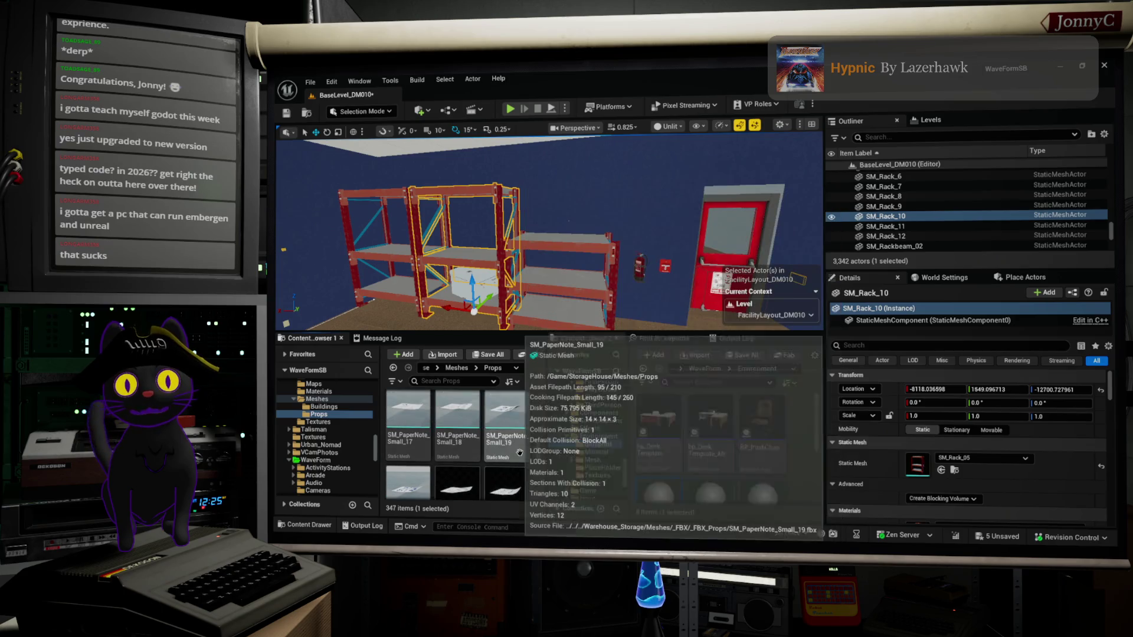
scroll(520, 452, "down", 2)
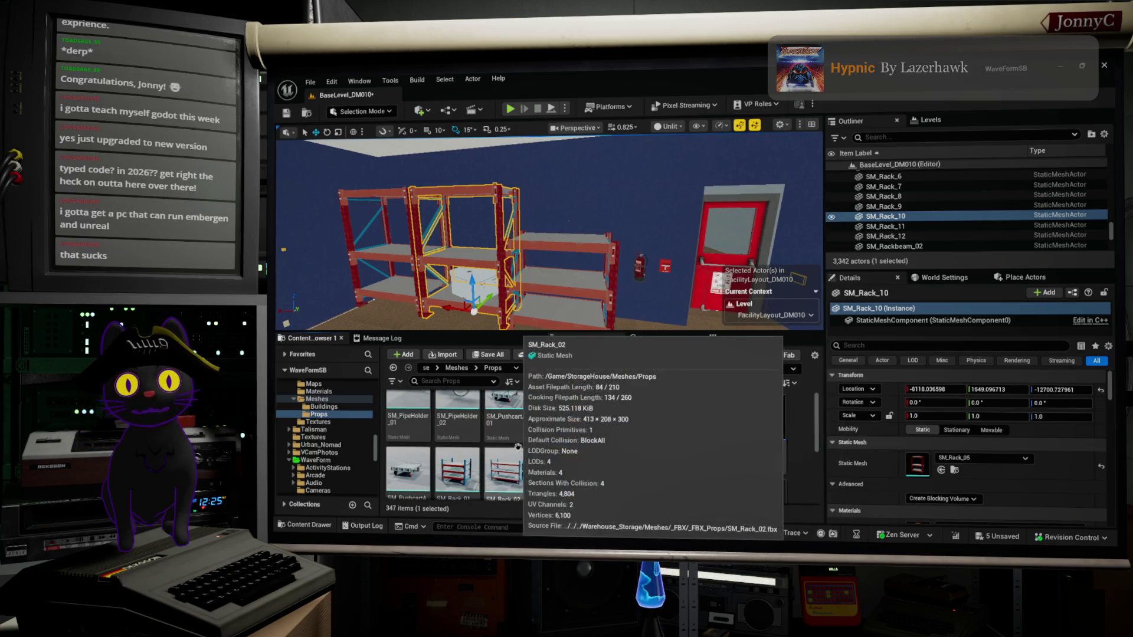
left_click(530, 420)
mouse_move(534, 419)
left_mouse_down()
mouse_move(815, 442)
mouse_move(738, 357)
mouse_move(454, 360)
mouse_move(385, 316)
left_mouse_up()
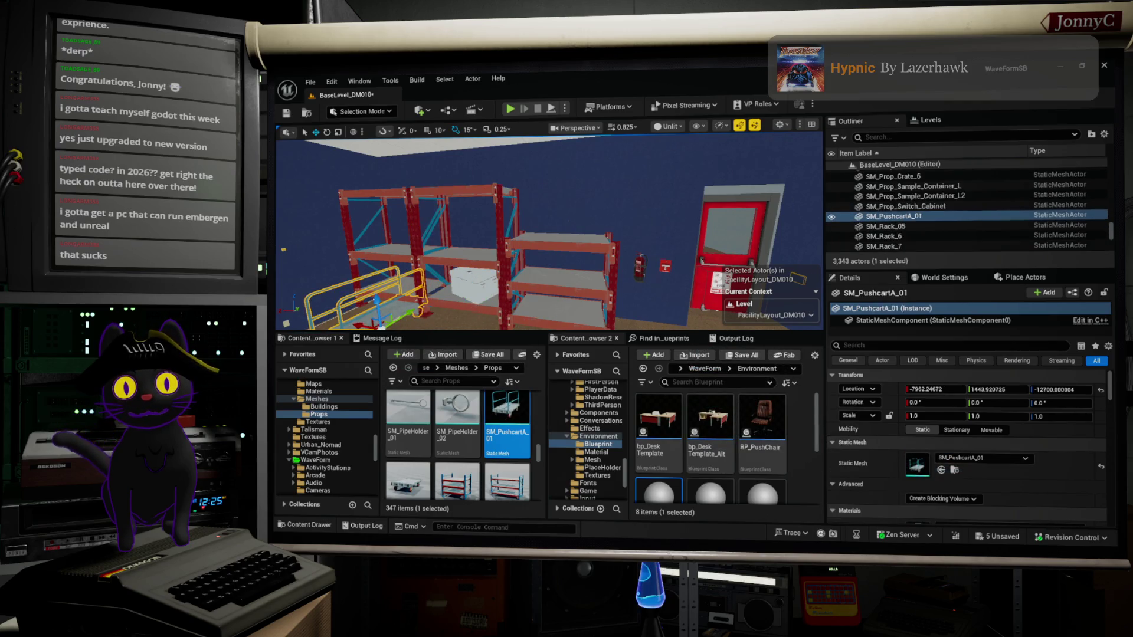
Frame the new pushcart and slide it along the Y axis.
key("f")
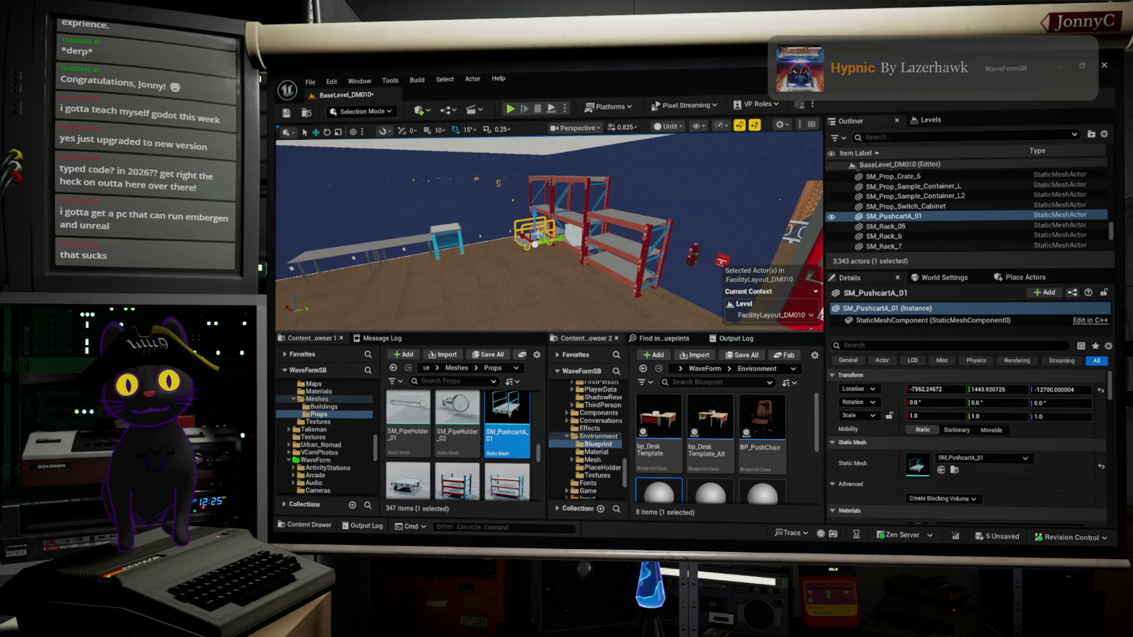
left_click_drag(552, 242, 525, 245)
scroll(515, 442, "down", 5)
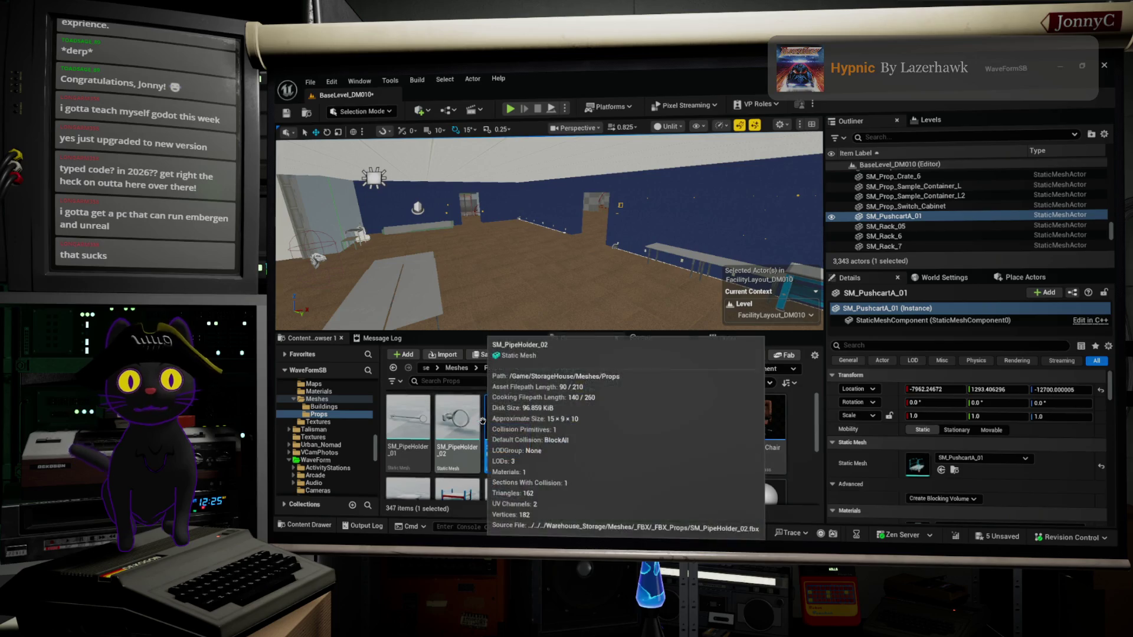
scroll(514, 441, "up", 4)
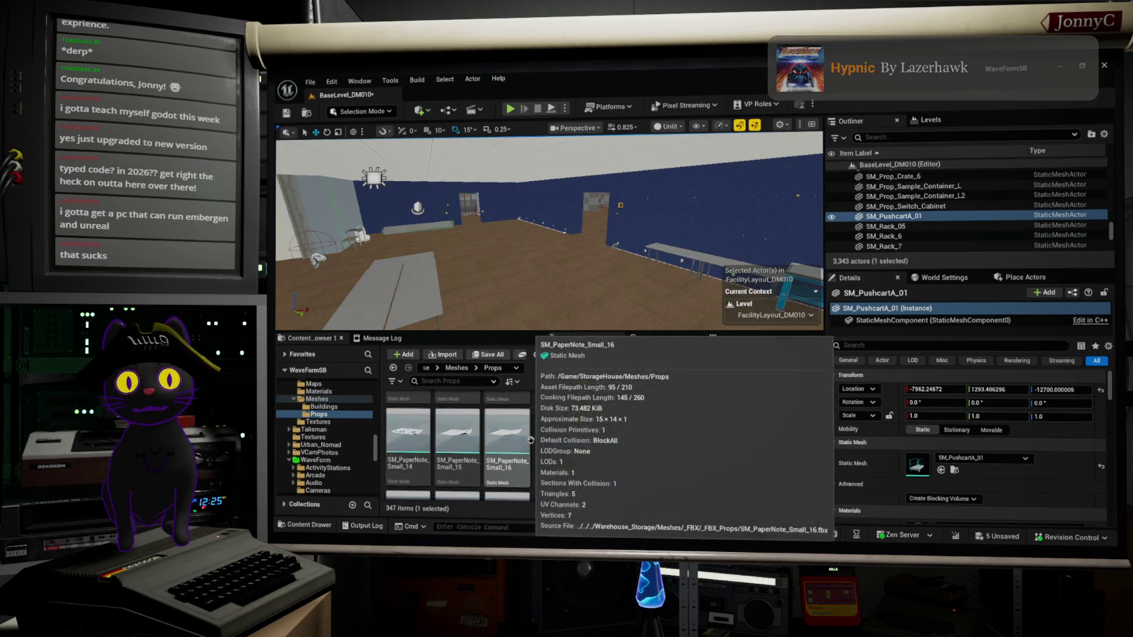
Refocus on the covered pile and pick the SM_PaletteA pallet asset.
scroll(530, 440, "down", 6)
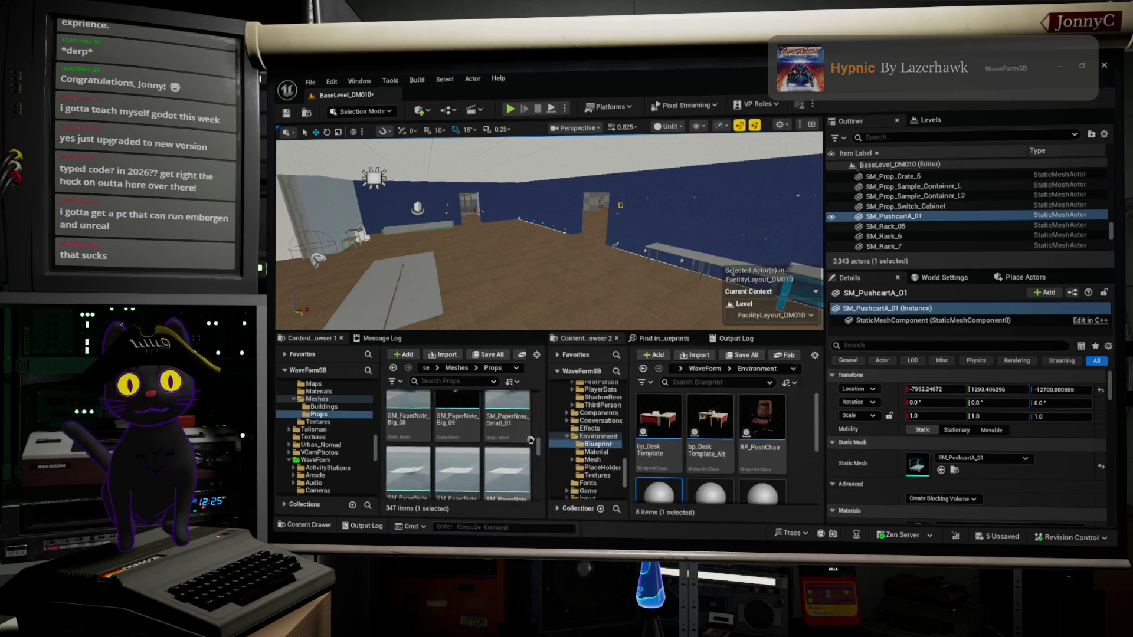
scroll(530, 440, "up", 5)
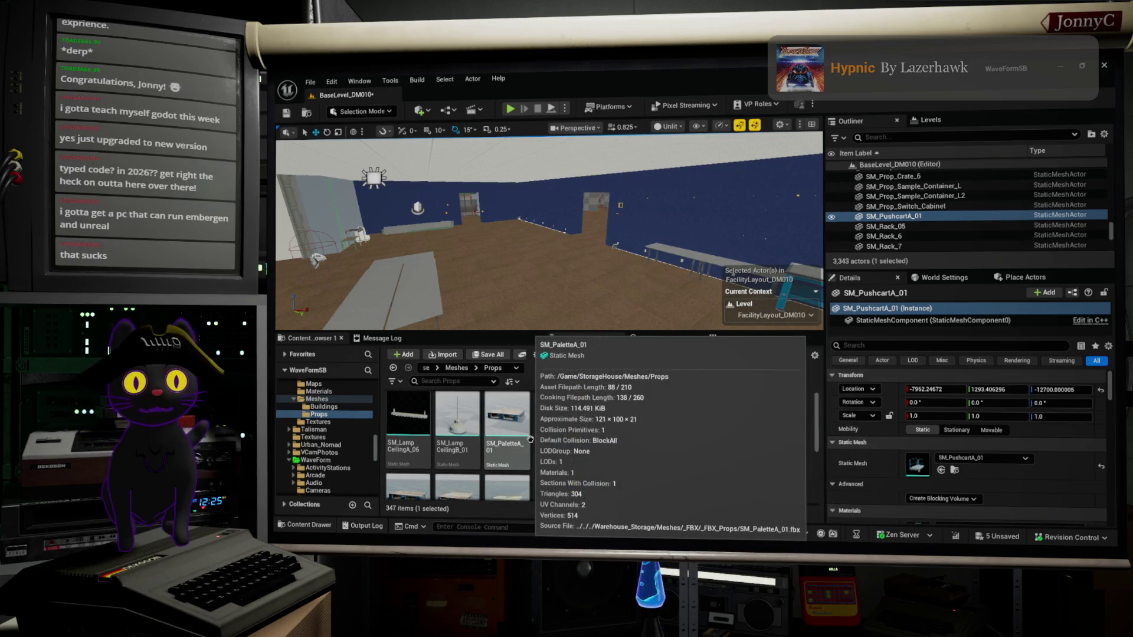
scroll(462, 472, "down", 1)
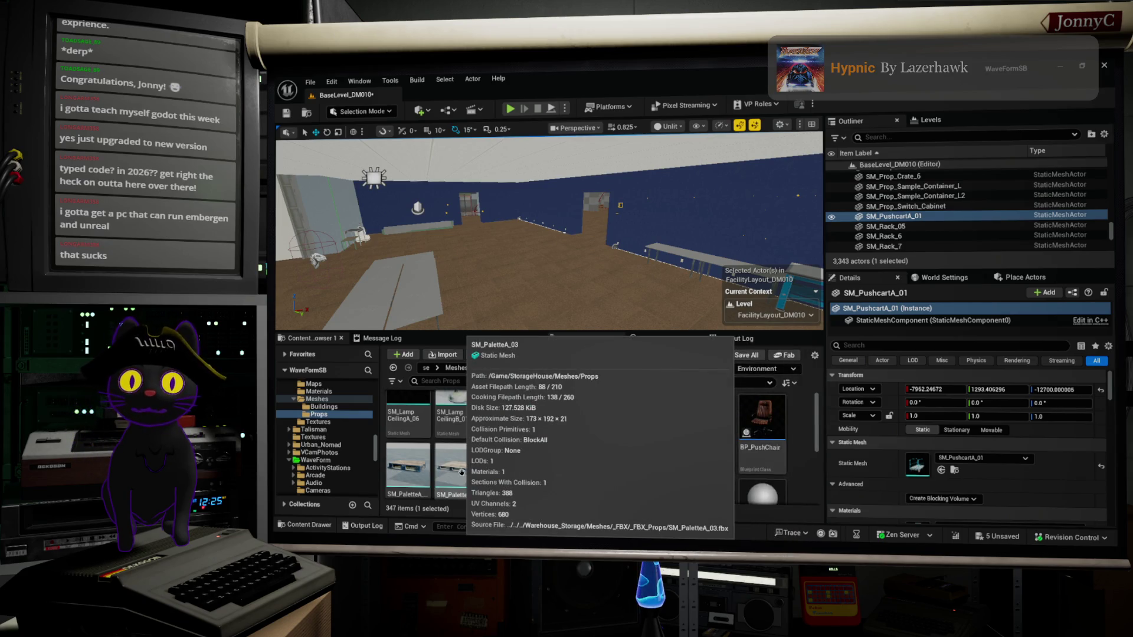
scroll(461, 472, "down", 1)
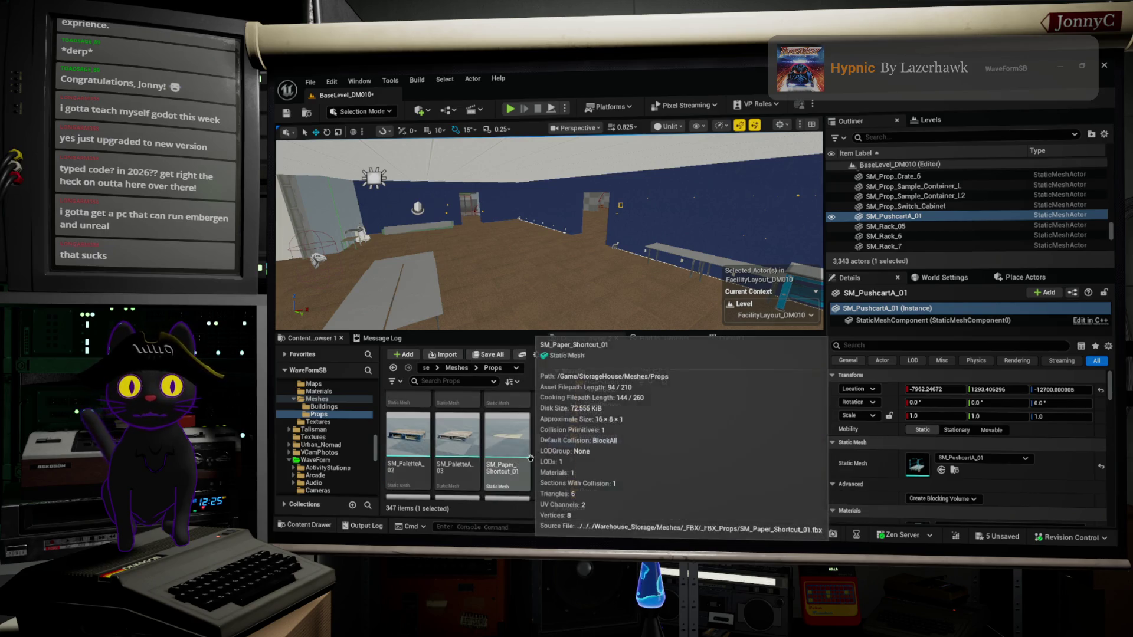
scroll(508, 454, "up", 1)
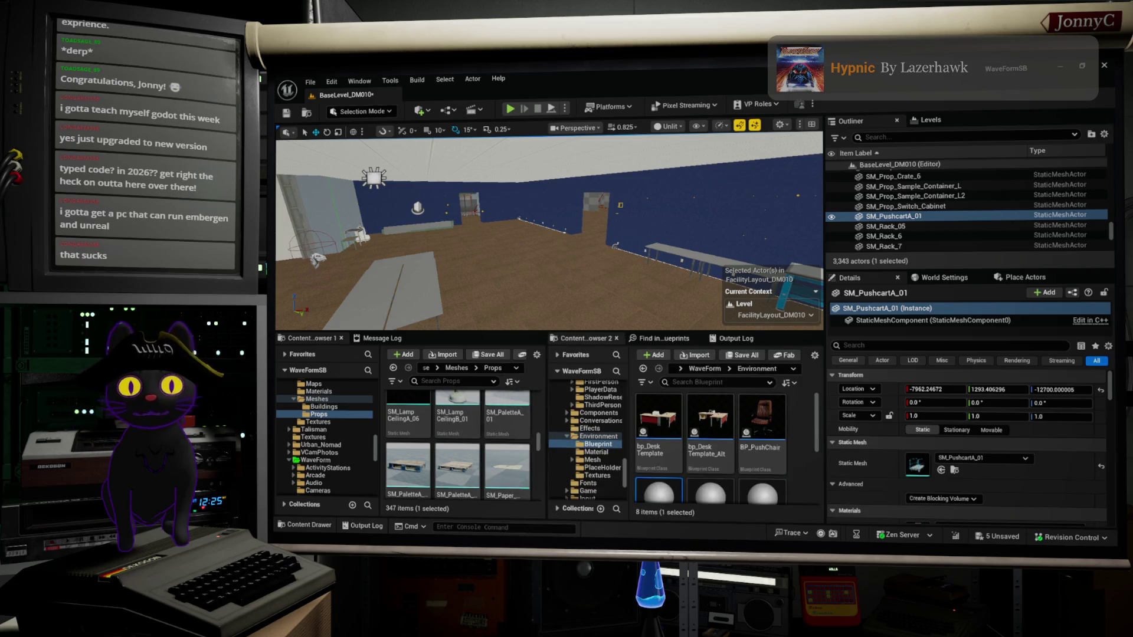
key("f")
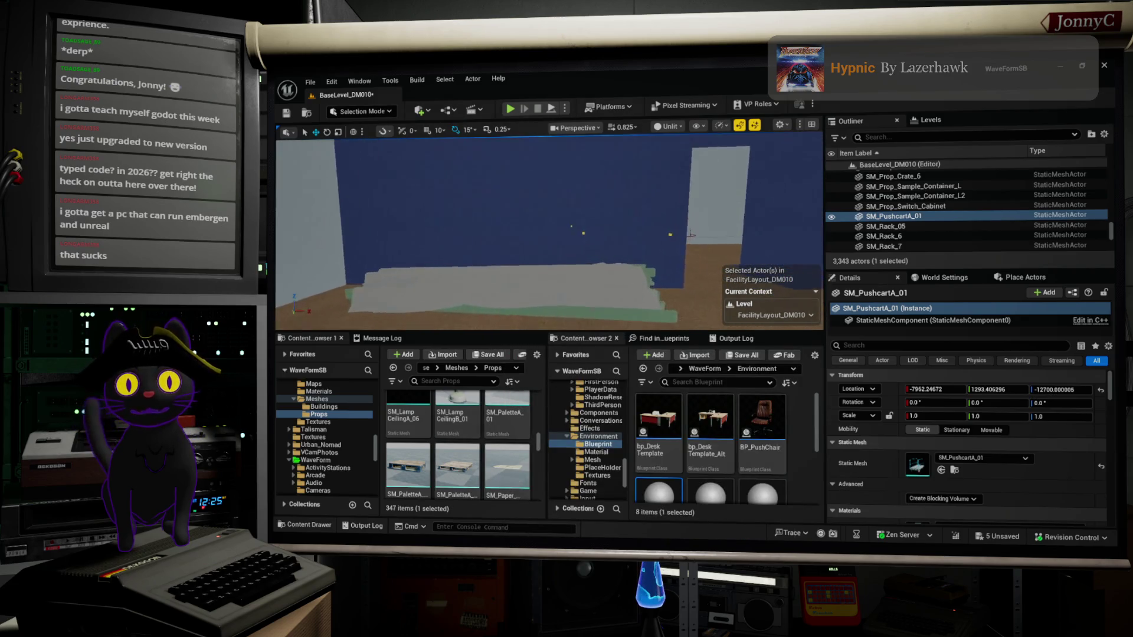
left_click(416, 472)
Place pallets SM_PaletteA_02 and SM_PaletteA_03, then remove the extra _03.
left_click_drag(417, 473, 540, 310)
left_click_drag(461, 459, 416, 318)
left_click_drag(549, 236, 490, 245)
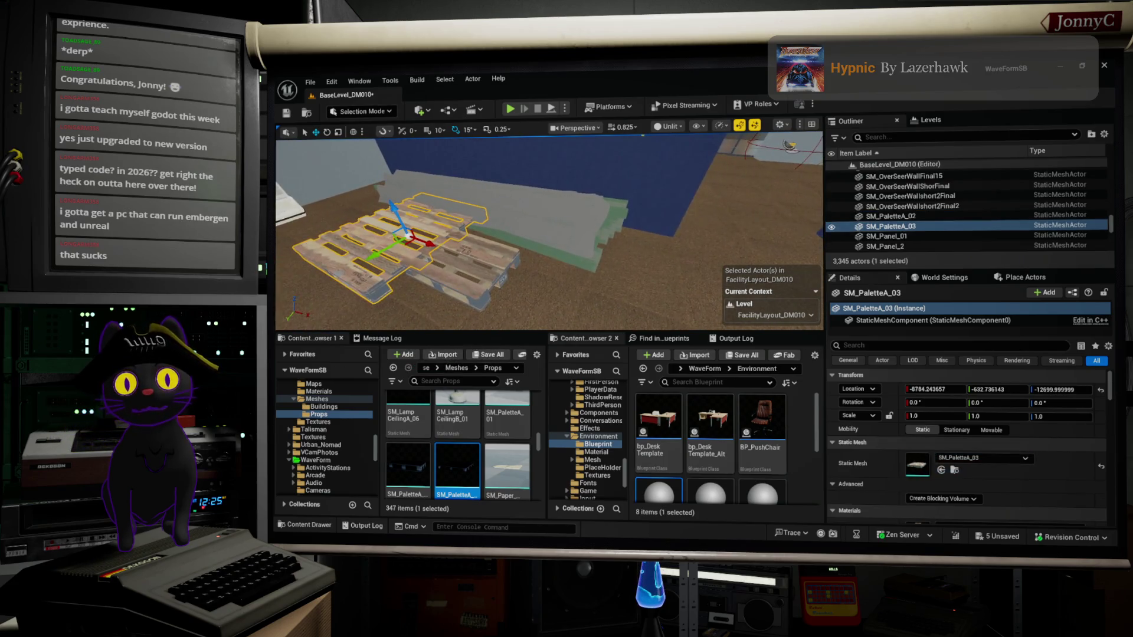
key("ctrl+z")
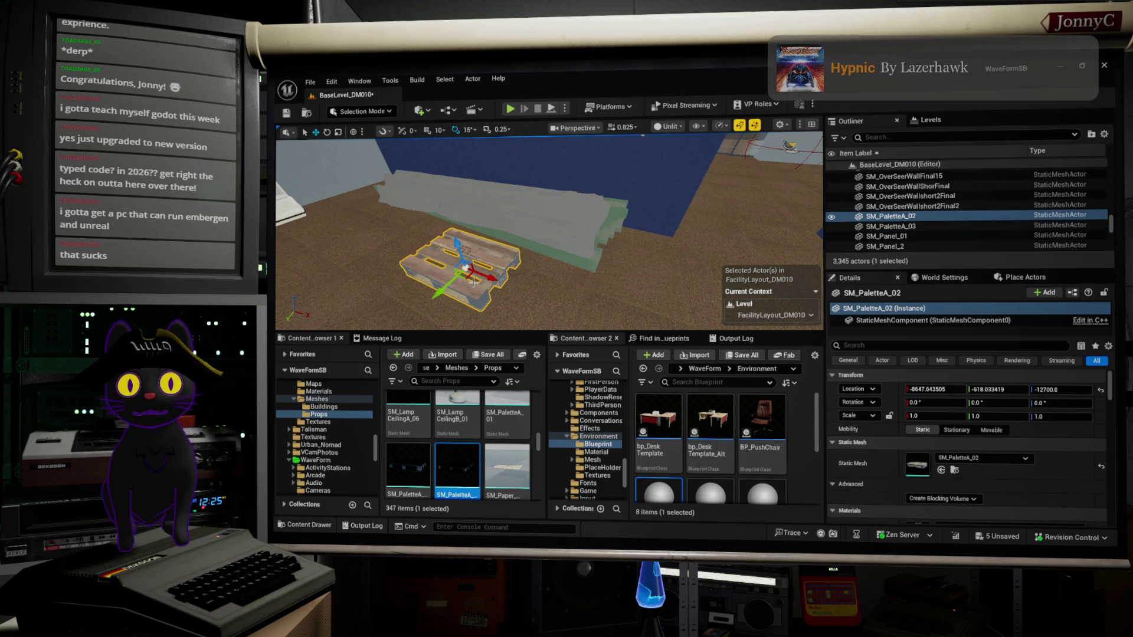
Drop fuse box SM_FuseBox_01 into the level and rotate it about 105 degrees.
scroll(502, 443, "up", 3)
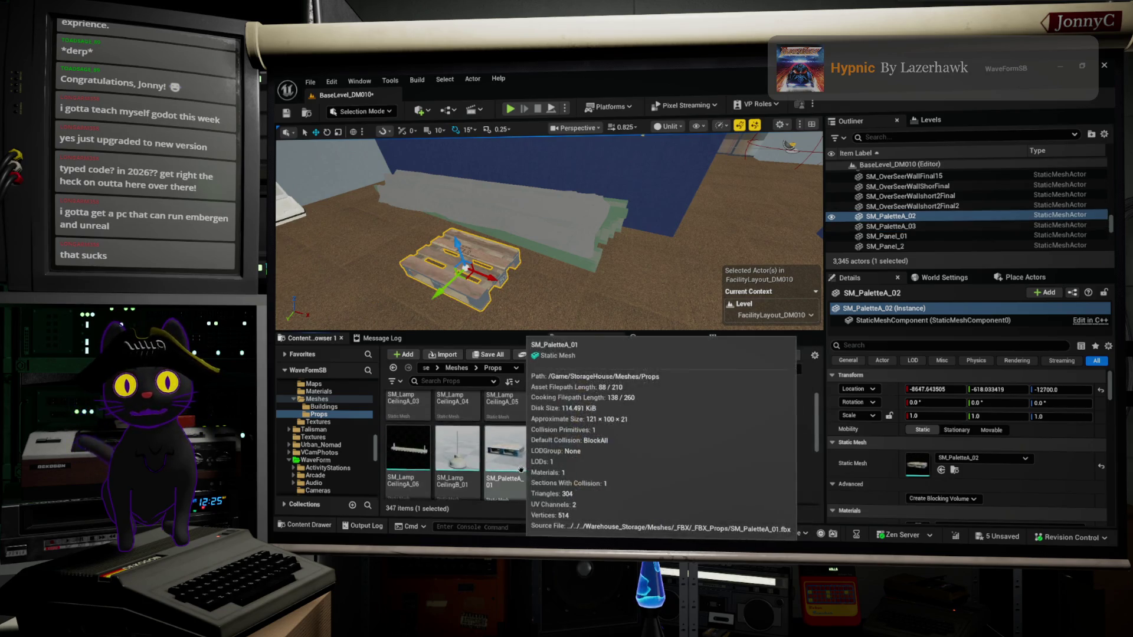
scroll(521, 469, "up", 5)
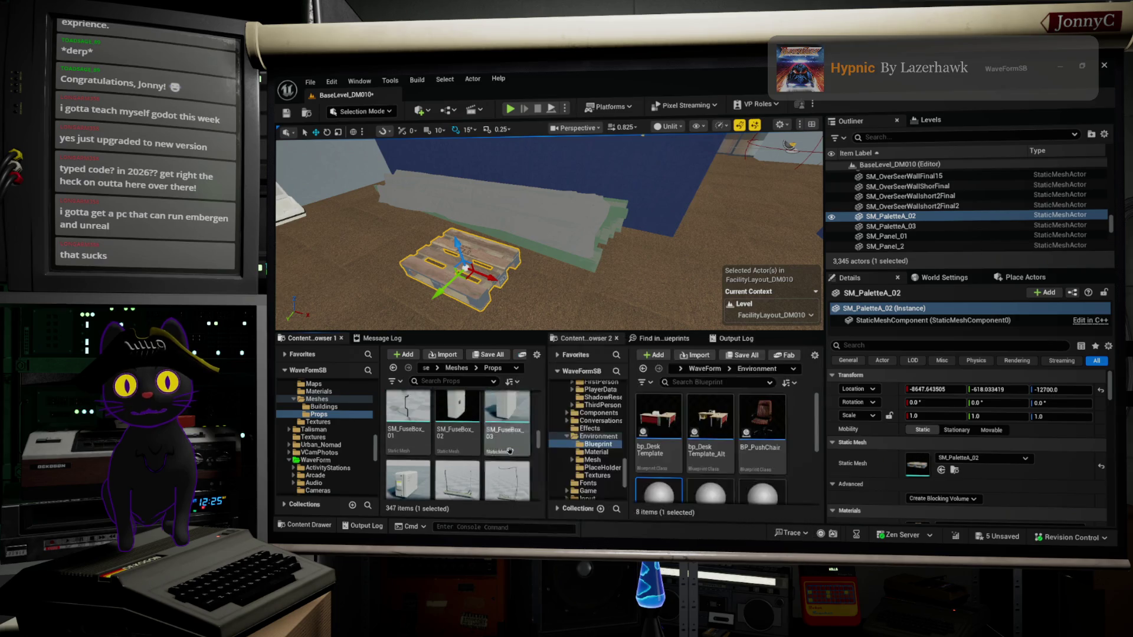
scroll(510, 451, "up", 2)
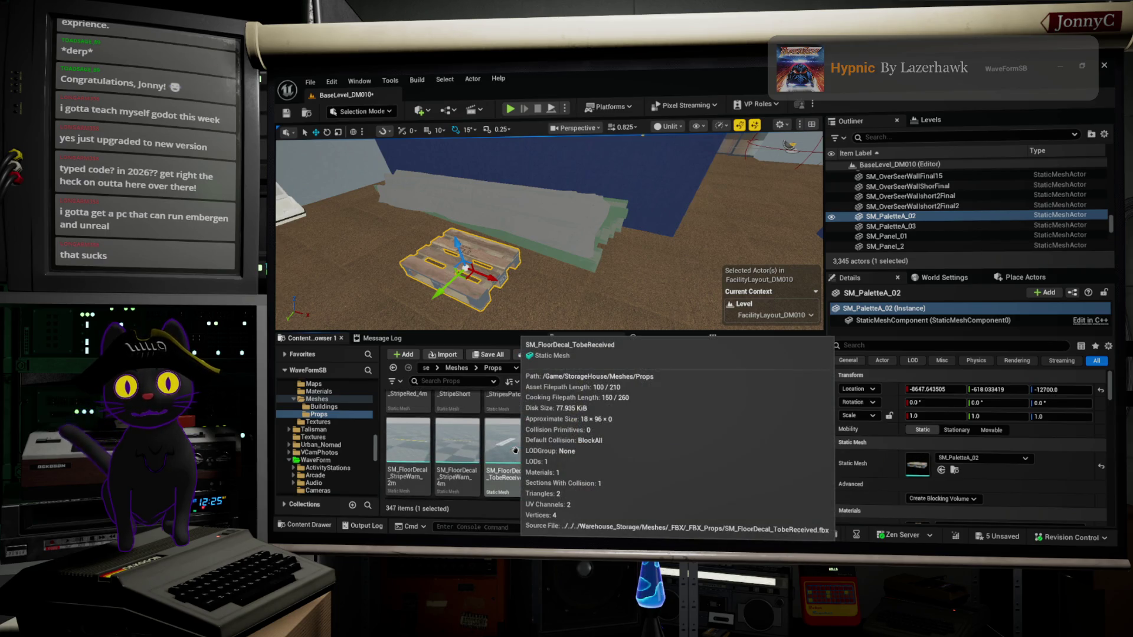
scroll(515, 450, "down", 1)
mouse_move(407, 437)
left_mouse_down()
mouse_move(633, 201)
mouse_move(646, 223)
left_mouse_up()
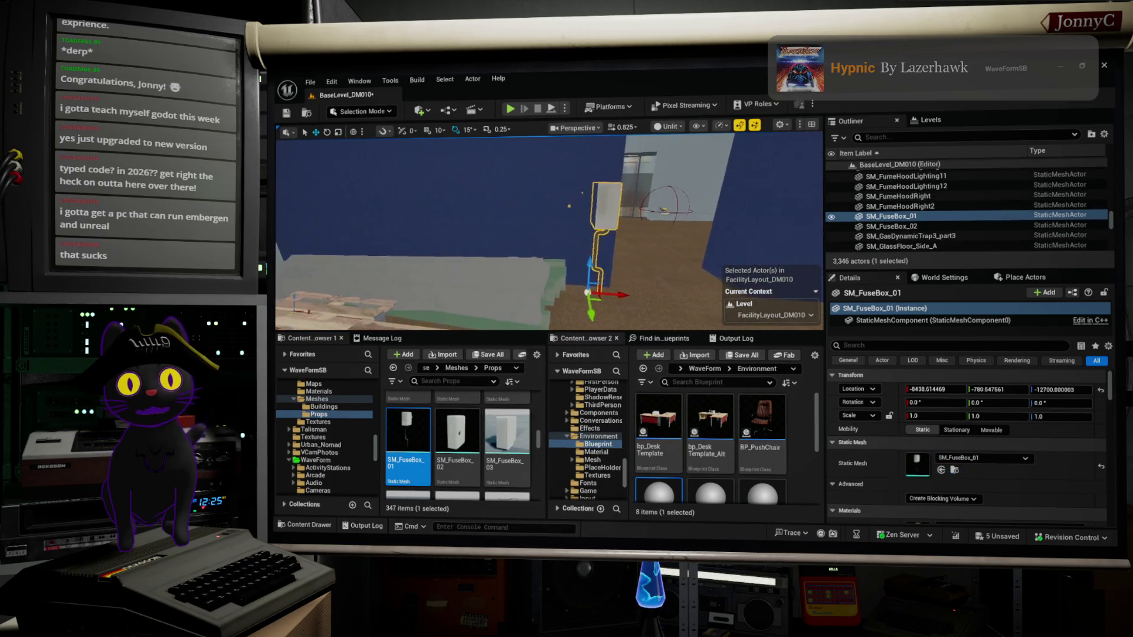
key("r")
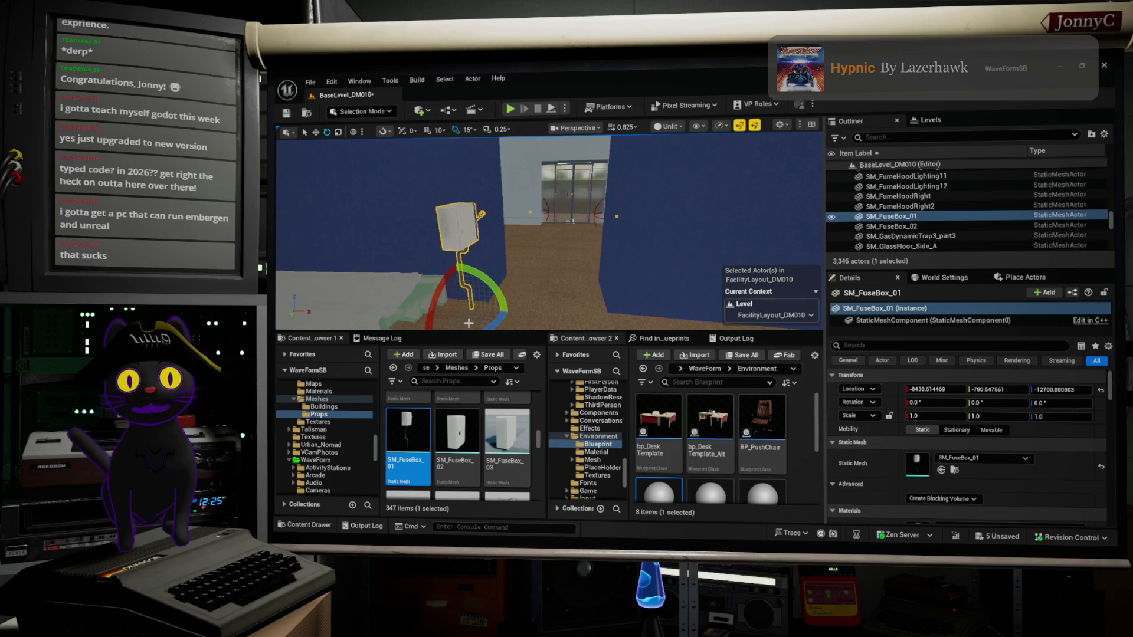
left_click_drag(498, 323, 506, 313)
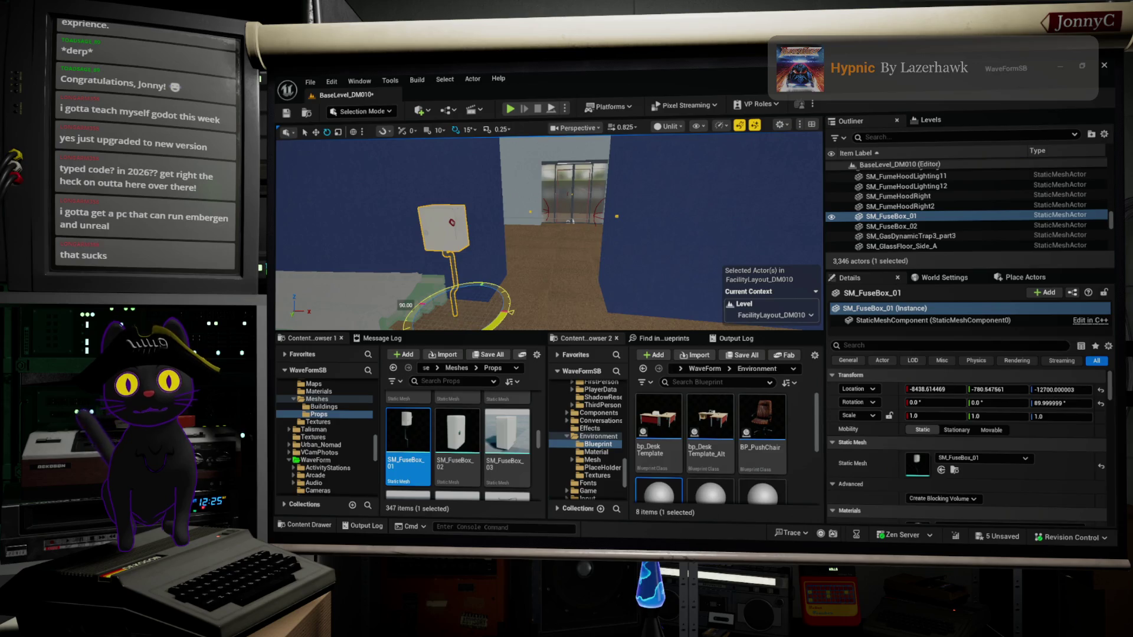
Move the fuse box along Y and X to X -9600.35.
left_click_drag(549, 237, 447, 236)
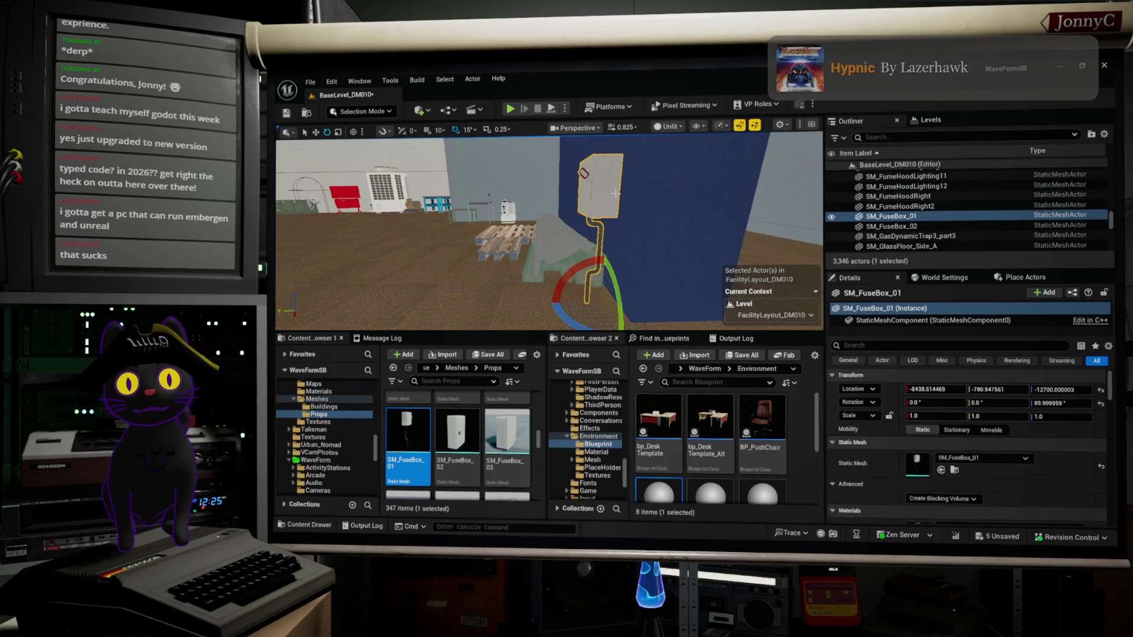
key("w")
left_click_drag(567, 304, 585, 305)
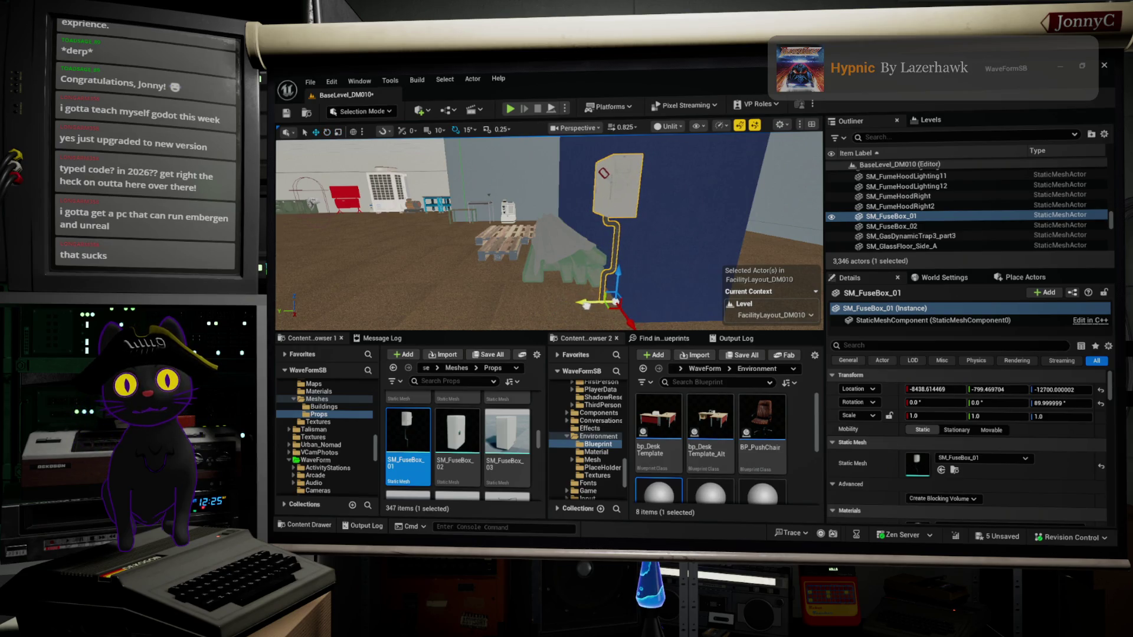
mouse_move(694, 187)
left_mouse_down()
mouse_move(649, 177)
mouse_move(605, 186)
left_mouse_up()
left_click_drag(720, 279, 726, 280)
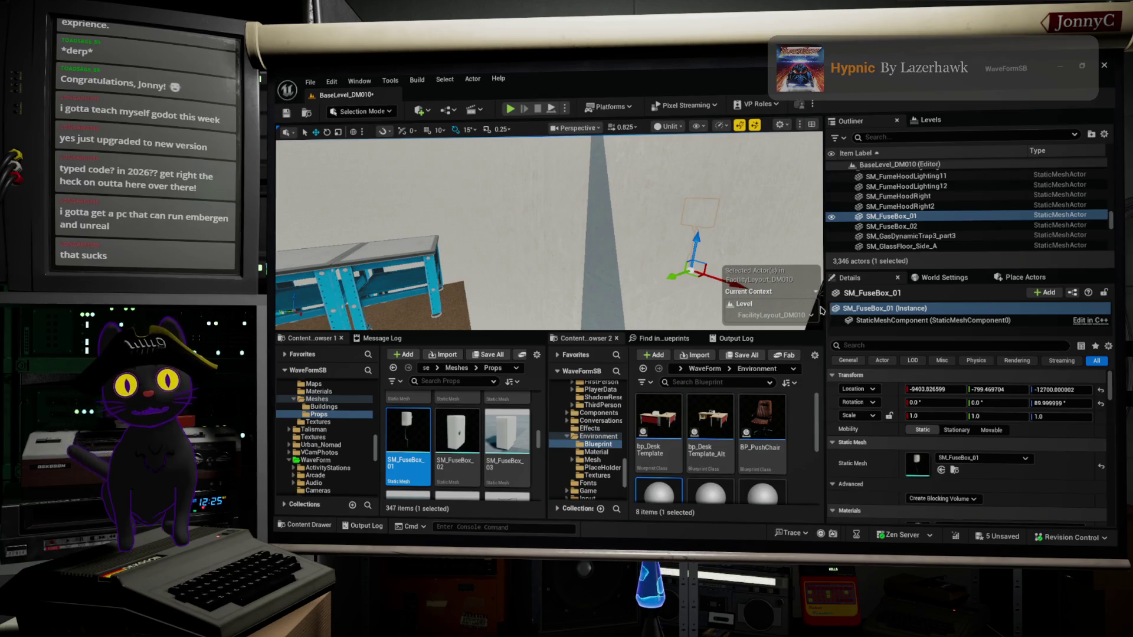
left_click_drag(822, 311, 815, 311)
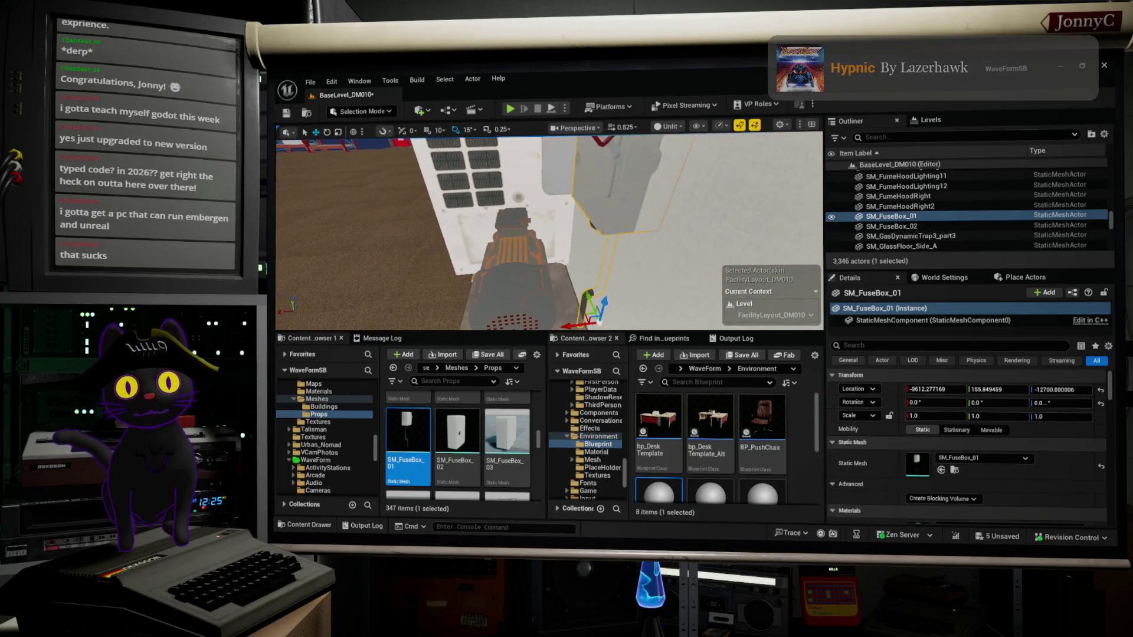
left_click_drag(575, 322, 563, 325)
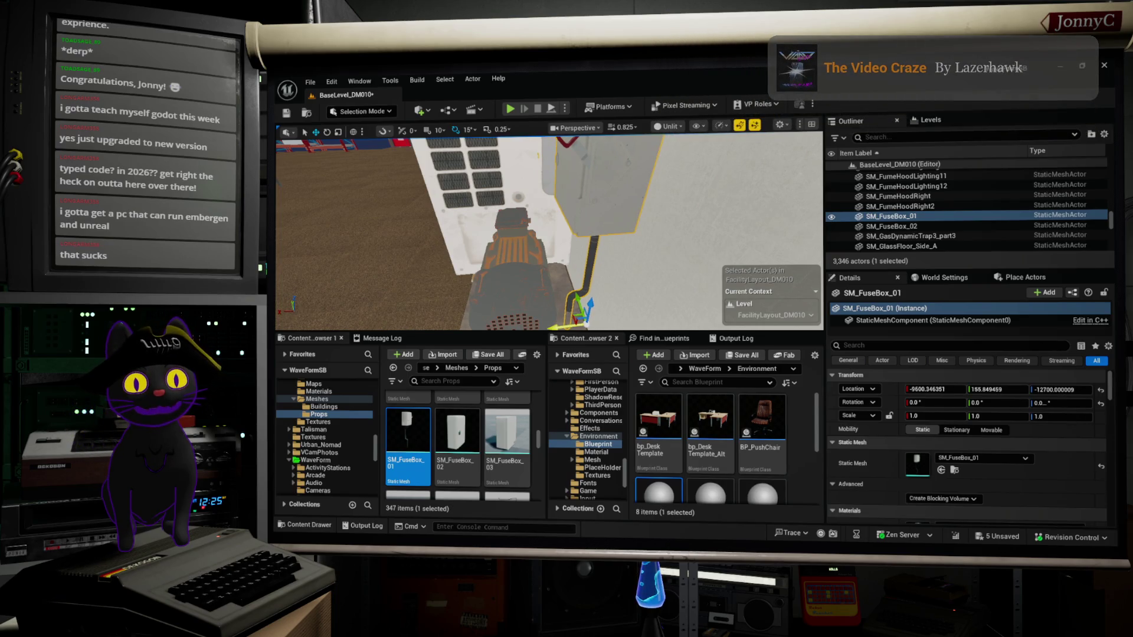
Raise SM_FuseBox_01 to Z -12674.31 and slide it to Y 182.26 beside the blue desk.
key("f")
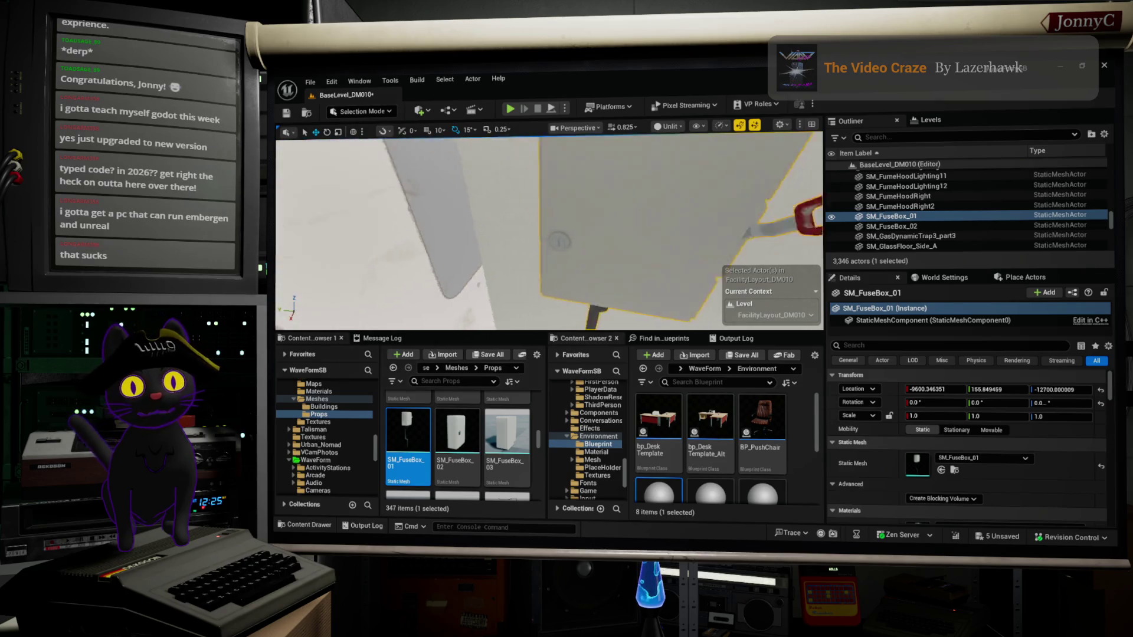
mouse_move(528, 258)
left_mouse_down()
mouse_move(515, 243)
mouse_move(549, 230)
mouse_move(510, 203)
mouse_move(549, 230)
left_mouse_up()
key("f")
right_click(496, 343)
key("Escape")
left_click_drag(637, 226, 637, 226)
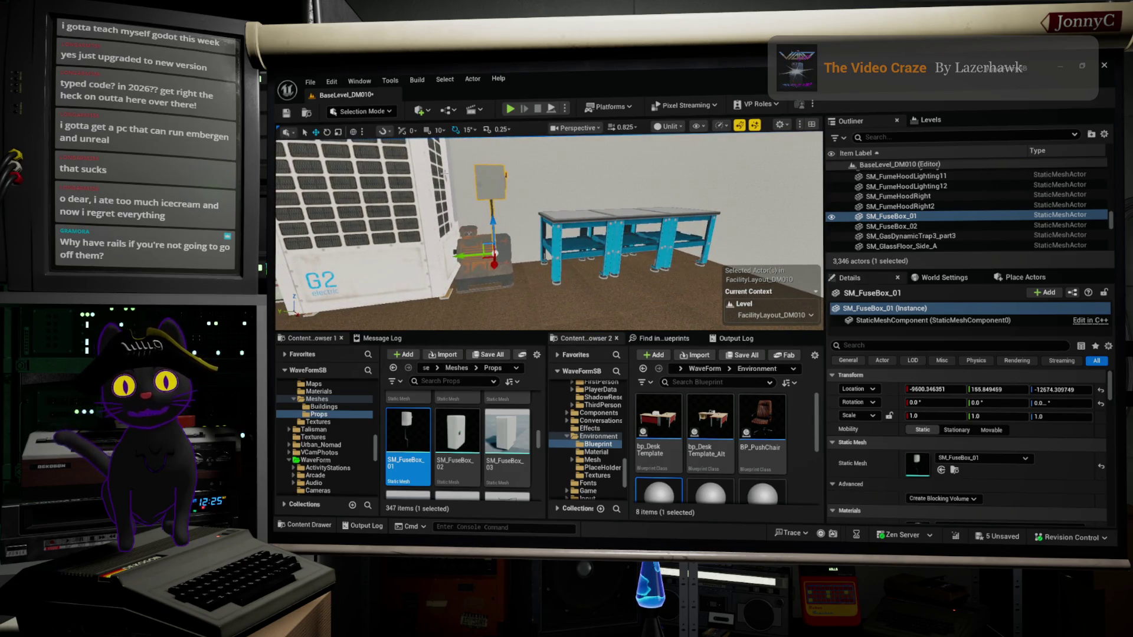
left_click_drag(470, 255, 458, 256)
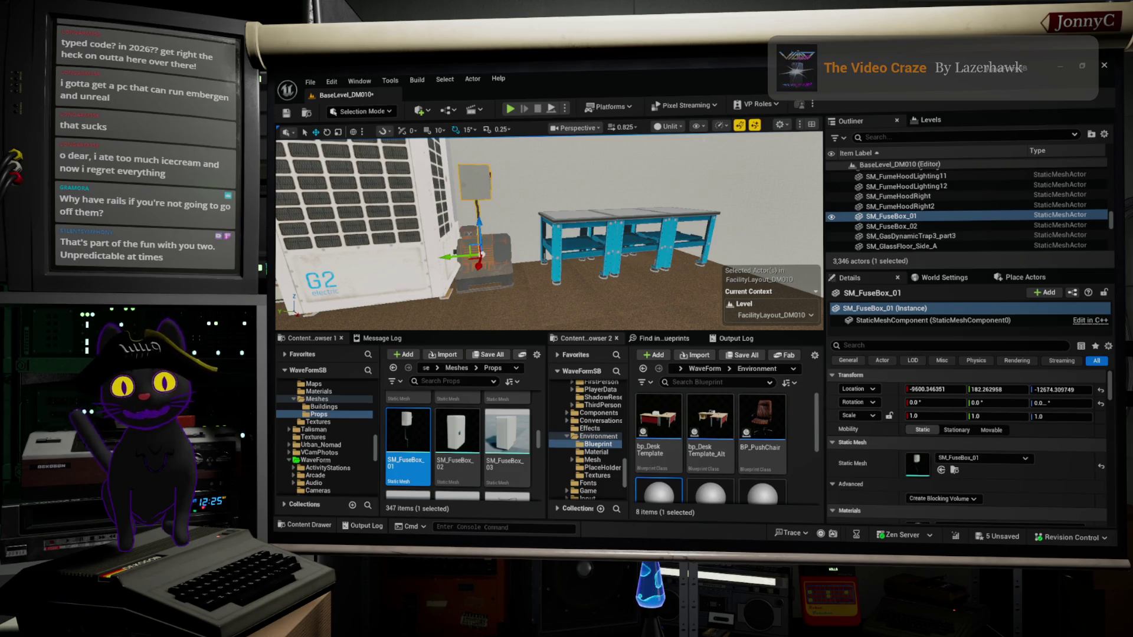
mouse_move(670, 217)
left_mouse_down()
mouse_move(708, 236)
mouse_move(732, 277)
left_mouse_up()
Nudge the small drone HERO_Drone4_Low sideways along Y beside the AC unit.
key("w")
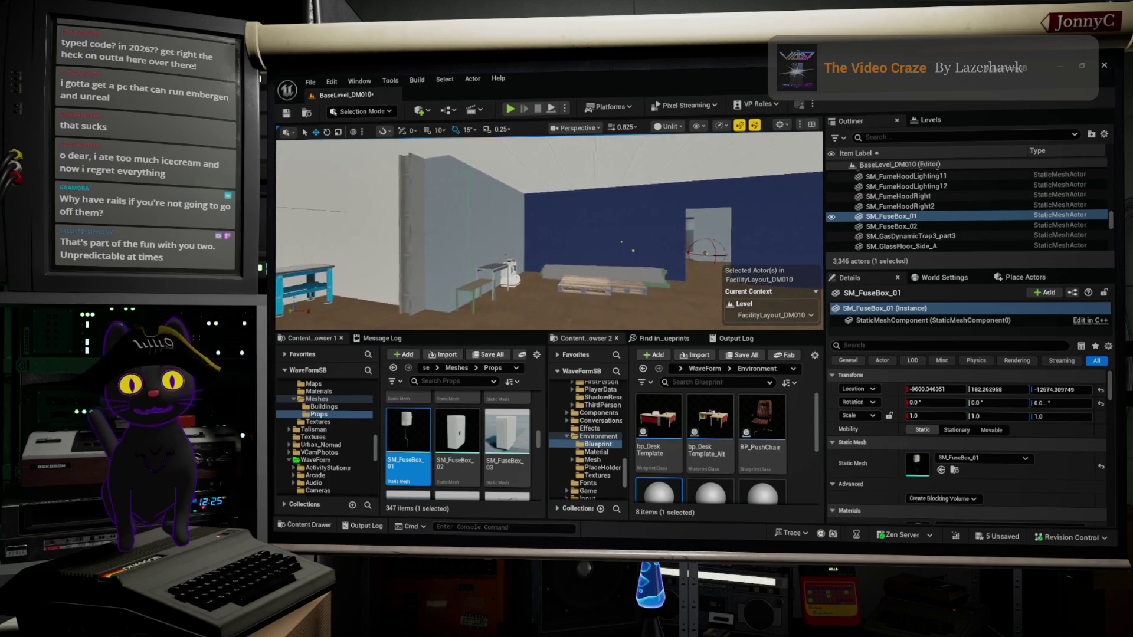
mouse_move(549, 230)
left_mouse_down()
mouse_move(325, 235)
mouse_move(466, 233)
left_mouse_up()
left_click_drag(655, 194, 659, 194)
left_click(545, 225)
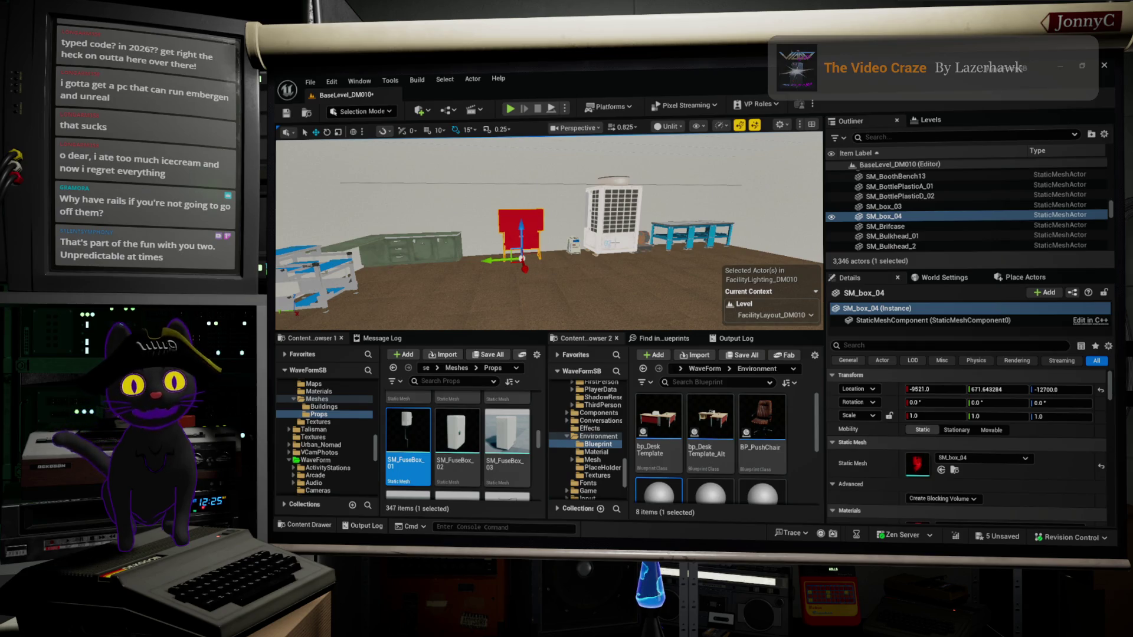
left_click(575, 243)
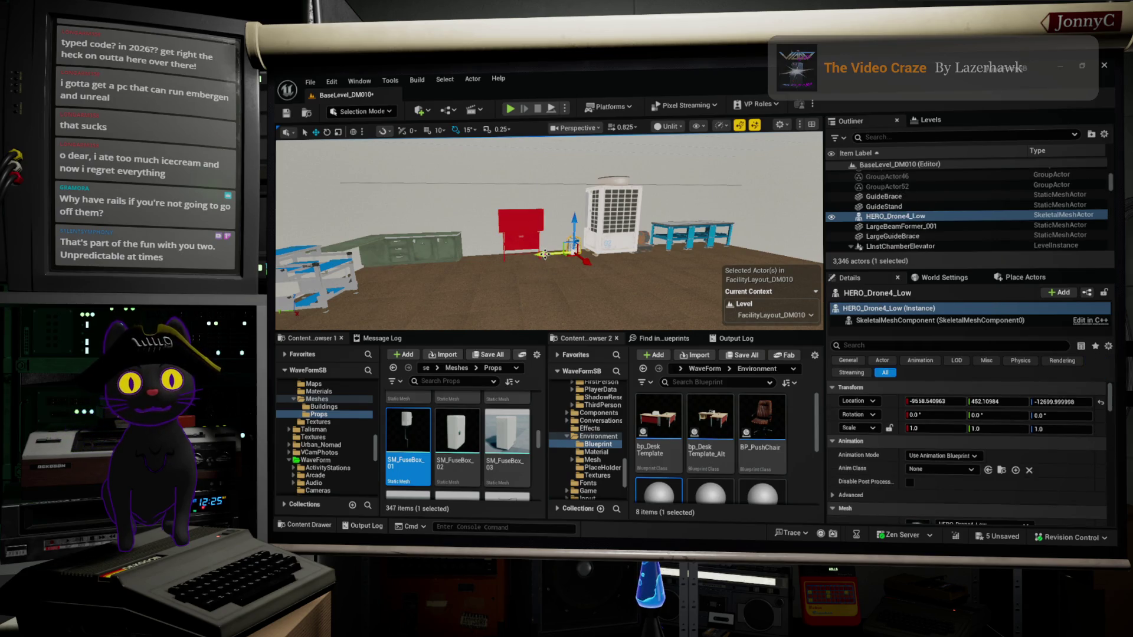
left_click_drag(545, 254, 540, 255)
Pull back to a wide view of the room and select rack table SM_RackTable_10.
scroll(540, 279, "up", 10)
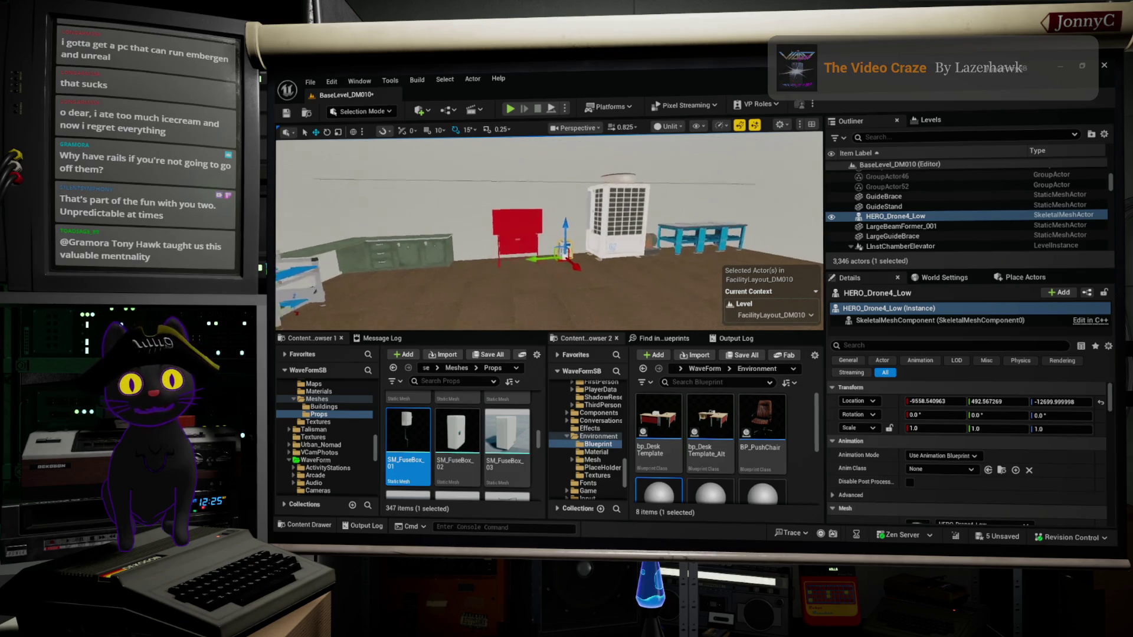
scroll(549, 230, "down", 3)
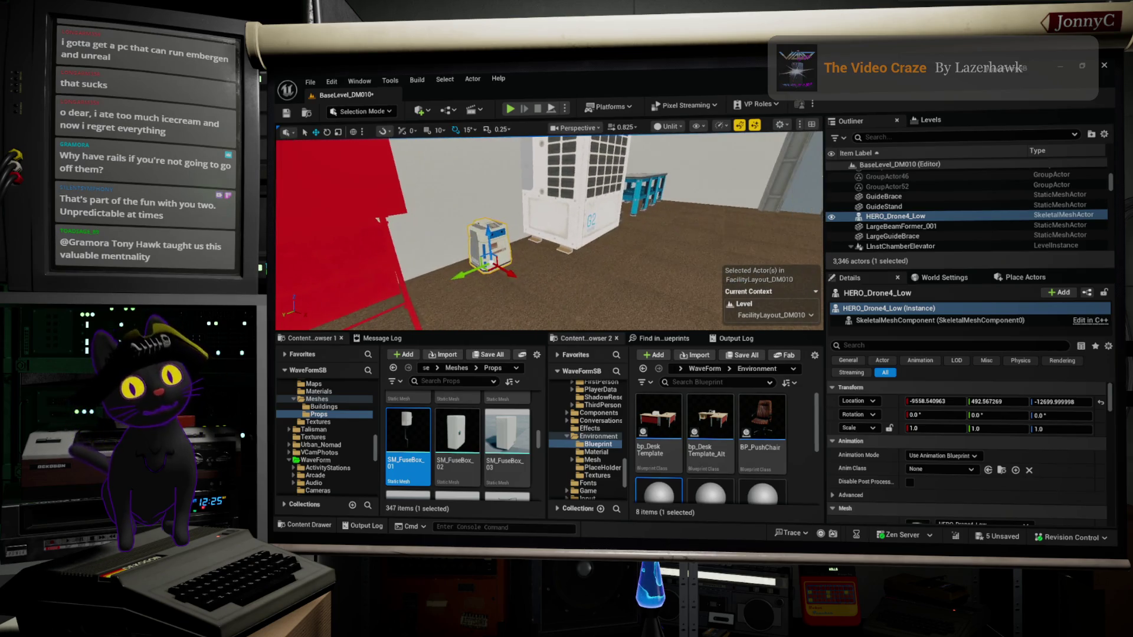
mouse_move(549, 230)
left_mouse_down()
mouse_move(531, 265)
mouse_move(566, 230)
left_mouse_up()
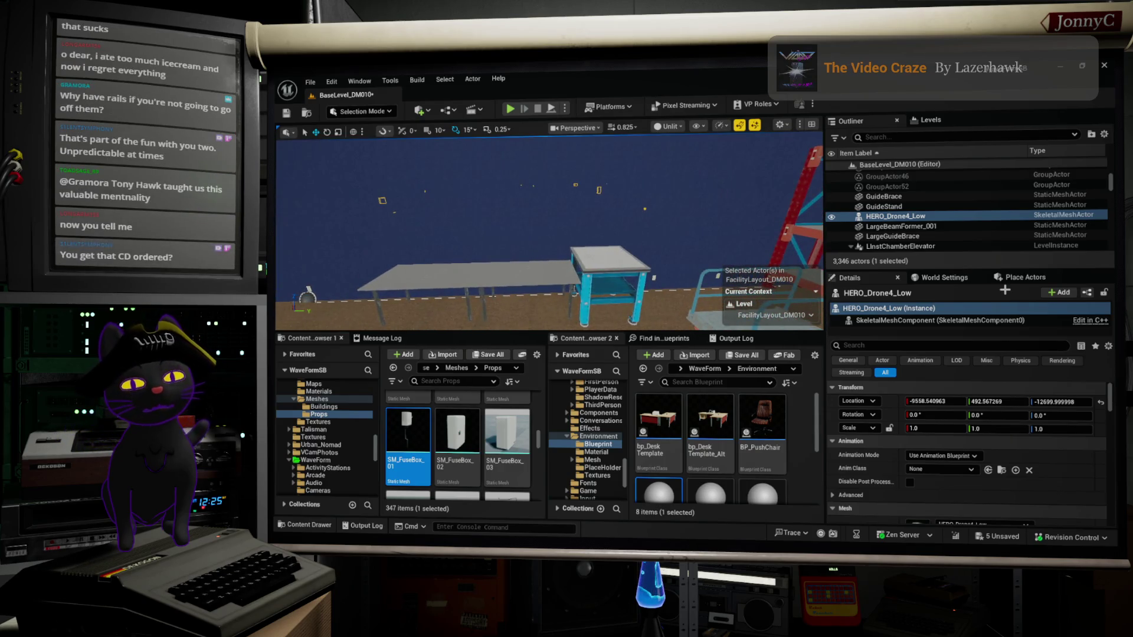
left_click_drag(565, 259, 546, 249)
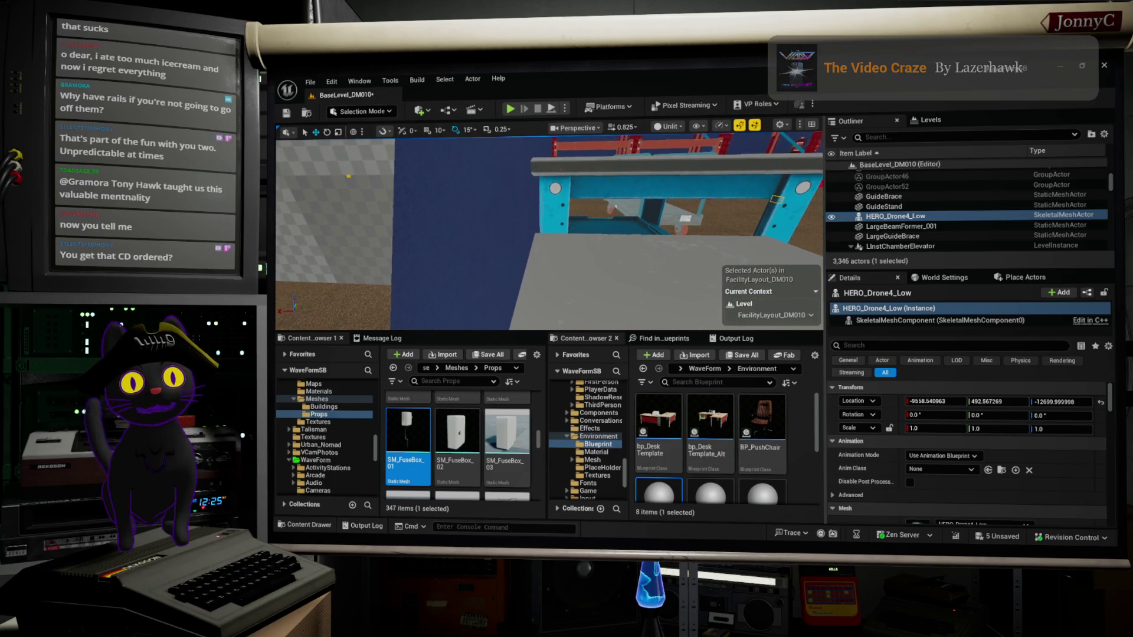
left_click(643, 260)
left_click_drag(643, 259, 641, 265)
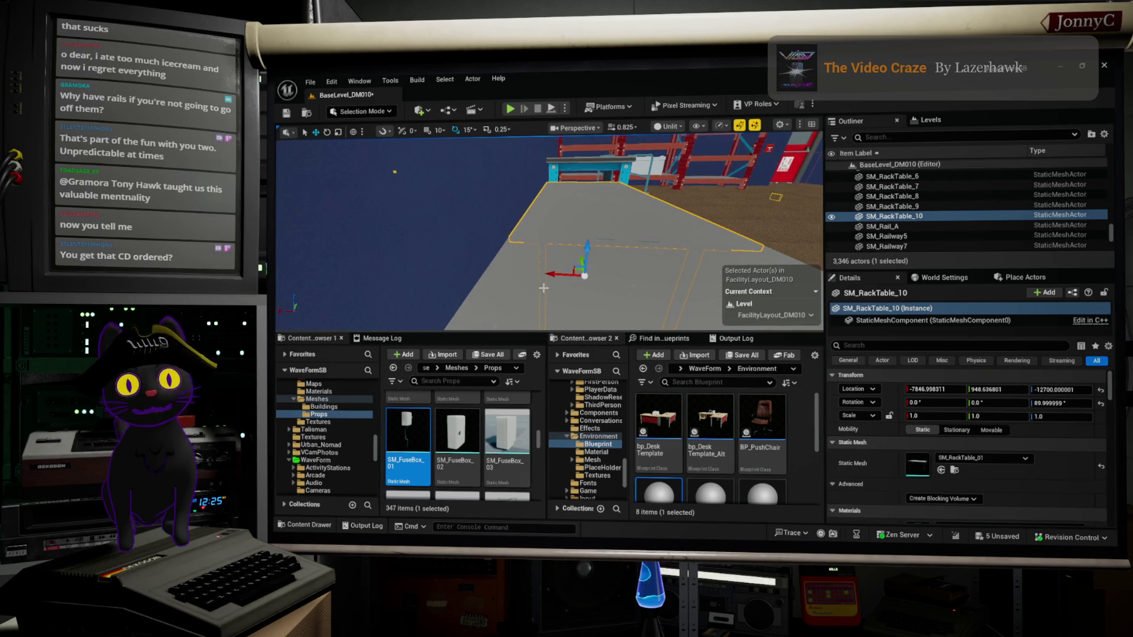
left_click(540, 266, "ctrl")
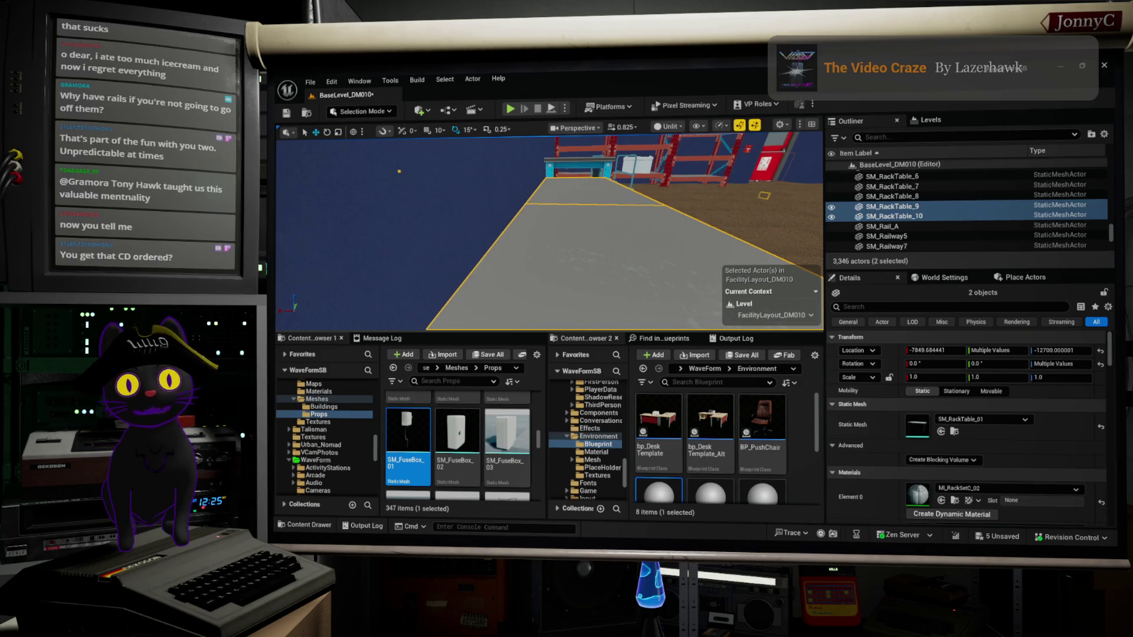
key("w")
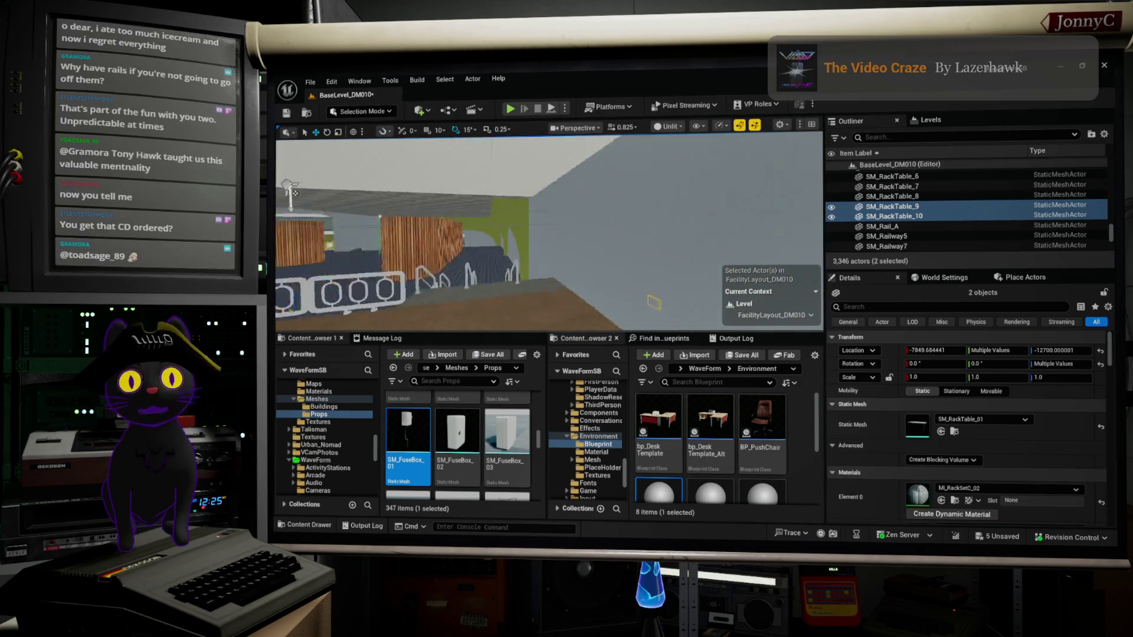
key("w")
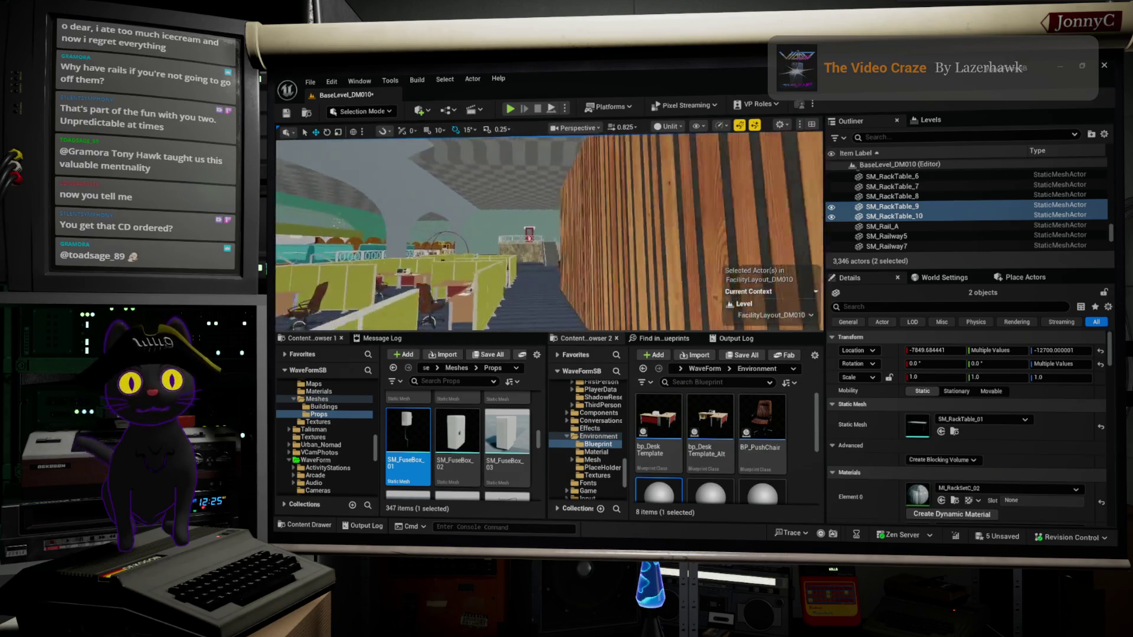
key("w")
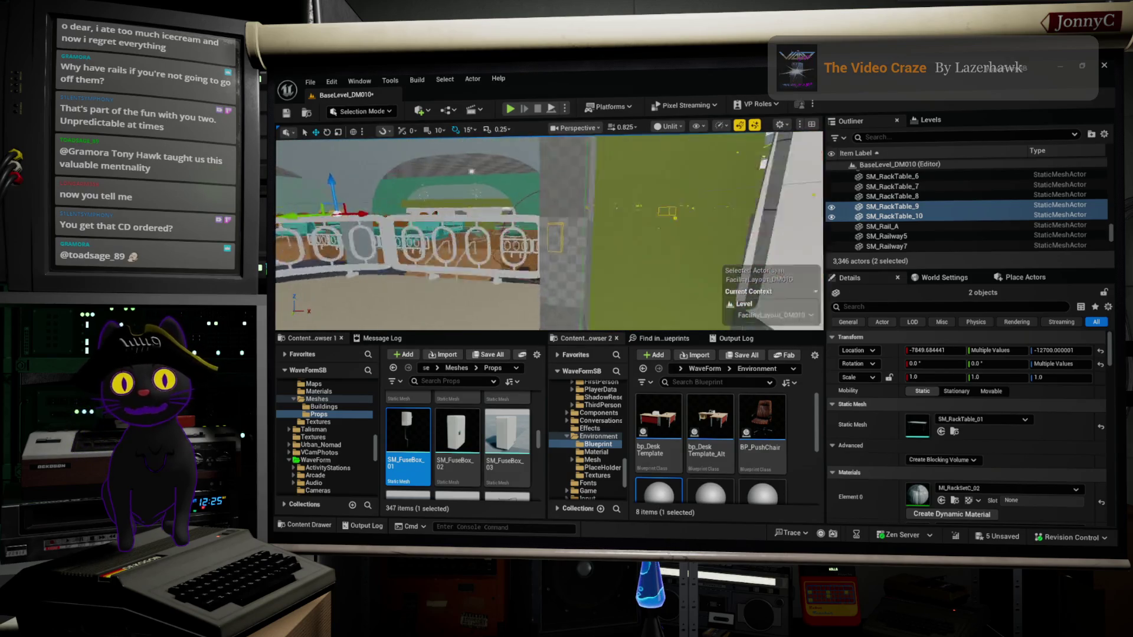
key("w")
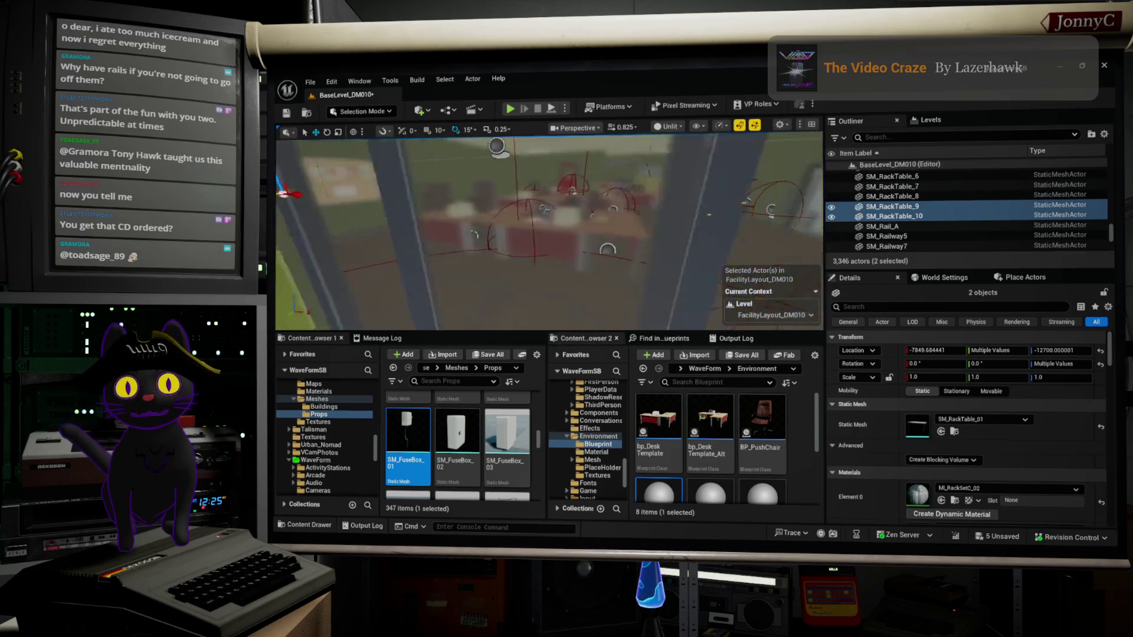
key("w")
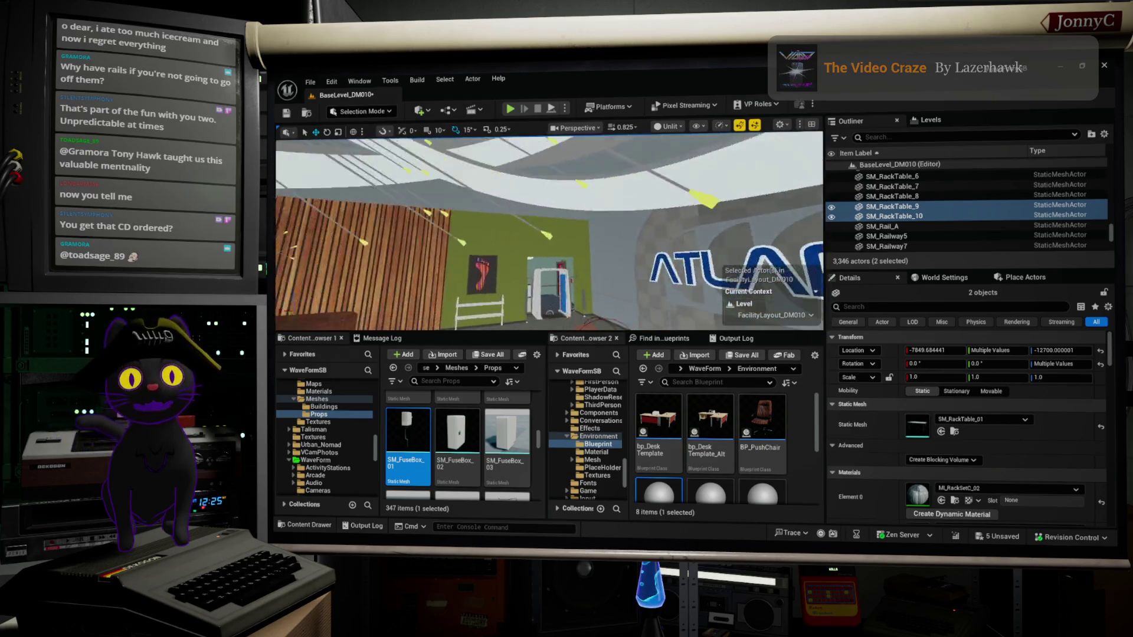
key("w")
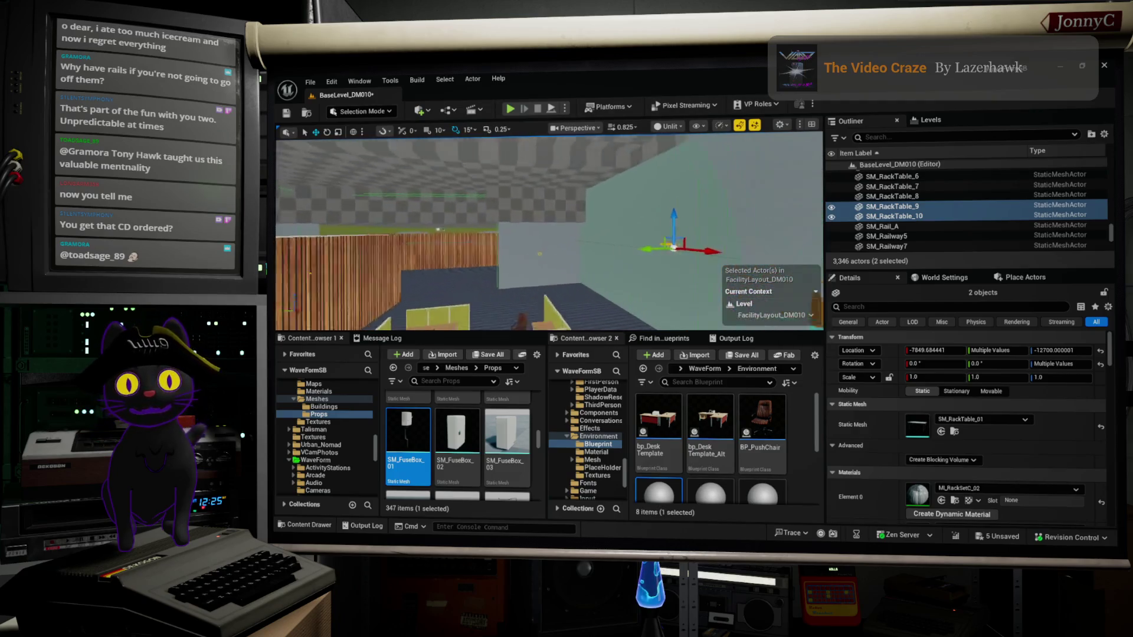
key("w")
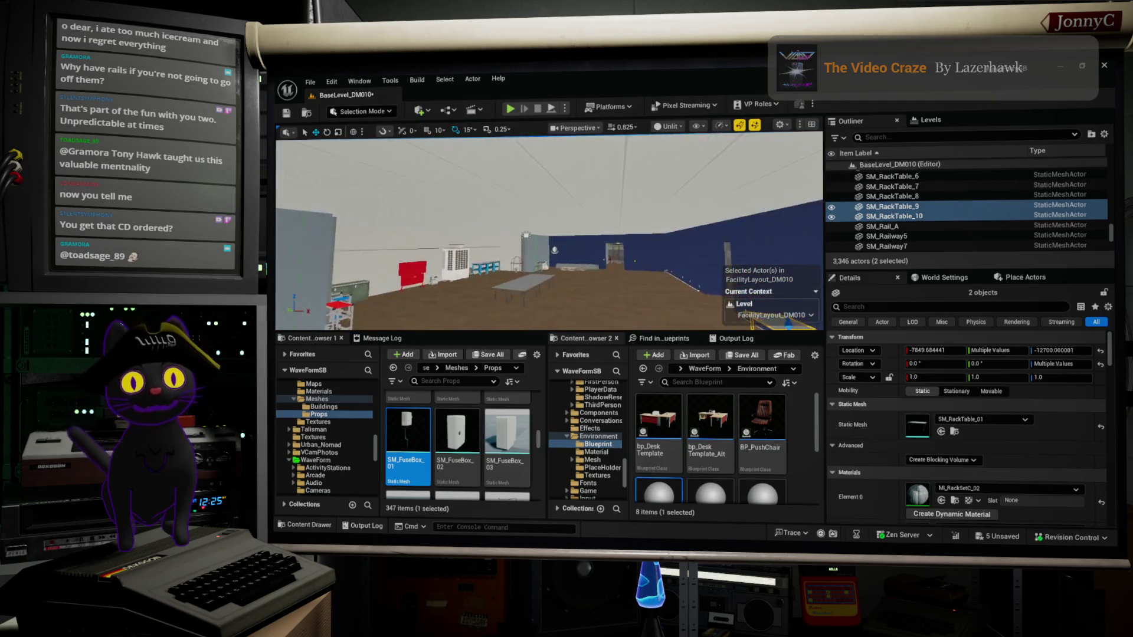
key("w")
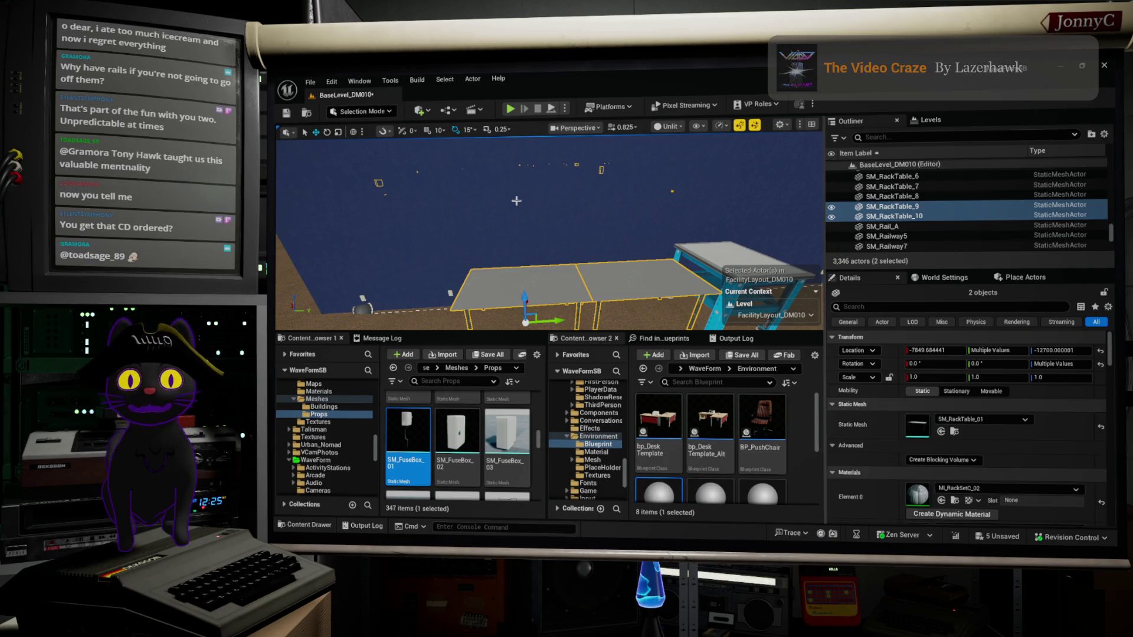
mouse_move(538, 205)
left_mouse_down()
mouse_move(505, 214)
mouse_move(544, 206)
mouse_move(515, 203)
left_mouse_up()
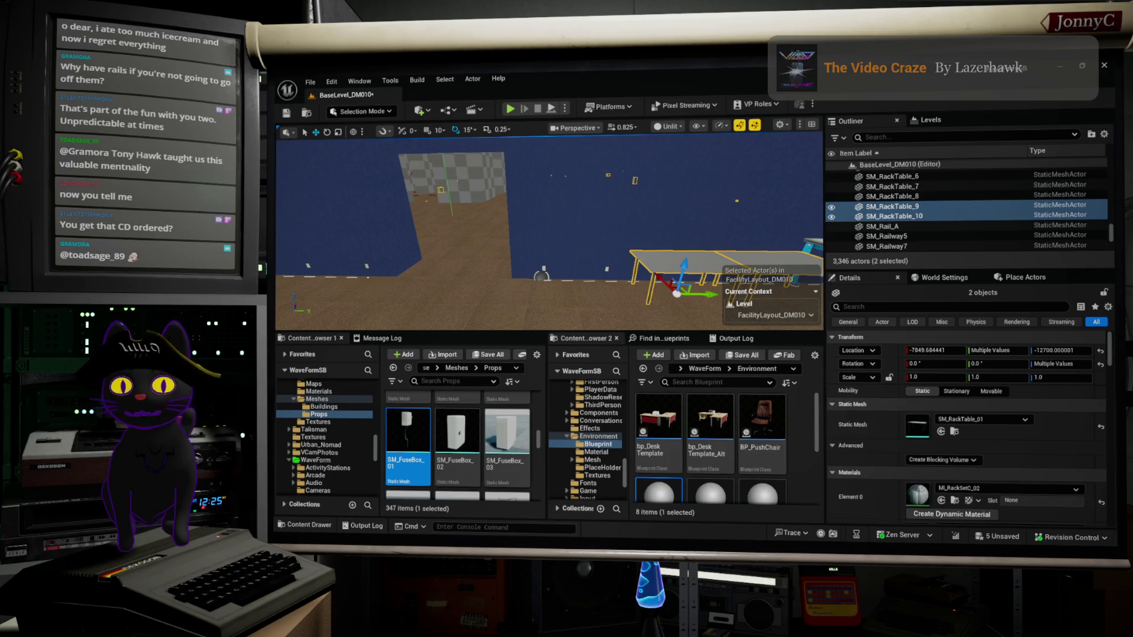
Open the Bandcamp page for The Unsung Brewers in a new Firefox tab, then return to Unreal.
key("alt+Tab")
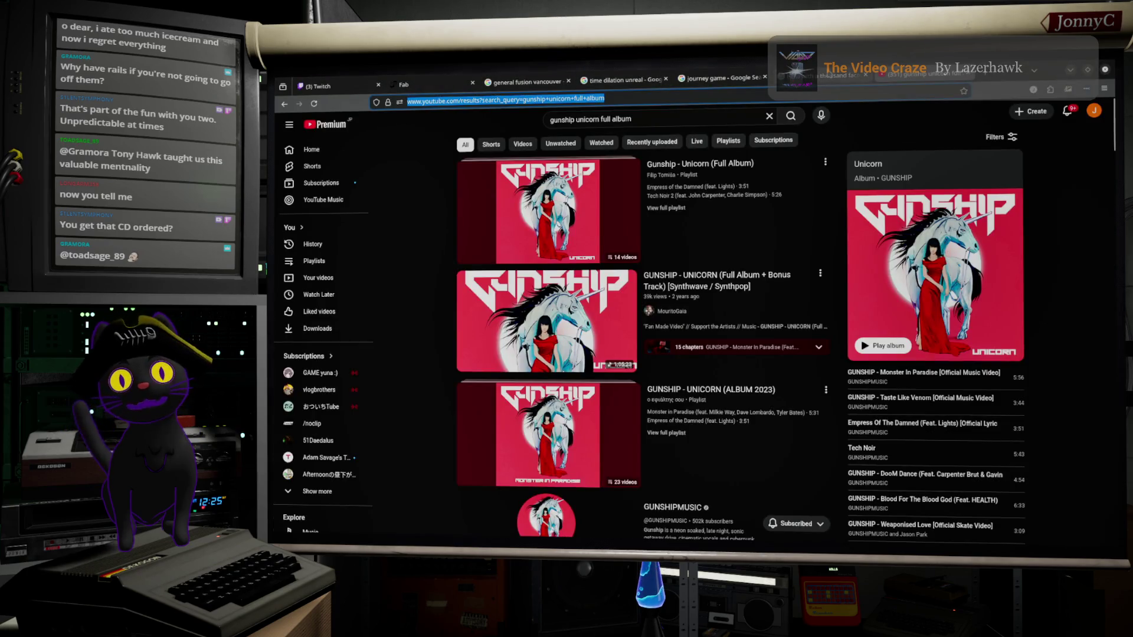
key("ctrl+t")
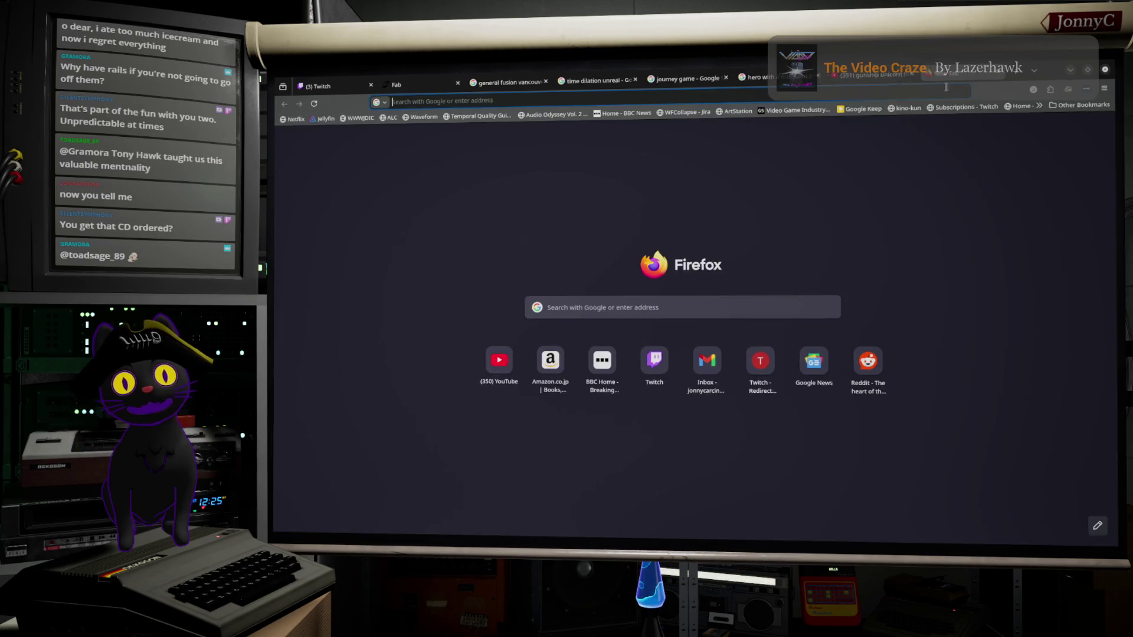
left_click(851, 96)
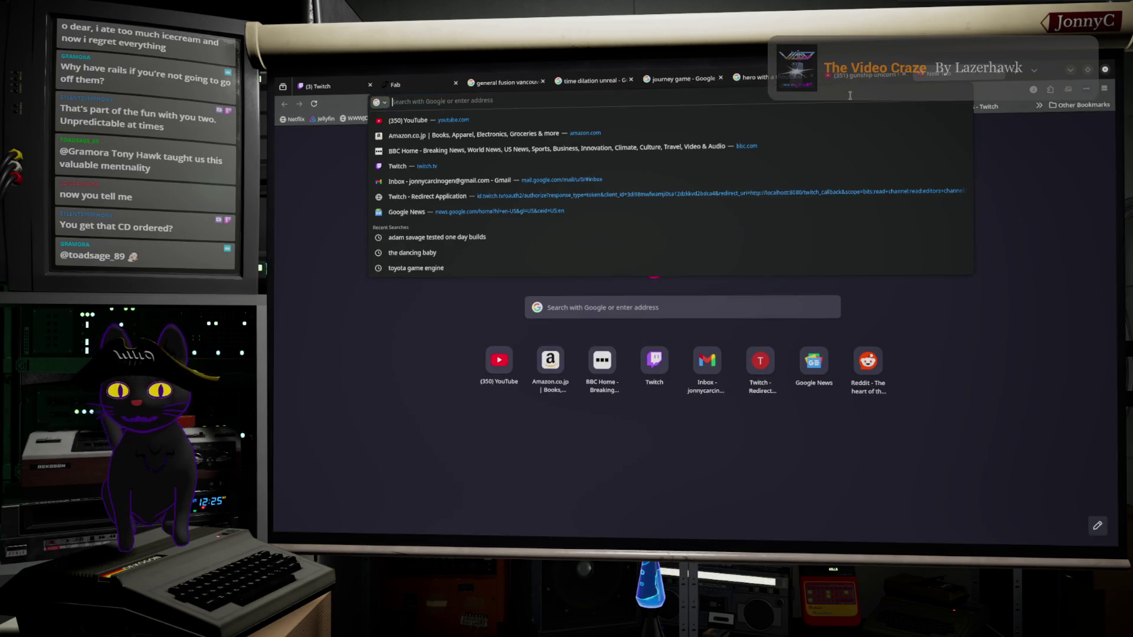
type("ban")
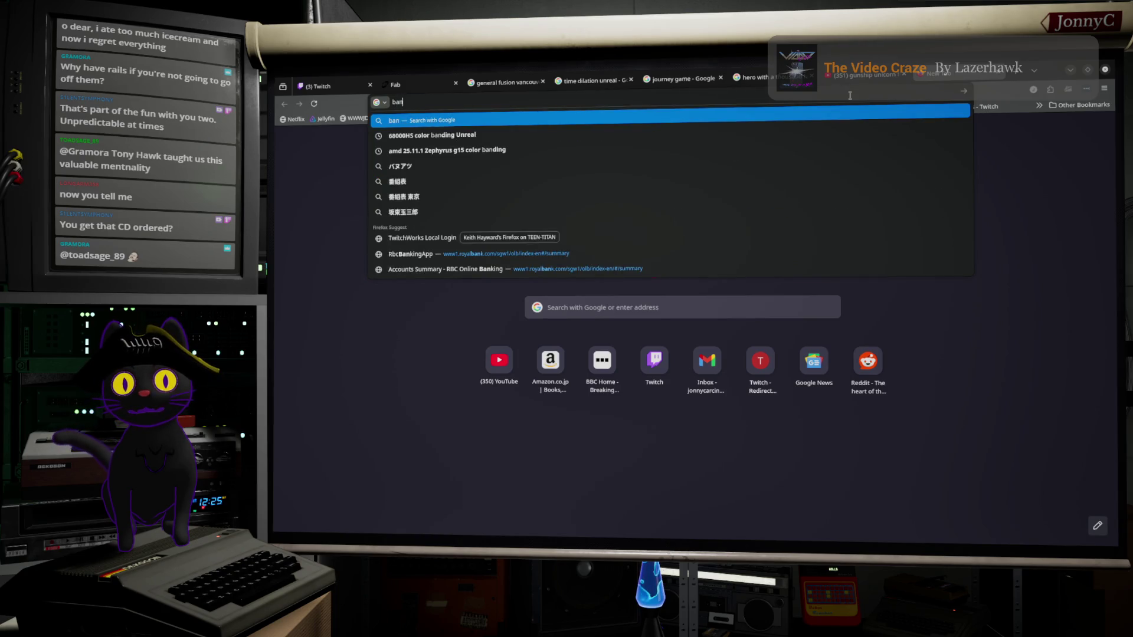
type("d cam jap")
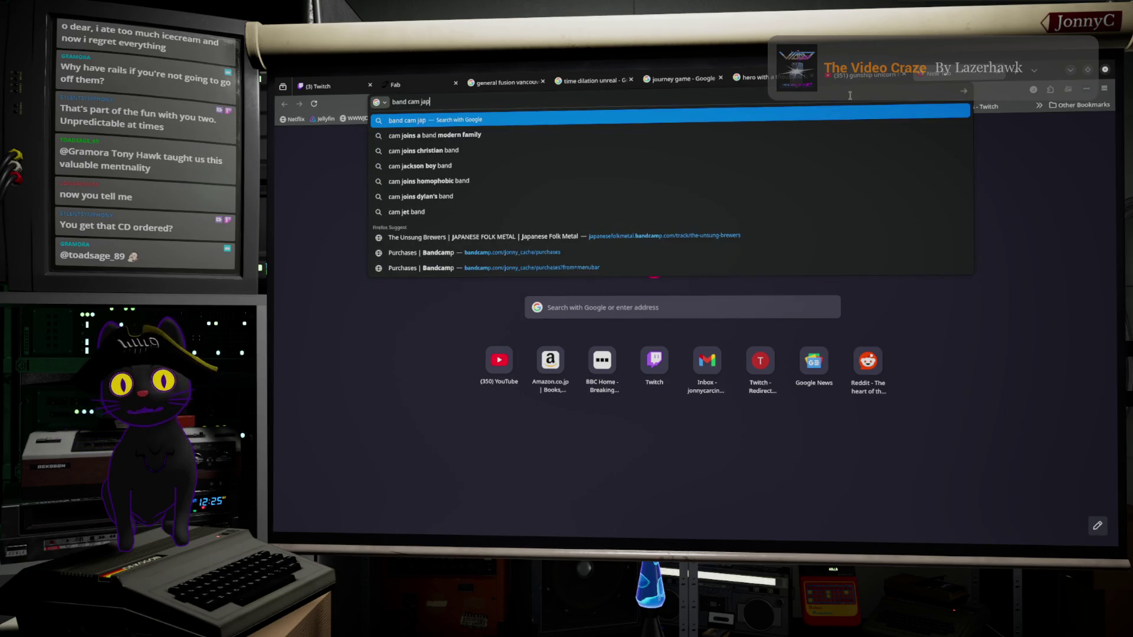
type("a")
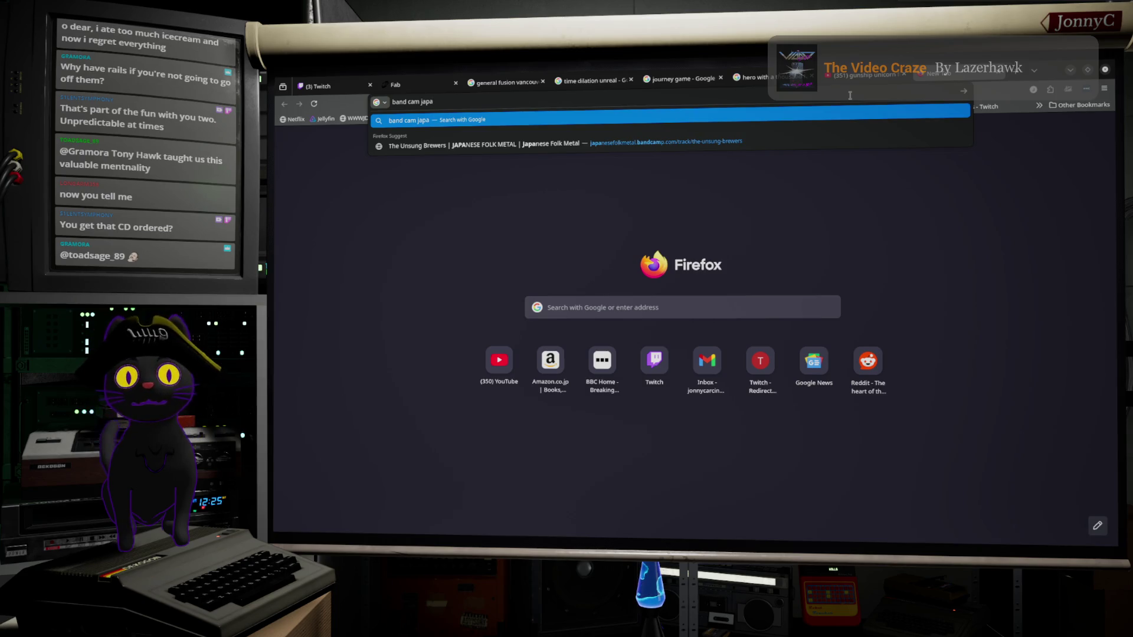
left_click(706, 145)
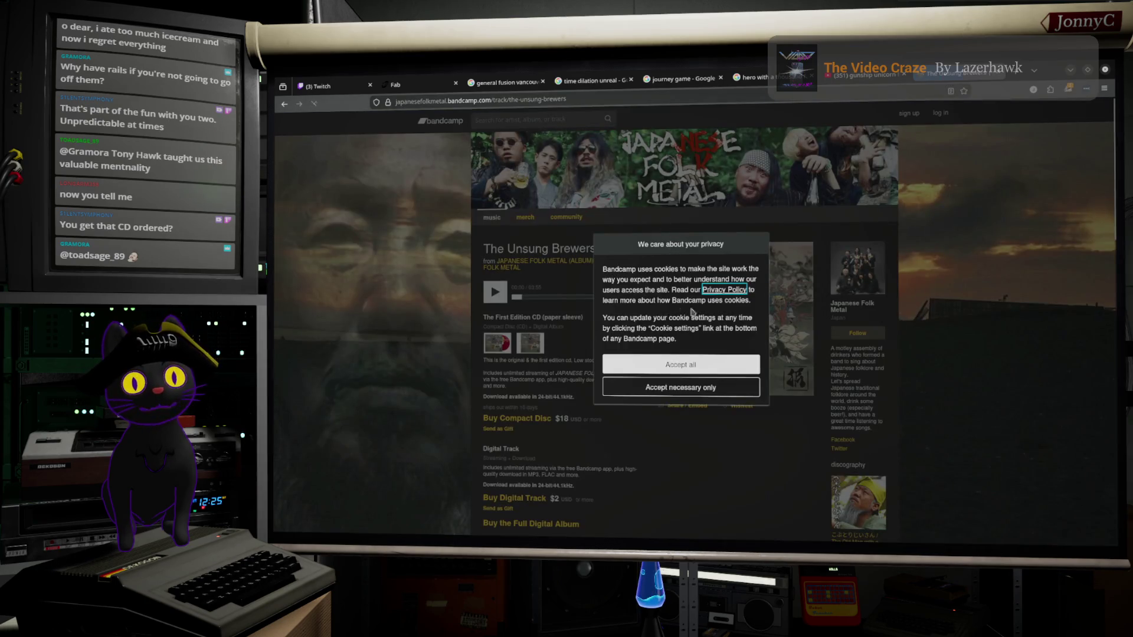
key("alt+Tab")
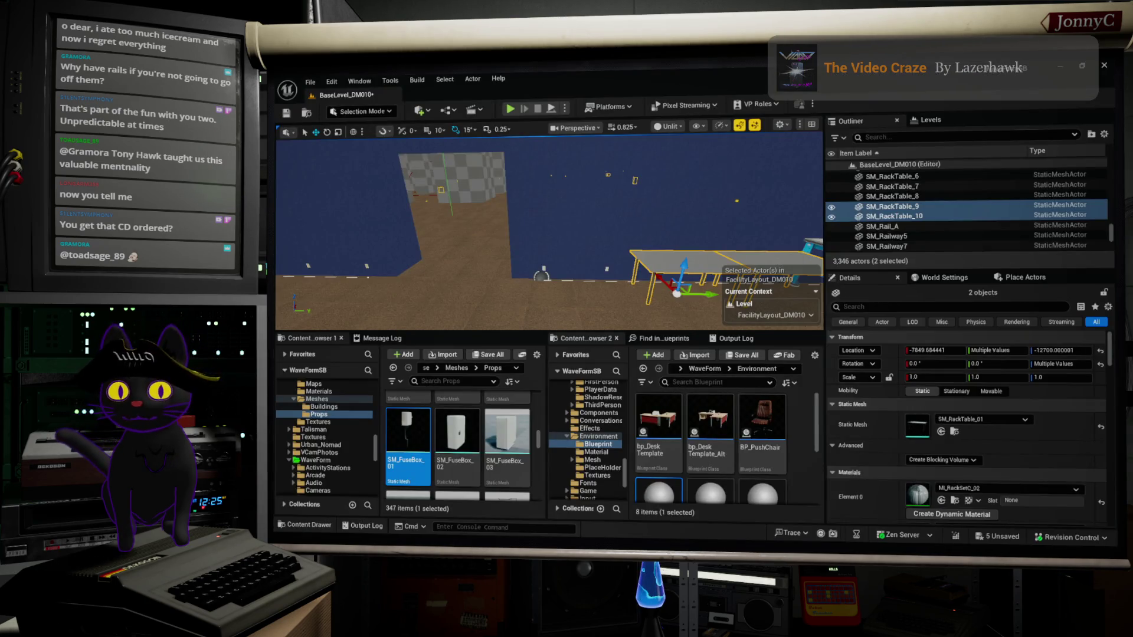
Save every unsaved level change with File > Save All, then go back to the Bandcamp page.
left_click(310, 82)
left_click(354, 220)
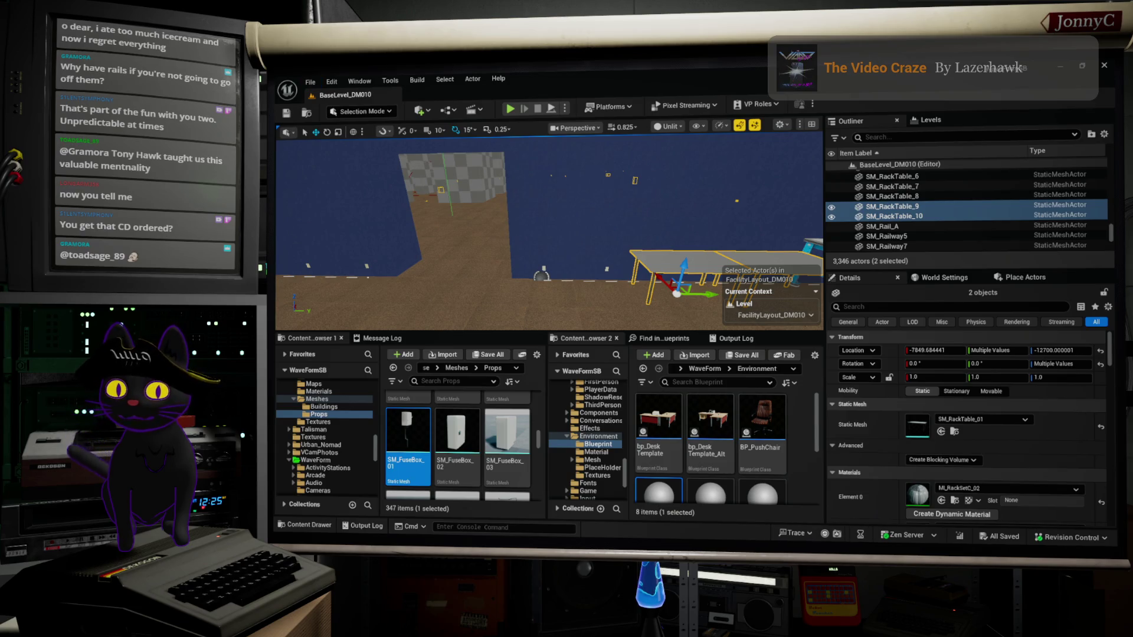
key("alt+Tab")
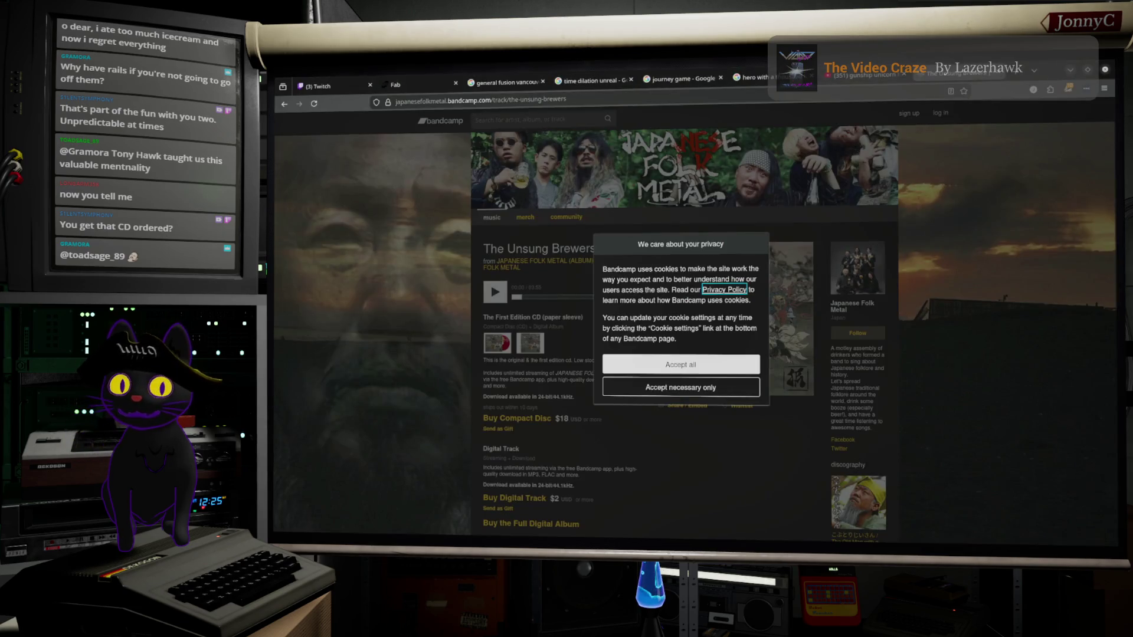
Accept only necessary cookies on Bandcamp, browse the page, then minimize Firefox.
left_click(719, 388)
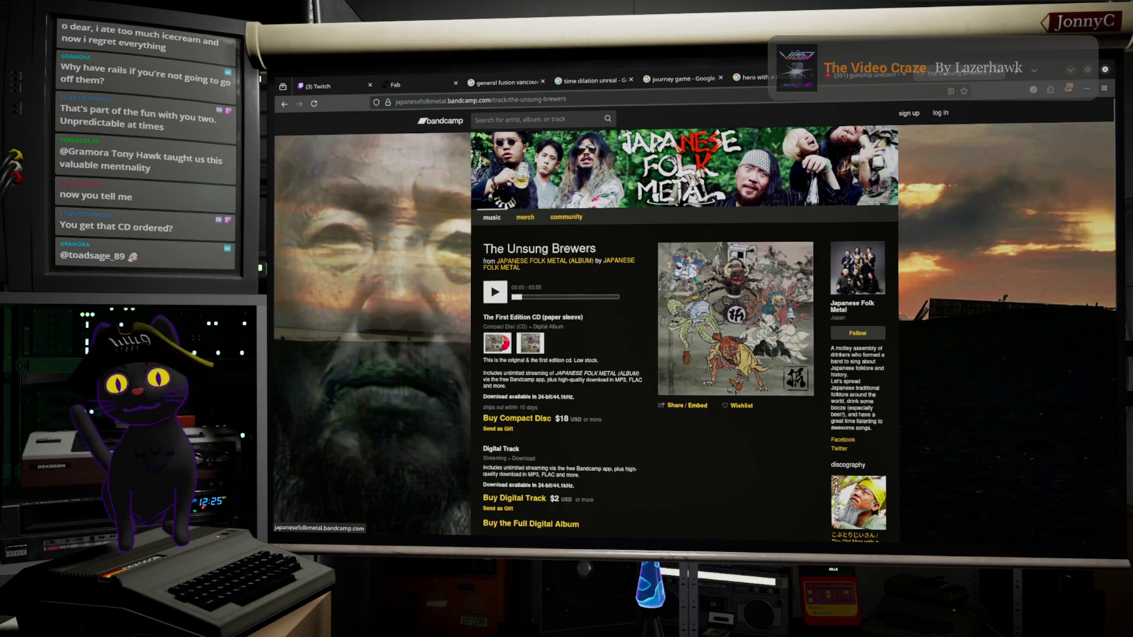
scroll(689, 397, "down", 5)
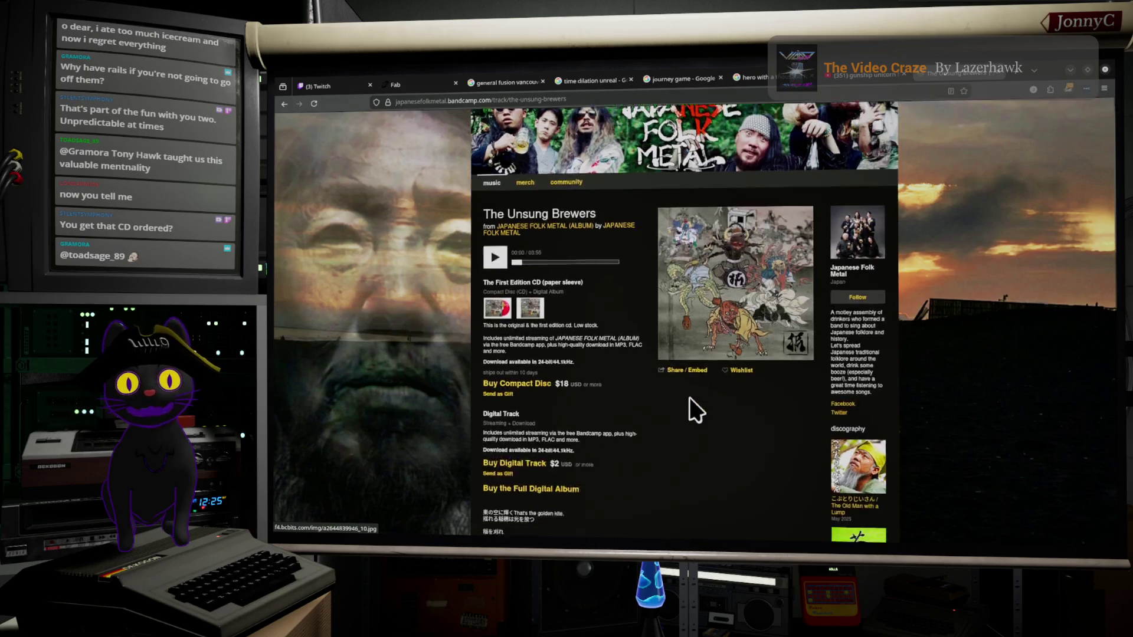
scroll(688, 399, "down", 2)
scroll(689, 401, "up", 10)
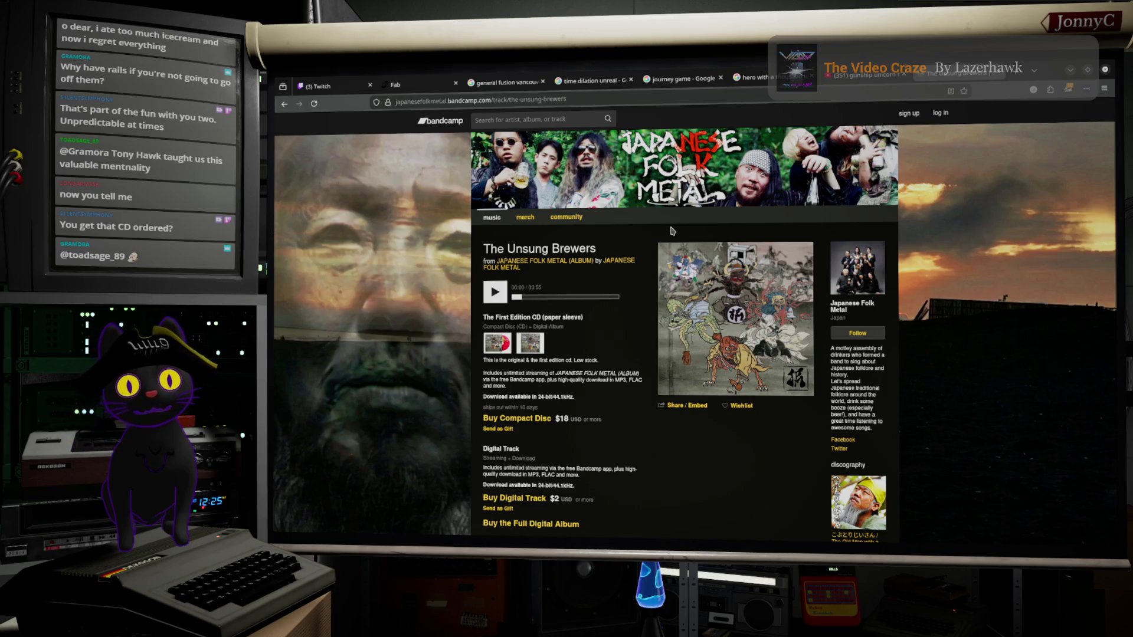
scroll(631, 316, "down", 2)
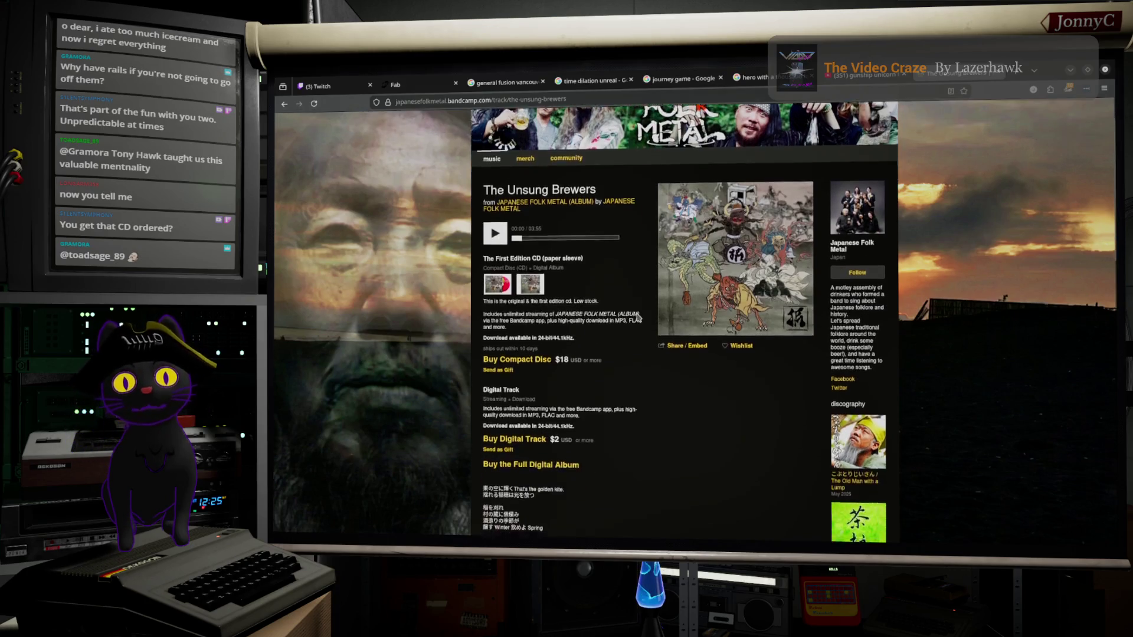
scroll(637, 383, "up", 2)
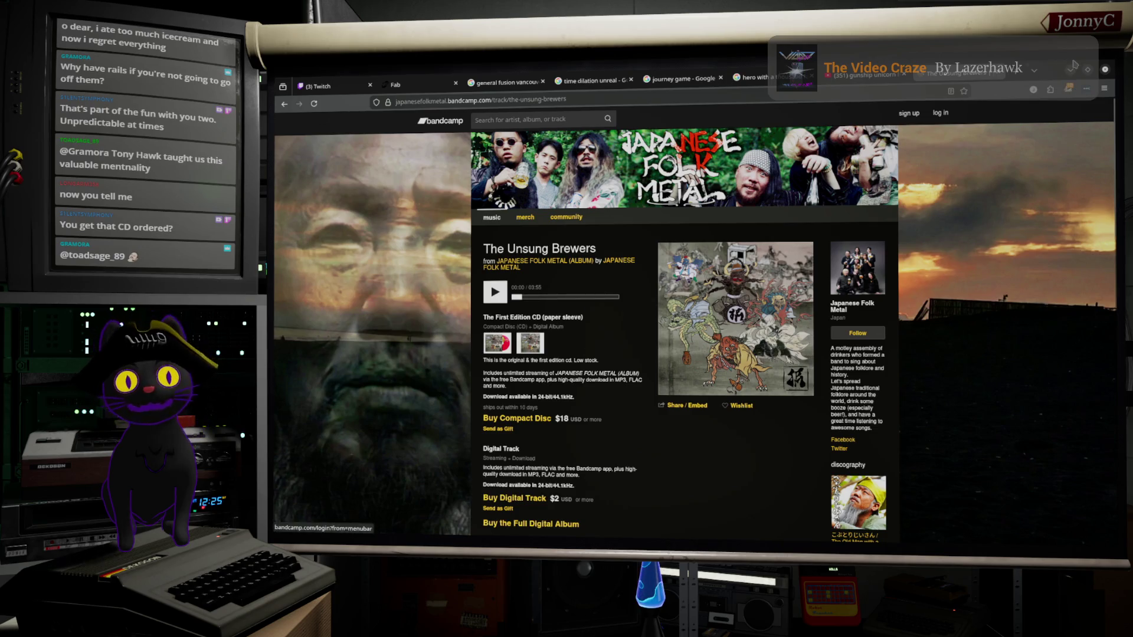
left_click(1070, 70)
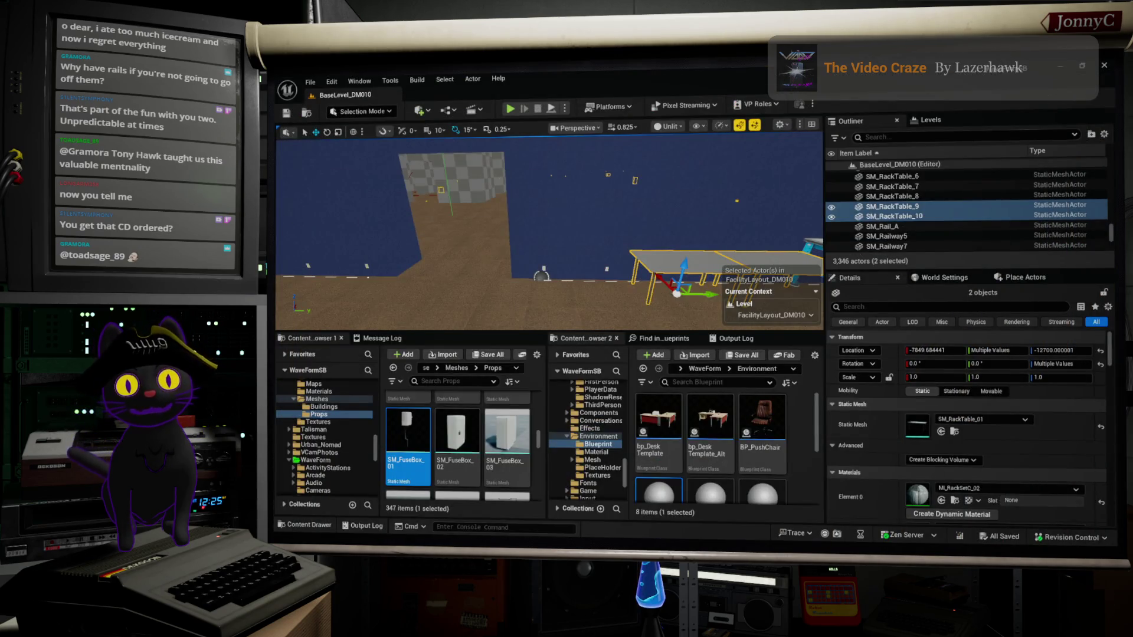
Turn the view toward the stacked pallets and scroll the Props folder down to the SM_RackFrame meshes.
mouse_move(549, 236)
left_mouse_down()
mouse_move(413, 239)
mouse_move(413, 200)
left_mouse_up()
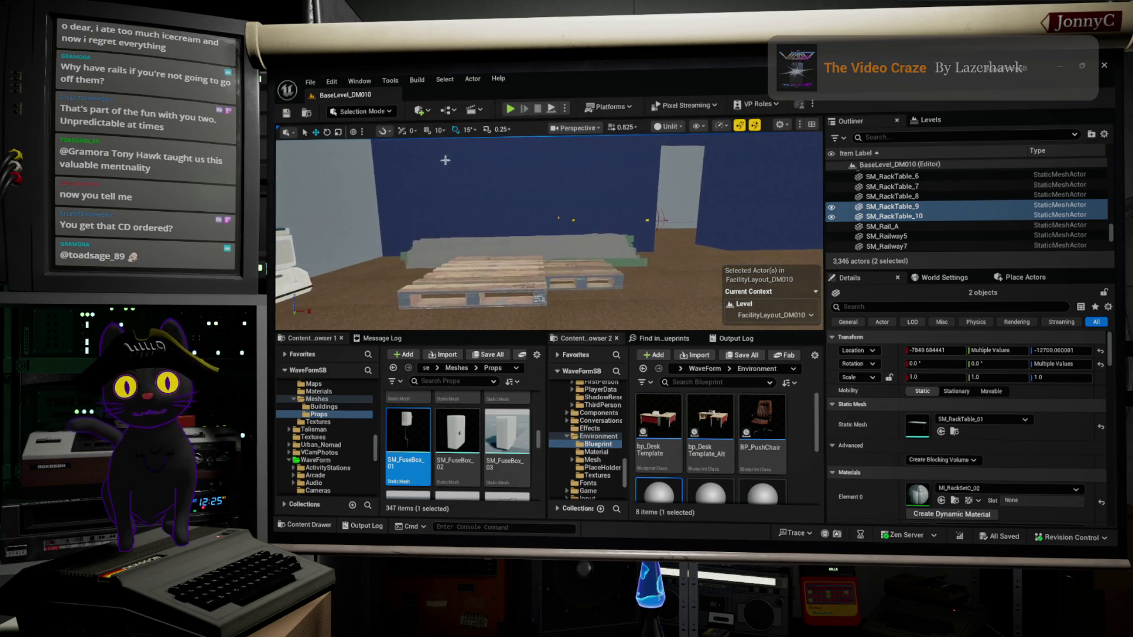
scroll(510, 479, "down", 2)
scroll(510, 472, "down", 4)
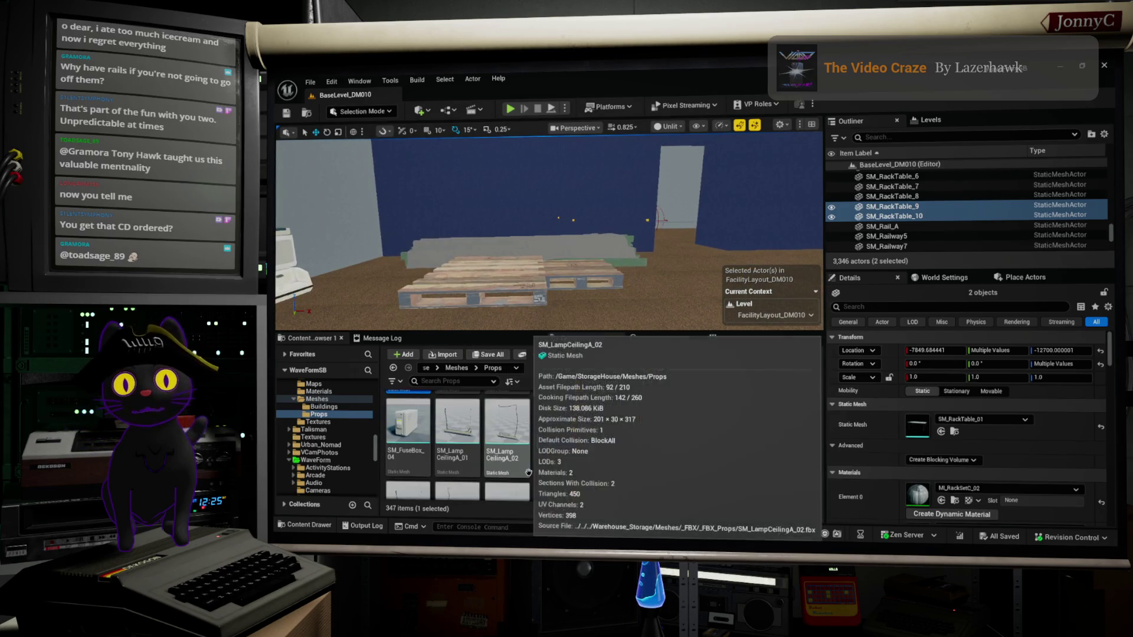
mouse_move(511, 458)
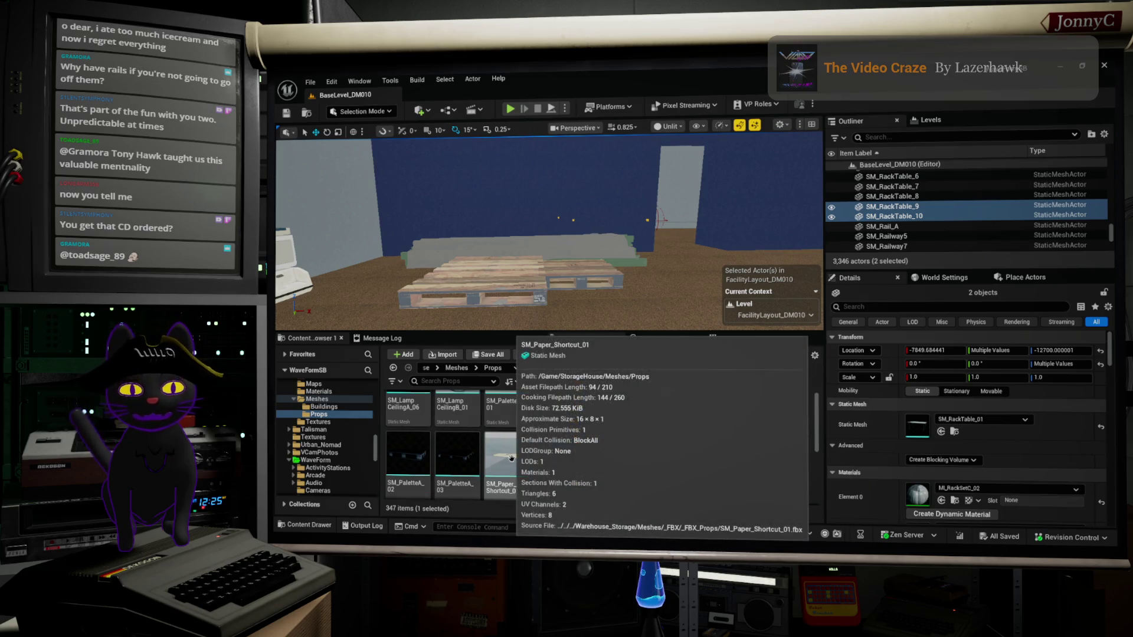
scroll(511, 458, "down", 2)
scroll(515, 450, "down", 3)
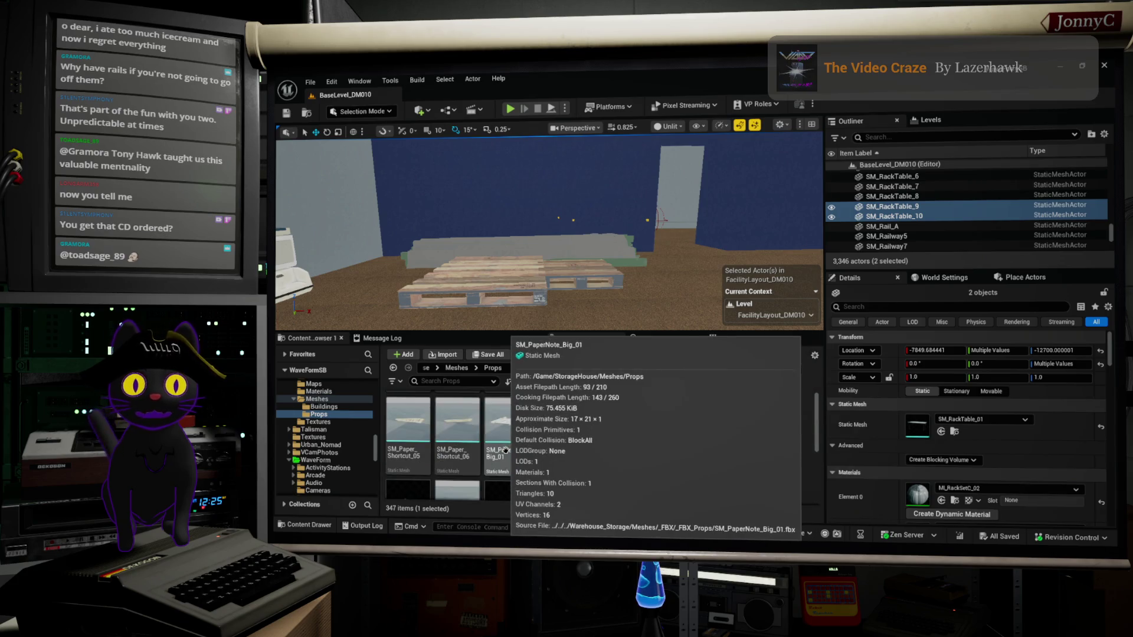
scroll(505, 450, "down", 3)
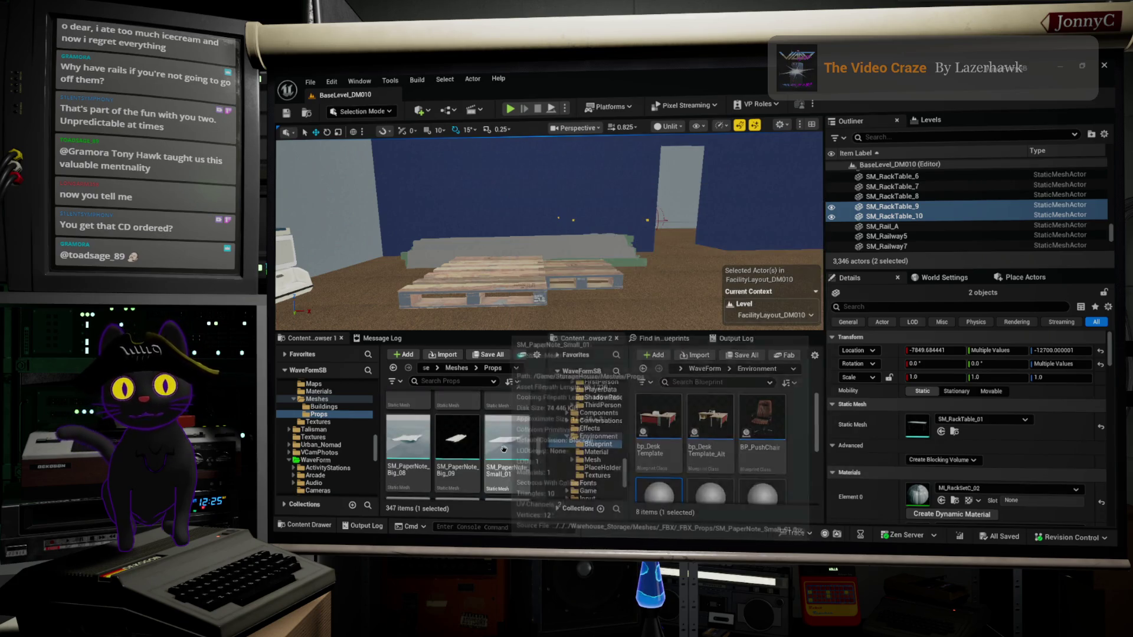
scroll(504, 450, "down", 5)
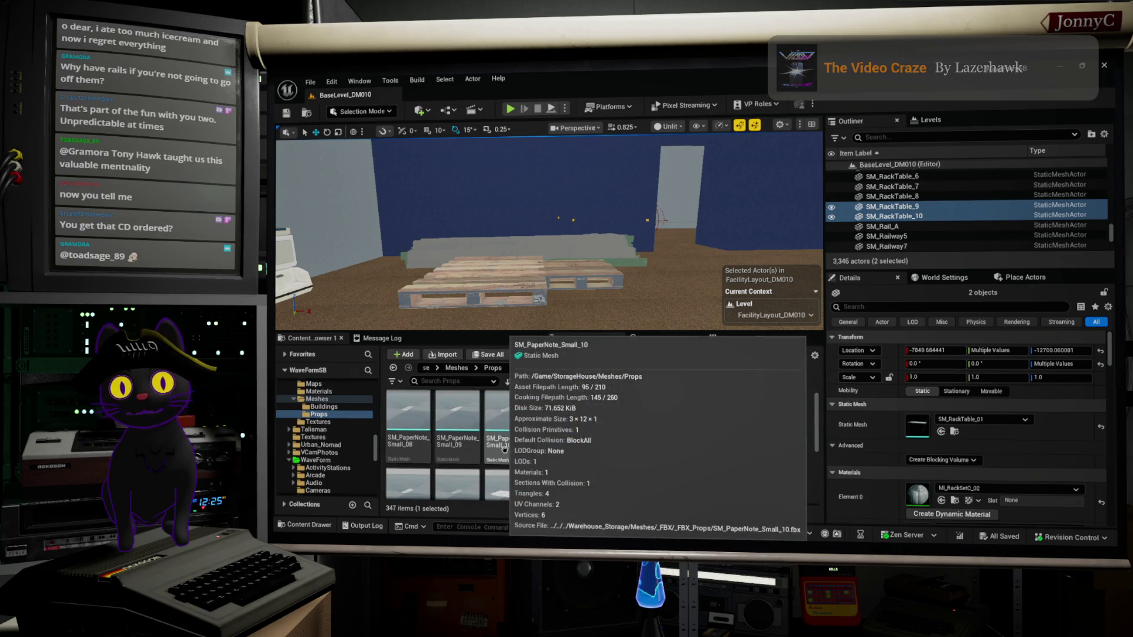
scroll(506, 451, "down", 3)
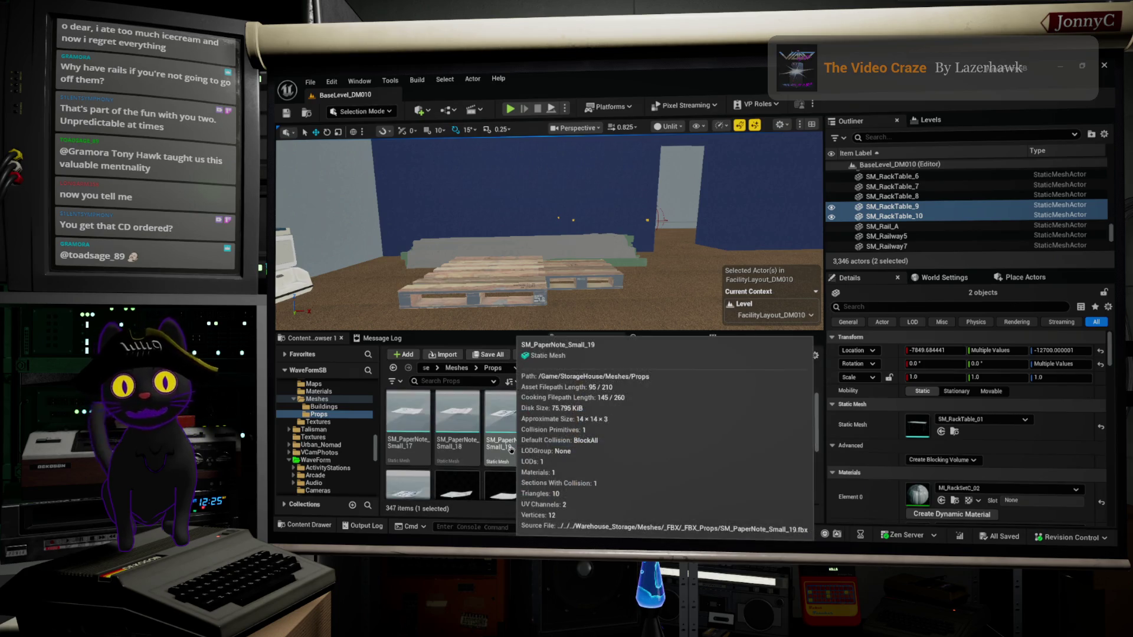
scroll(511, 450, "down", 3)
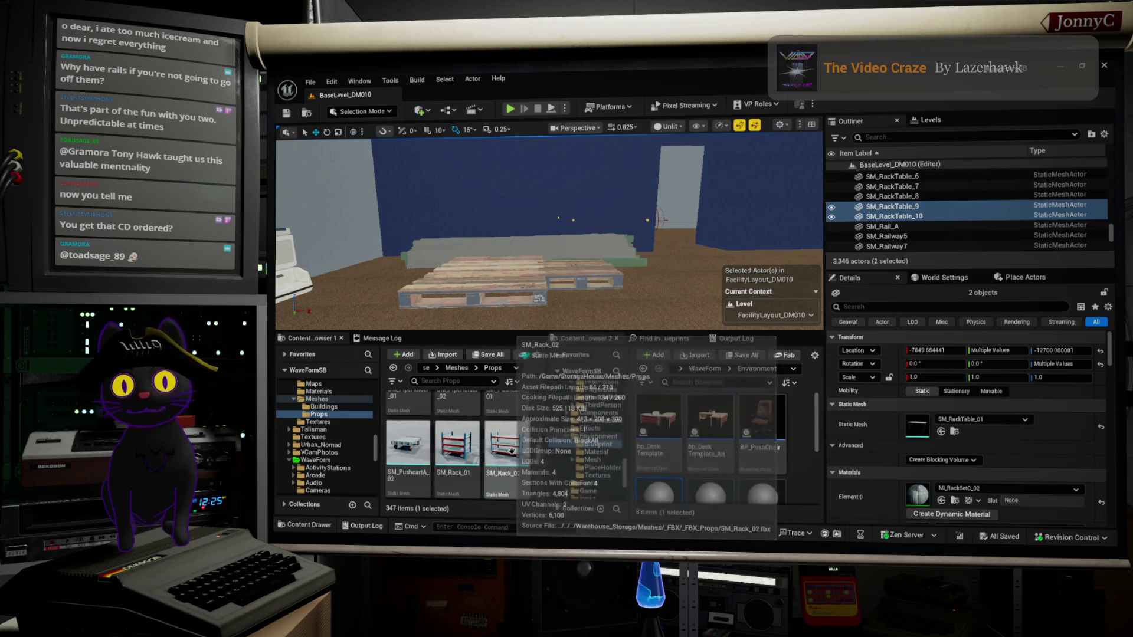
scroll(511, 450, "down", 3)
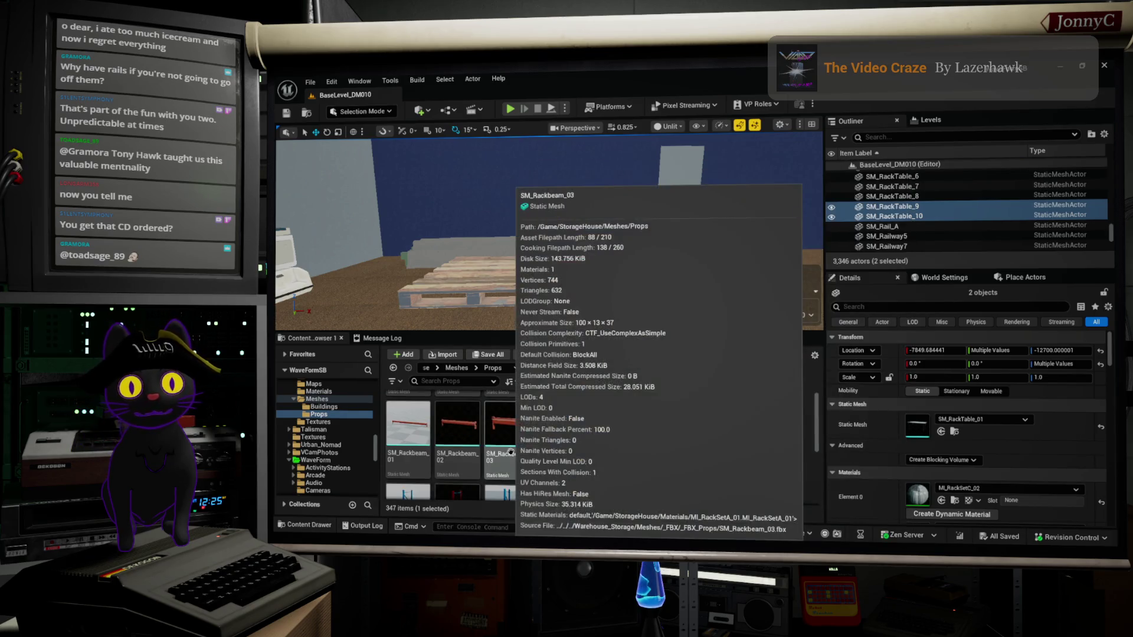
scroll(510, 448, "down", 2)
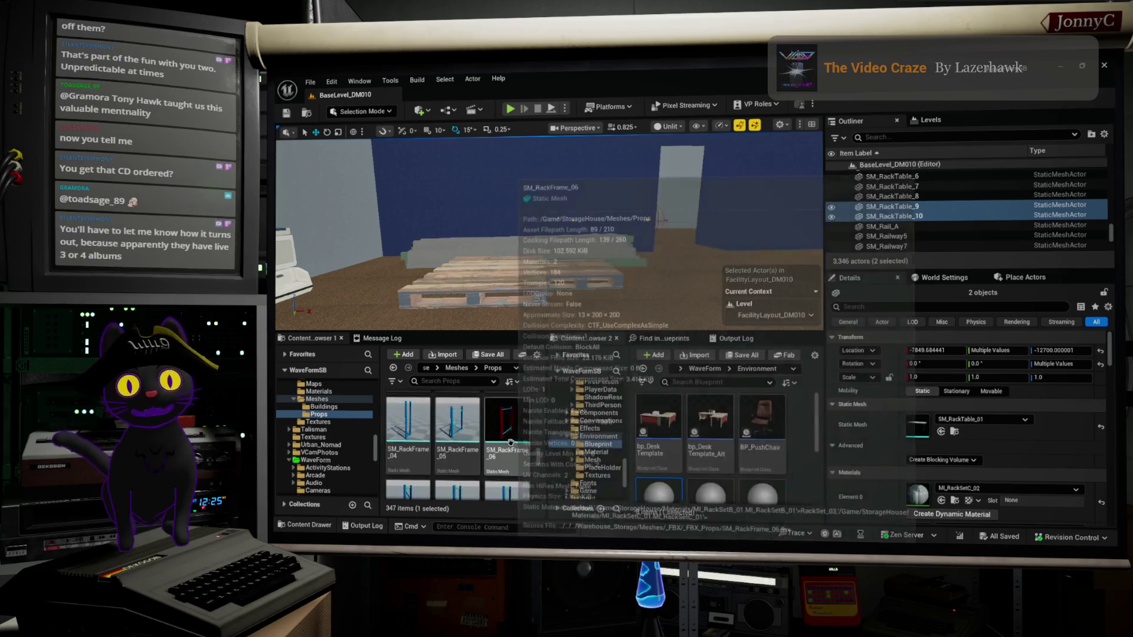
scroll(509, 443, "down", 3)
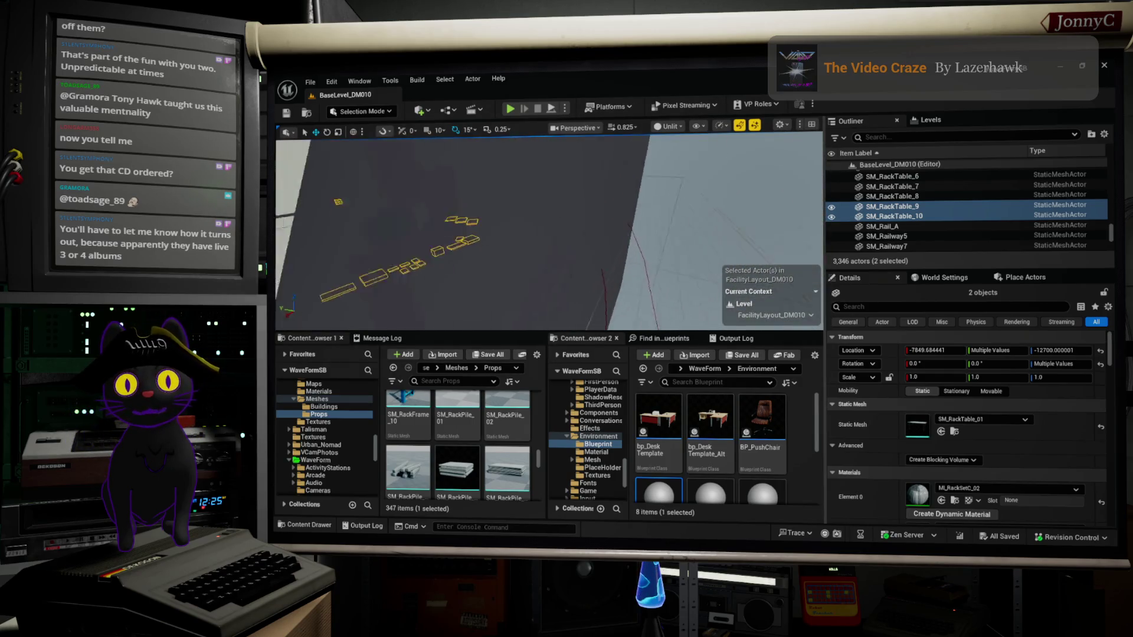
Frame rack tables SM_RackTable_9 and SM_RackTable_10 in the viewport, then switch to Firefox.
key("f")
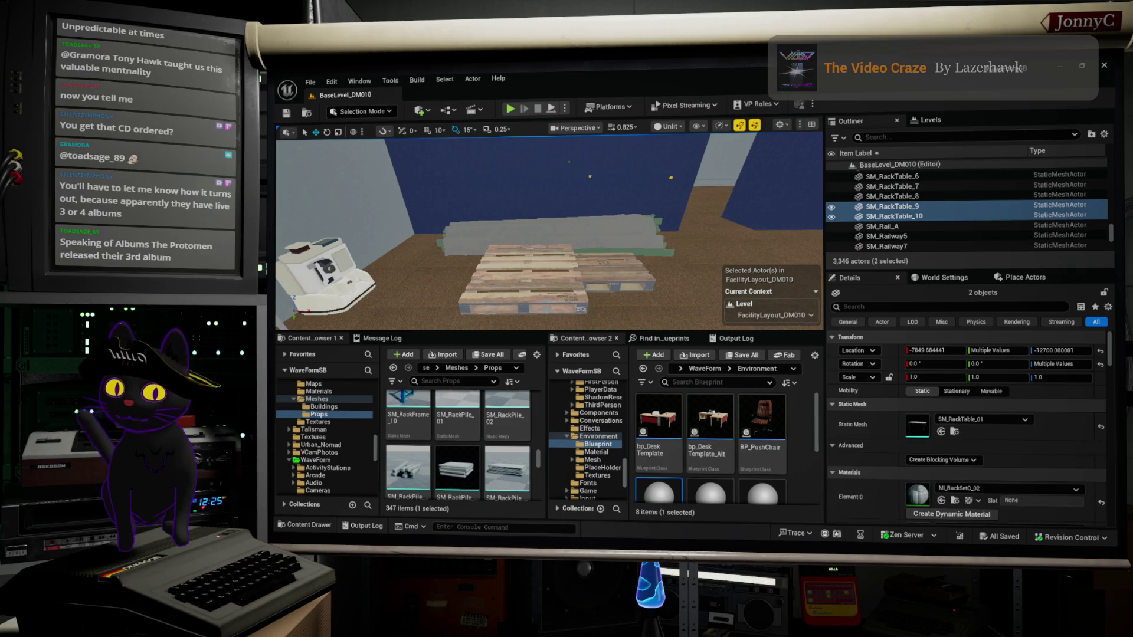
key("alt+Tab")
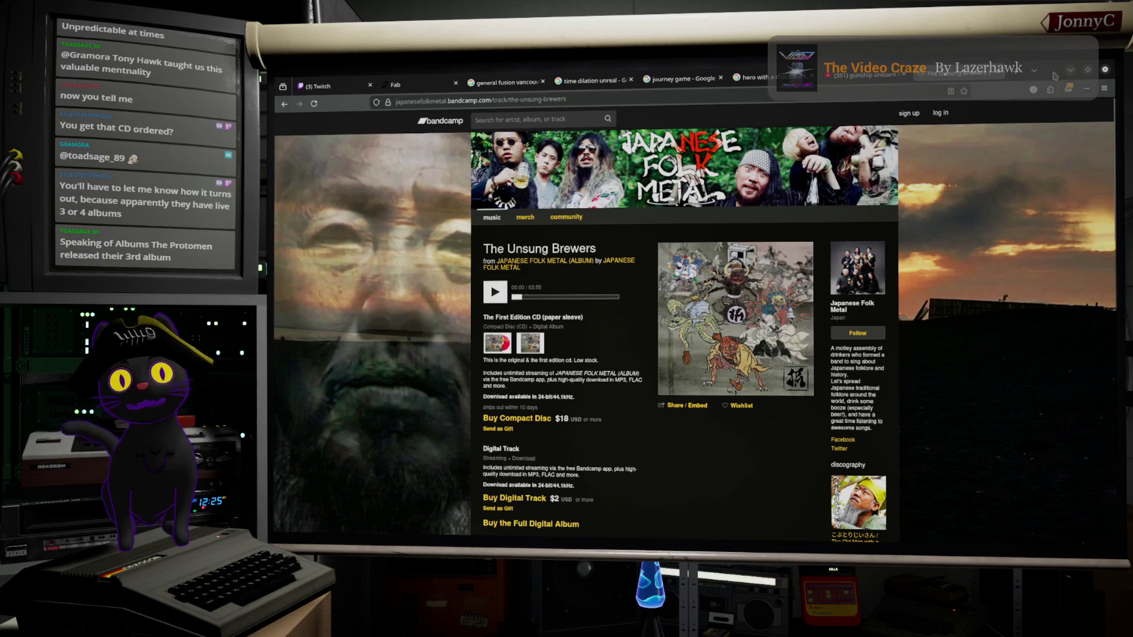
Minimize the Bandcamp window to return to Unreal, then bring up the Google results window.
left_click(1055, 73)
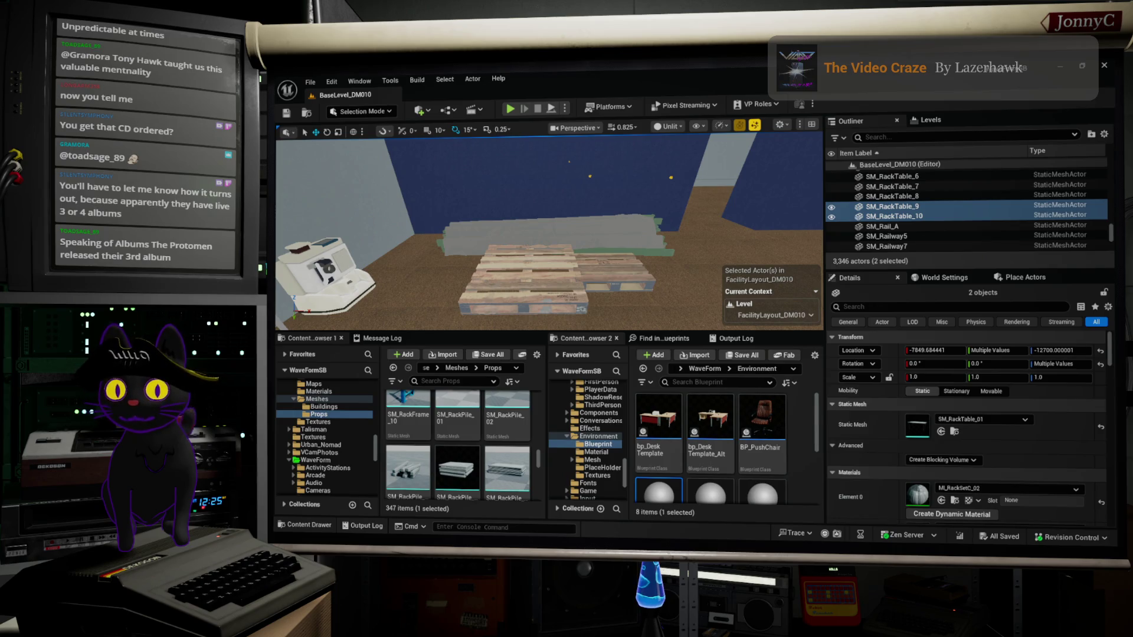
key("alt+Tab")
Shift the Google results window slightly right and minimize it, then orbit around the pallets.
left_click_drag(897, 105, 939, 102)
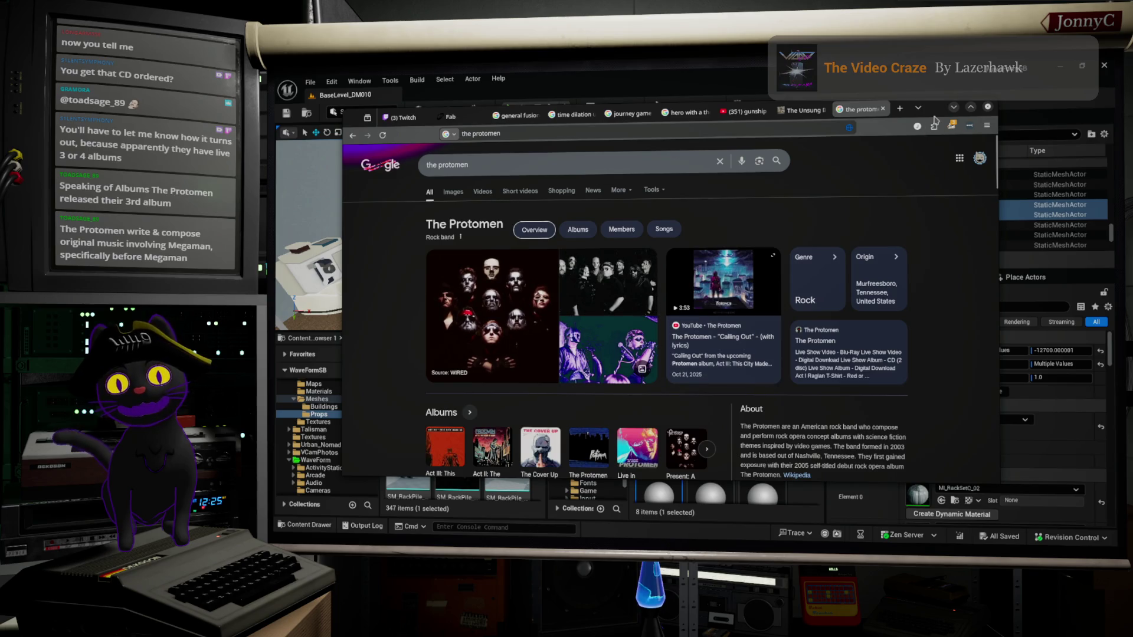
left_click(953, 107)
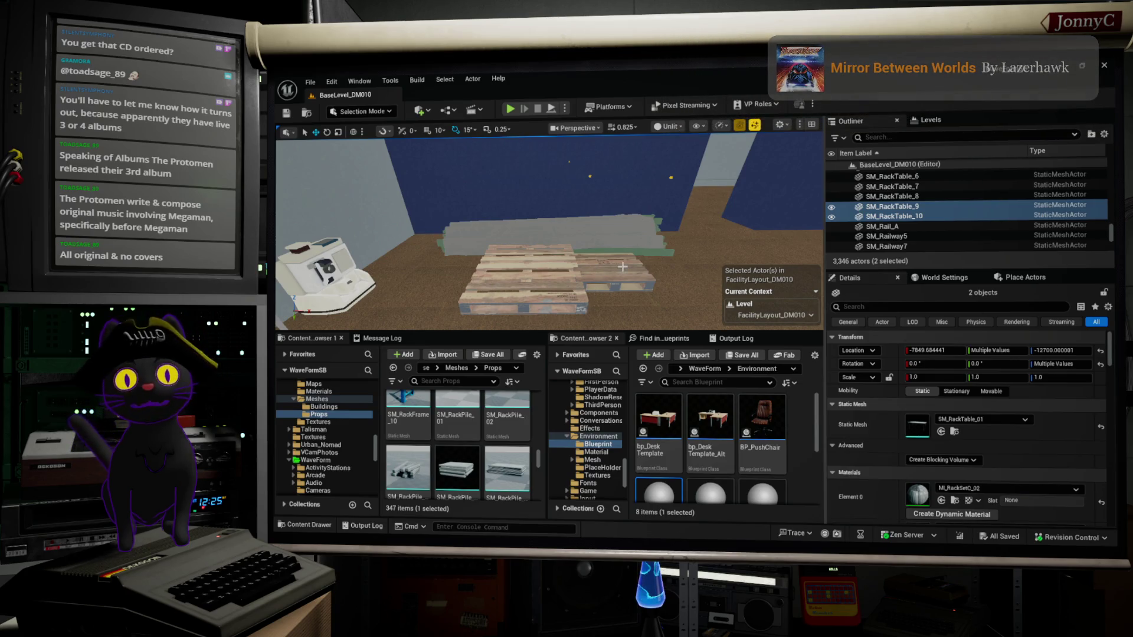
left_click_drag(626, 260, 599, 277)
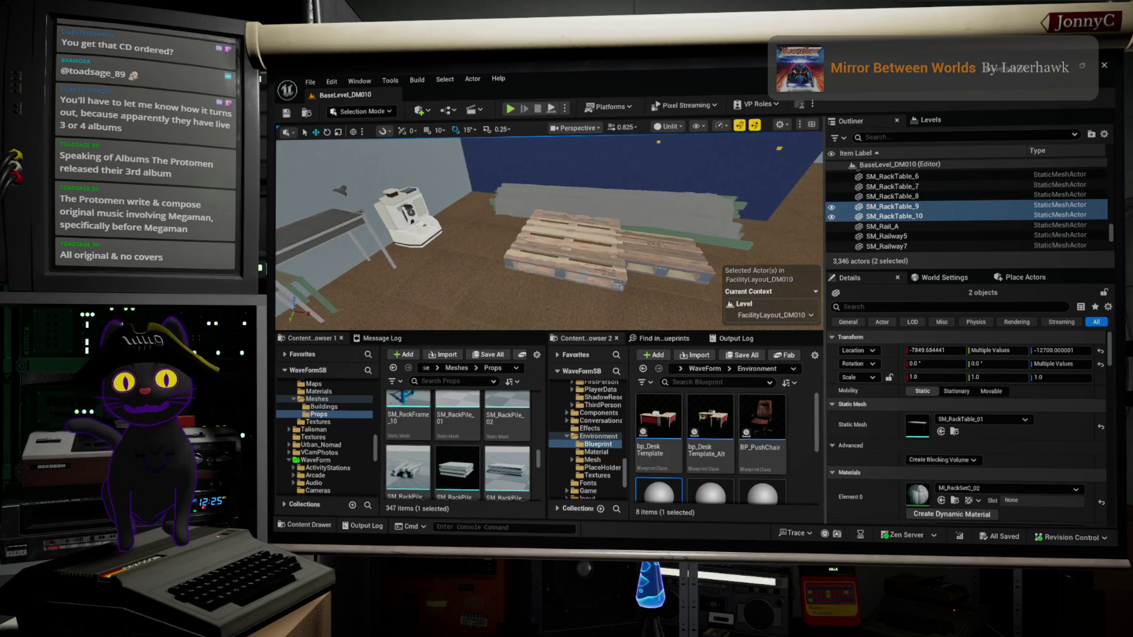
Scroll the Props grid down through the RackShelf assets and back up to SM_RackFrame.
scroll(460, 450, "down", 2)
scroll(460, 451, "down", 2)
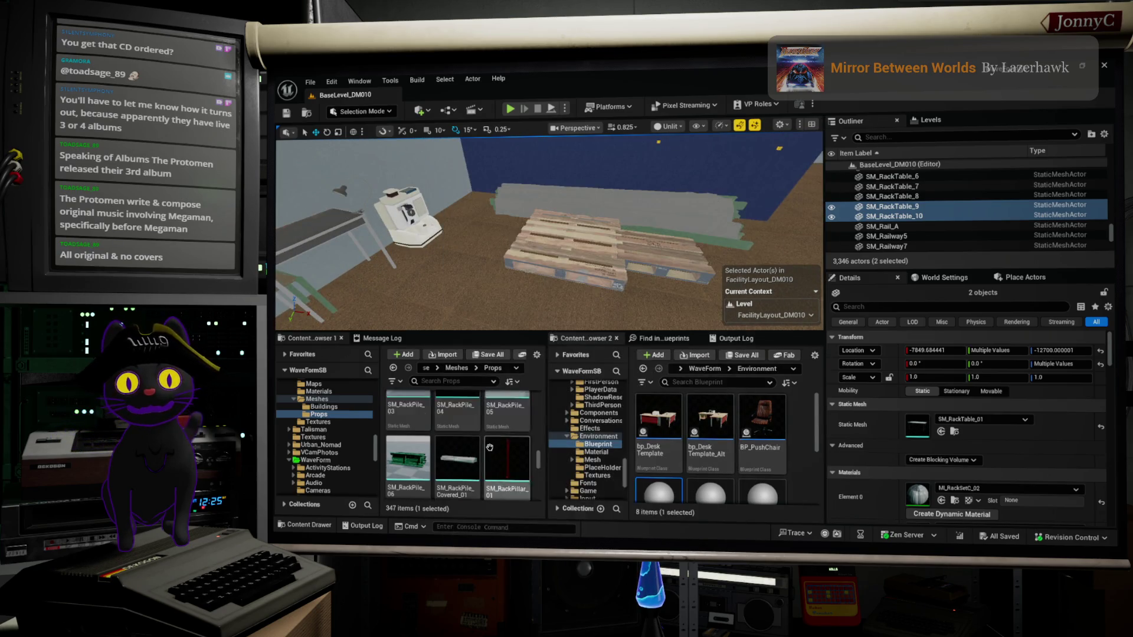
scroll(522, 440, "down", 2)
scroll(484, 439, "down", 2)
scroll(505, 435, "down", 3)
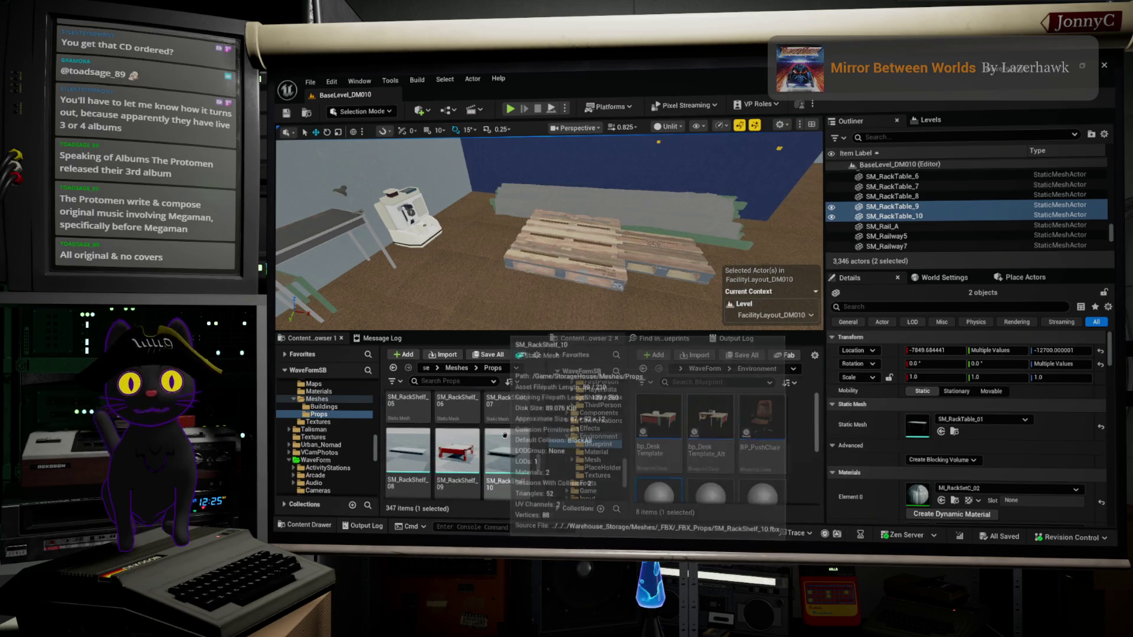
scroll(504, 435, "up", 1)
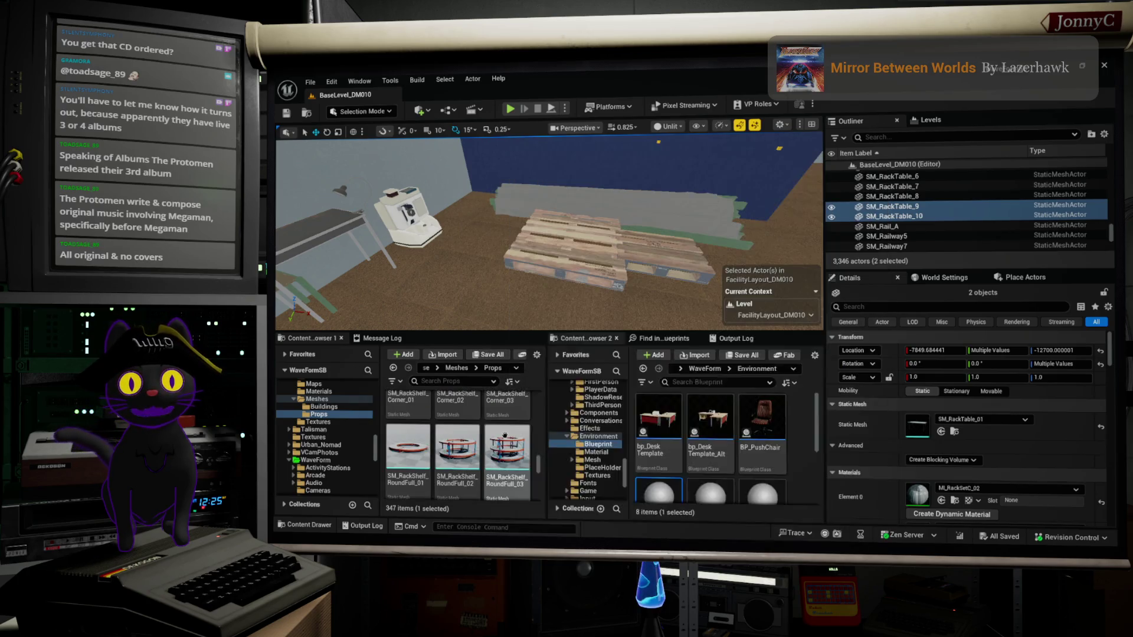
scroll(504, 435, "up", 5)
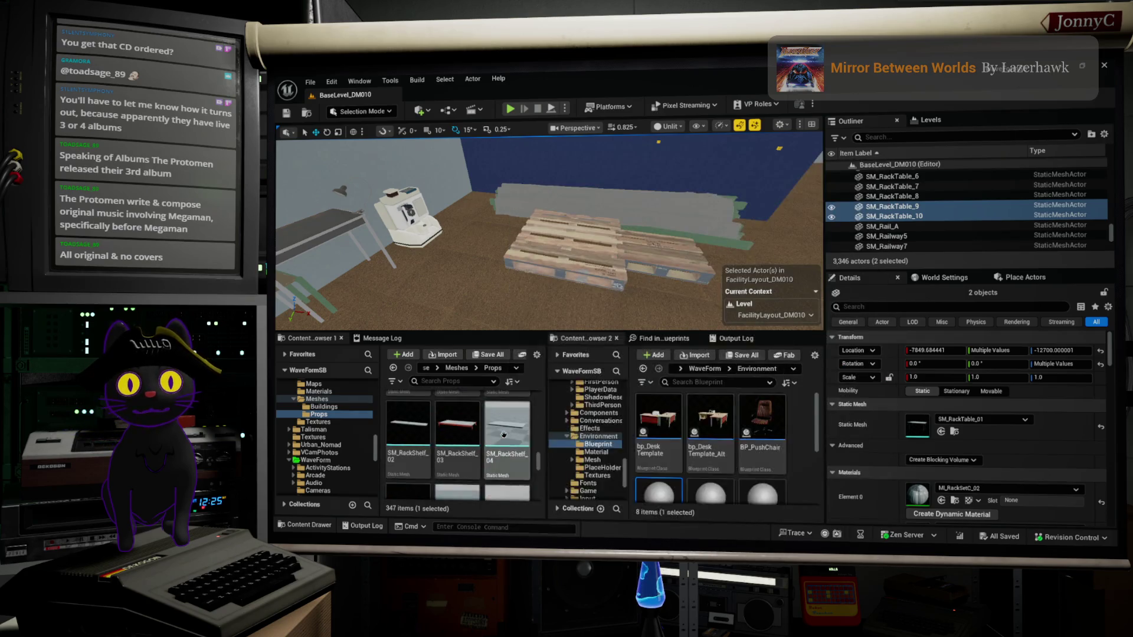
scroll(504, 435, "up", 2)
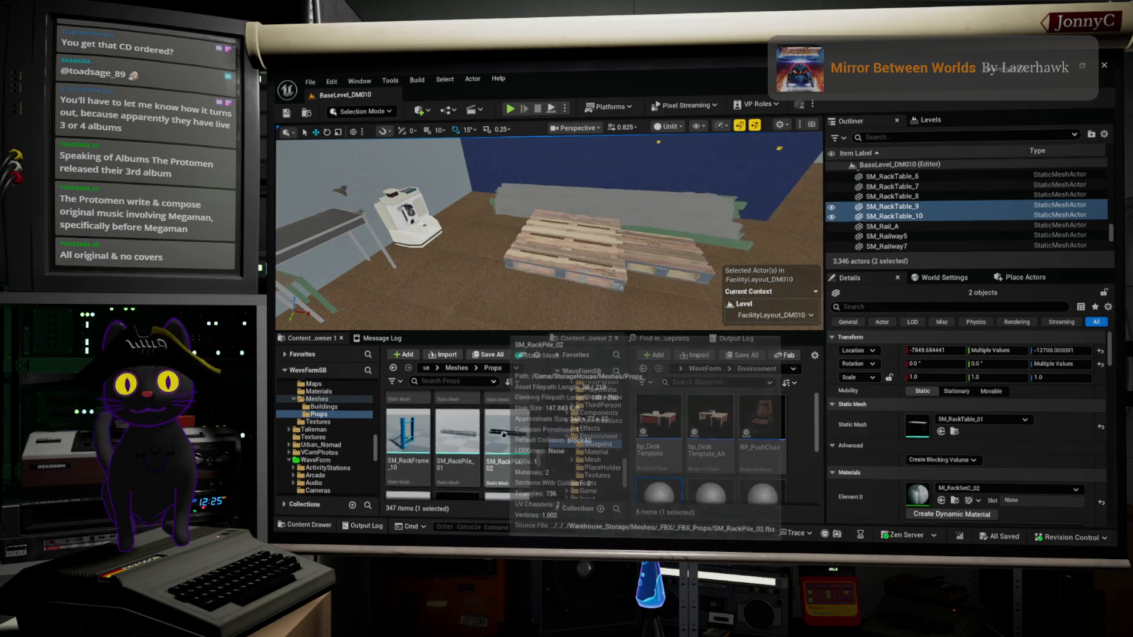
Place red rack frames, including SM_RackFrame_09, beside the printer and pallets.
mouse_move(408, 416)
left_mouse_down()
mouse_move(442, 219)
mouse_move(485, 207)
mouse_move(476, 205)
left_mouse_up()
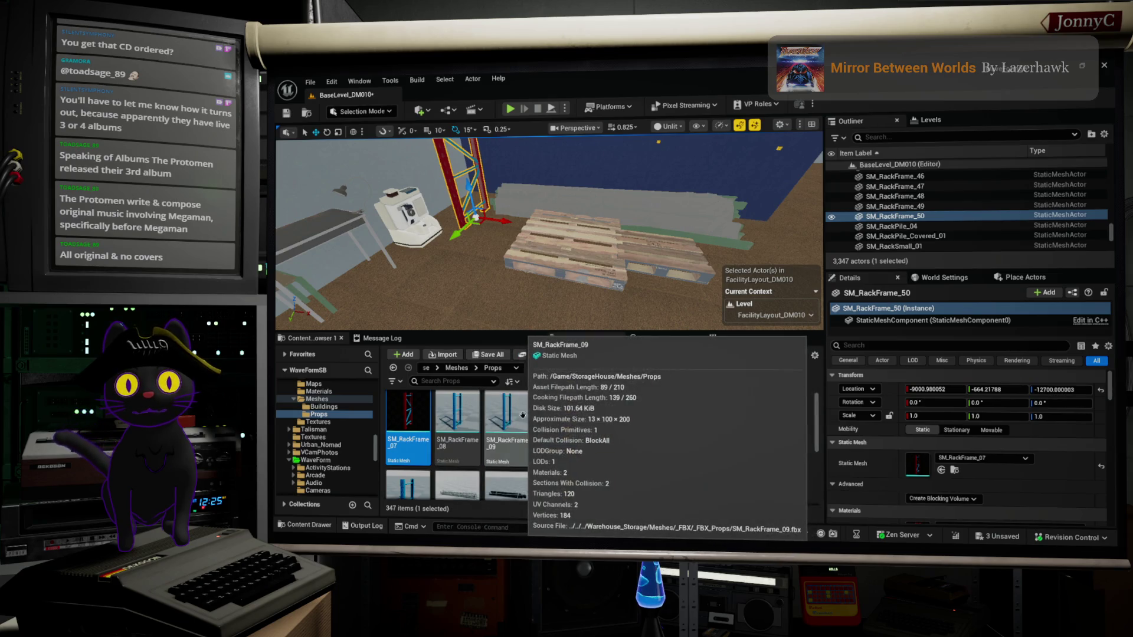
mouse_move(528, 413)
left_mouse_down()
mouse_move(481, 239)
mouse_move(489, 245)
left_mouse_up()
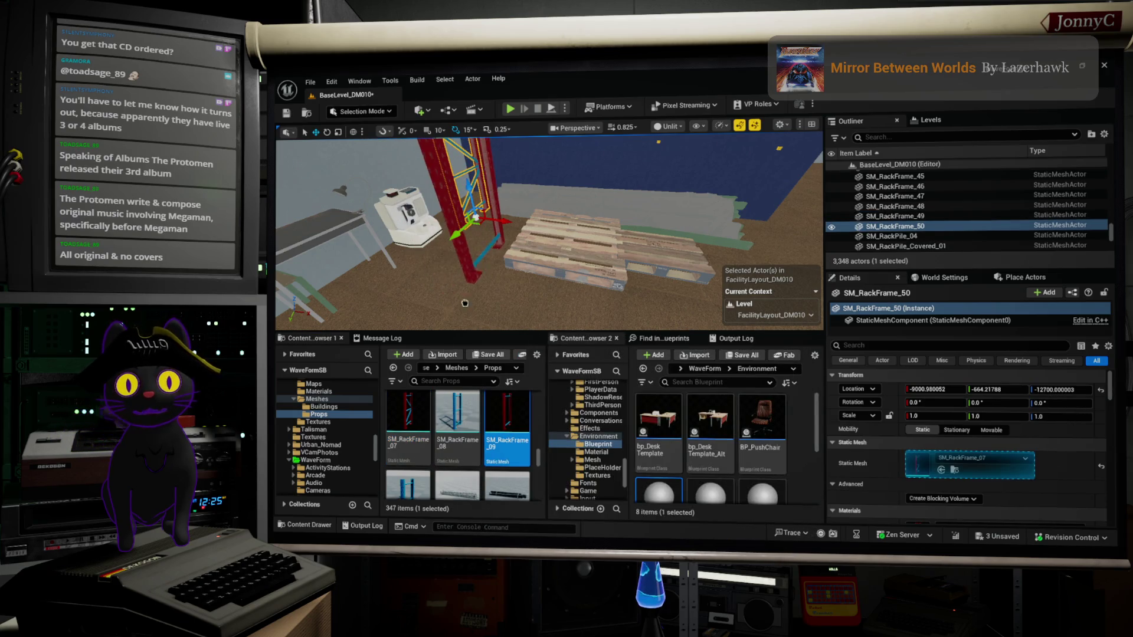
key("f")
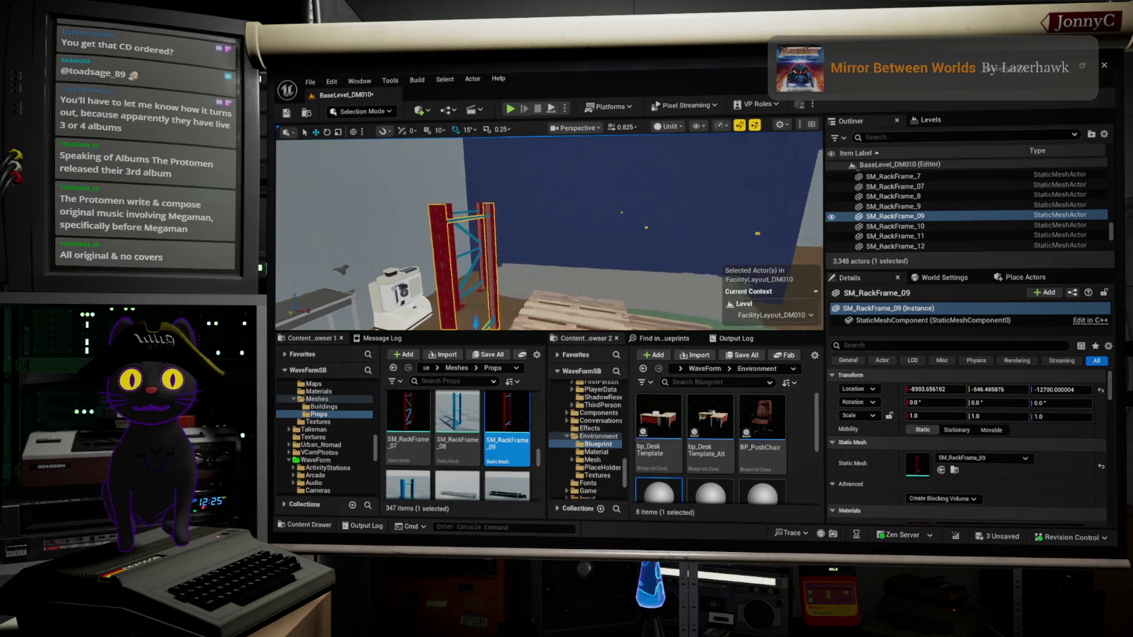
scroll(437, 485, "down", 1)
mouse_move(408, 466)
left_mouse_down()
mouse_move(422, 322)
mouse_move(452, 289)
mouse_move(477, 277)
mouse_move(475, 288)
left_mouse_up()
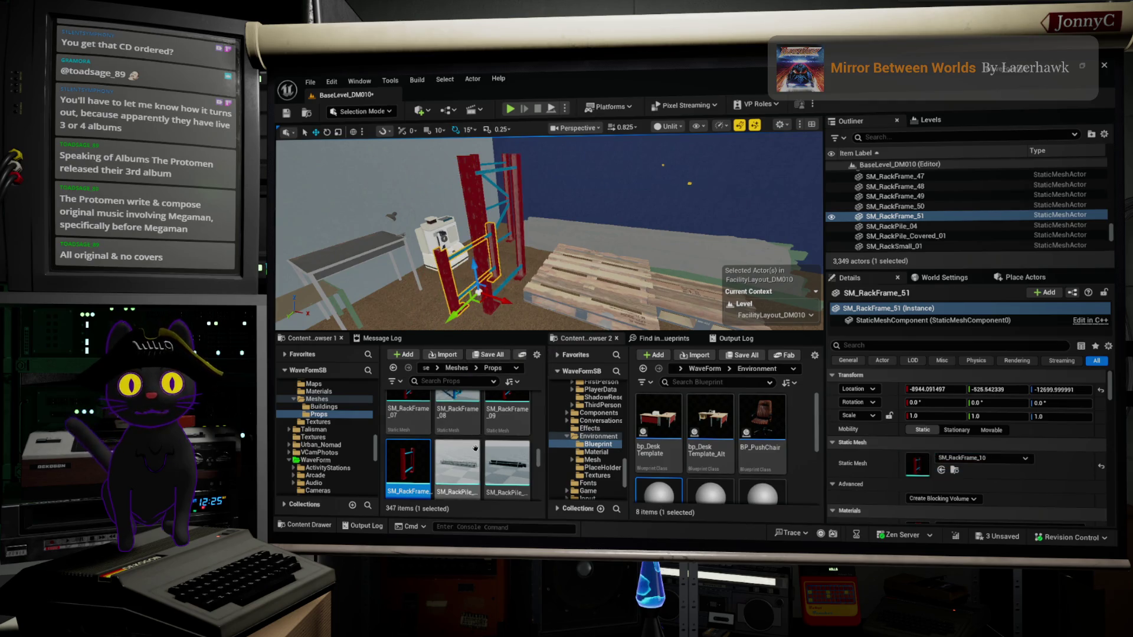
scroll(472, 466, "down", 1)
scroll(472, 460, "up", 3)
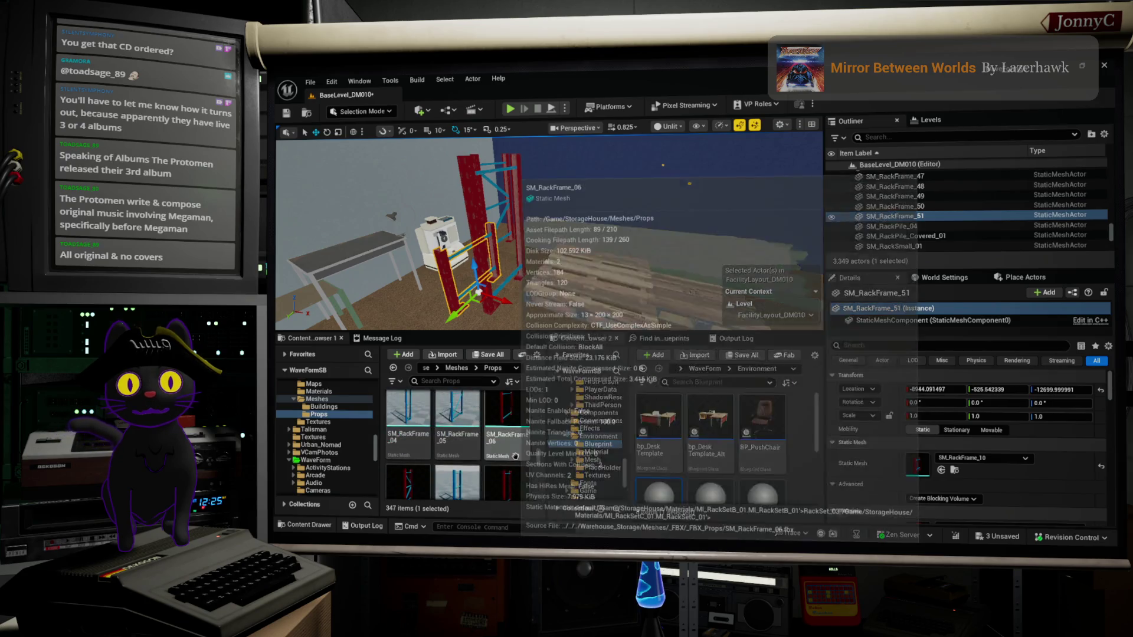
Add an SM_RackFrame_04 frame, shift it along Y, lower it toward the floor and nudge it along X.
mouse_move(407, 458)
left_mouse_down()
mouse_move(436, 354)
mouse_move(493, 277)
mouse_move(718, 274)
left_mouse_up()
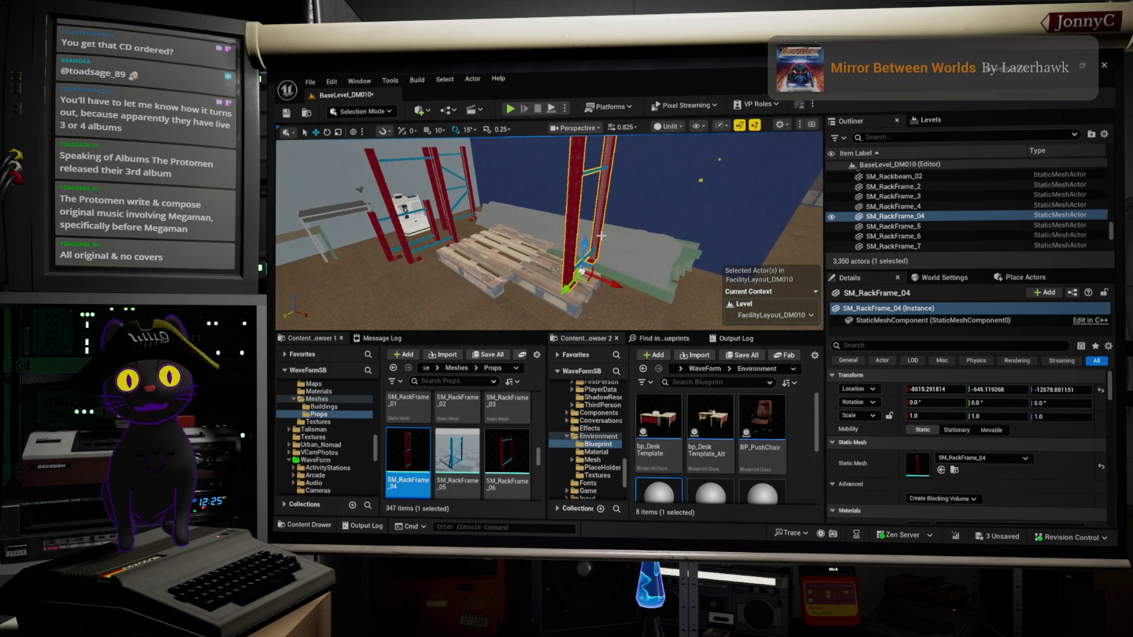
mouse_move(566, 288)
left_mouse_down()
mouse_move(653, 201)
mouse_move(596, 274)
mouse_move(630, 260)
mouse_move(676, 301)
left_mouse_up()
key("f")
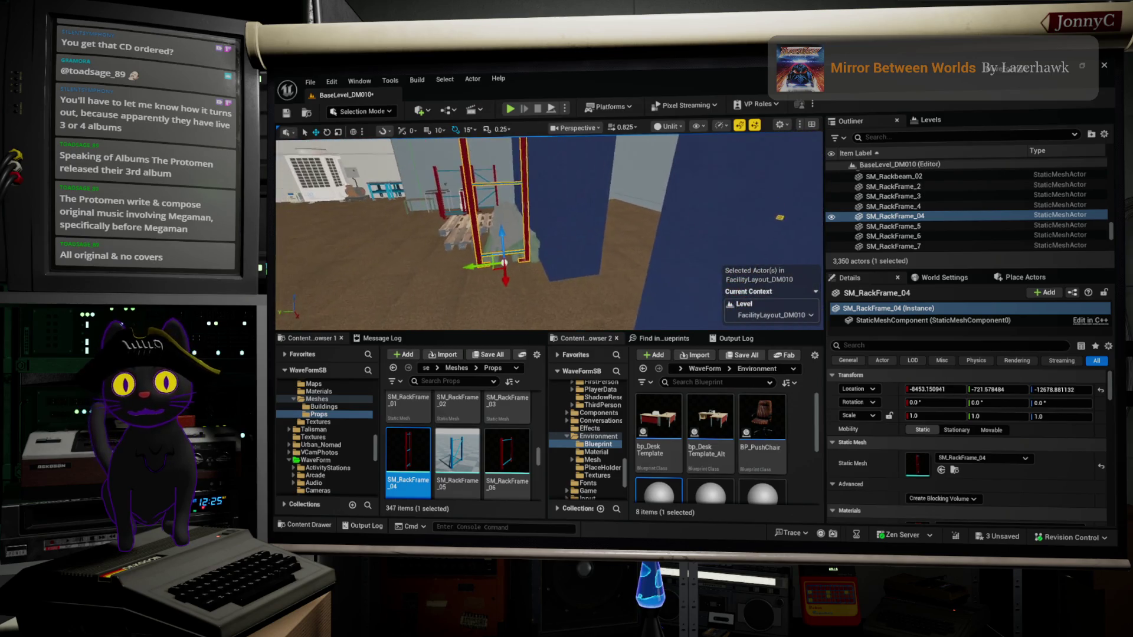
scroll(549, 230, "down", 2)
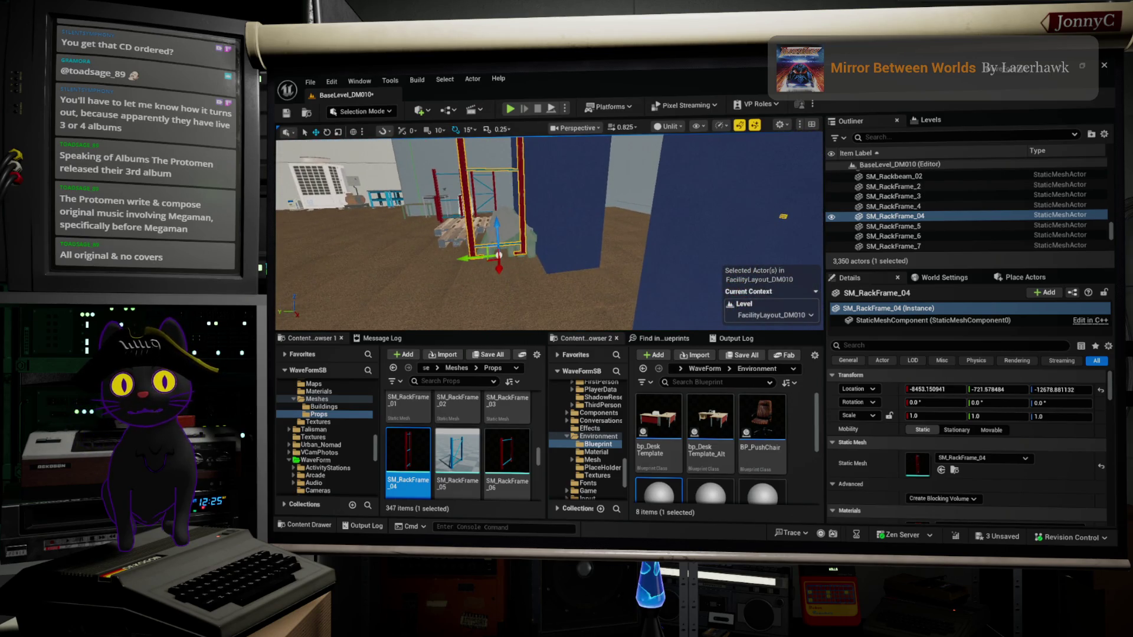
left_click_drag(350, 253, 390, 234)
left_click_drag(399, 302, 431, 281)
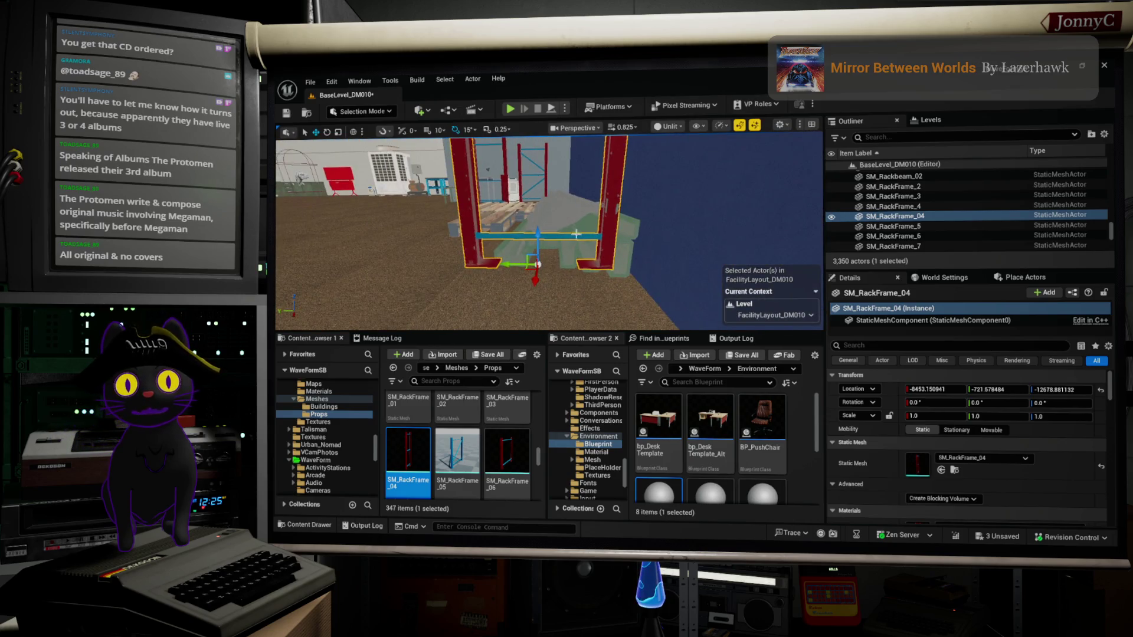
mouse_move(538, 241)
left_mouse_down()
mouse_move(535, 277)
mouse_move(516, 294)
mouse_move(540, 301)
mouse_move(449, 301)
left_mouse_up()
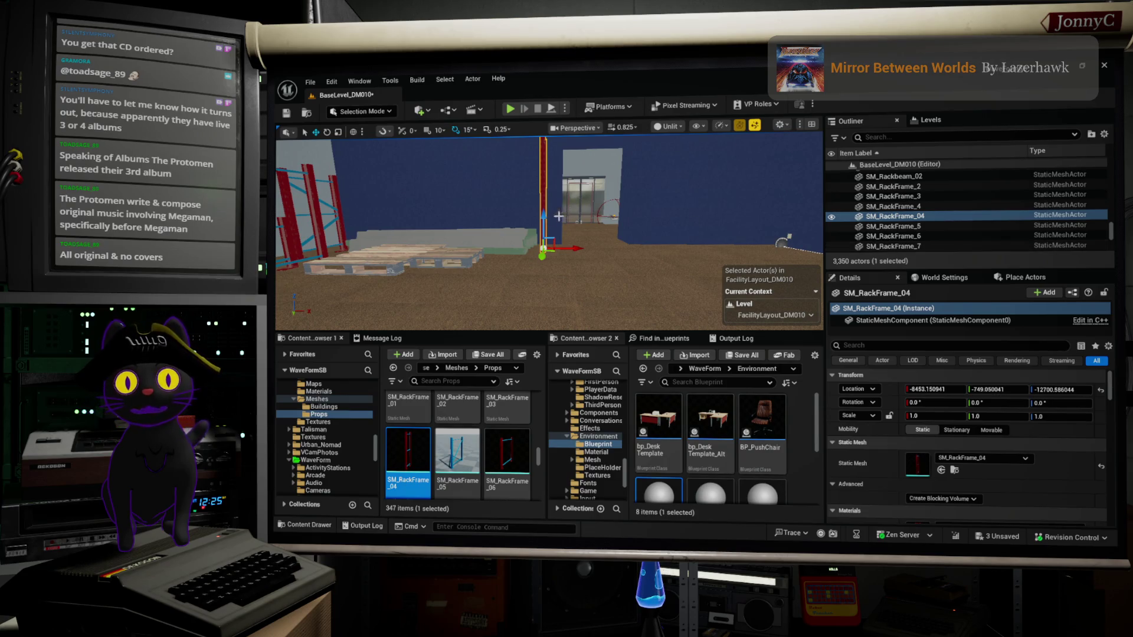
left_click_drag(581, 245, 393, 271)
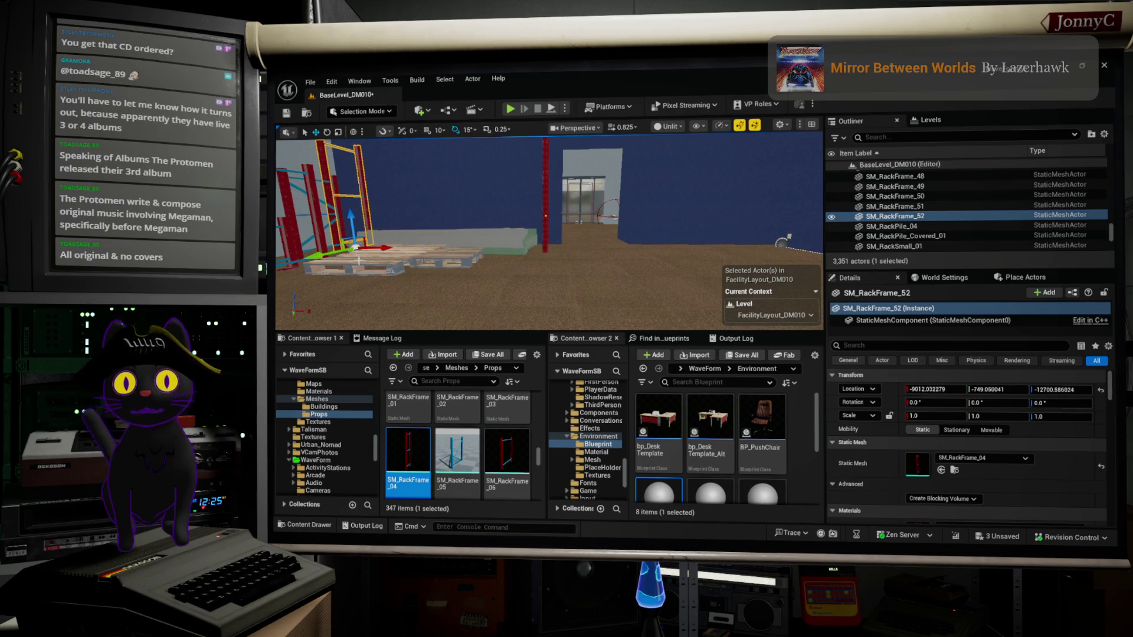
Delete the three extra red rack frames, including SM_RackFrame_09, and reselect the rack frame at the pallets.
left_click(319, 230)
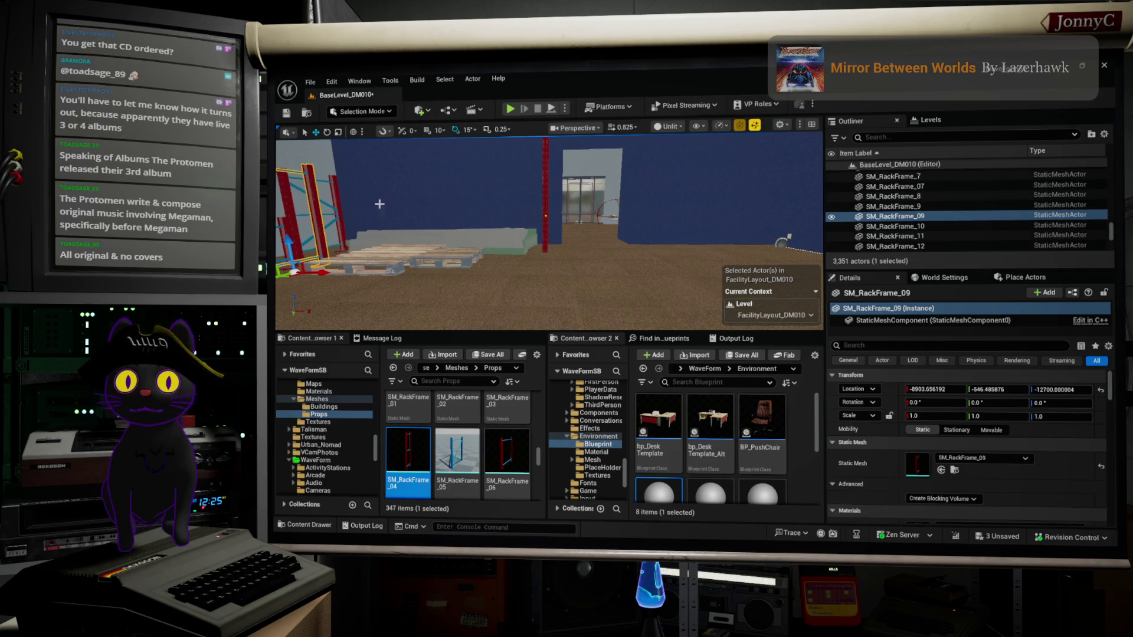
key("Delete")
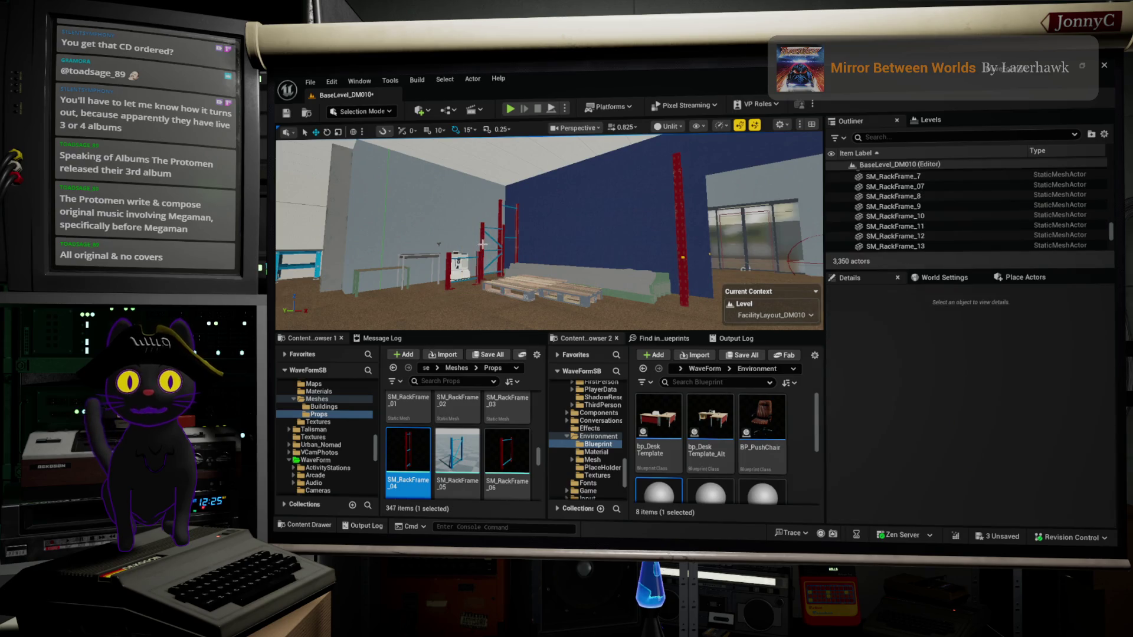
left_click(482, 244)
key("Delete")
left_click(490, 249)
key("Delete")
left_click(498, 241)
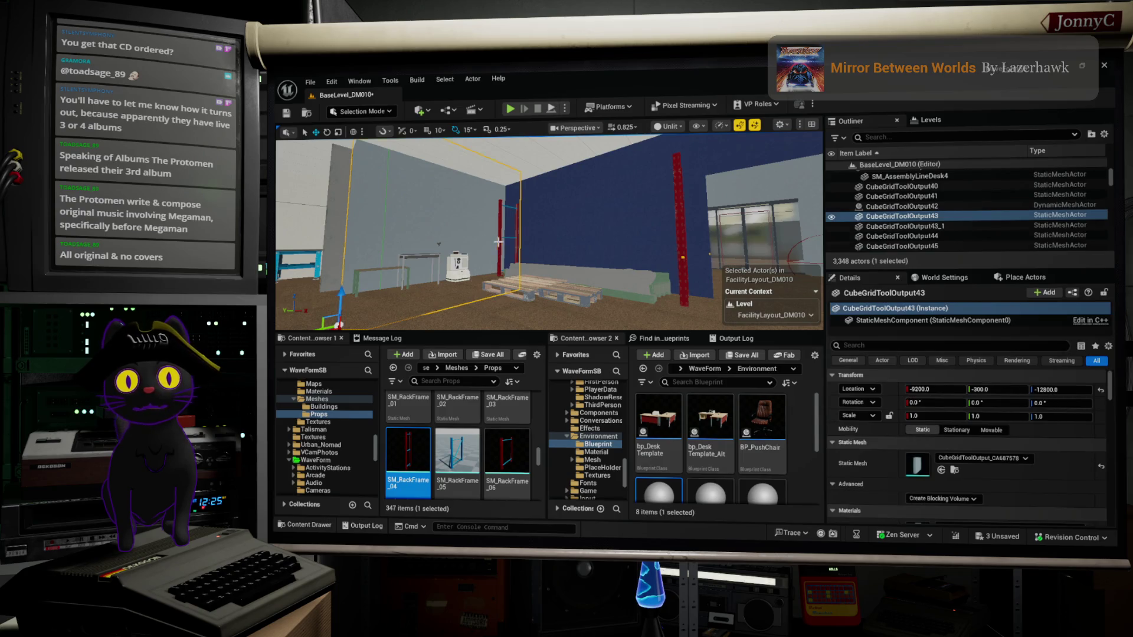
left_click(498, 242)
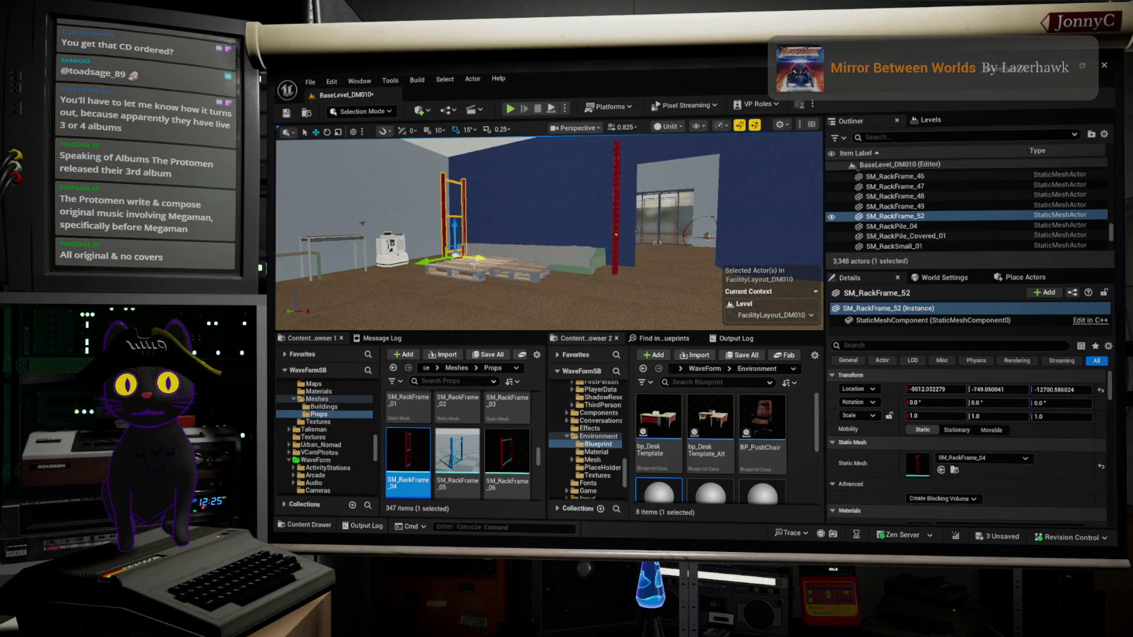
Alt-drag a copy of the rack frame, swap its mesh to SM_Rackbeam_01, and raise it to Z -12463.94.
left_click_drag(476, 262, 520, 263)
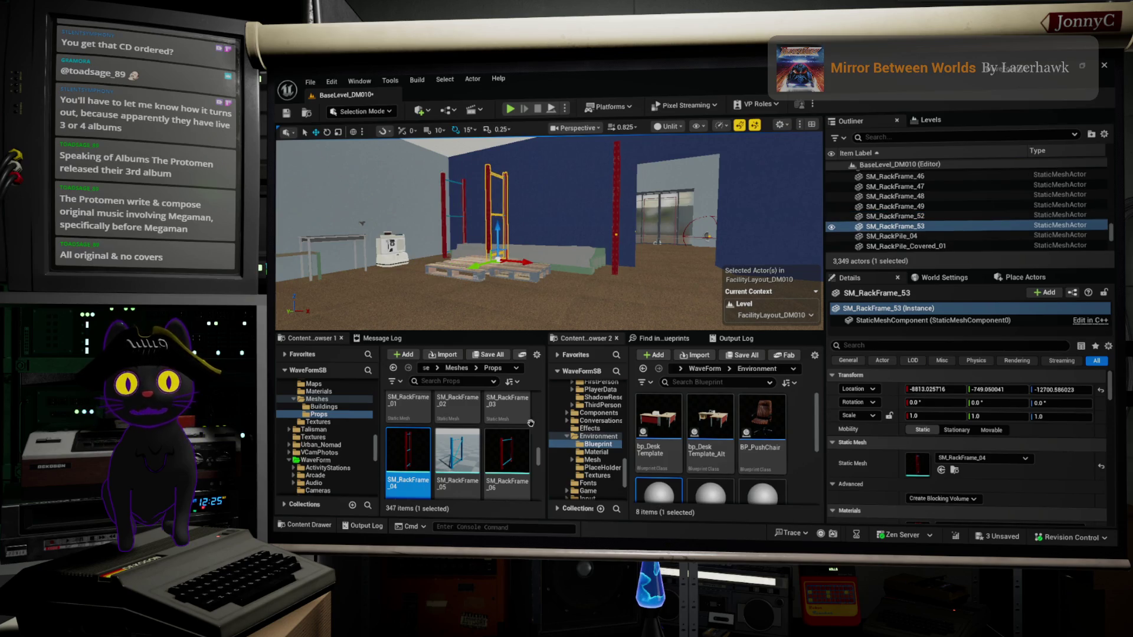
scroll(524, 447, "up", 1)
scroll(524, 447, "up", 2)
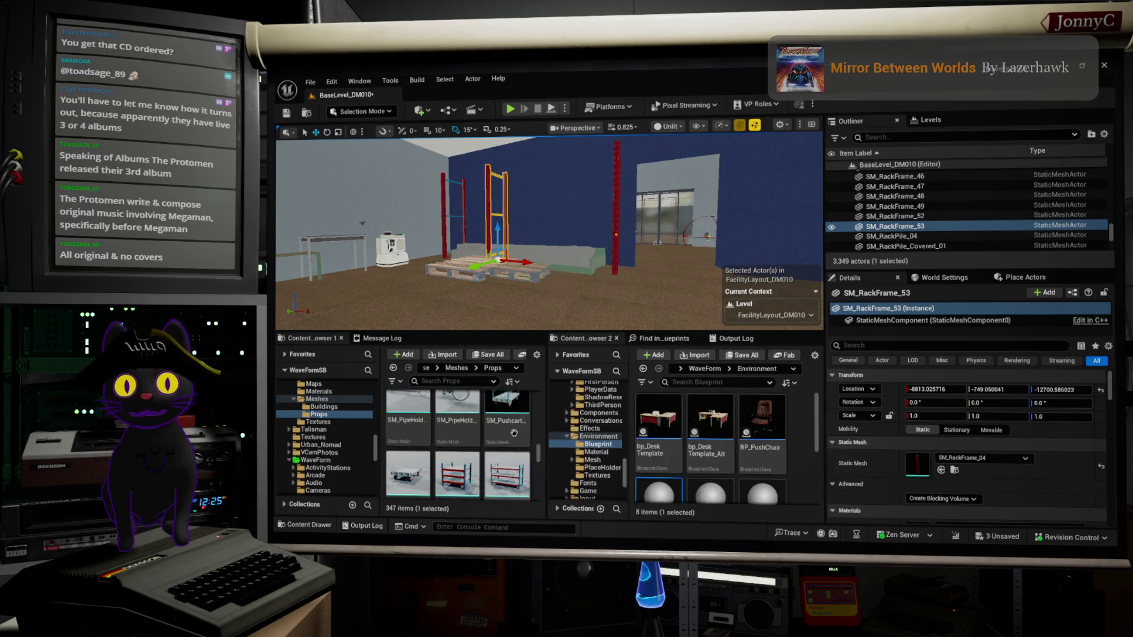
scroll(519, 437, "up", 1)
scroll(513, 436, "down", 2)
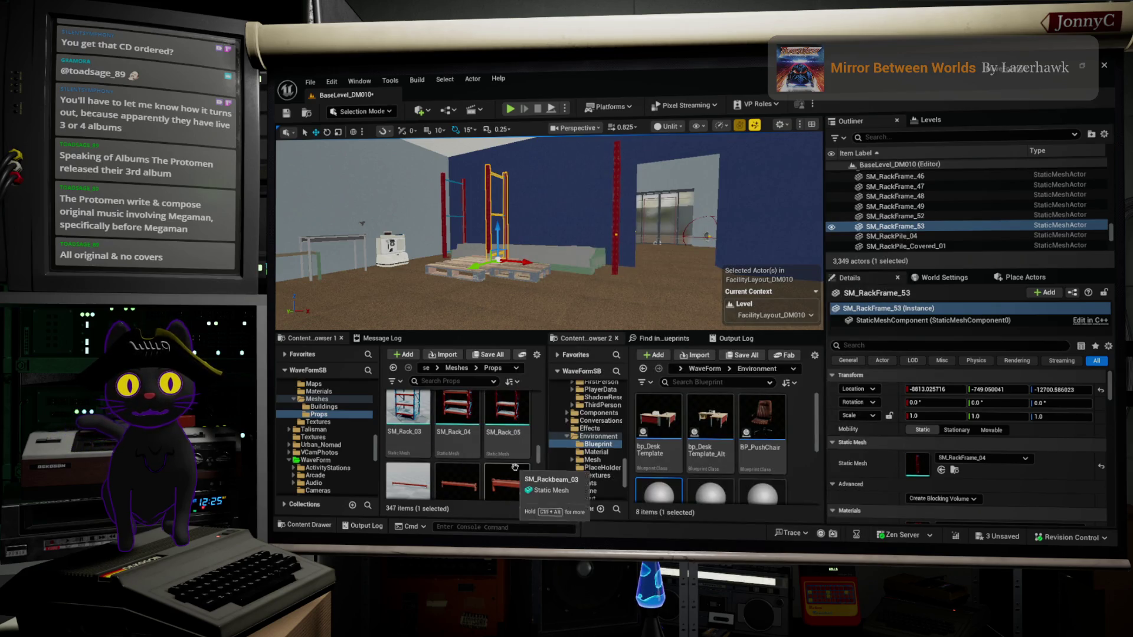
scroll(445, 444, "down", 1)
left_click(407, 437)
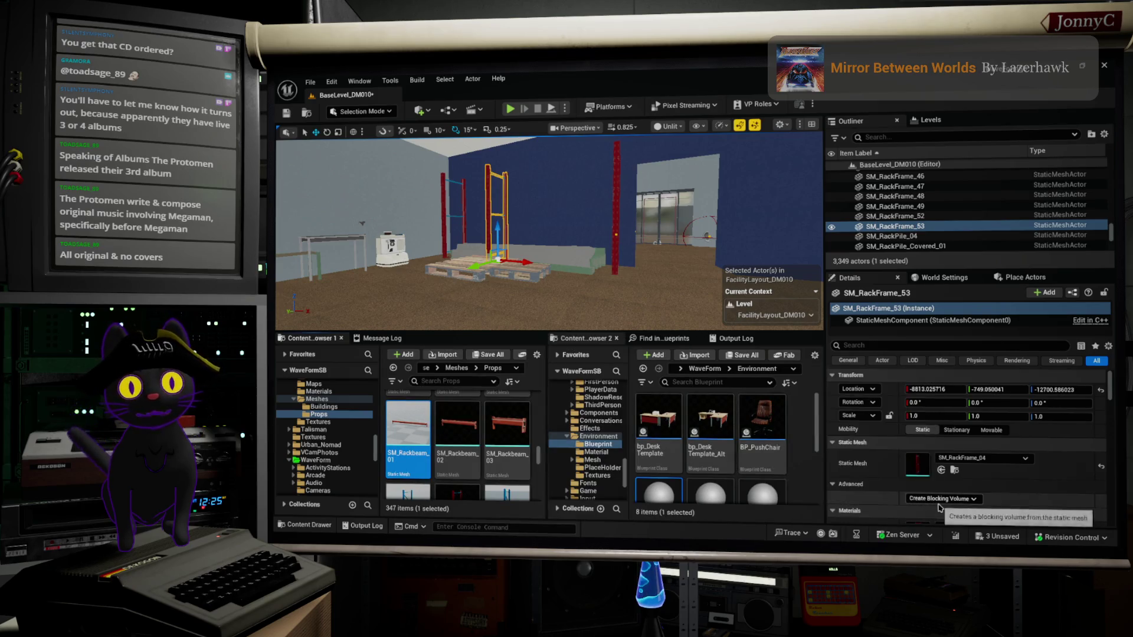
left_click(941, 470)
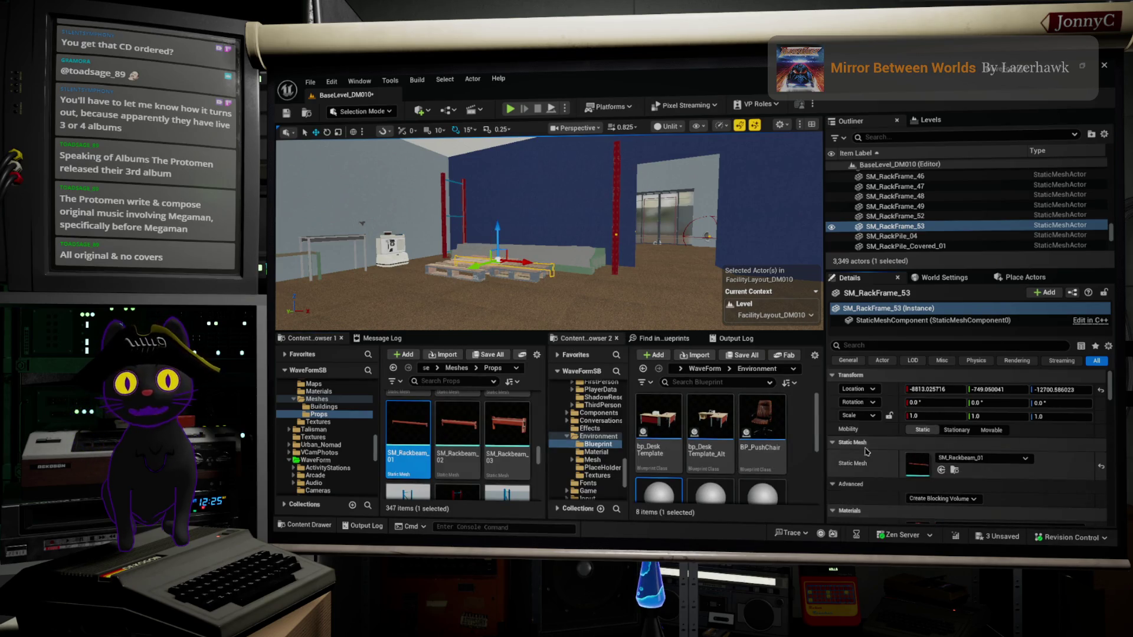
left_click_drag(497, 227, 497, 153)
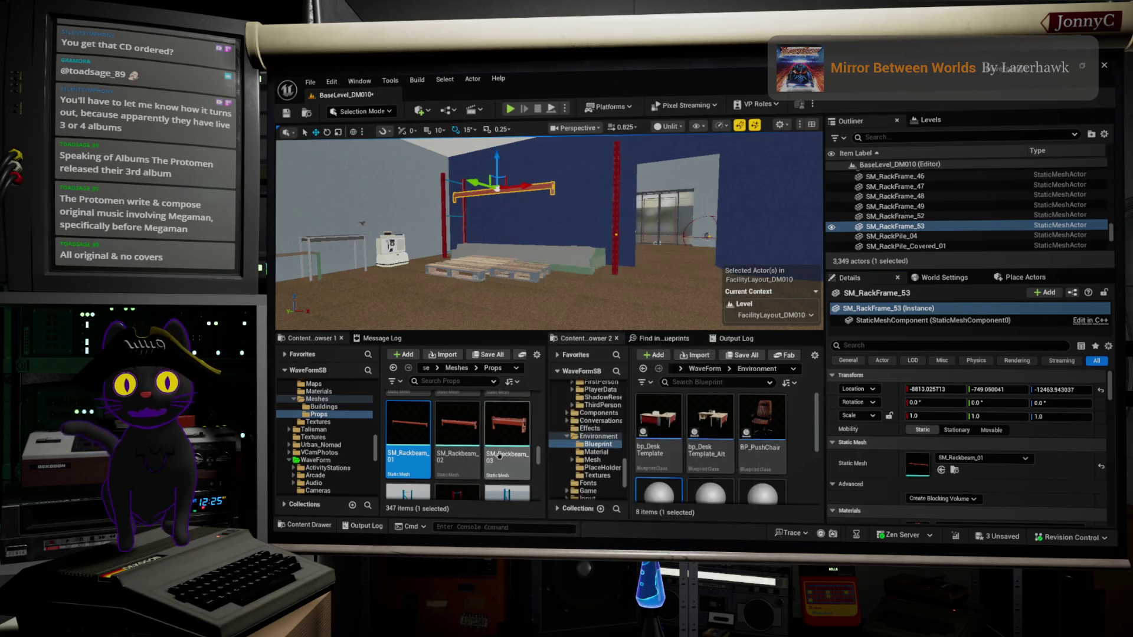
scroll(507, 454, "up", 3)
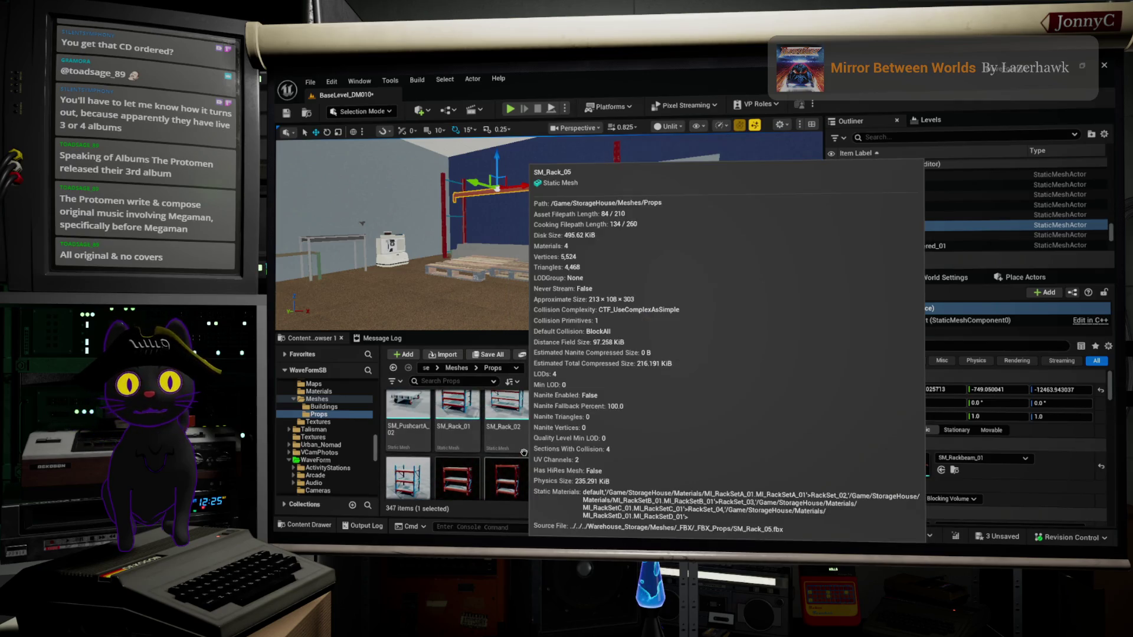
scroll(523, 452, "up", 4)
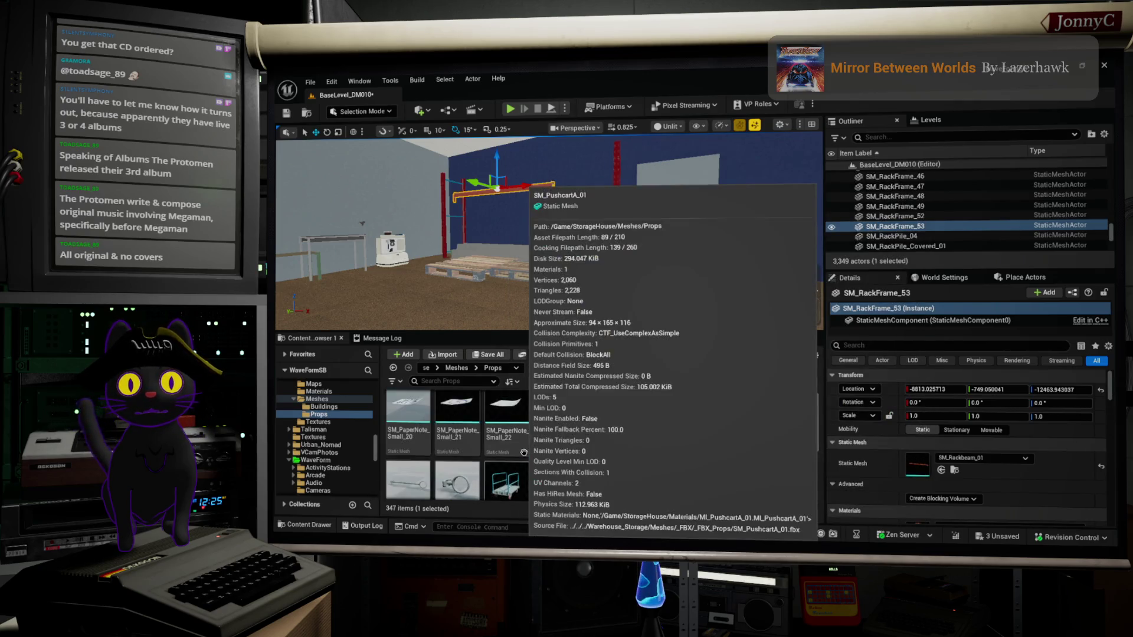
scroll(524, 453, "up", 5)
scroll(523, 453, "up", 1)
mouse_move(540, 449)
left_mouse_down()
mouse_move(540, 431)
mouse_move(543, 440)
left_mouse_up()
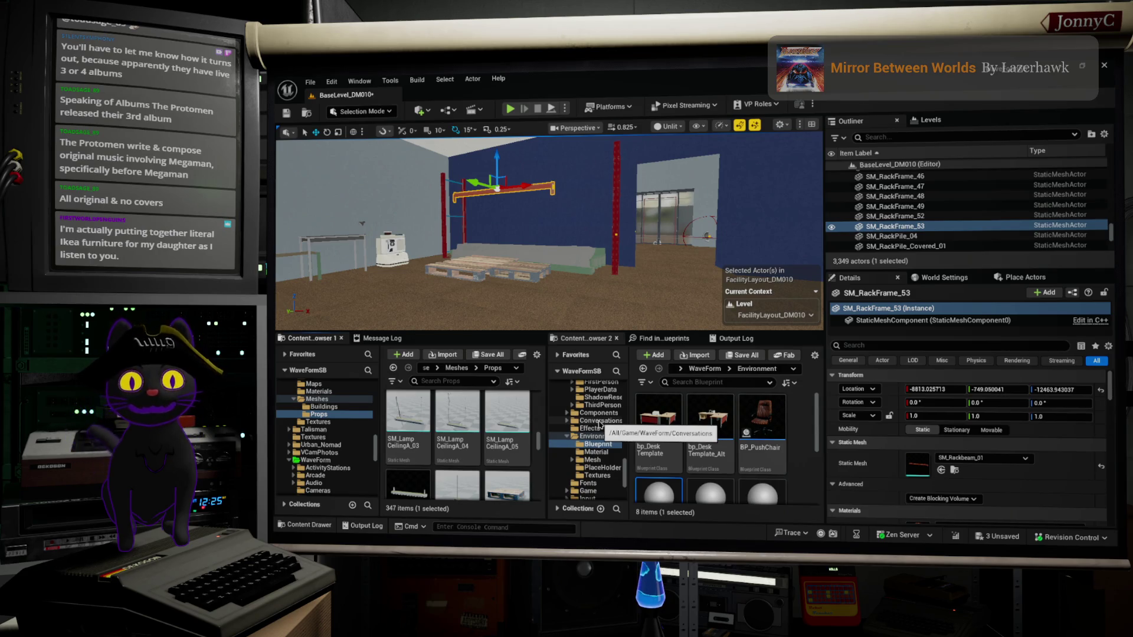
scroll(522, 427, "down", 1)
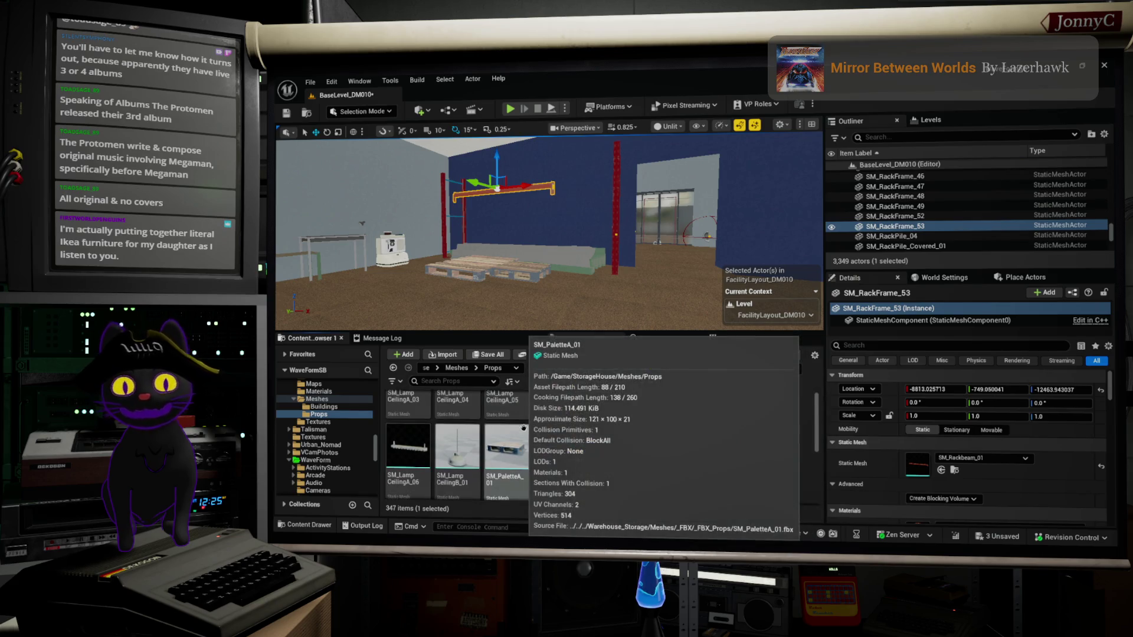
scroll(520, 434, "down", 3)
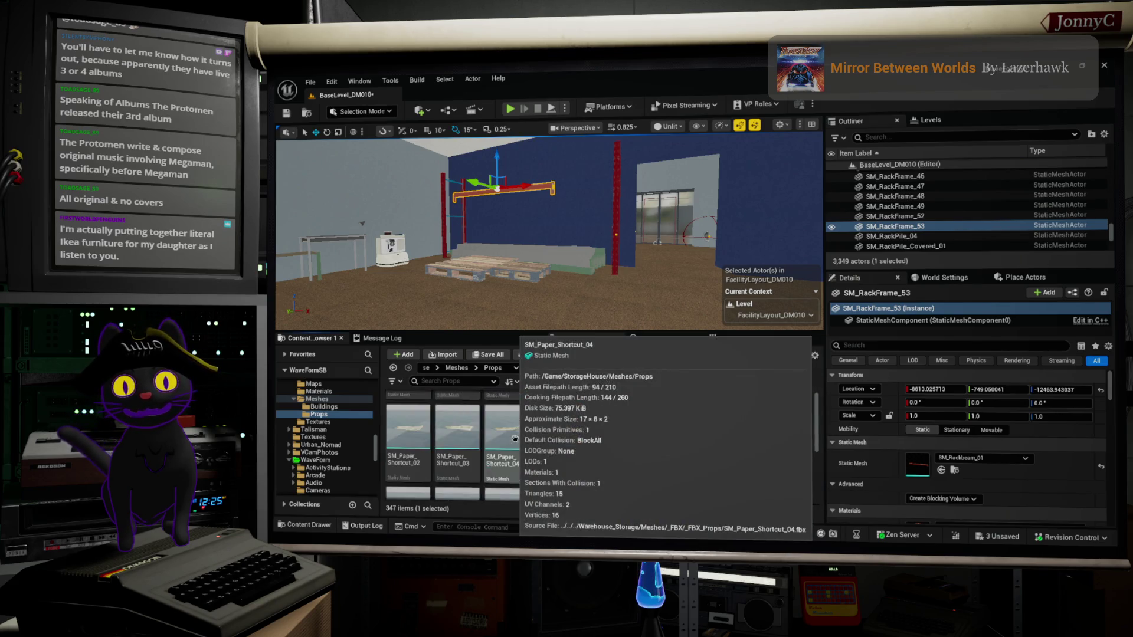
scroll(514, 437, "up", 4)
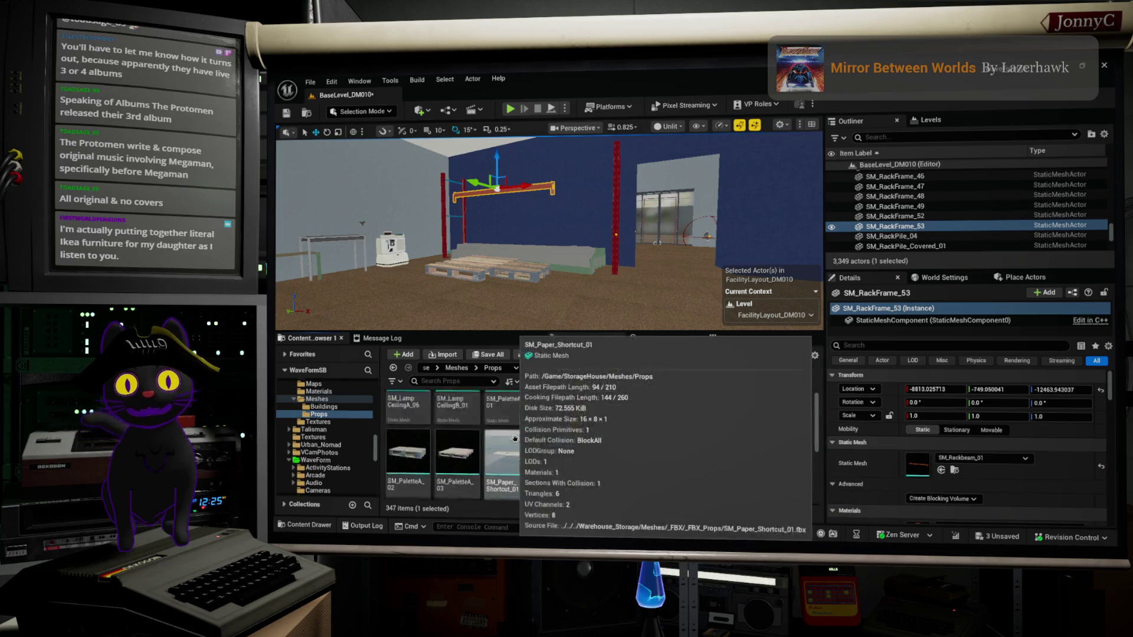
scroll(515, 438, "up", 1)
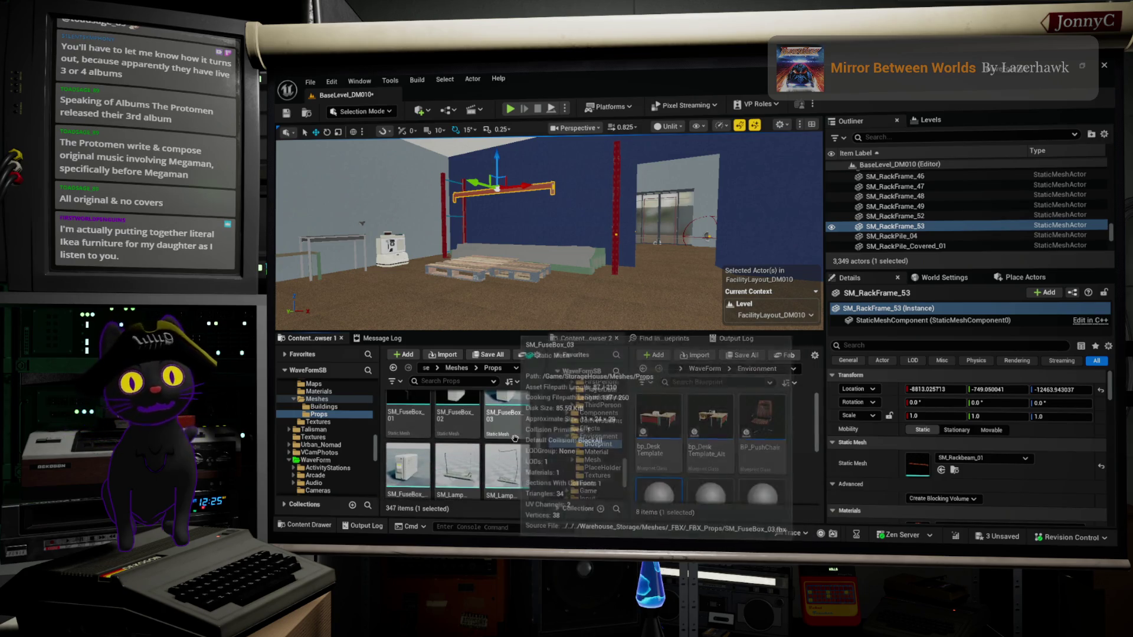
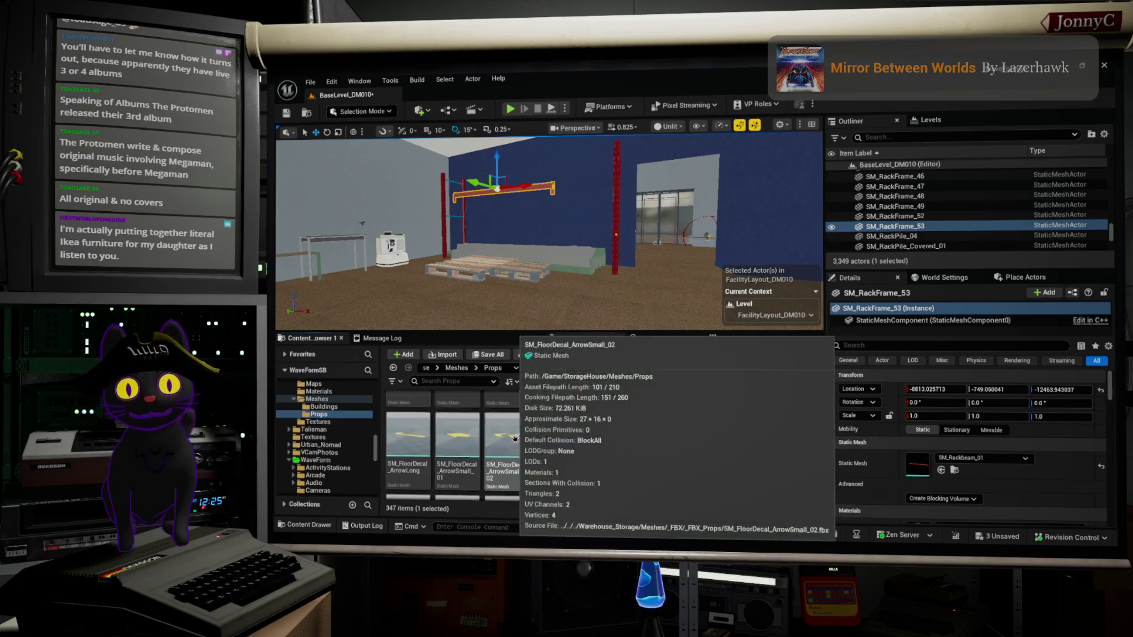
Select the red rack column in the level and locate its mesh asset in the Props browser (Ctrl+B).
scroll(512, 442, "up", 2)
scroll(513, 441, "up", 2)
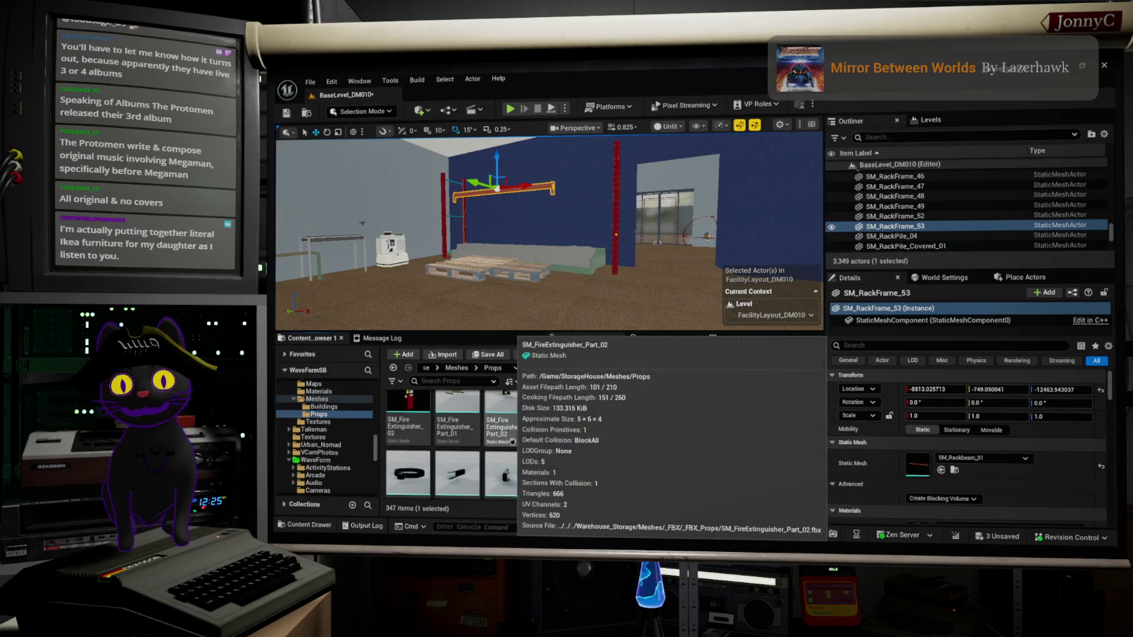
scroll(513, 441, "up", 2)
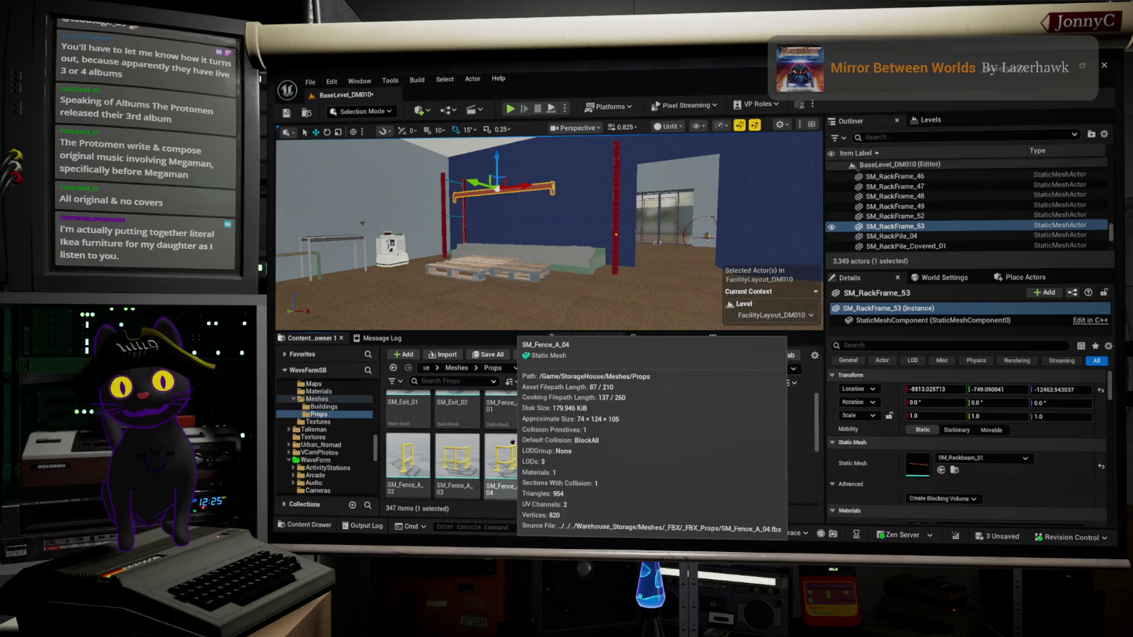
scroll(513, 441, "up", 2)
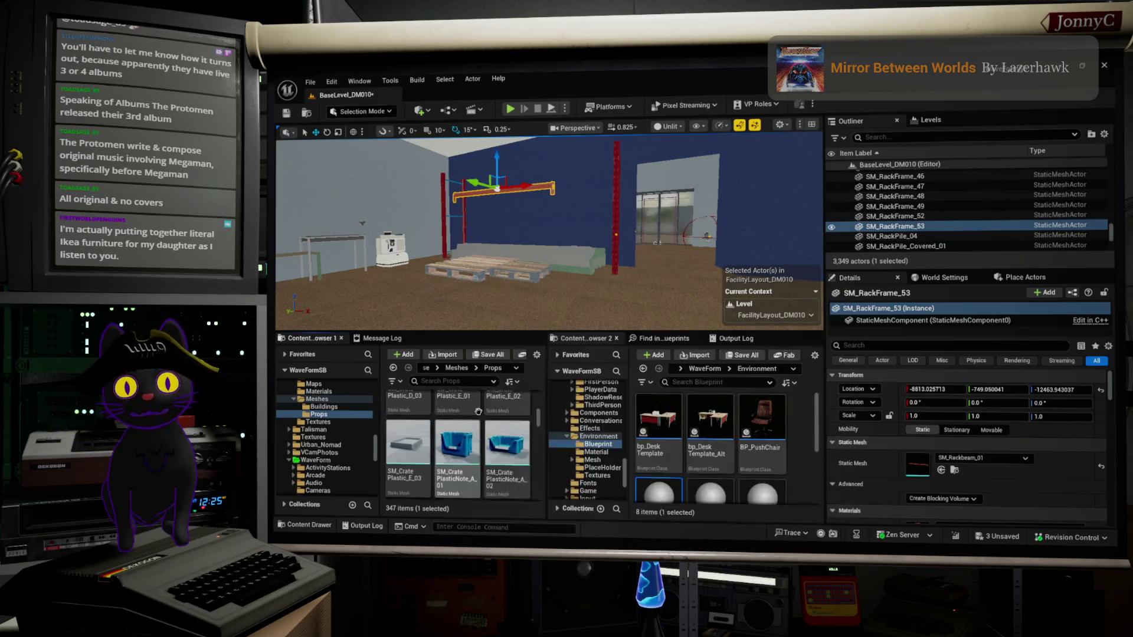
scroll(478, 411, "up", 3)
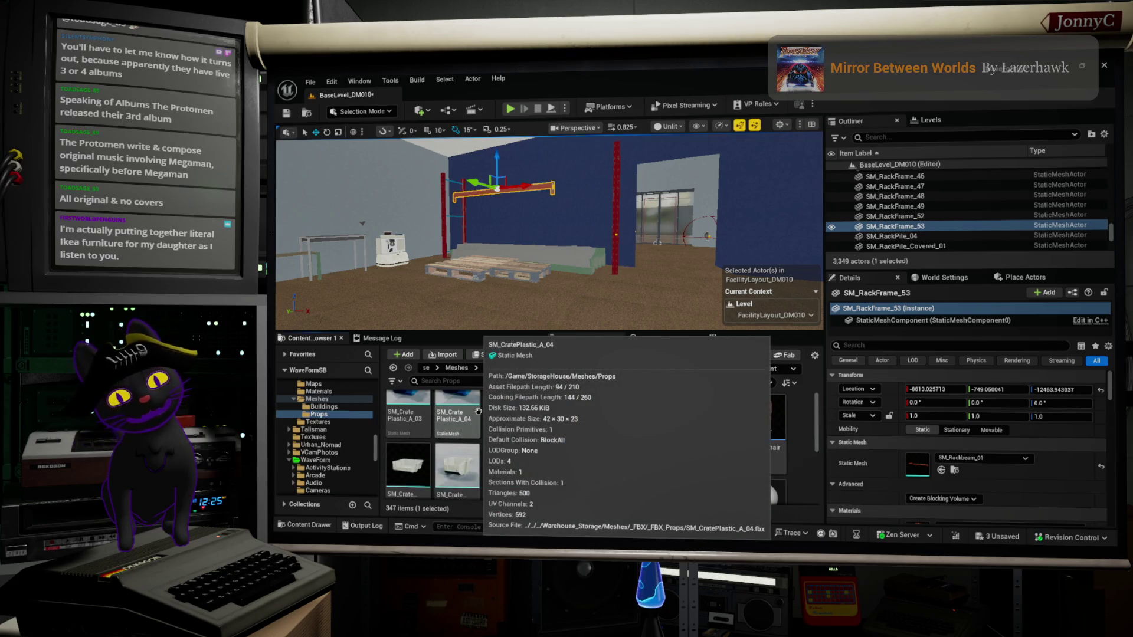
scroll(478, 411, "up", 3)
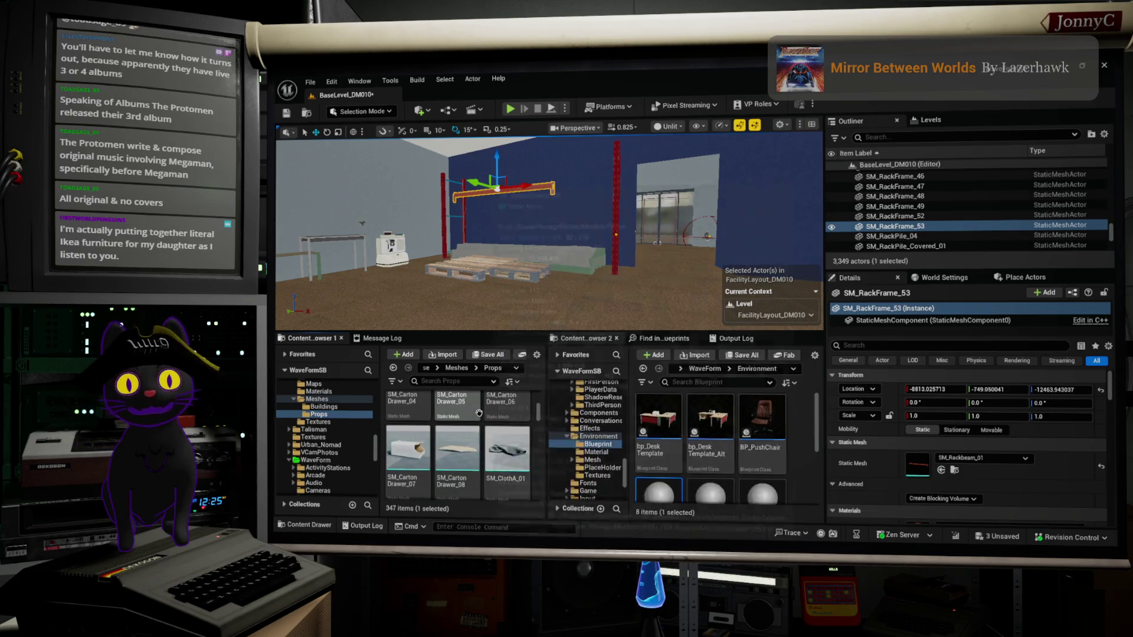
scroll(478, 412, "up", 1)
scroll(478, 412, "up", 2)
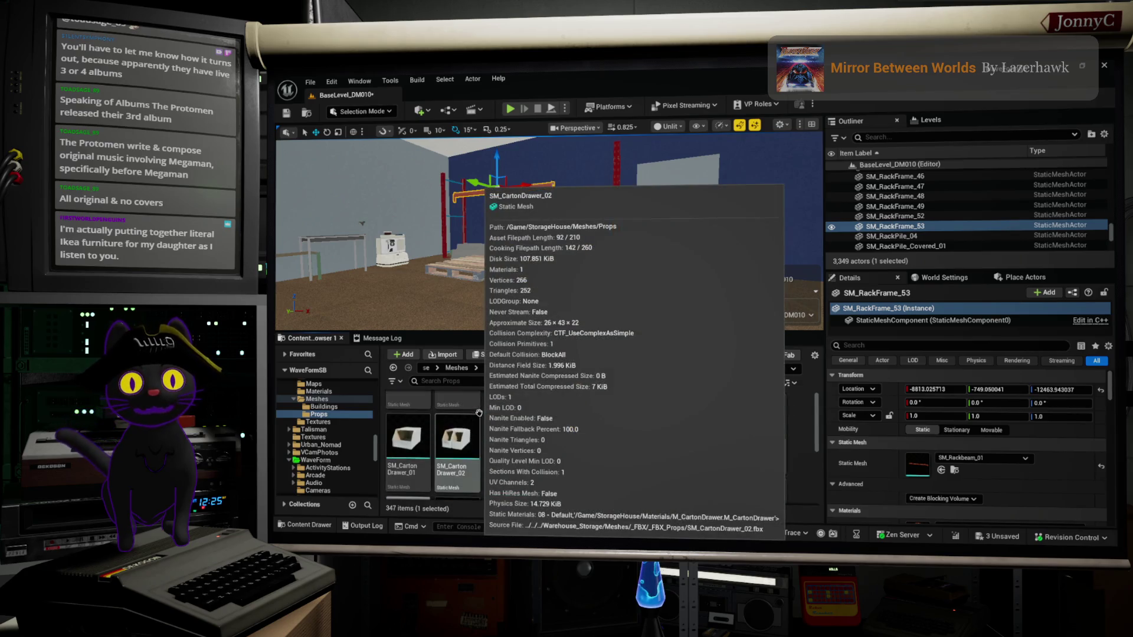
scroll(478, 413, "up", 2)
scroll(479, 413, "up", 2)
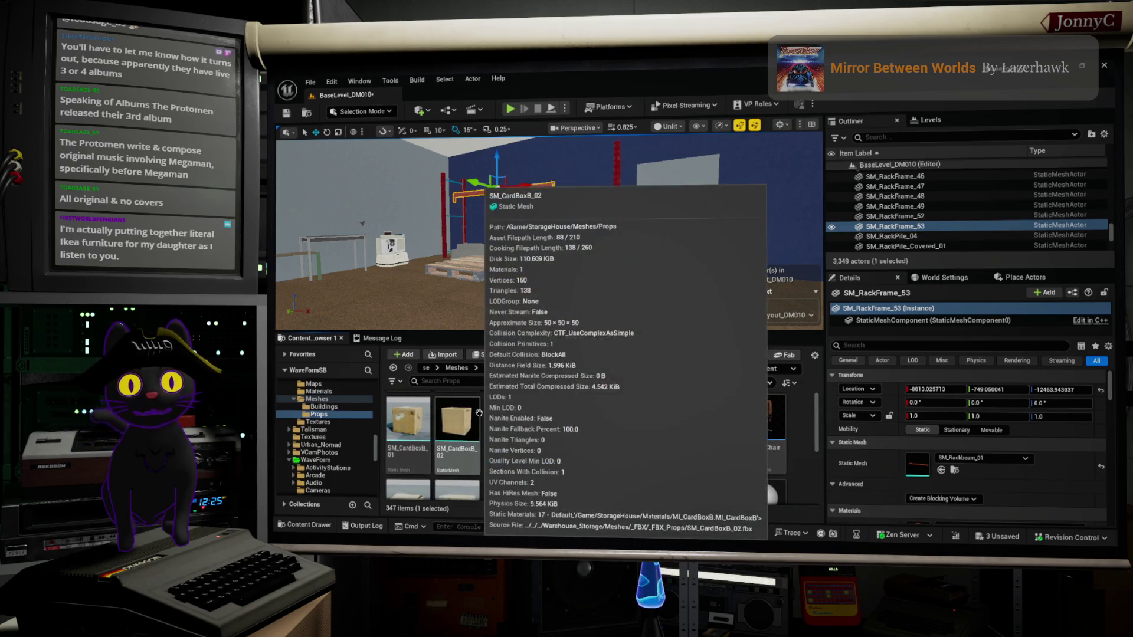
scroll(478, 412, "up", 2)
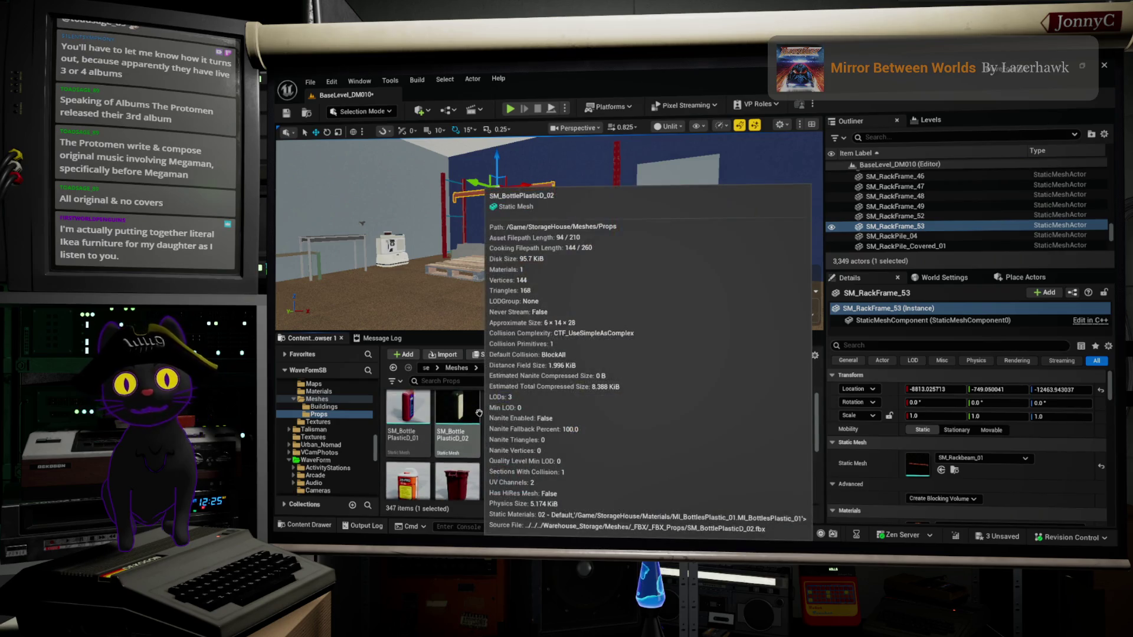
scroll(478, 412, "up", 3)
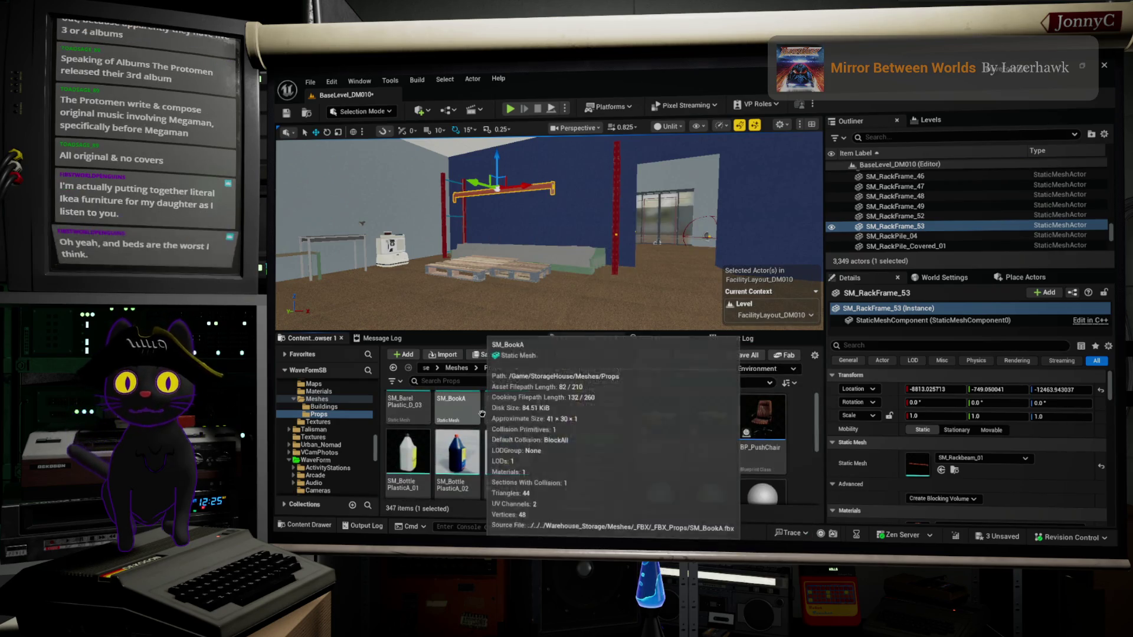
left_click(615, 222)
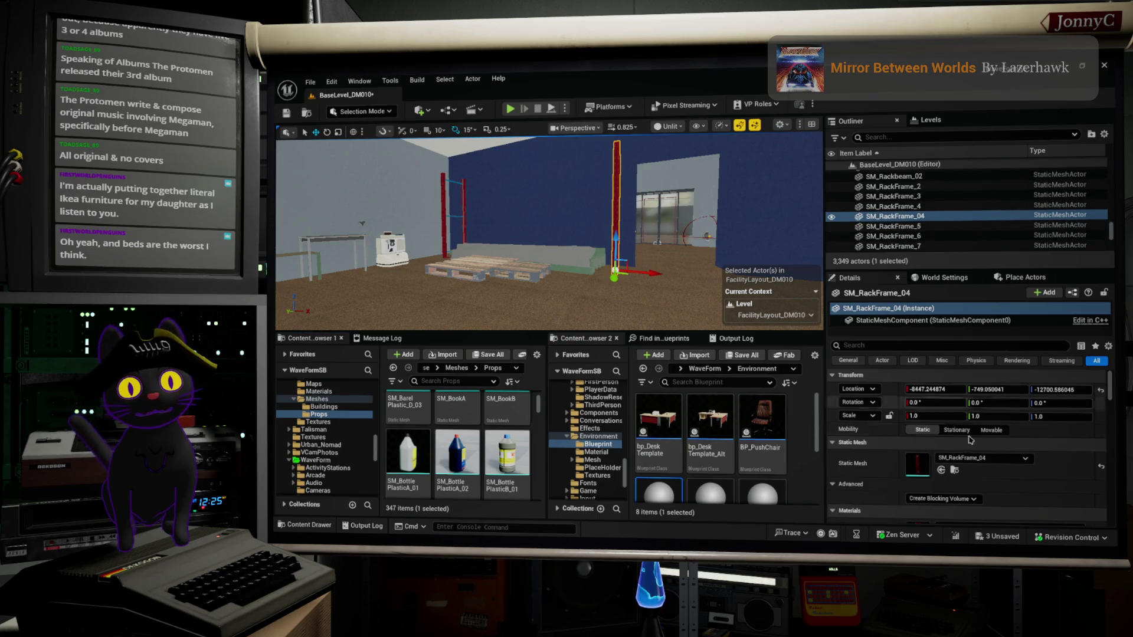
left_click(954, 470)
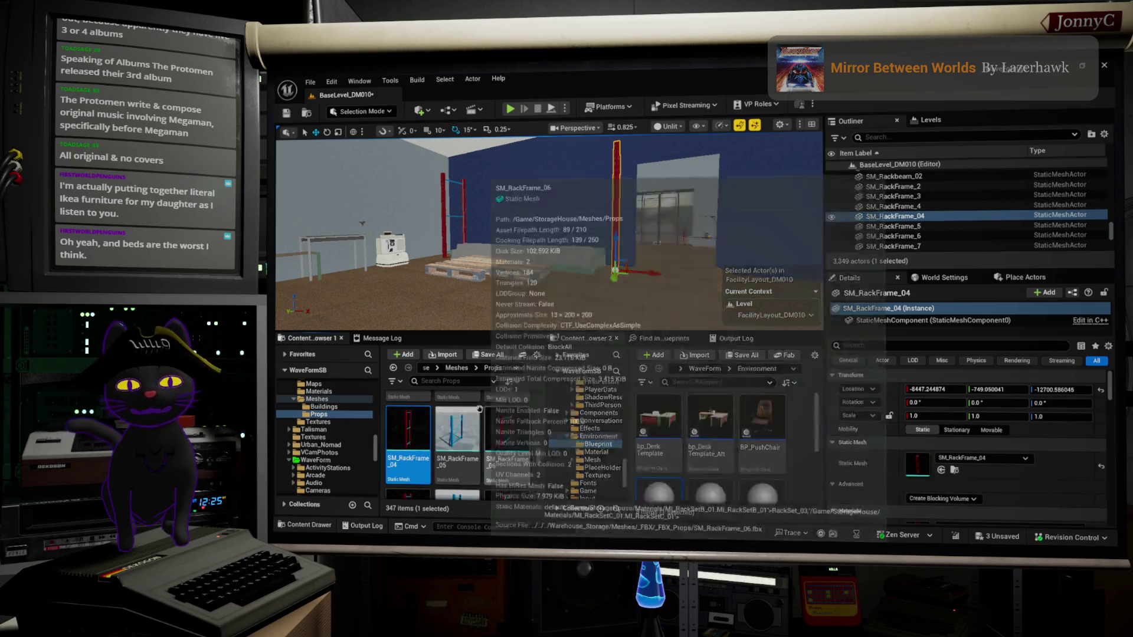
Scroll the asset browser down to the RackShelf meshes.
scroll(490, 431, "down", 2)
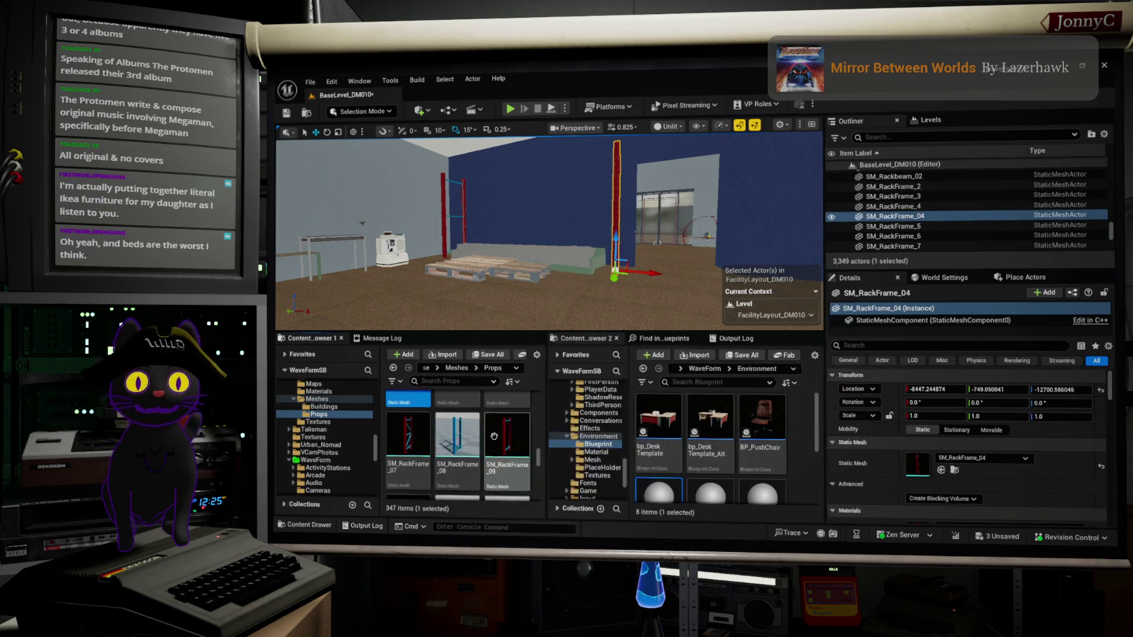
scroll(494, 436, "down", 2)
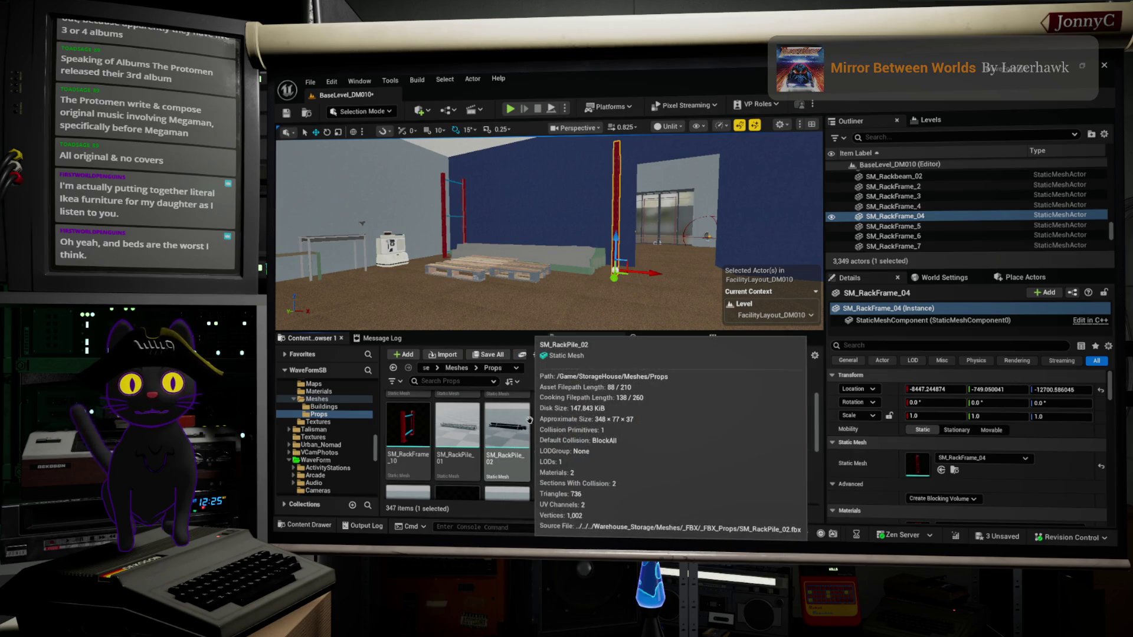
scroll(519, 423, "down", 2)
scroll(513, 425, "down", 2)
scroll(512, 425, "down", 2)
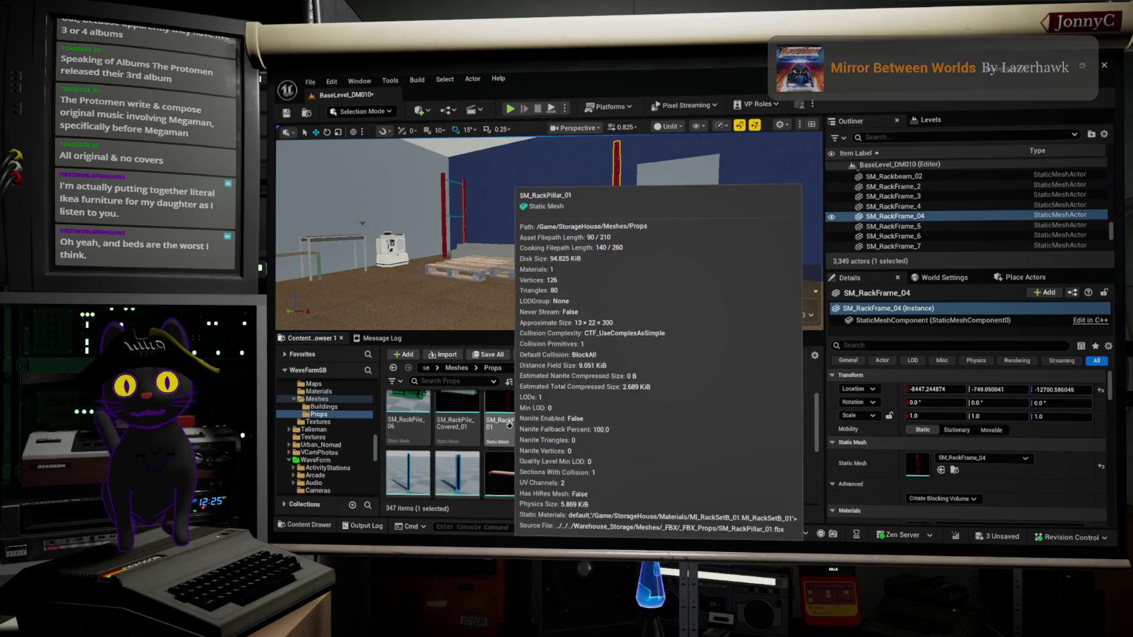
scroll(522, 438, "down", 2)
scroll(521, 437, "down", 1)
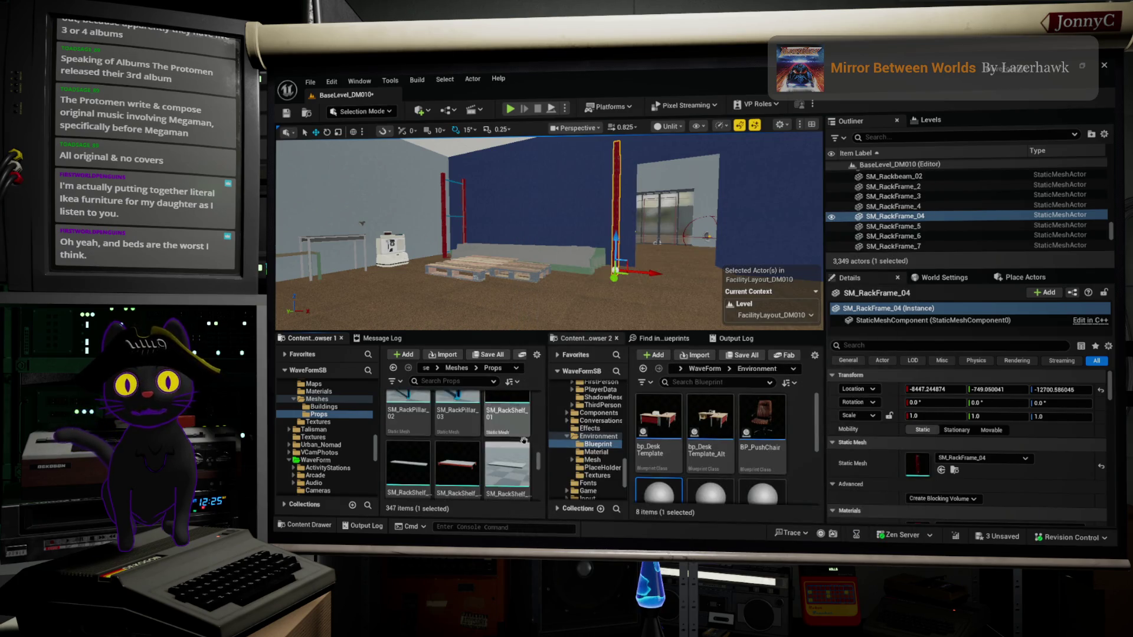
Duplicate the rack frame and swap the copy's static mesh to SM_RackShelf_02.
left_click(424, 460)
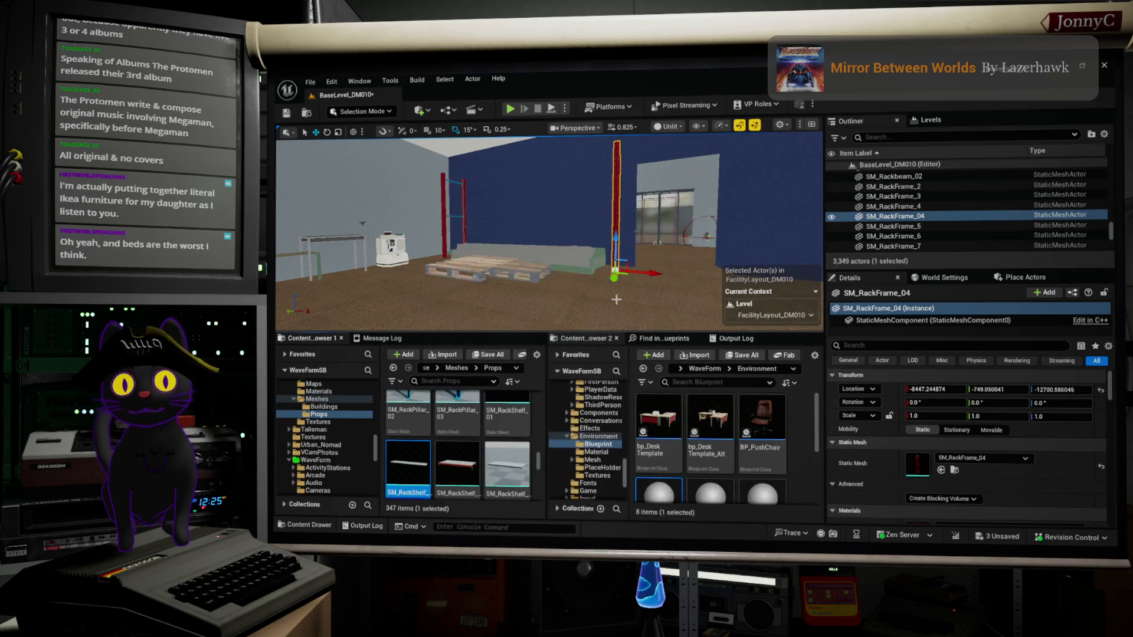
left_click_drag(647, 275, 608, 274, "alt")
mouse_move(425, 478)
left_mouse_down()
mouse_move(776, 445)
mouse_move(913, 464)
left_mouse_up()
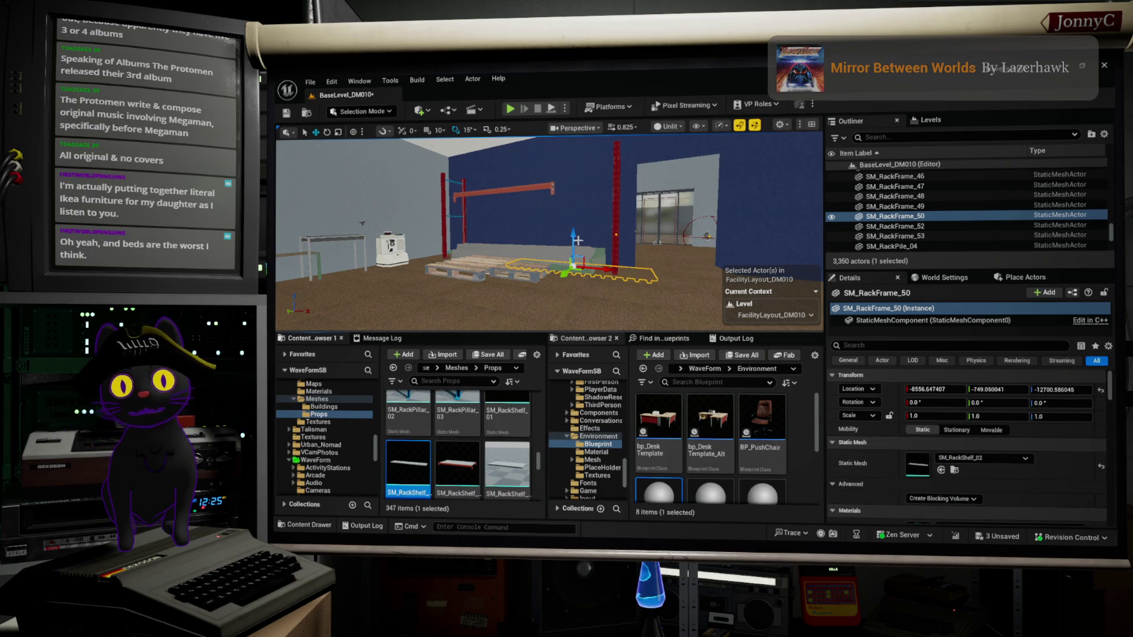
Raise the new shelf deck off the floor and slide it left to X -8651.73.
mouse_move(573, 238)
left_mouse_down()
mouse_move(576, 196)
mouse_move(561, 165)
left_mouse_up()
key("f")
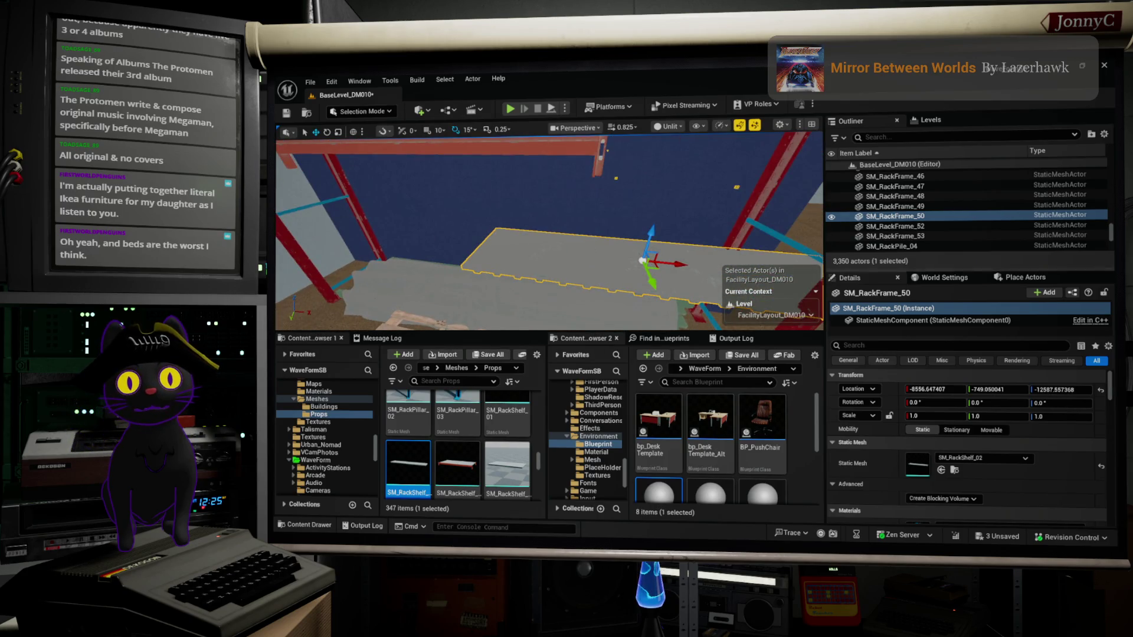
mouse_move(682, 182)
left_mouse_down()
mouse_move(702, 180)
mouse_move(682, 182)
left_mouse_up()
mouse_move(623, 227)
left_mouse_down()
mouse_move(531, 237)
mouse_move(543, 240)
left_mouse_up()
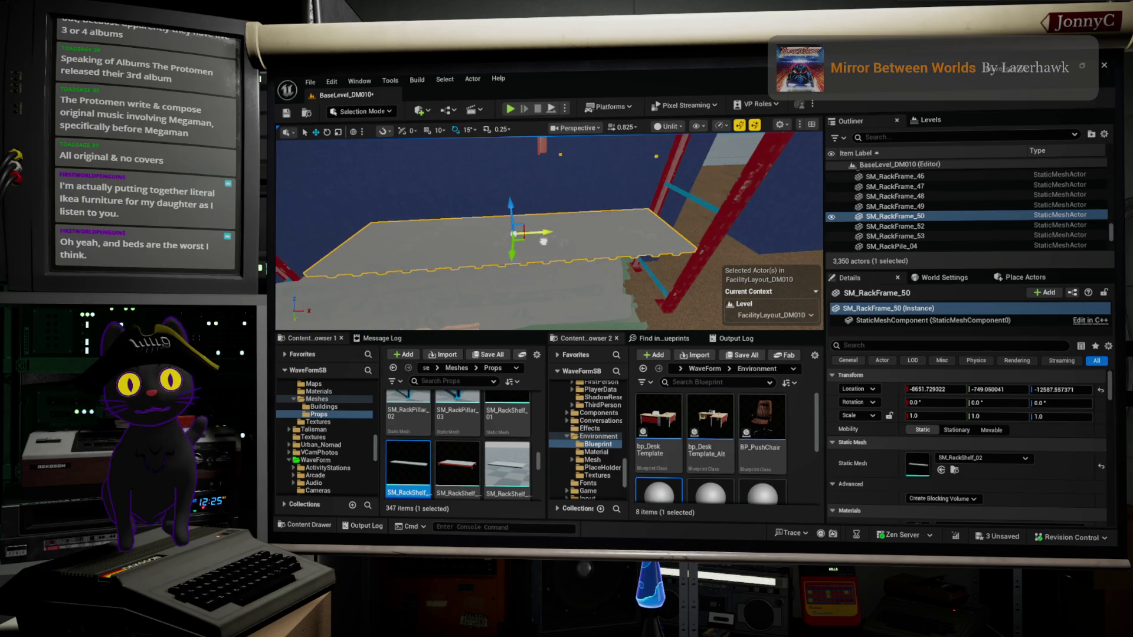
scroll(514, 158, "down", 5)
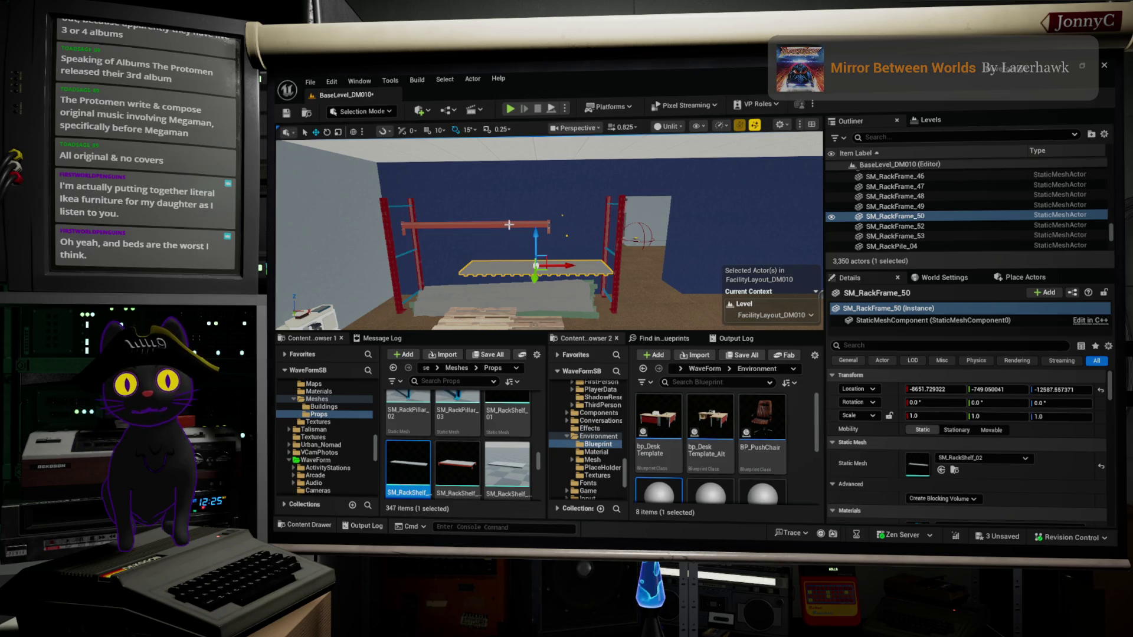
Lower the upper red rack beam down onto the grey shelf deck.
left_click(509, 225)
mouse_move(474, 194)
left_mouse_down()
mouse_move(478, 239)
mouse_move(491, 242)
left_mouse_up()
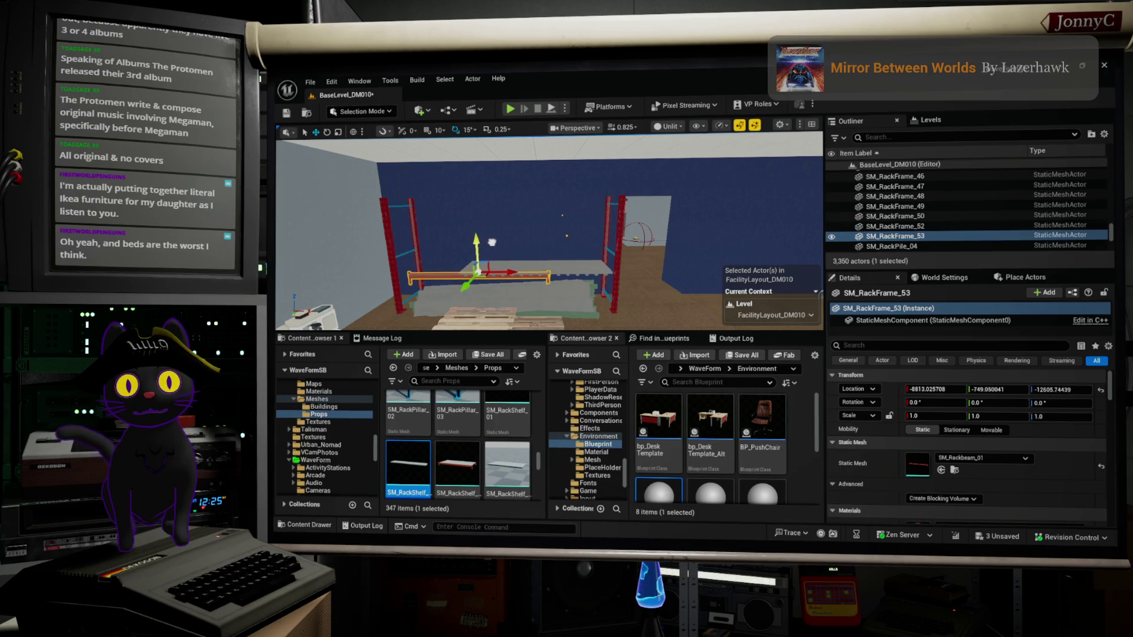
left_click_drag(669, 279, 669, 301)
left_click_drag(549, 283, 540, 272)
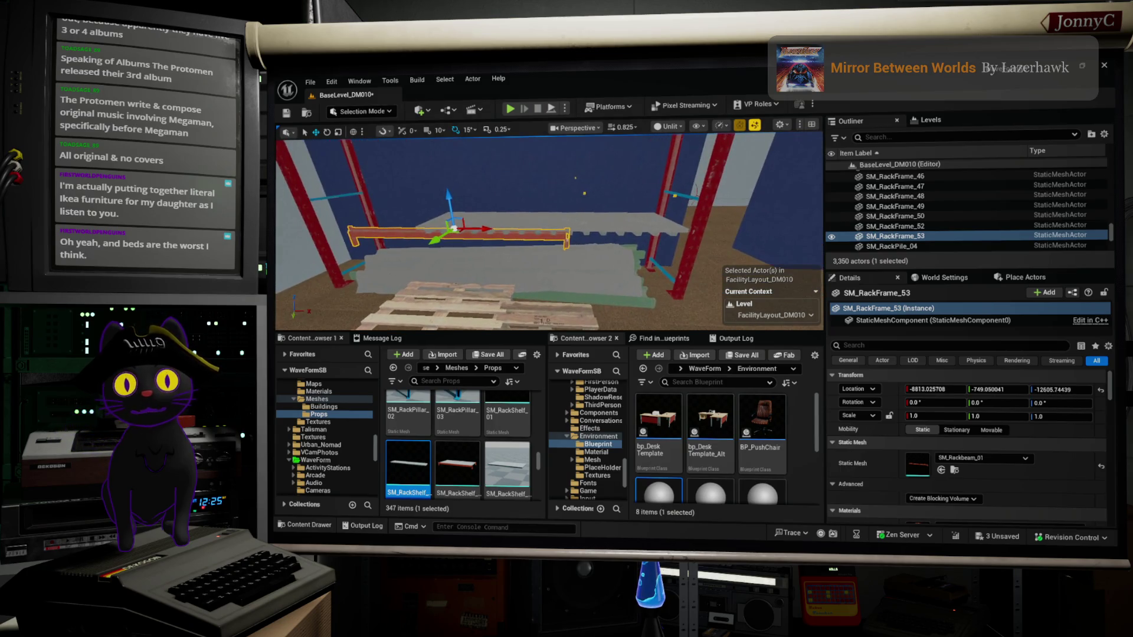
mouse_move(638, 266)
left_mouse_down()
mouse_move(614, 263)
mouse_move(581, 284)
left_mouse_up()
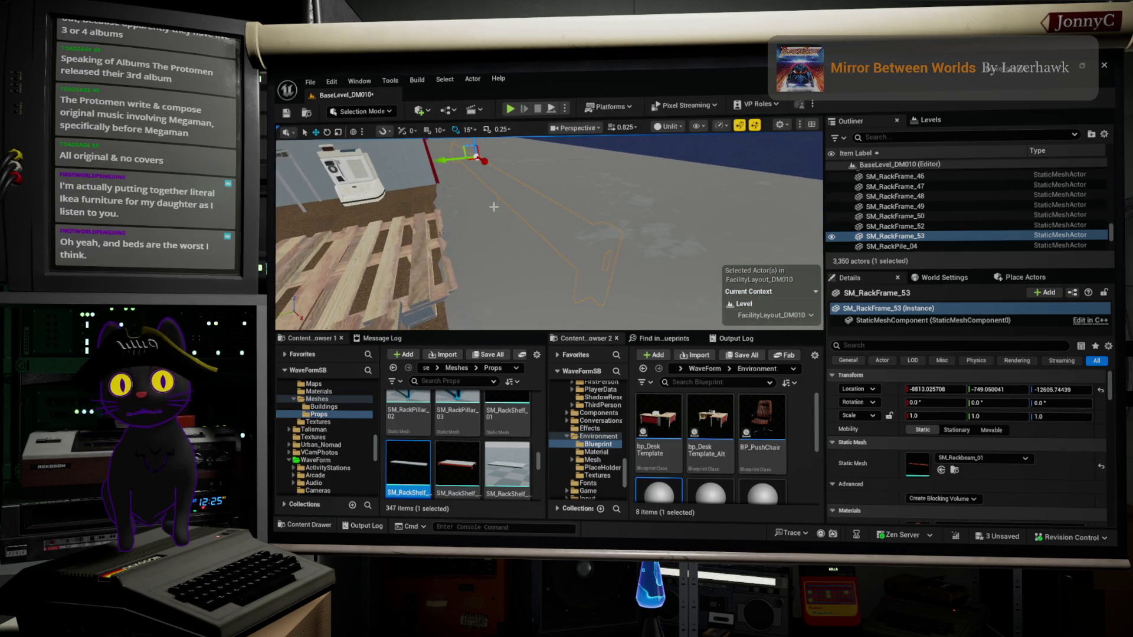
Nudge the beam SM_RackFrame_53 forward to Y -702.60, then view it in Left wireframe.
left_click_drag(422, 167, 390, 182)
key("f")
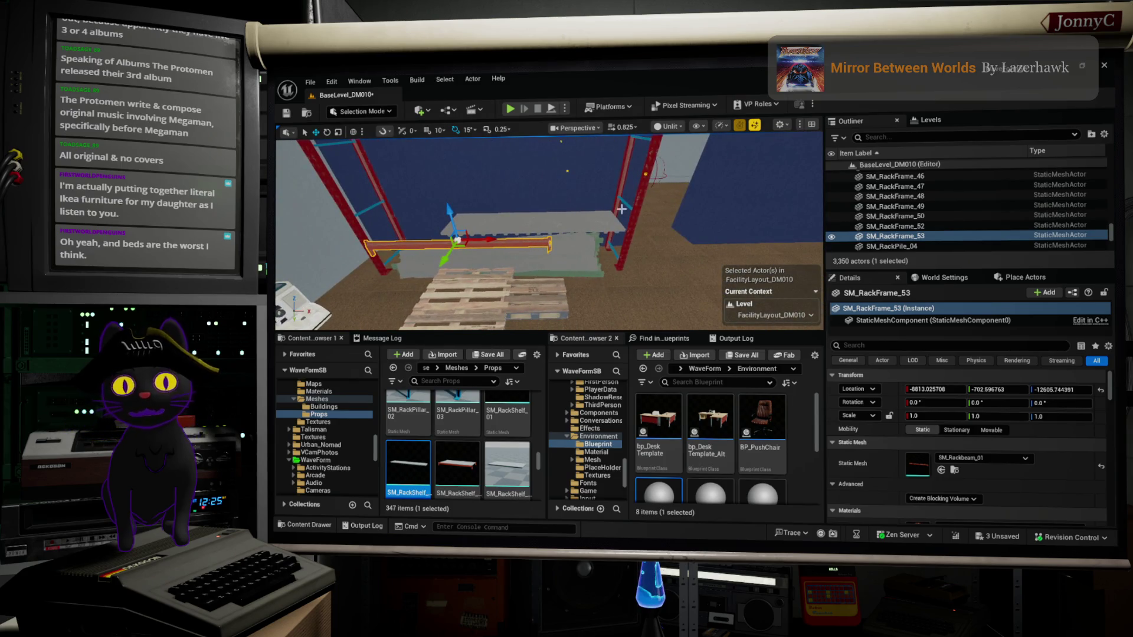
scroll(621, 209, "up", 6)
left_click_drag(647, 193, 647, 194)
key("alt+k")
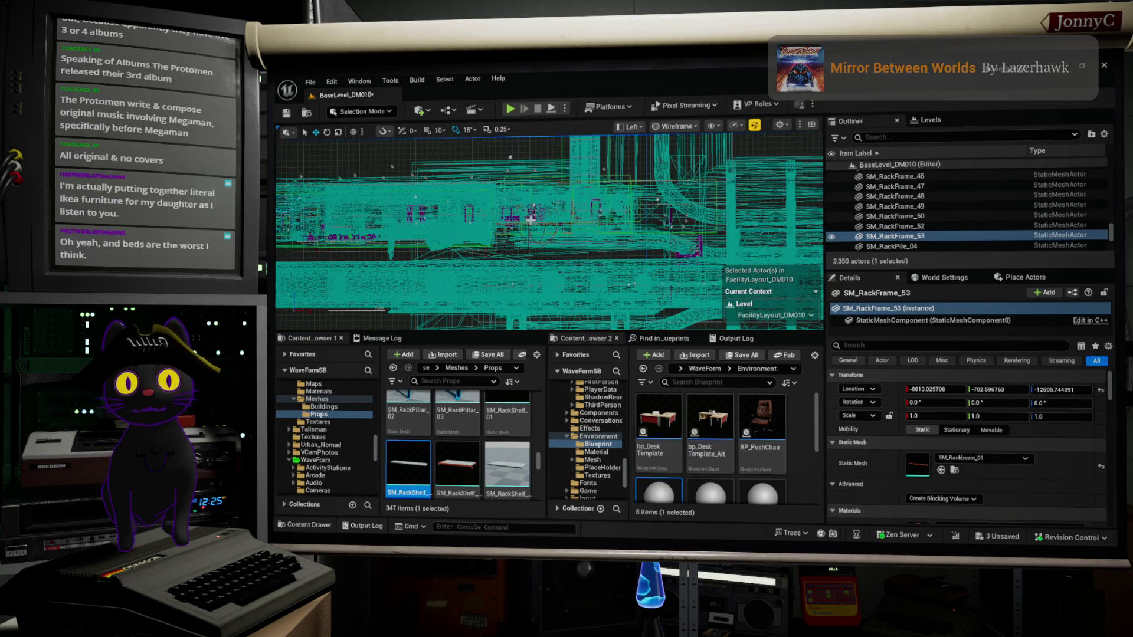
In the side wireframe view, raise beam SM_RackFrame_53 slightly to Z -12592.90.
scroll(535, 218, "up", 8)
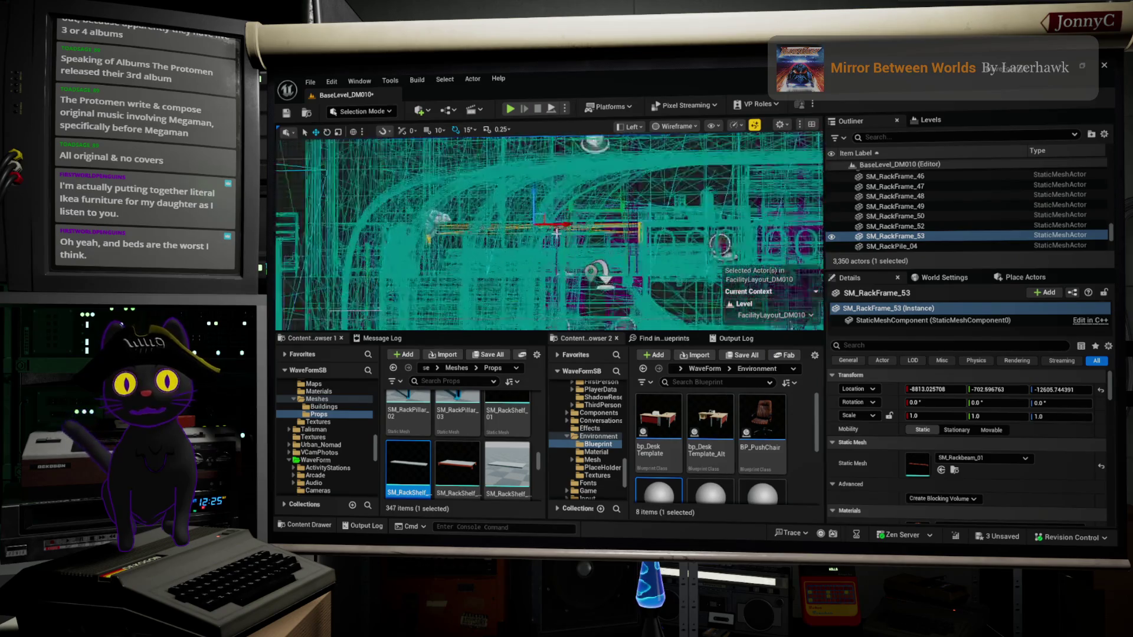
scroll(538, 236, "up", 6)
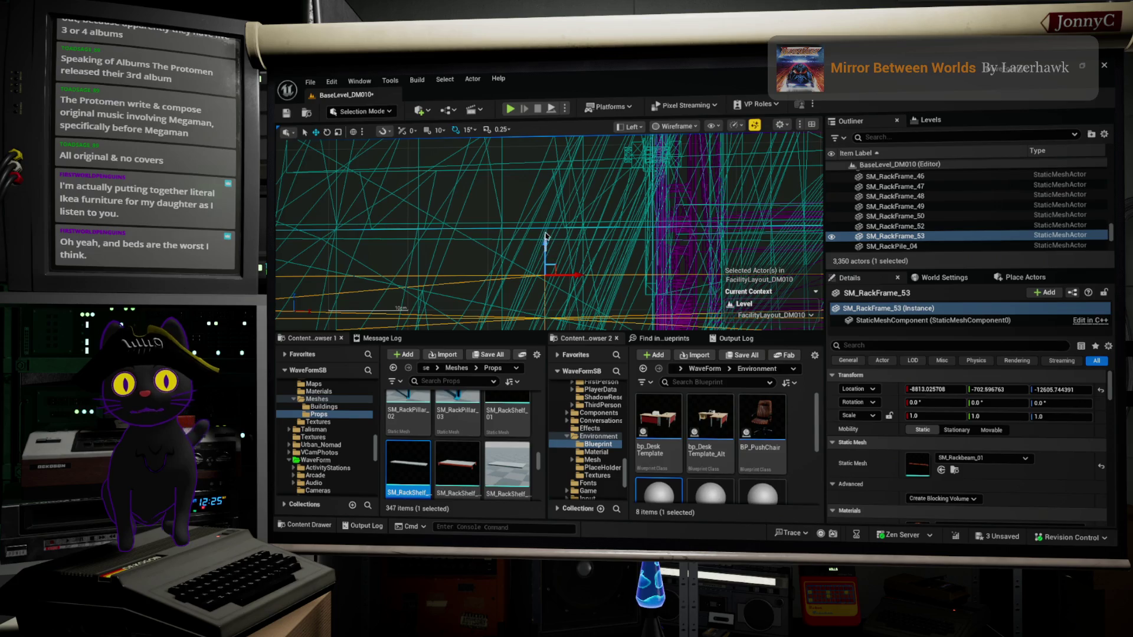
left_click_drag(548, 211, 544, 255)
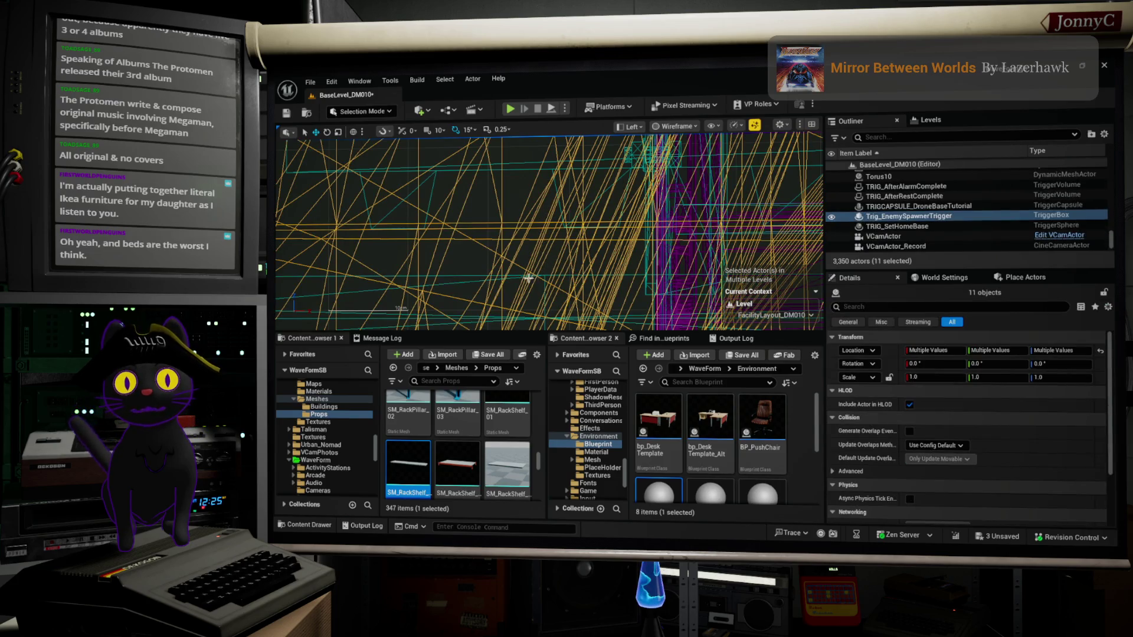
left_click(526, 277)
scroll(622, 243, "down", 5)
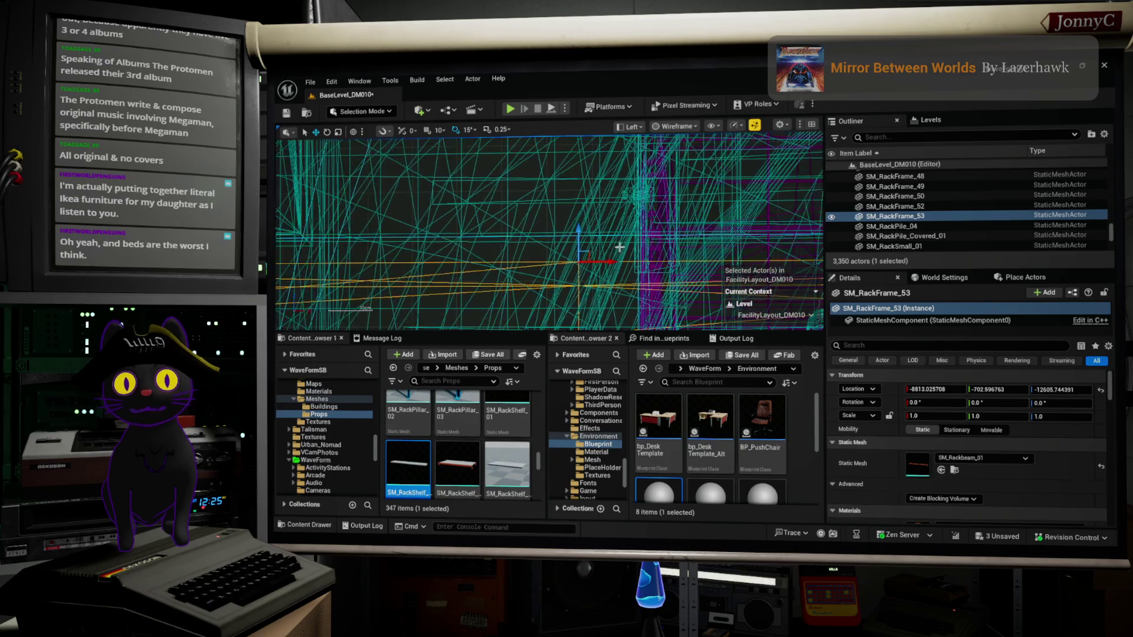
scroll(612, 250, "up", 2)
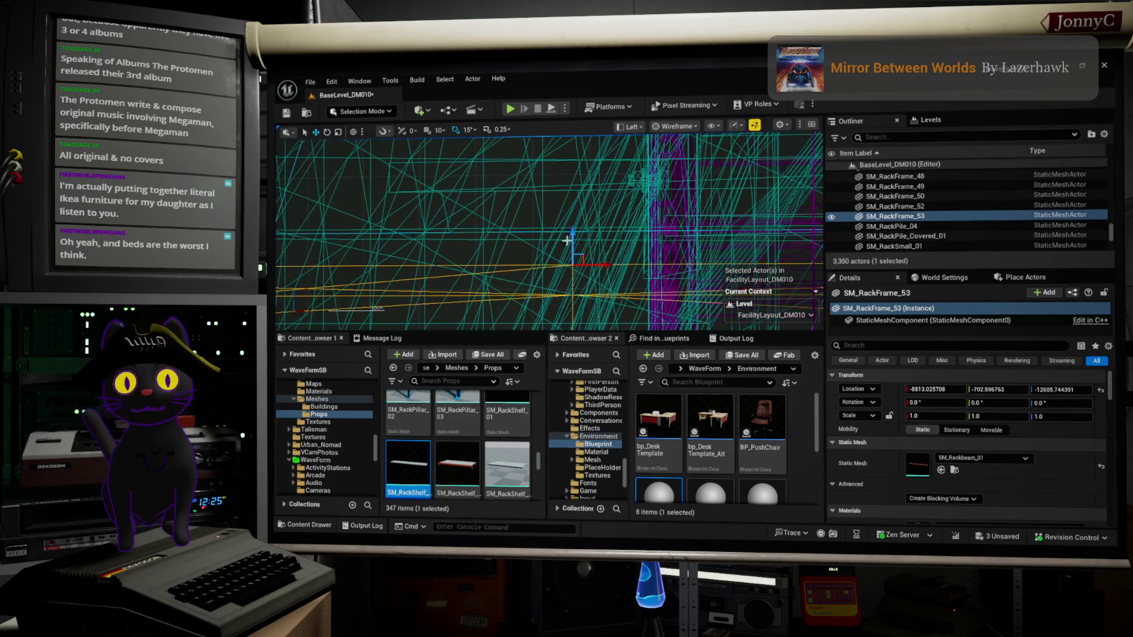
left_click_drag(574, 233, 583, 159)
key("alt+g")
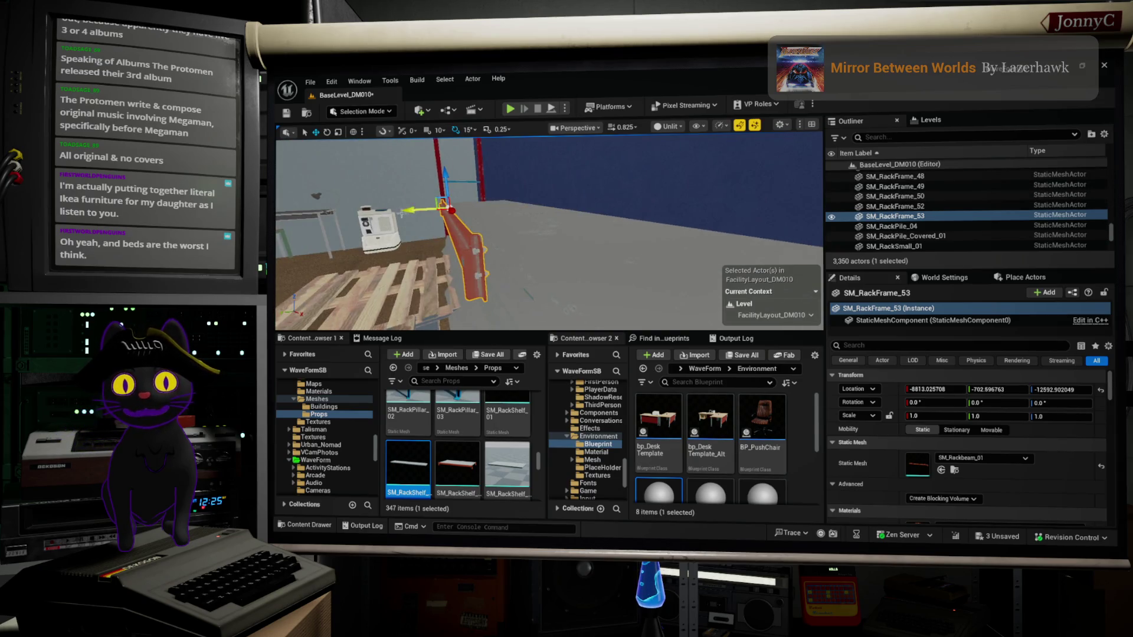
Shift beam SM_RackFrame_53 to Y -707.94 and rotate it 180° around Z (yaw -179.99).
mouse_move(407, 207)
left_mouse_down()
mouse_move(499, 206)
mouse_move(417, 239)
left_mouse_up()
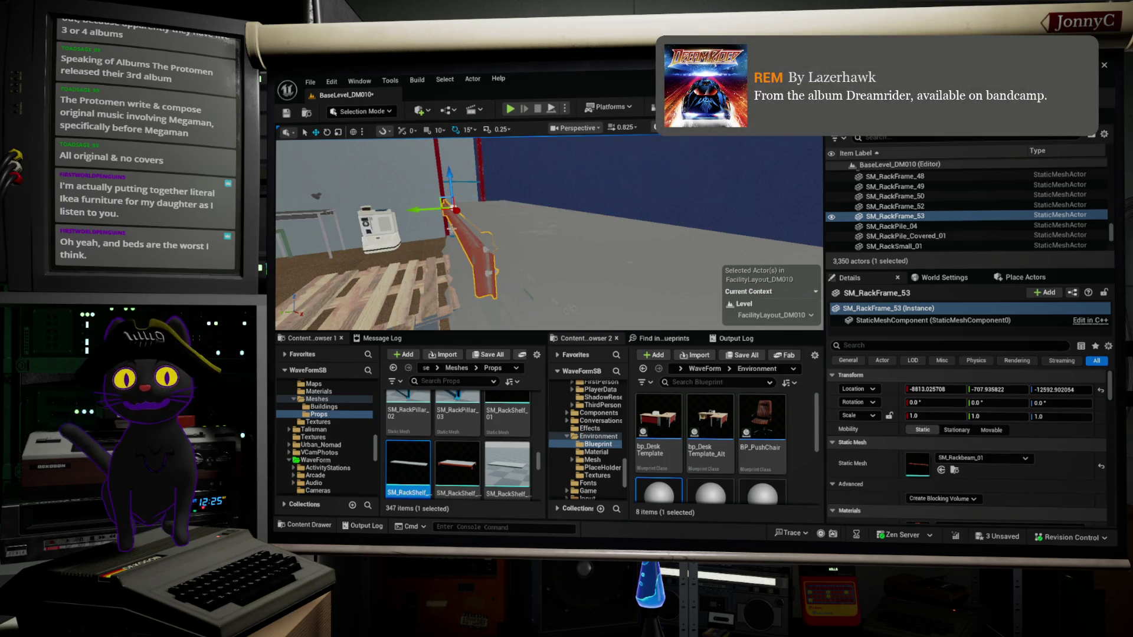
key("e")
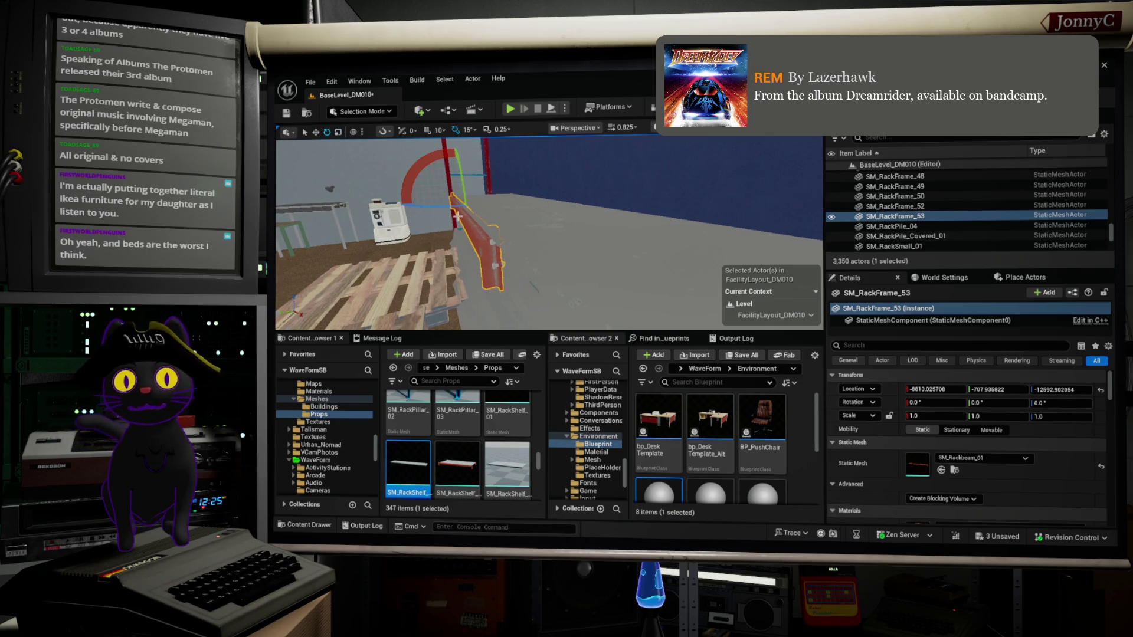
left_click_drag(426, 206, 455, 201)
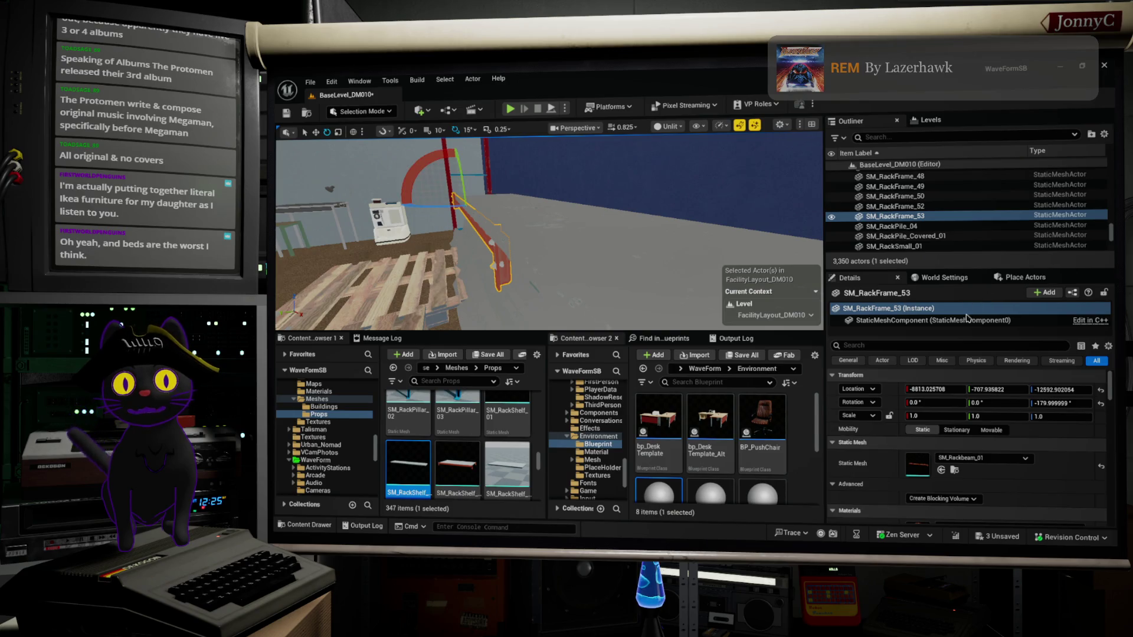
key("f")
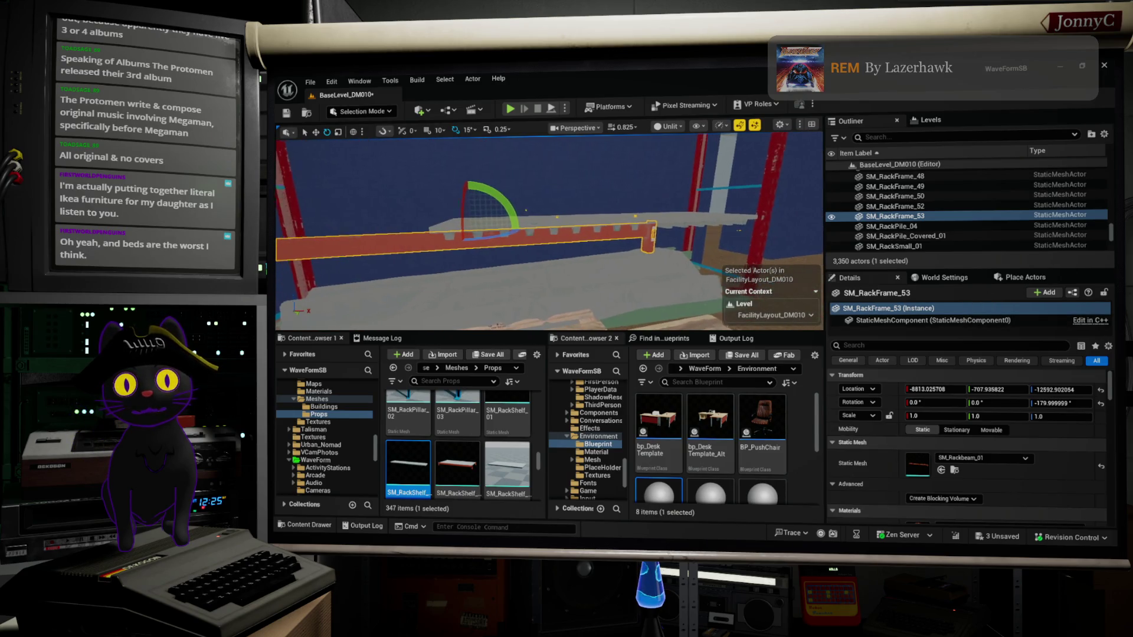
mouse_move(549, 230)
left_mouse_down()
mouse_move(584, 242)
mouse_move(637, 319)
left_mouse_up()
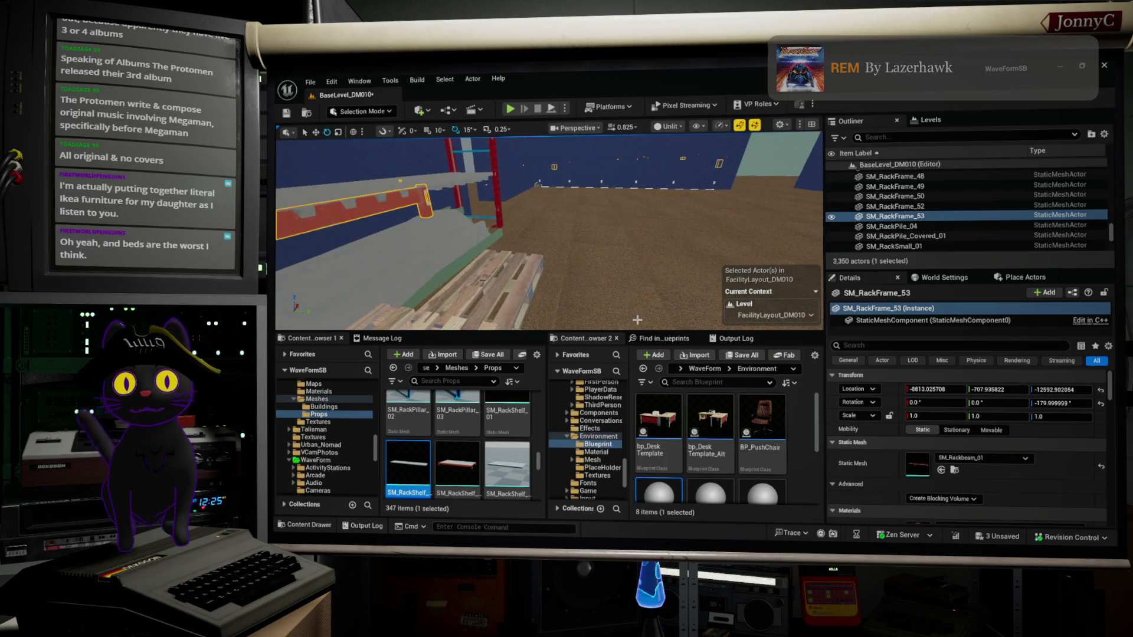
key("alt+j")
scroll(573, 227, "up", 5)
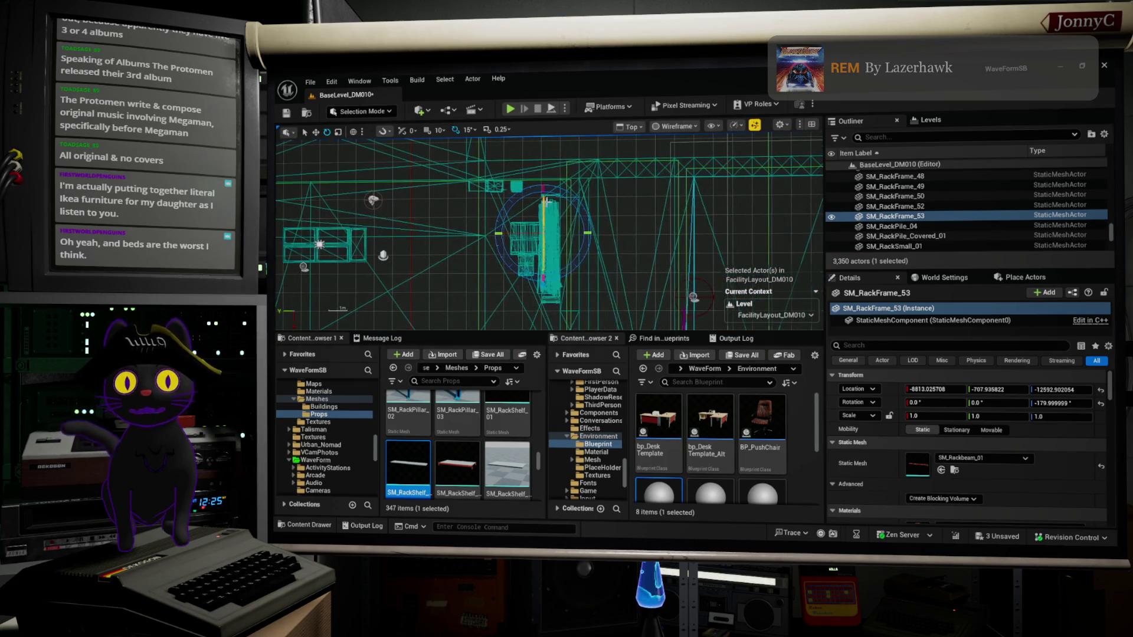
In the top wireframe view, nudge the beam back to Y -702.39, flush against the red upright.
scroll(632, 195, "up", 3)
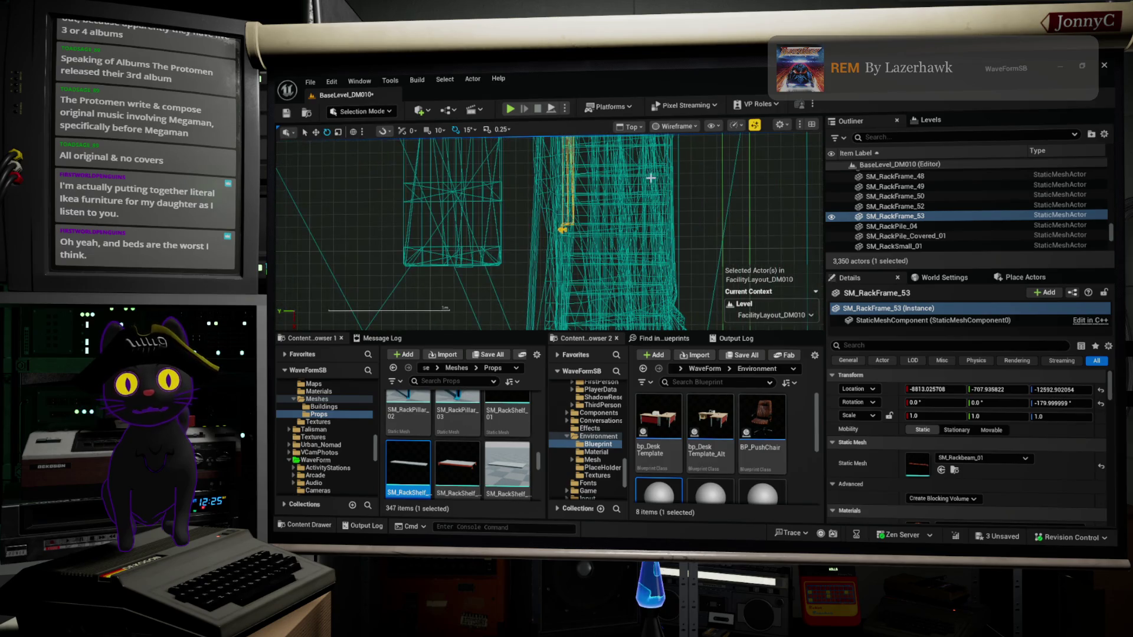
scroll(655, 180, "up", 6)
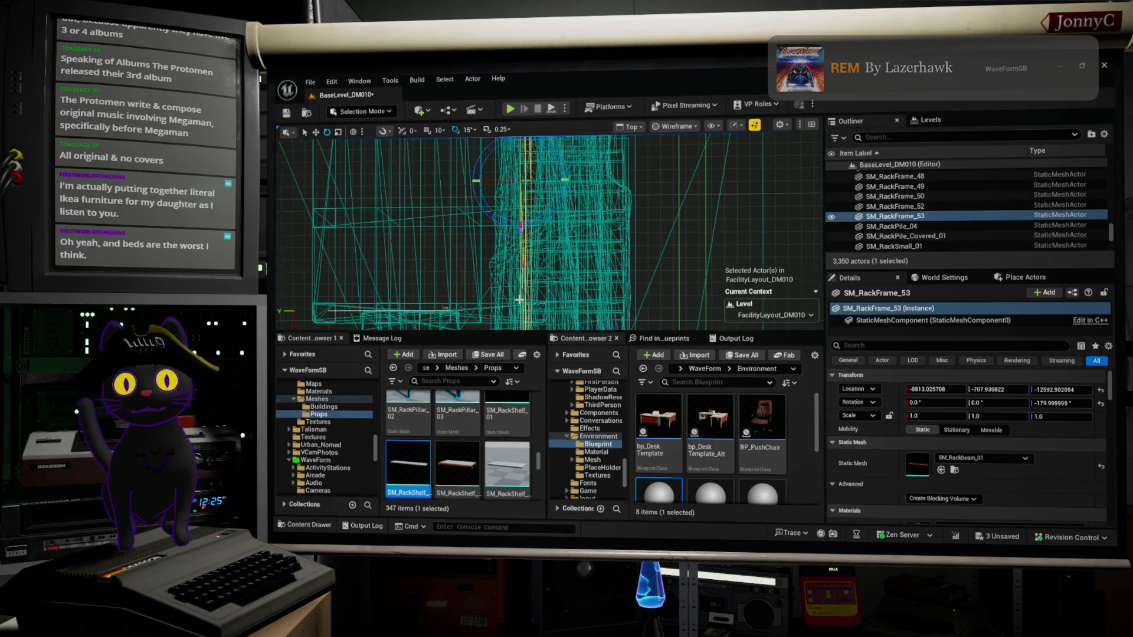
left_click_drag(588, 219, 544, 319)
scroll(540, 266, "up", 2)
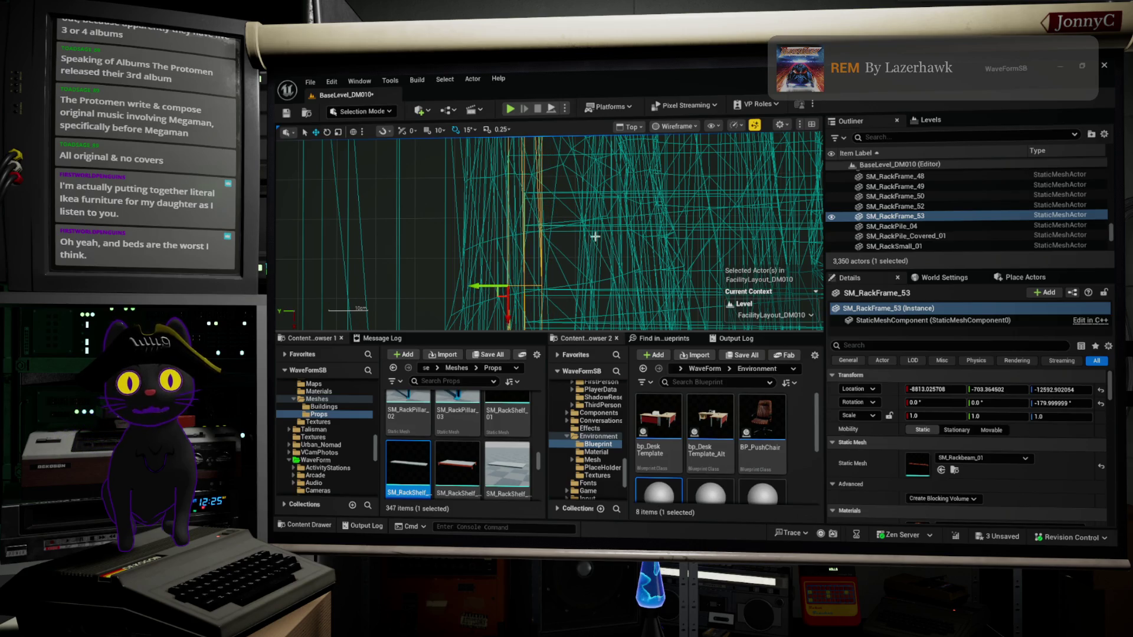
key("alt+g")
left_click_drag(651, 232, 547, 219)
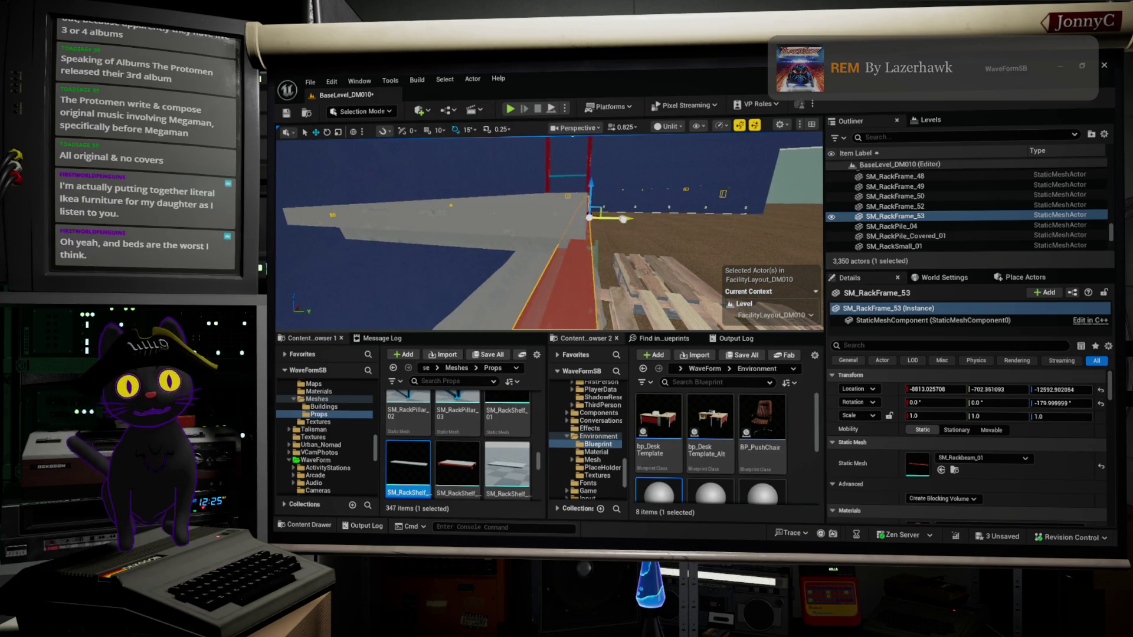
Create beam SM_RackFrame_54, rotate it and place it along the shelf deck's opposite edge.
left_click_drag(628, 220, 632, 220)
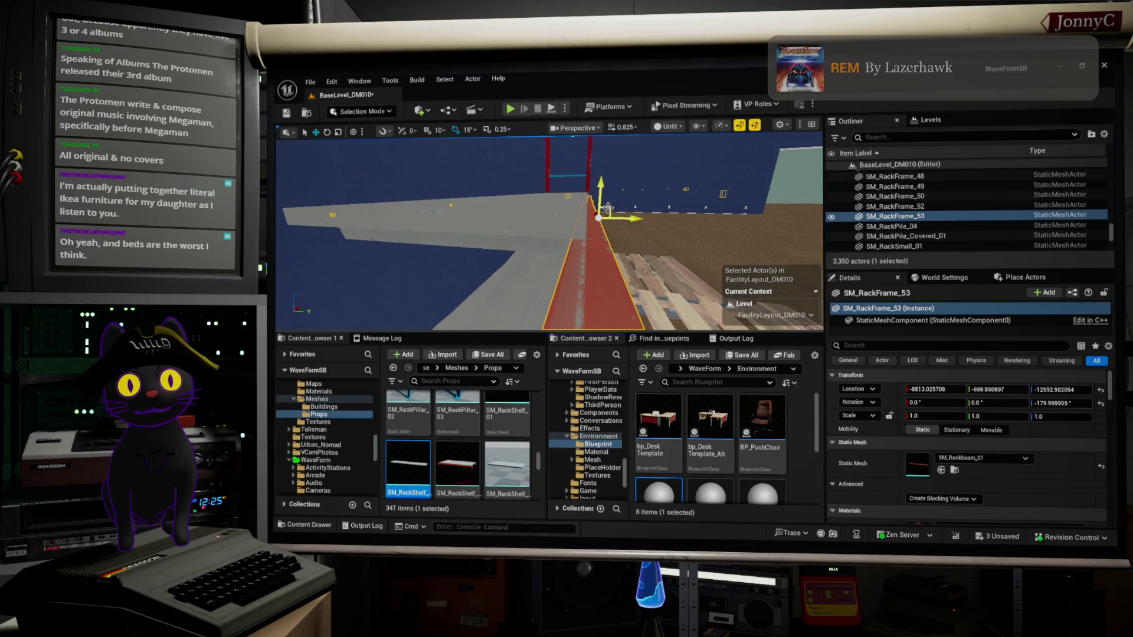
left_click_drag(598, 185, 609, 168)
mouse_move(503, 234)
left_mouse_down()
mouse_move(448, 239)
mouse_move(486, 251)
mouse_move(496, 246)
mouse_move(459, 253)
mouse_move(455, 239)
mouse_move(551, 201)
mouse_move(608, 211)
mouse_move(600, 218)
left_mouse_up()
key("e")
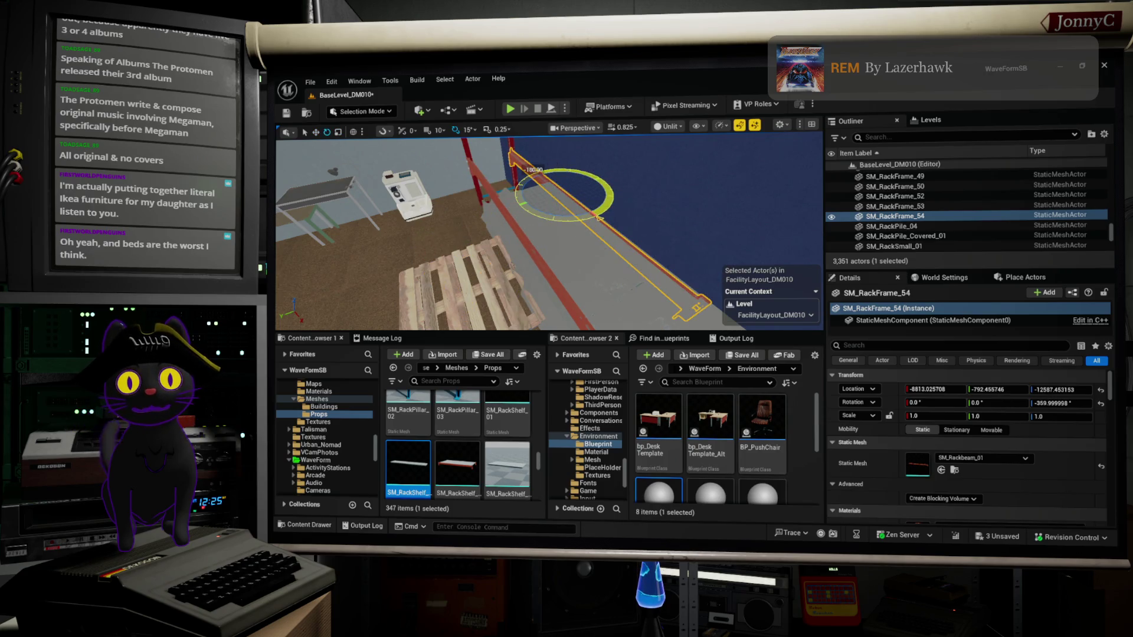
mouse_move(514, 251)
left_mouse_down()
mouse_move(460, 272)
mouse_move(439, 215)
left_mouse_up()
left_click_drag(483, 159, 495, 163)
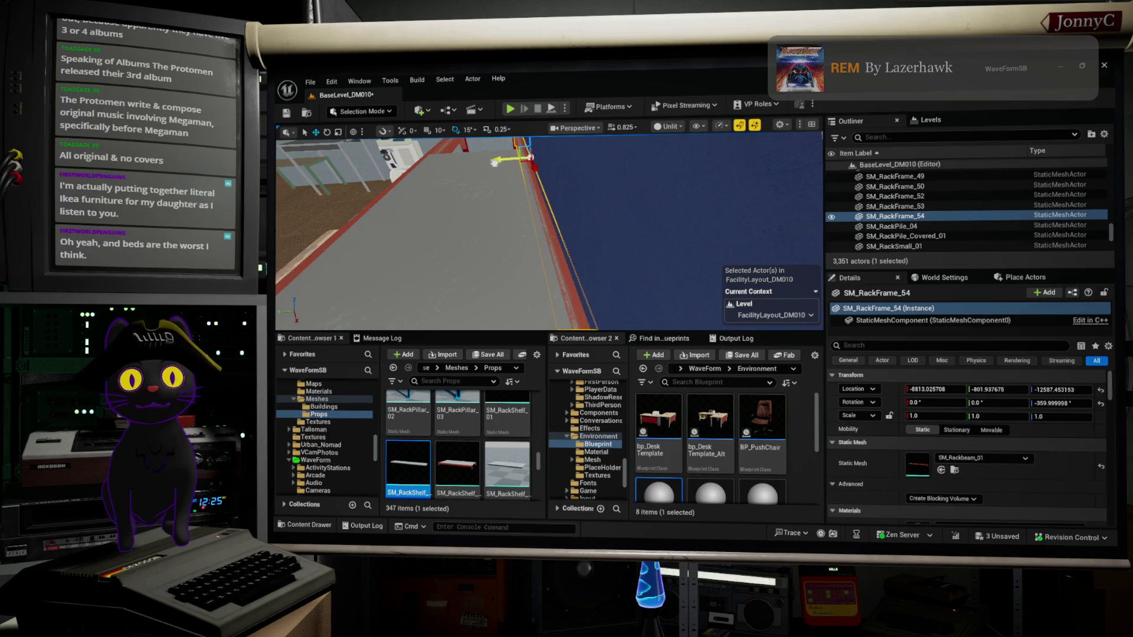
Select both beams with shelf deck SM_RackFrame_50 and nudge them together into alignment.
left_click(382, 197, "ctrl")
key("f")
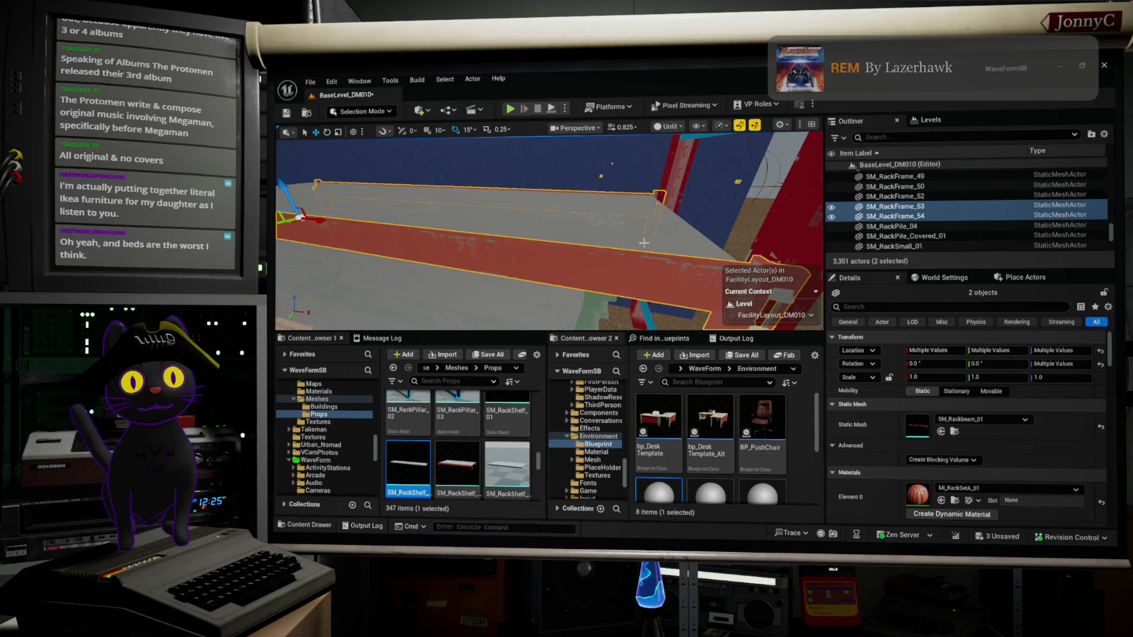
left_click(624, 223, "ctrl")
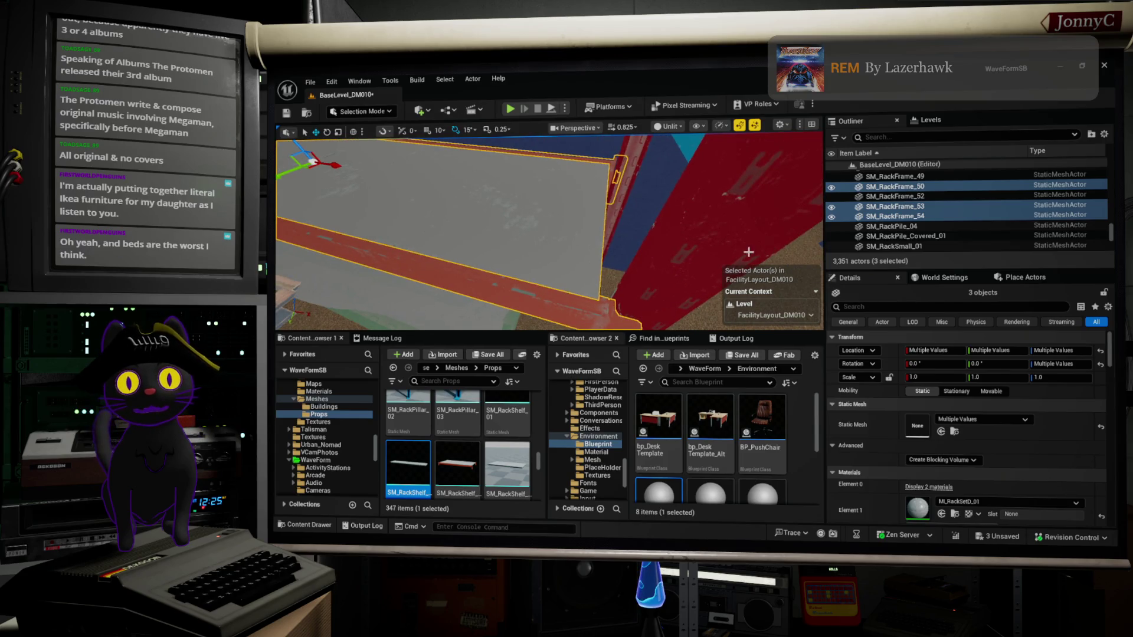
left_click(440, 229, "ctrl")
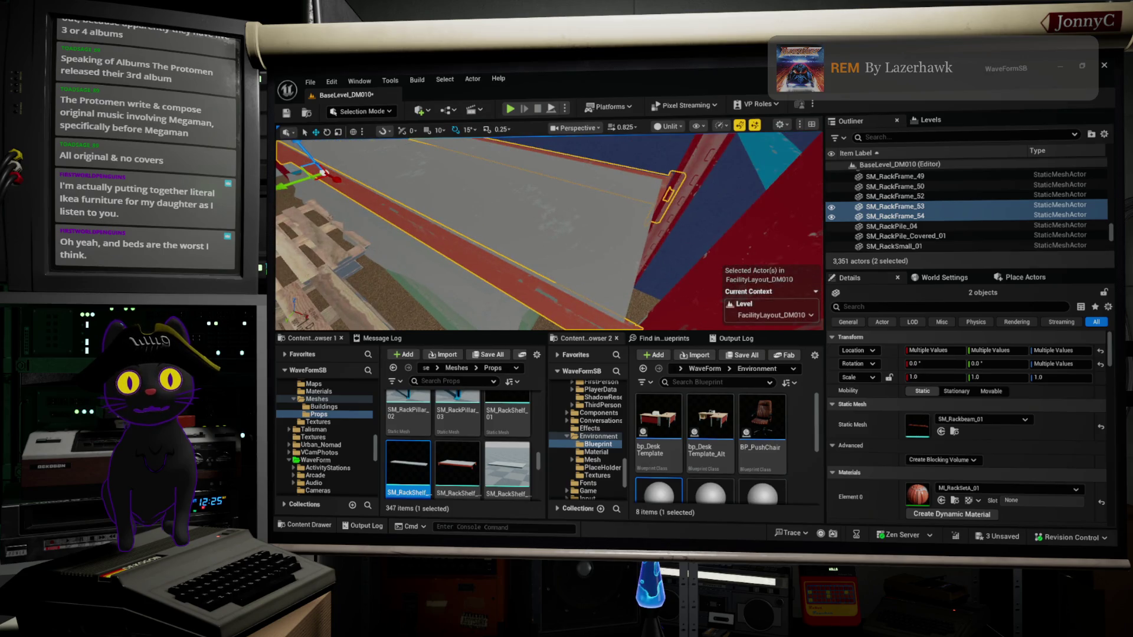
left_click_drag(367, 189, 370, 184)
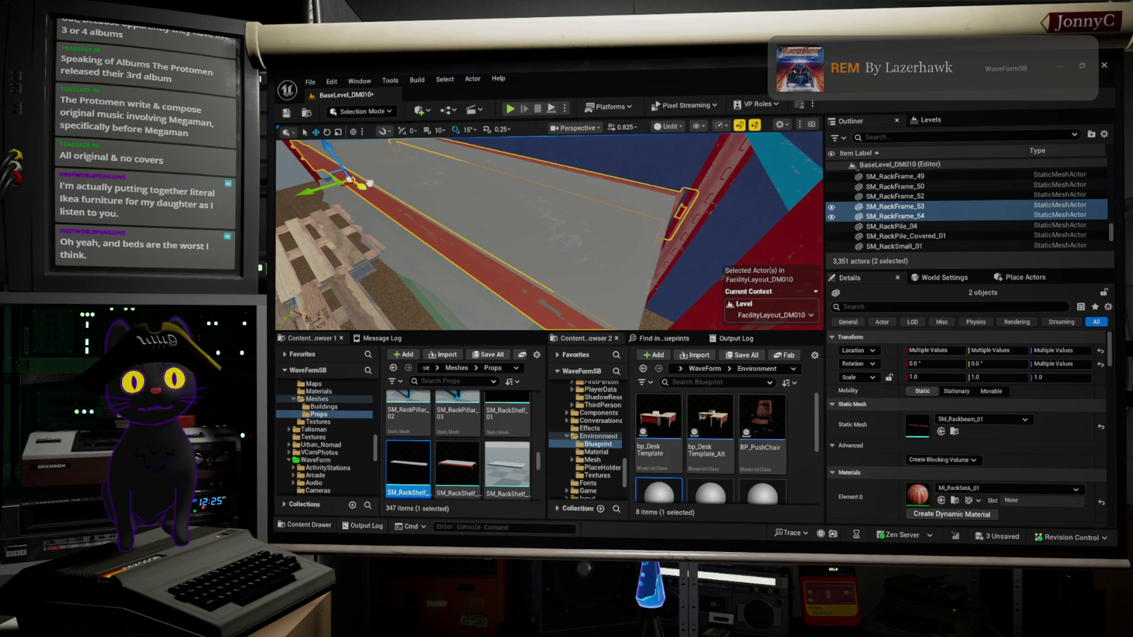
key("f")
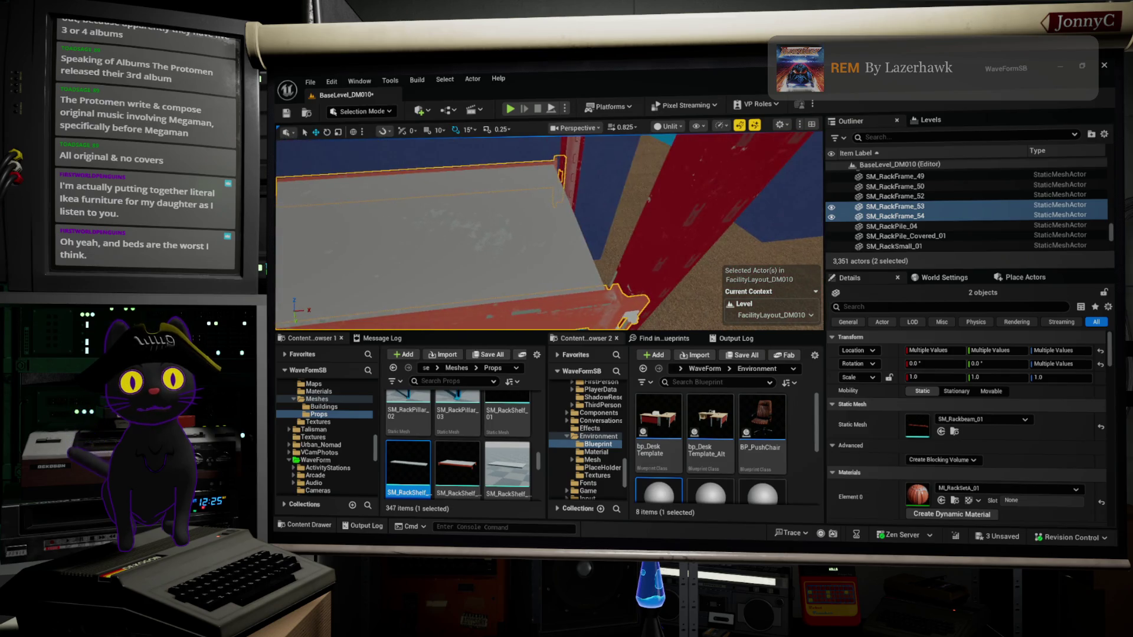
left_click(458, 212, "ctrl")
key("f")
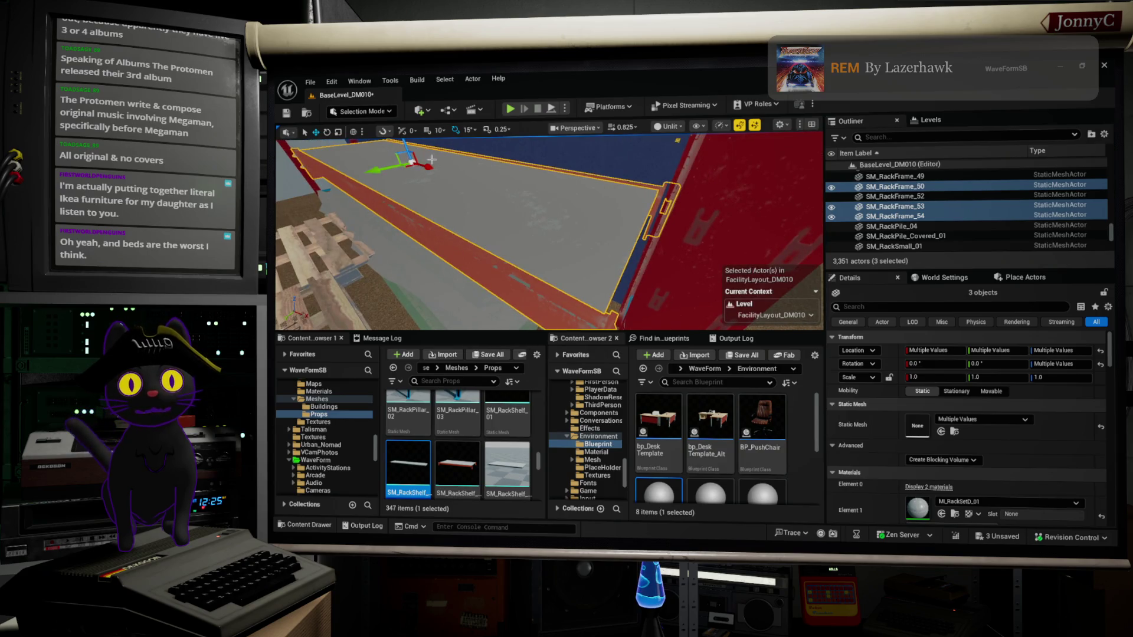
left_click_drag(430, 165, 525, 189)
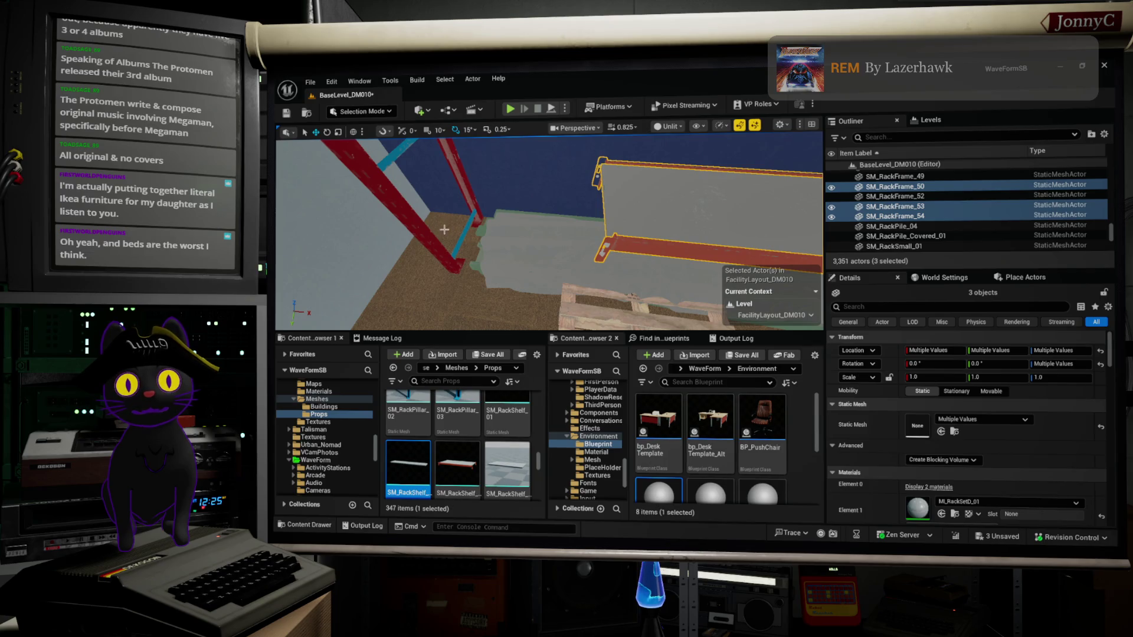
left_click(463, 239)
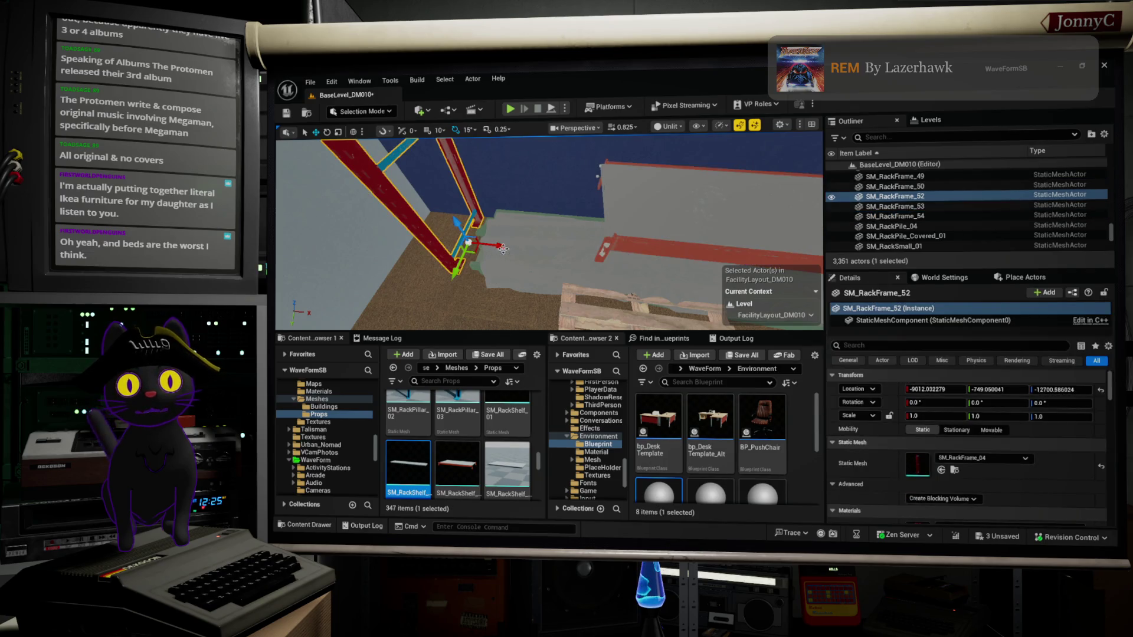
Shift upright SM_RackFrame_52 along X and move SM_RackPile_Covered_01 along X and up.
mouse_move(502, 247)
left_mouse_down()
mouse_move(619, 273)
mouse_move(596, 301)
left_mouse_up()
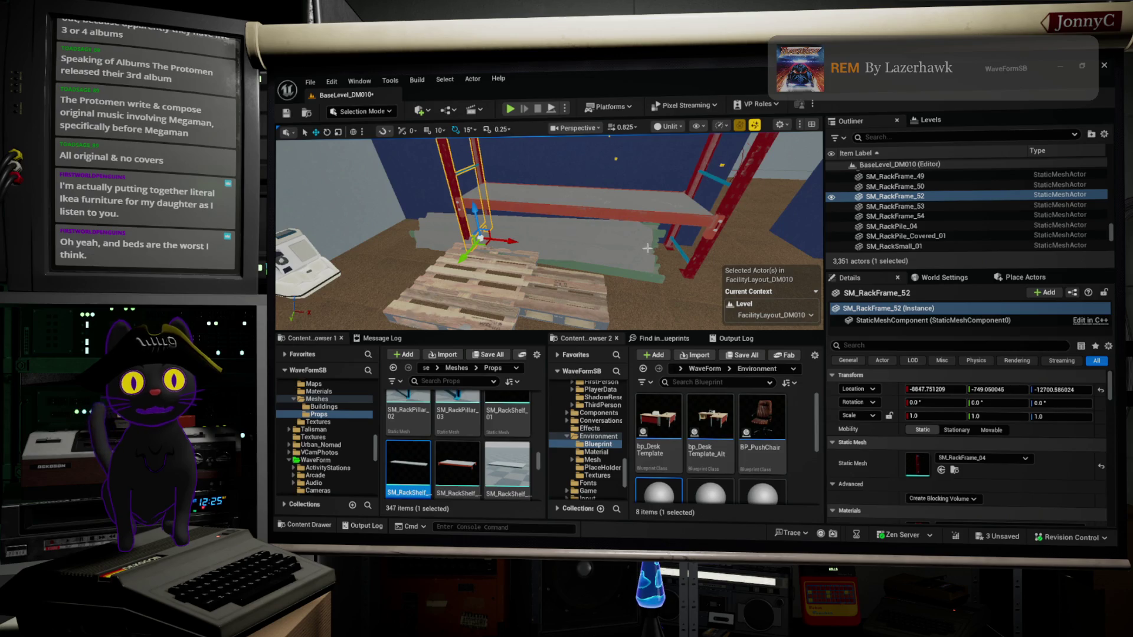
left_click(602, 263)
left_click_drag(571, 252, 620, 261)
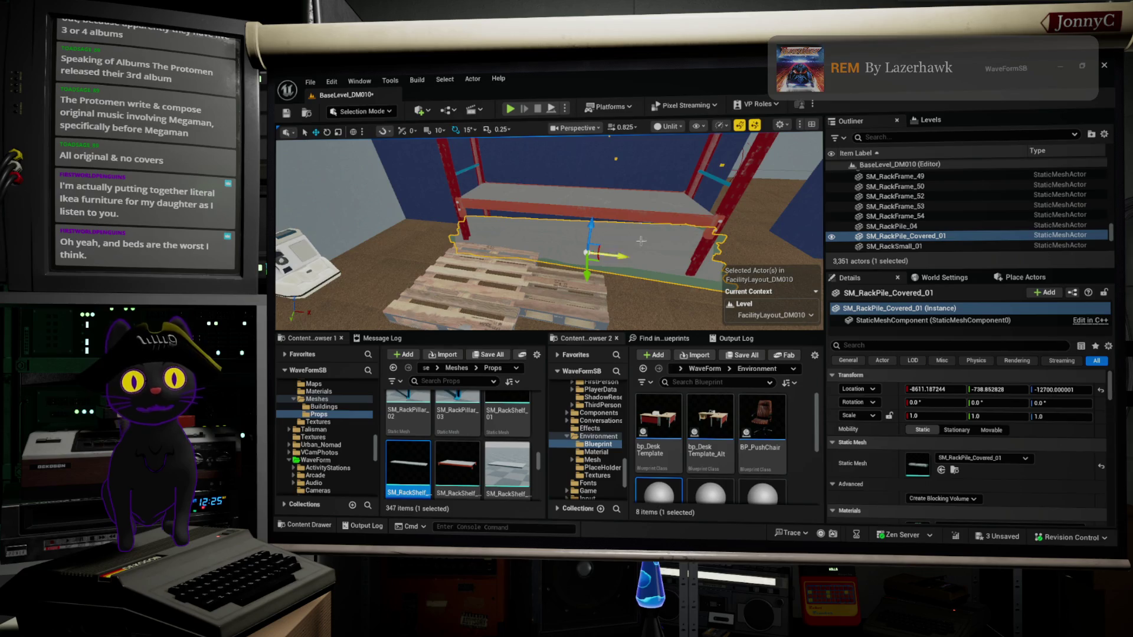
left_click_drag(590, 222, 592, 167)
mouse_move(549, 230)
left_mouse_down()
mouse_move(549, 277)
mouse_move(541, 236)
left_mouse_up()
Scale SM_RackPile_Covered_01 down to about 0.80 so it sits on the rack.
key("e")
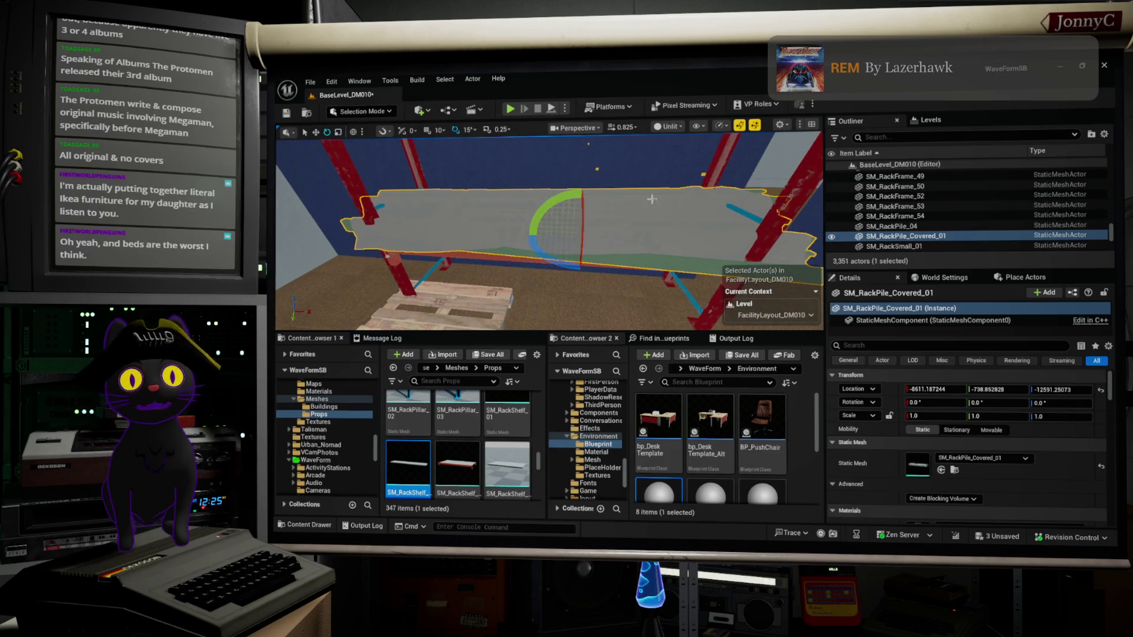
key("r")
mouse_move(575, 241)
left_mouse_down()
mouse_move(560, 245)
mouse_move(608, 211)
mouse_move(584, 254)
left_mouse_up()
key("w")
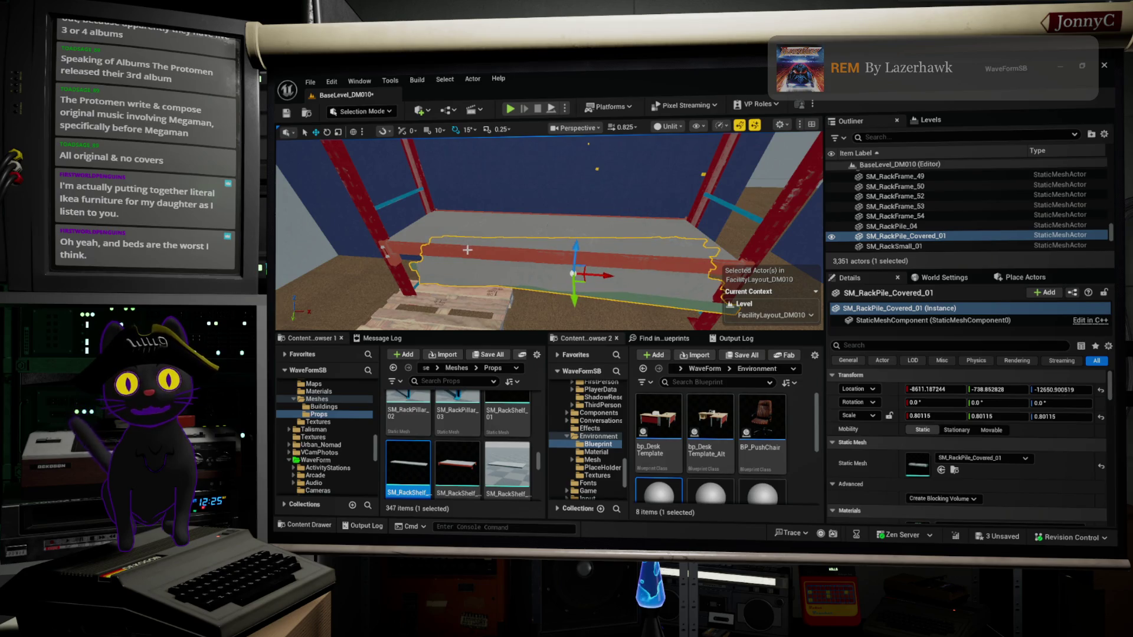
left_click(470, 246)
left_click(489, 219)
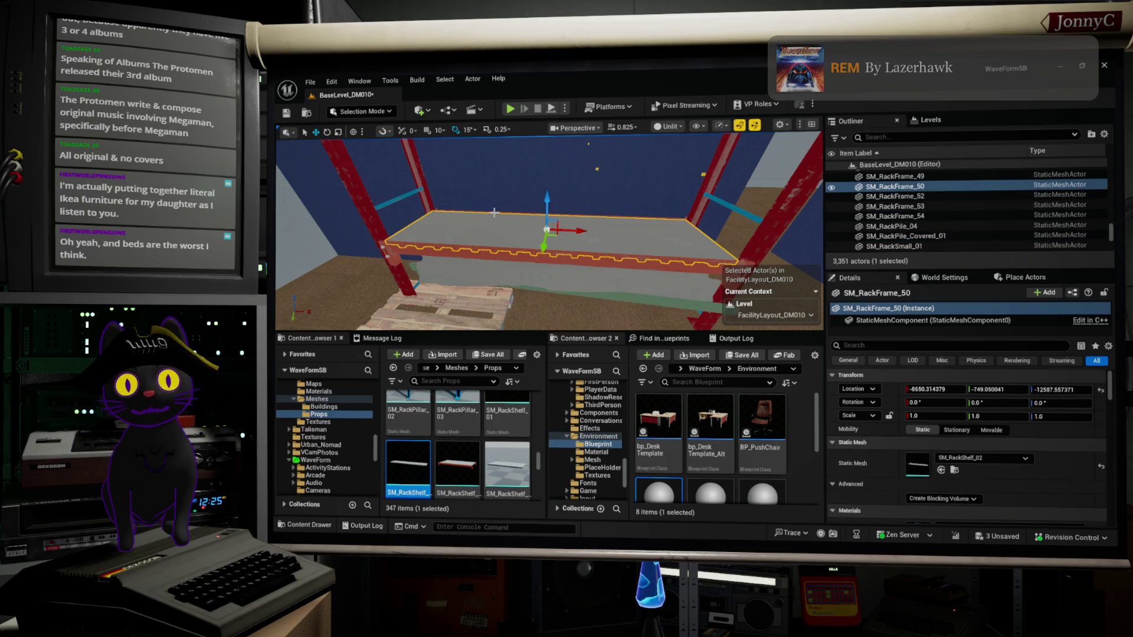
Select both red beams and the grey shelf deck of the shelf level.
left_click(445, 252)
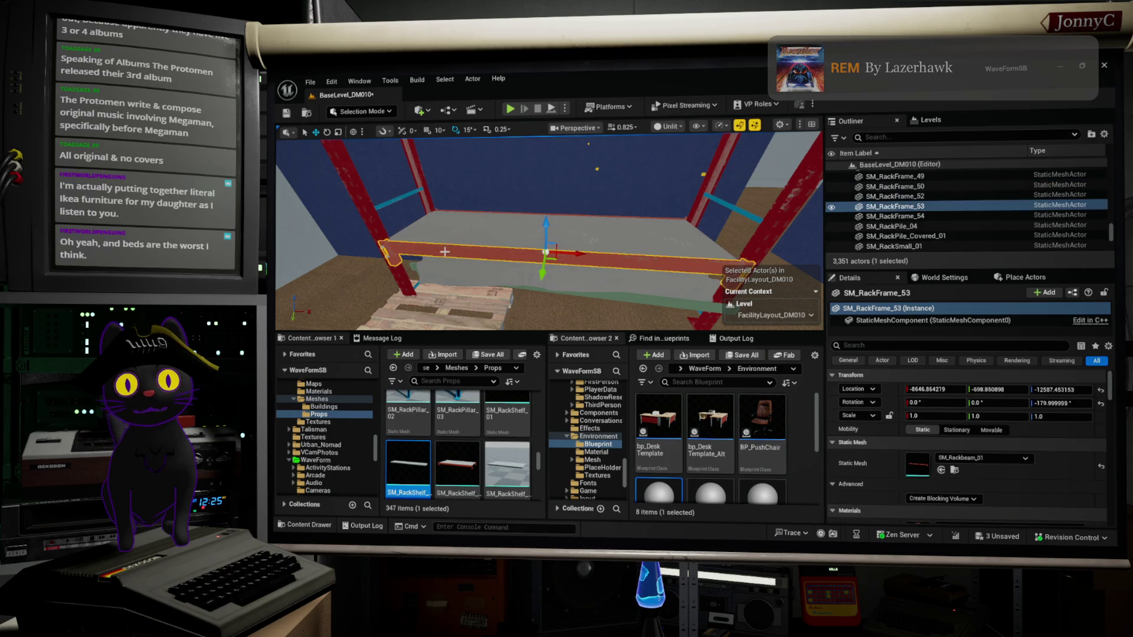
left_click(470, 218, "ctrl")
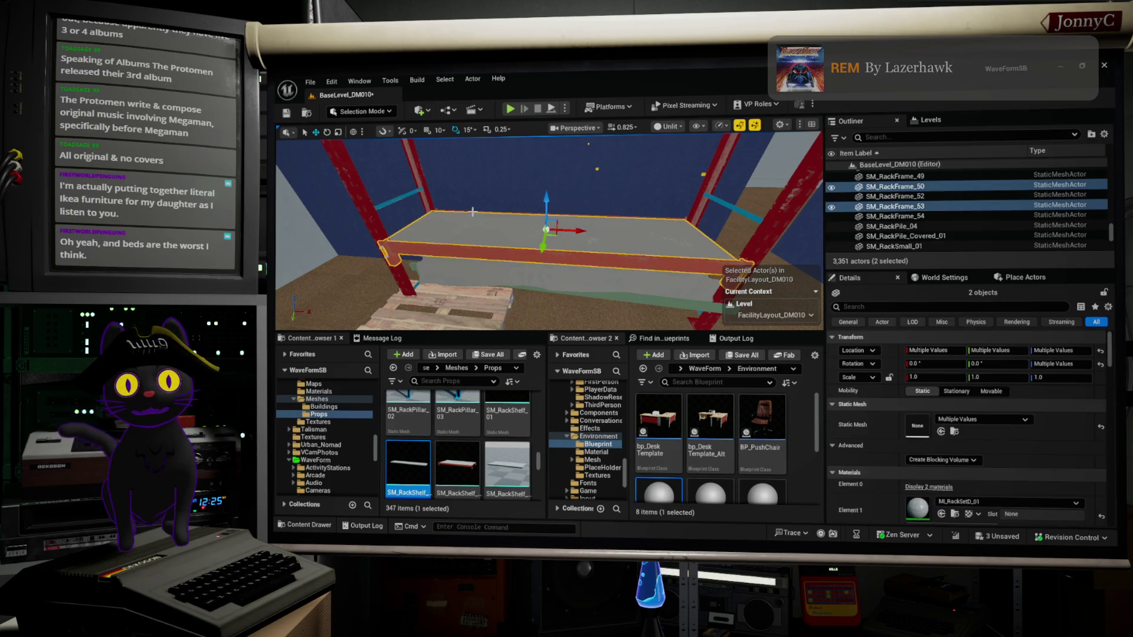
left_click(473, 211, "ctrl")
key("ctrl+z")
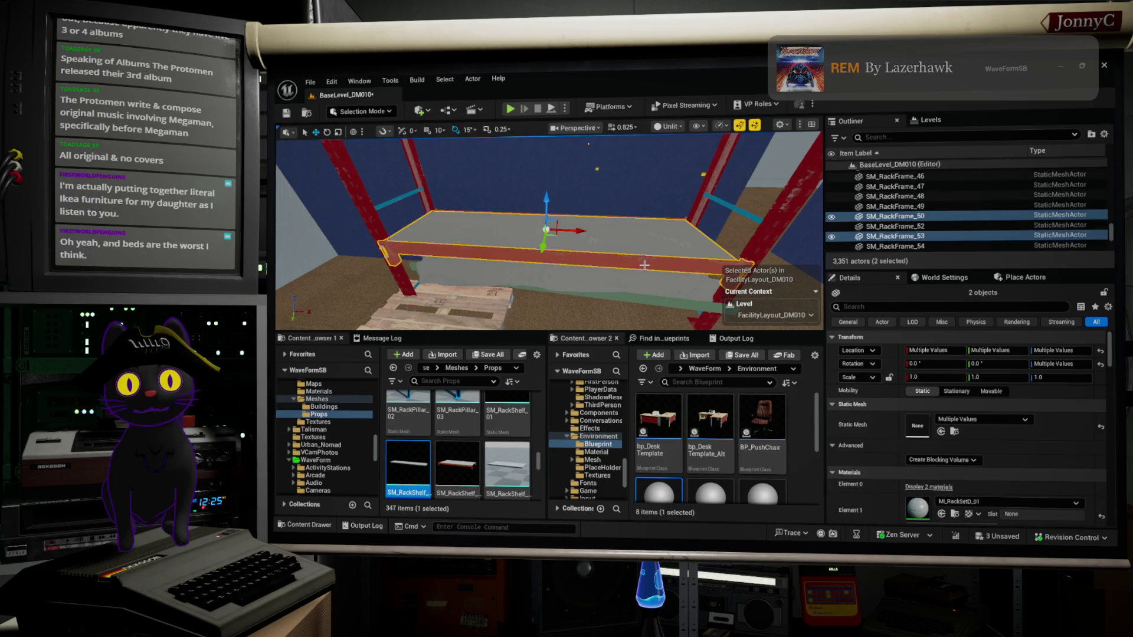
mouse_move(651, 263)
left_mouse_down()
mouse_move(643, 295)
mouse_move(614, 327)
left_mouse_up()
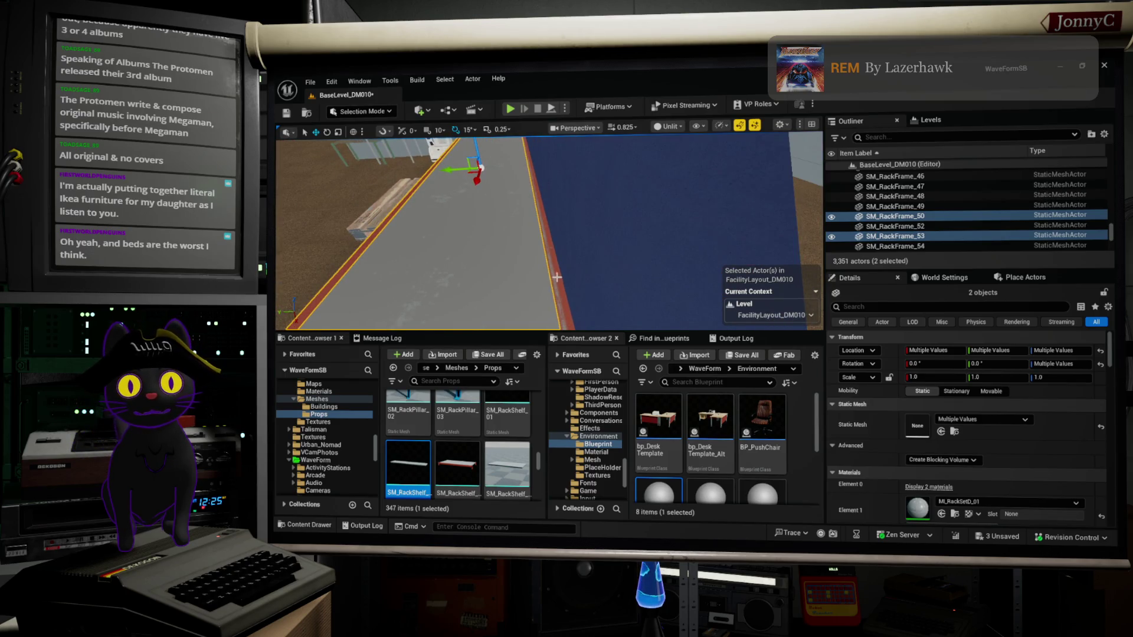
left_click(895, 246)
left_click_drag(549, 236, 575, 224)
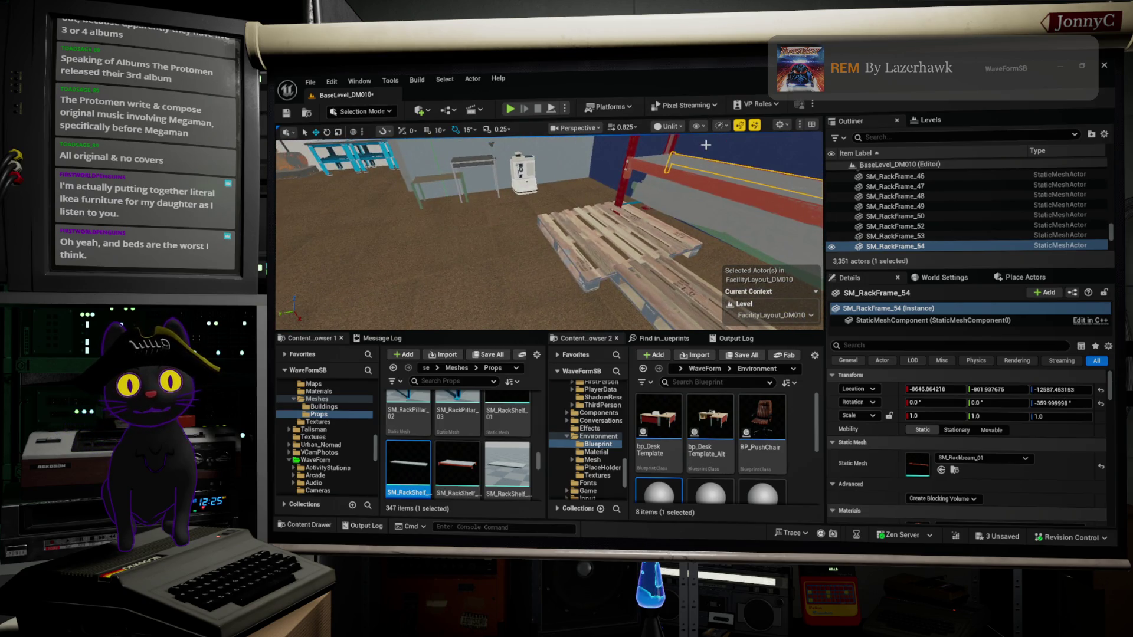
left_click(703, 164, "ctrl")
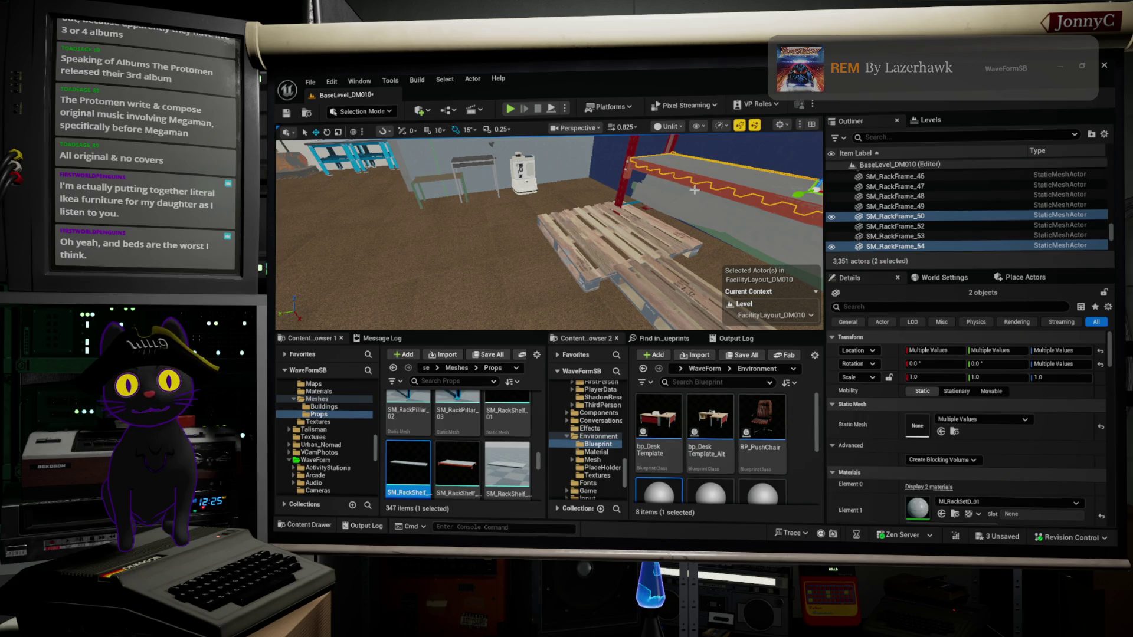
left_click(703, 185, "ctrl")
left_click_drag(704, 184, 688, 192)
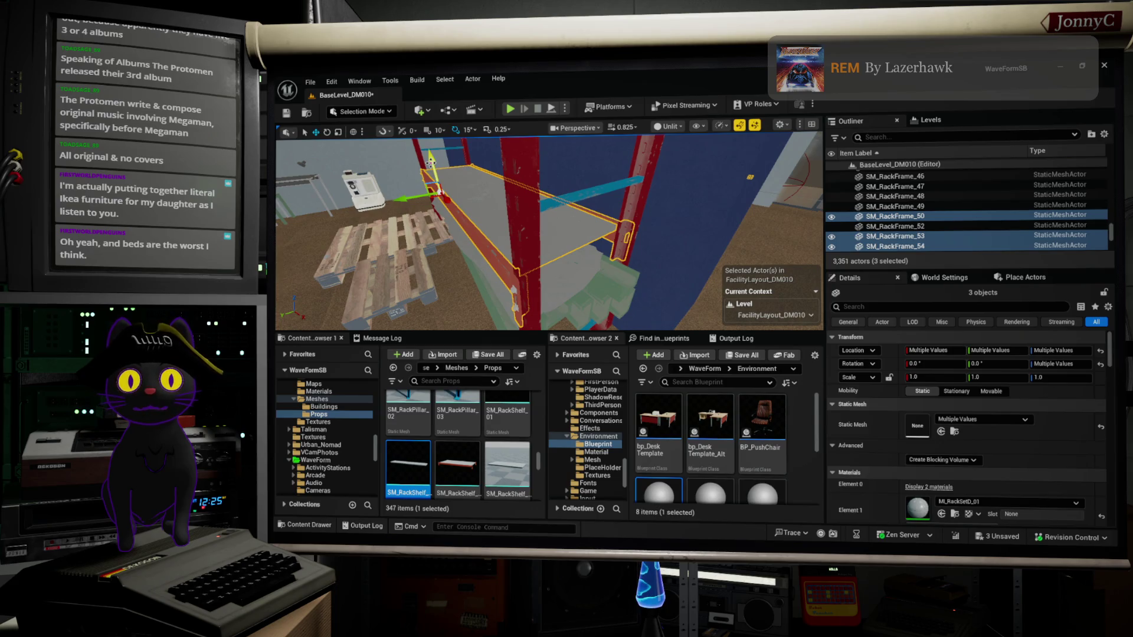
Duplicate the three shelf pieces downward to about Z -12663 and select the copies.
mouse_move(431, 161)
left_mouse_down()
mouse_move(454, 218)
mouse_move(427, 232)
left_mouse_up()
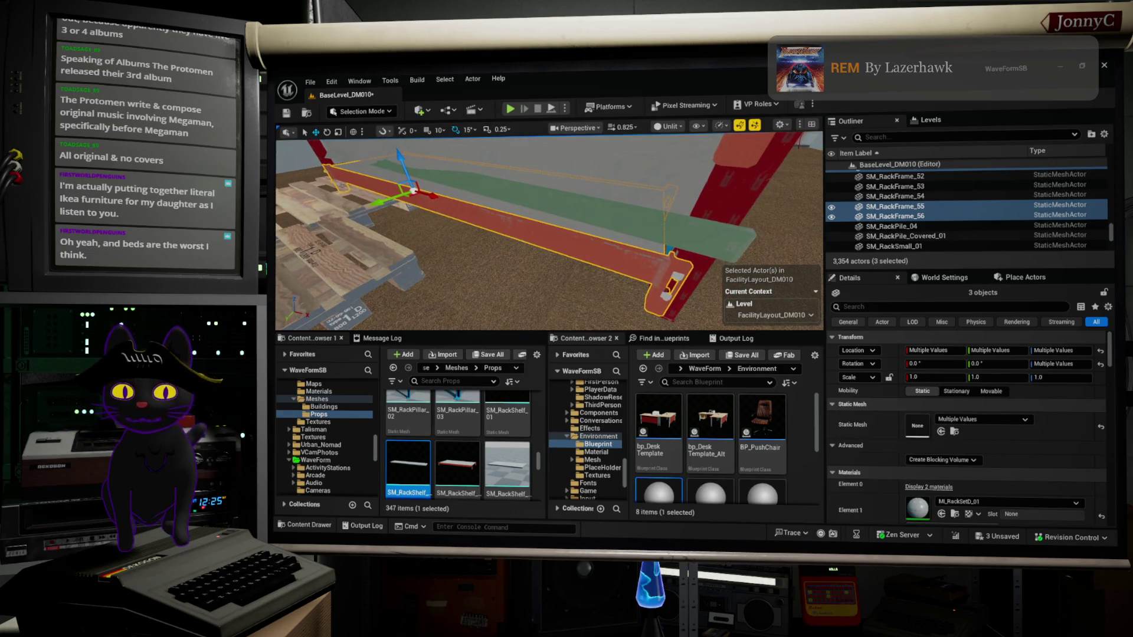
left_click(591, 254)
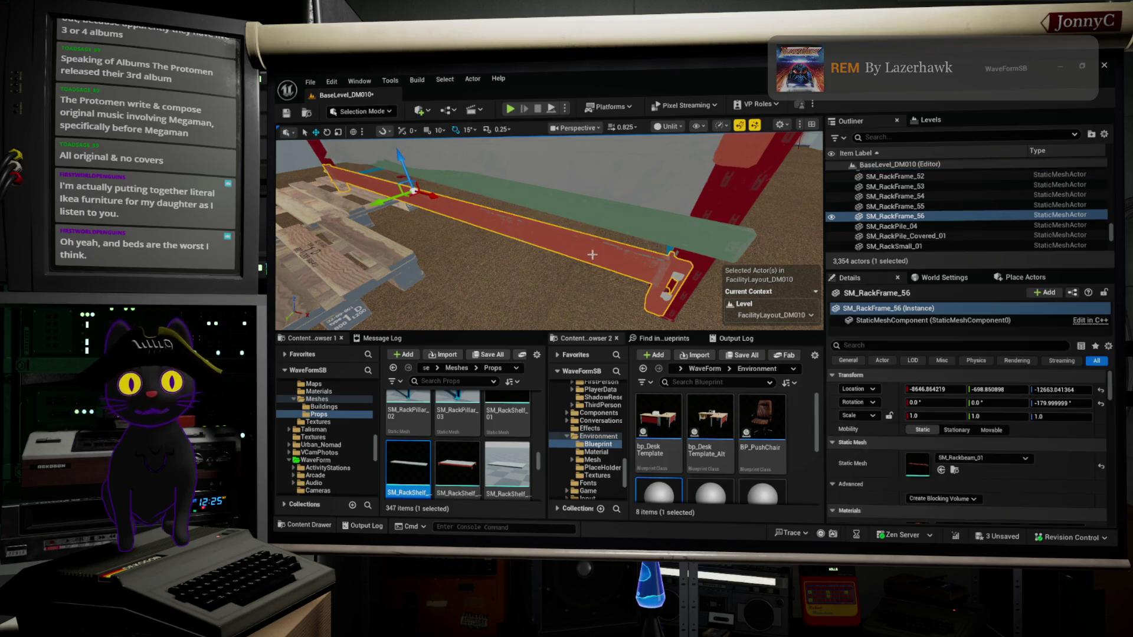
left_click(623, 243)
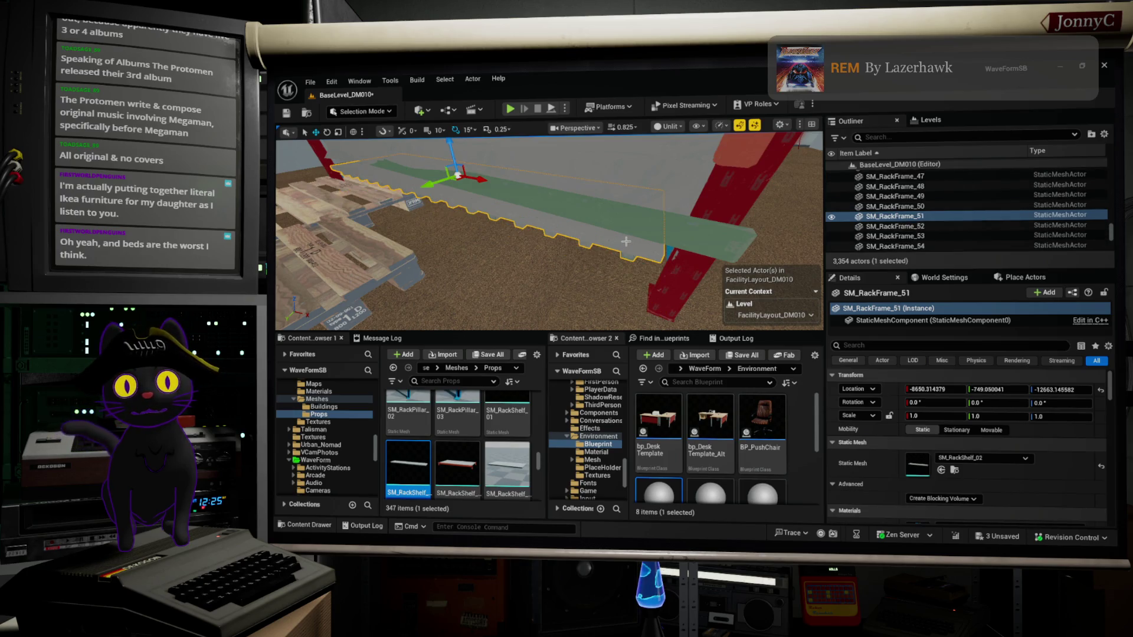
left_click(604, 256)
left_click(615, 238, "ctrl")
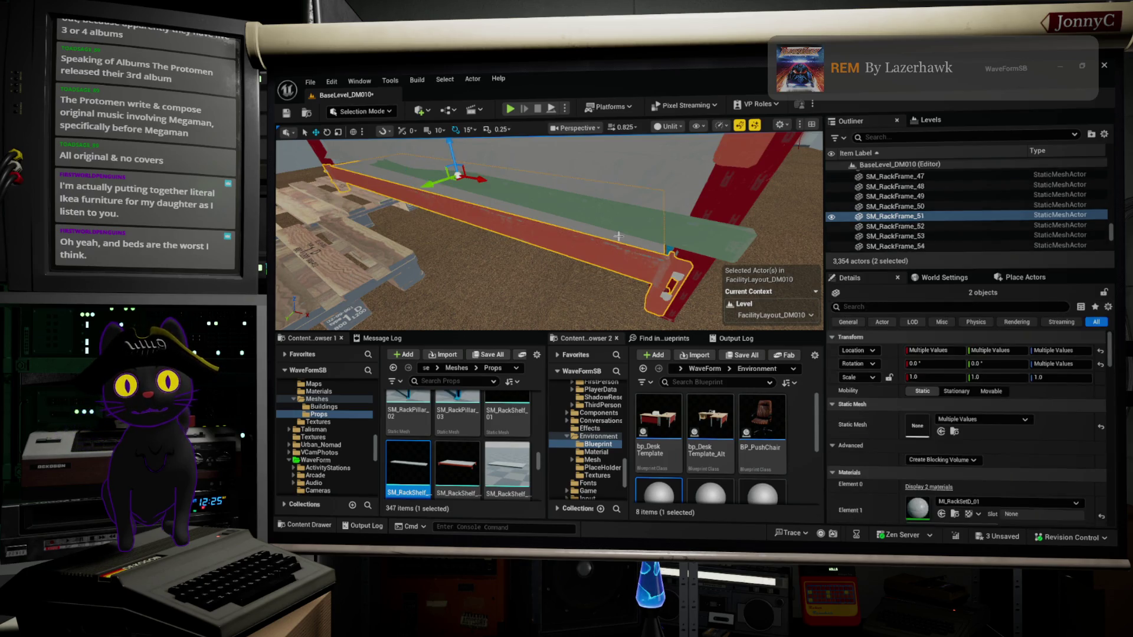
scroll(602, 238, "up", 2)
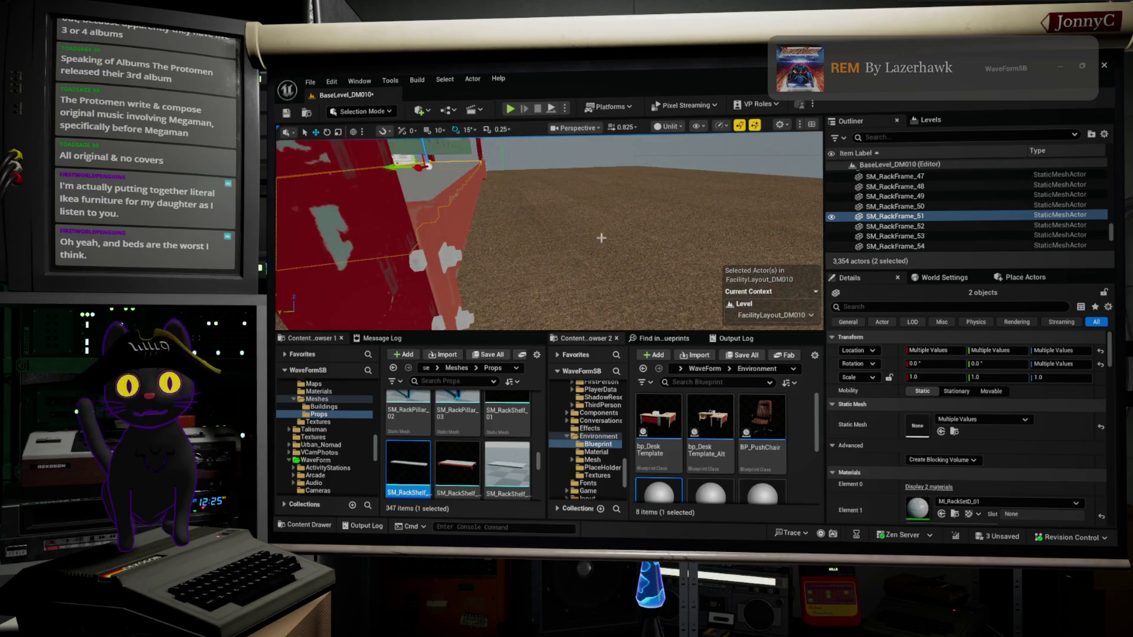
left_click(440, 216, "ctrl")
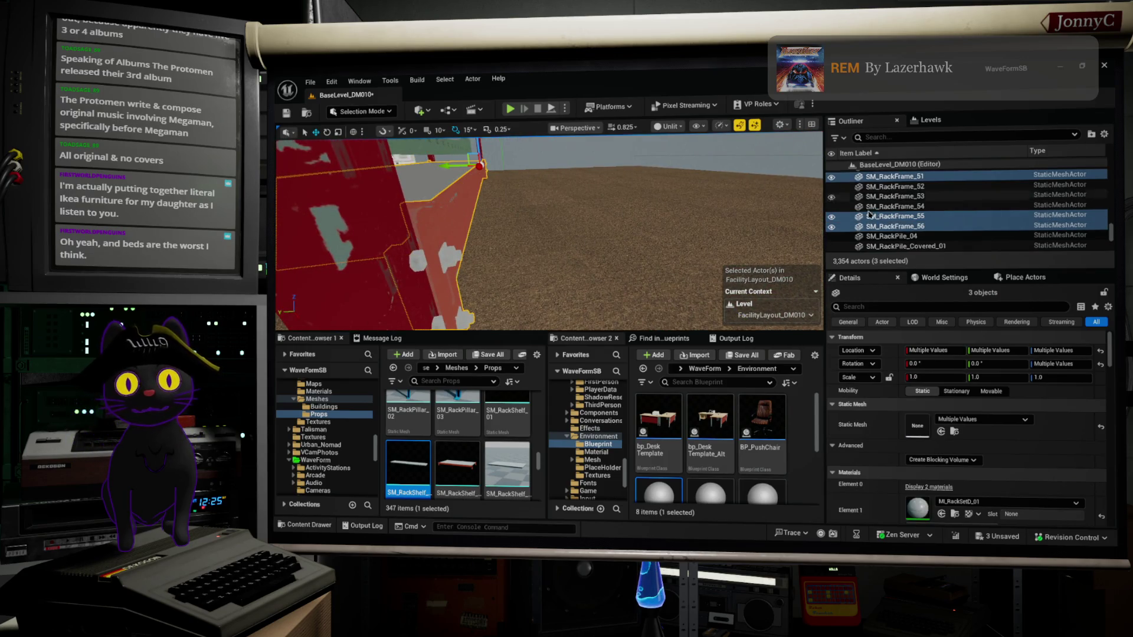
Group the three lowered shelf copies into GroupActor17.
right_click(914, 229)
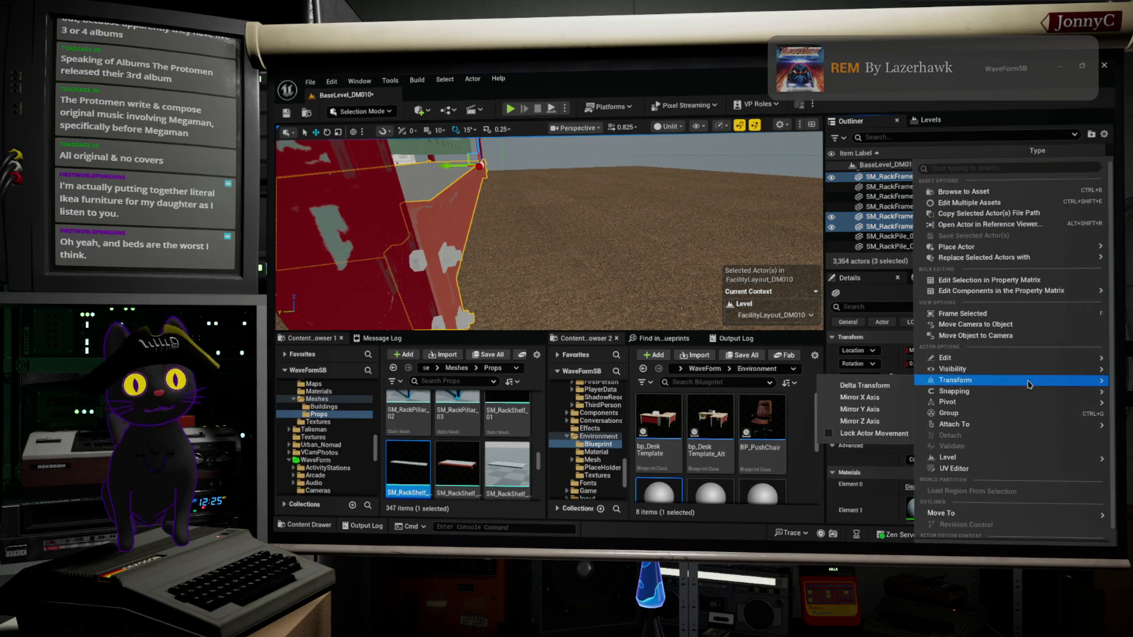
mouse_move(1051, 425)
key("Up")
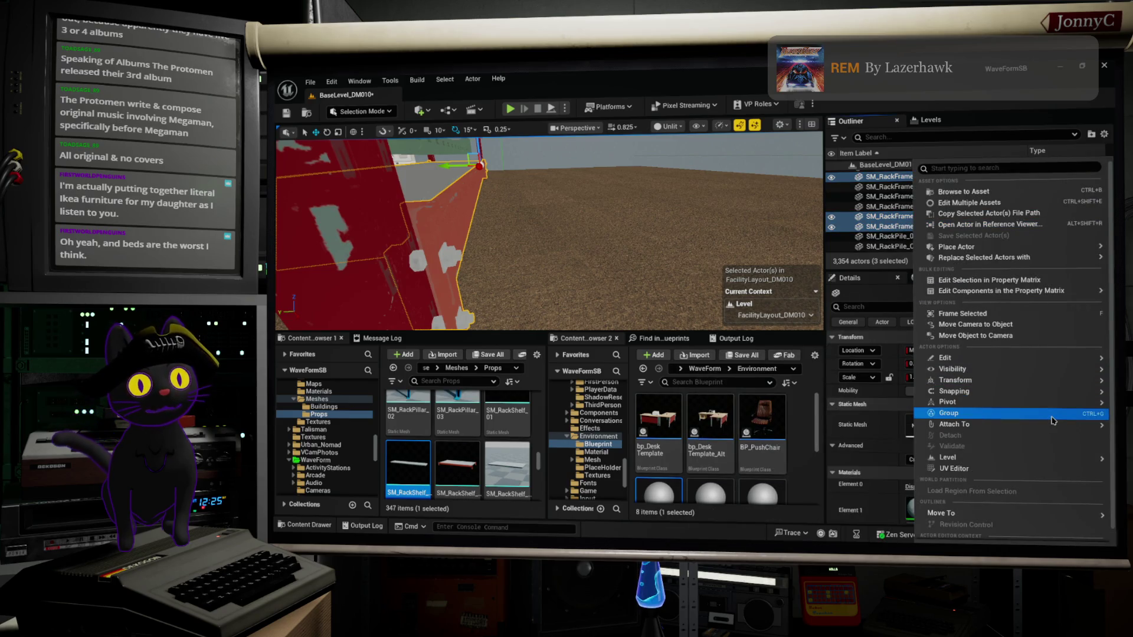
left_click(1051, 416)
key("f")
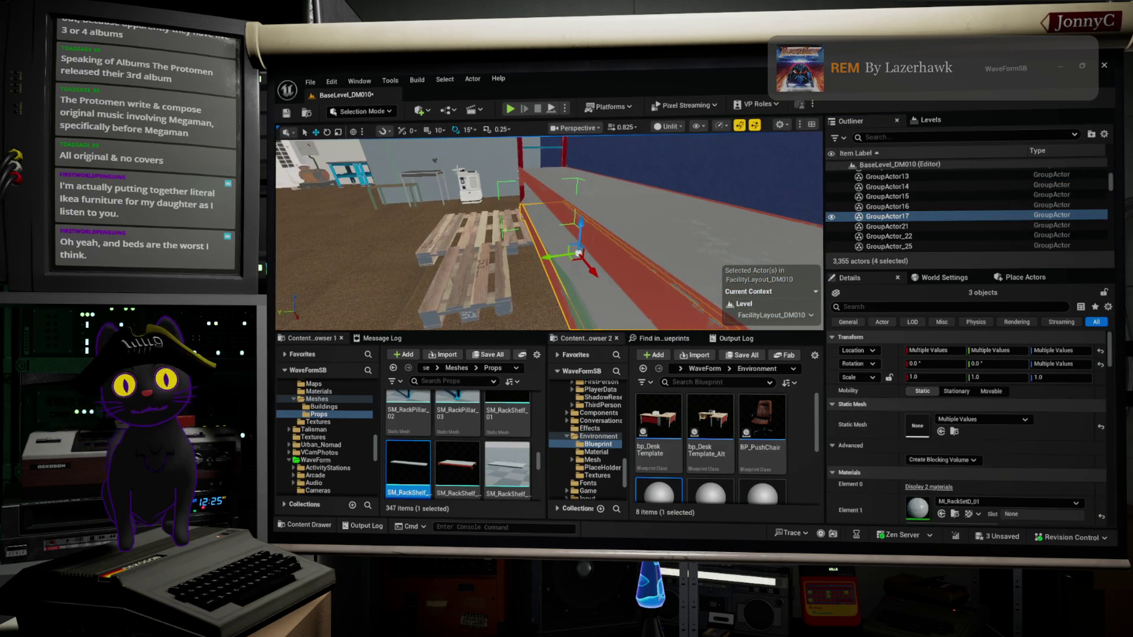
Group the original two red beams and grey shelf deck into GroupActor18.
left_click(625, 252)
left_click(662, 237, "ctrl")
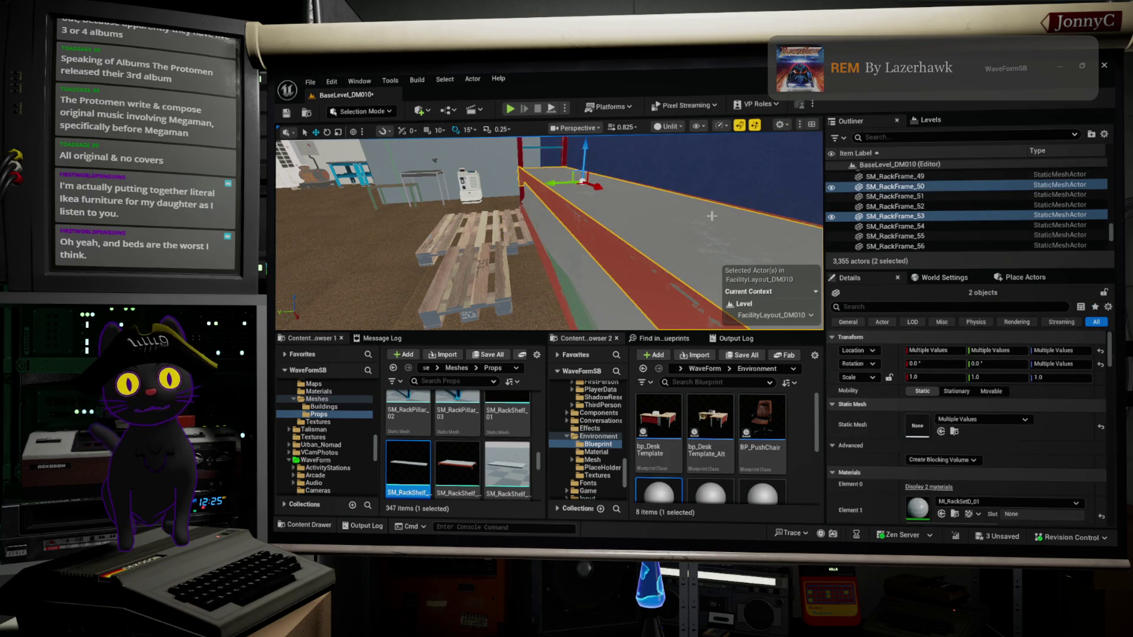
key("f")
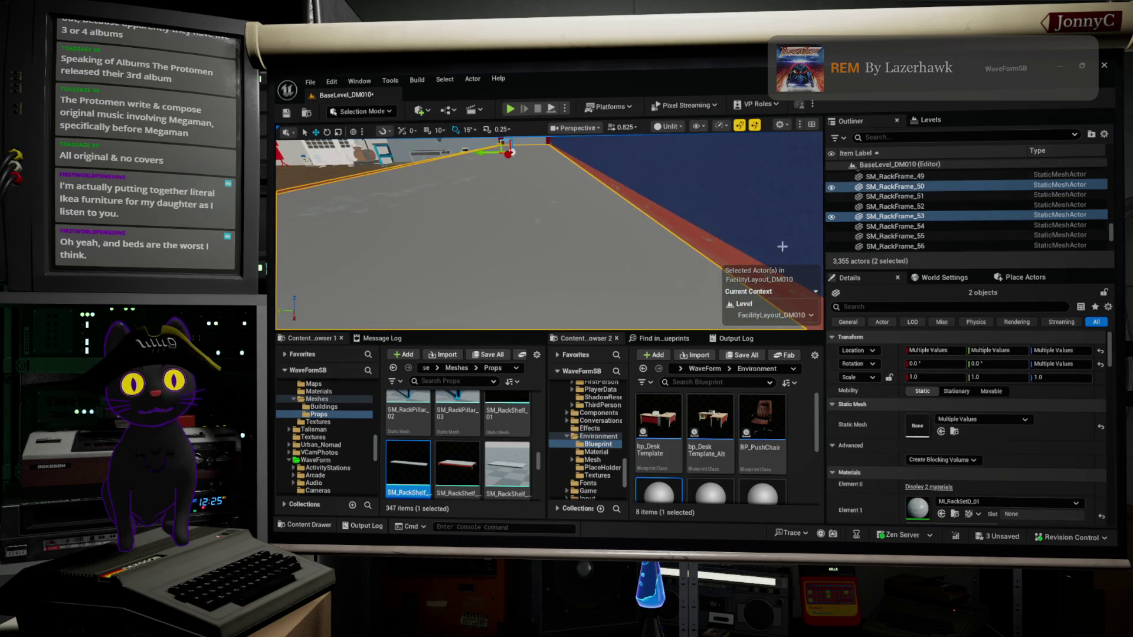
left_click(719, 247, "ctrl")
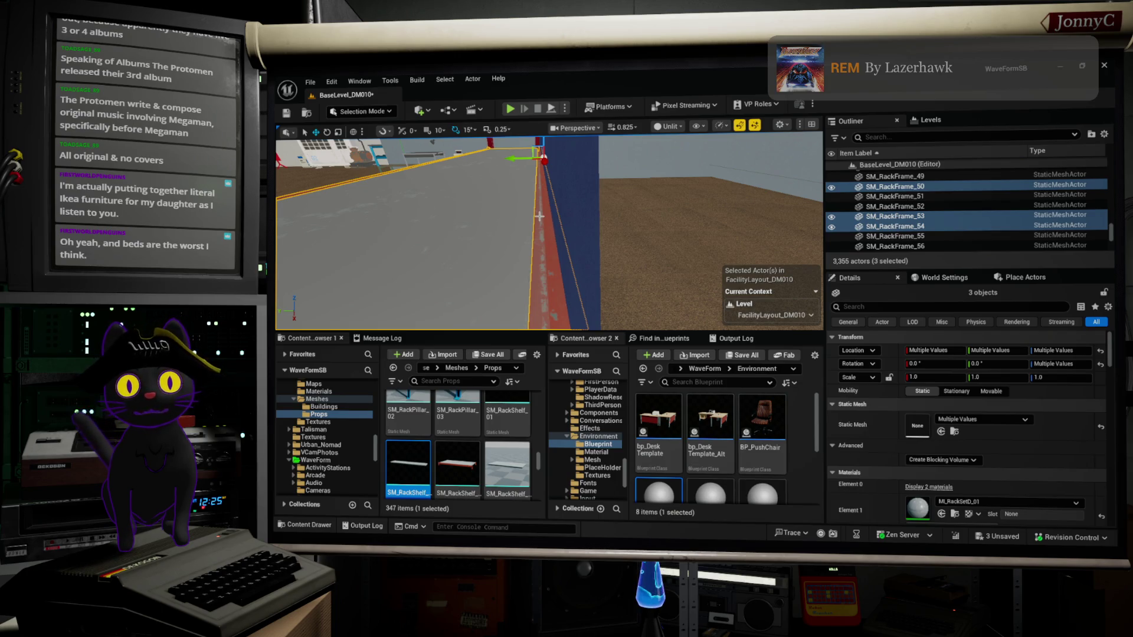
right_click(509, 173)
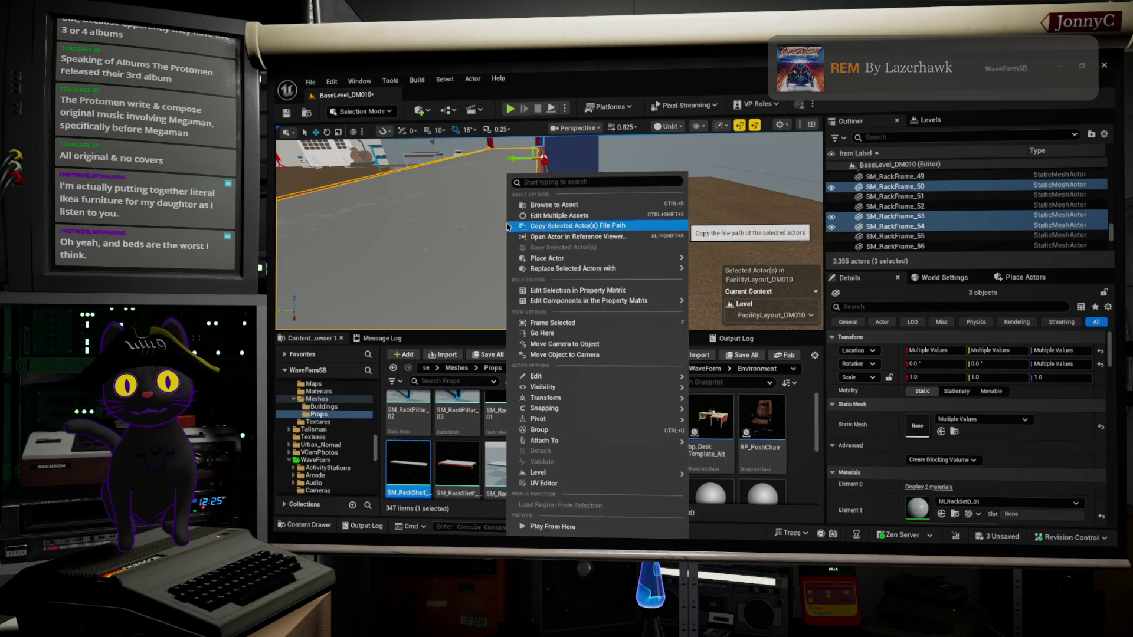
left_click(620, 432)
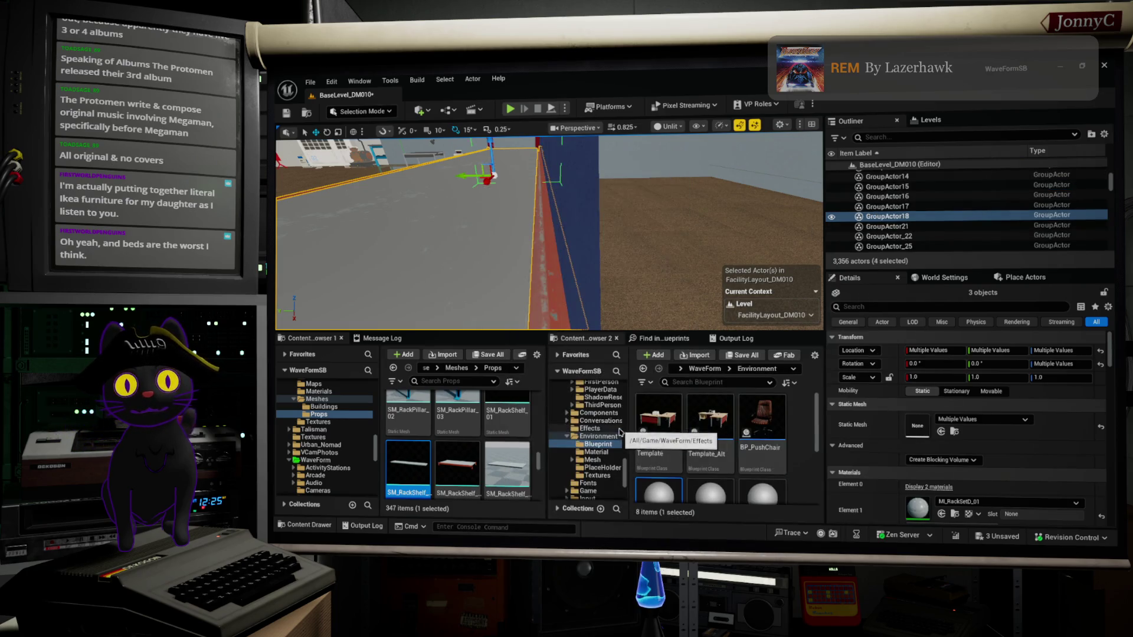
scroll(548, 230, "up", 10)
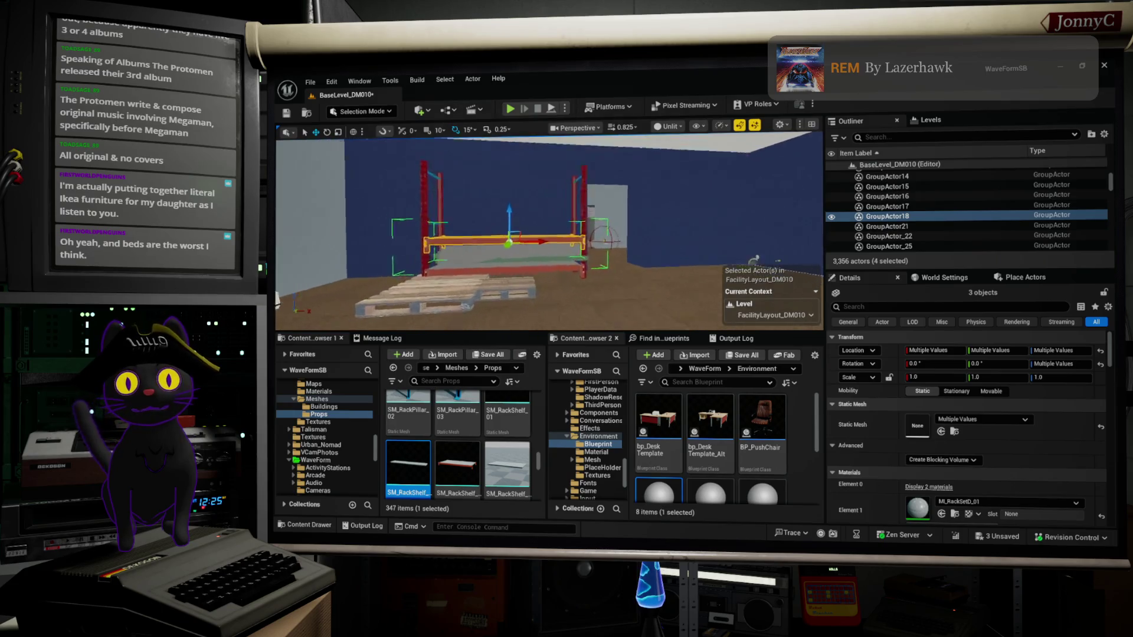
Frame the covered rack pile, then bring the view down to the pallets on the floor.
scroll(549, 230, "up", 3)
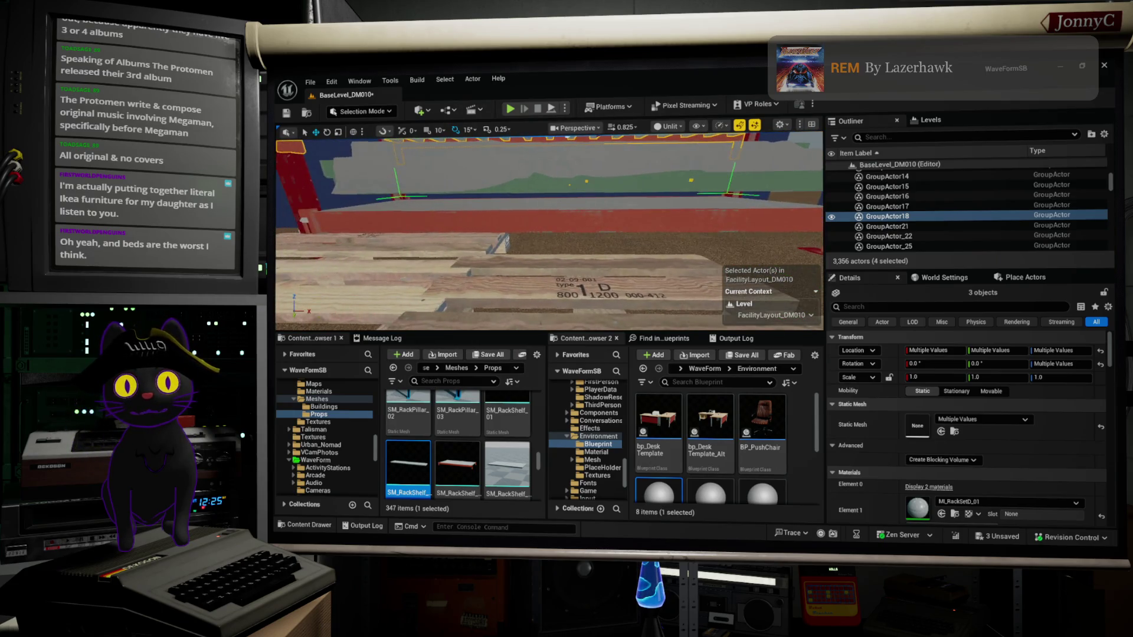
left_click(617, 175)
key("f")
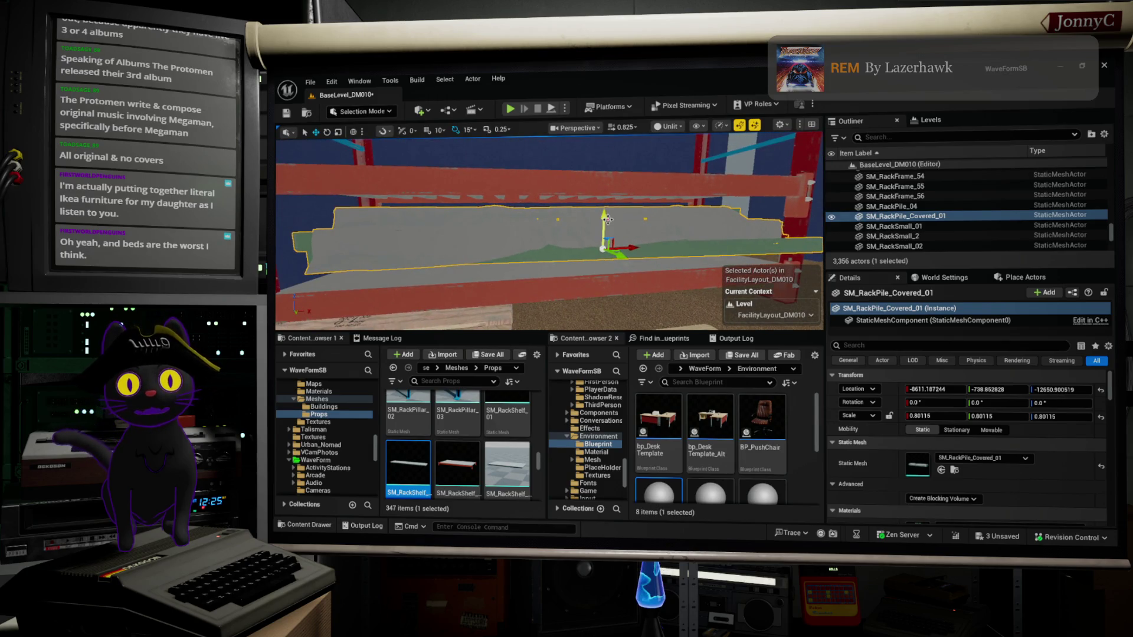
left_click(604, 193)
mouse_move(572, 172)
left_mouse_down()
mouse_move(549, 172)
mouse_move(582, 140)
left_mouse_up()
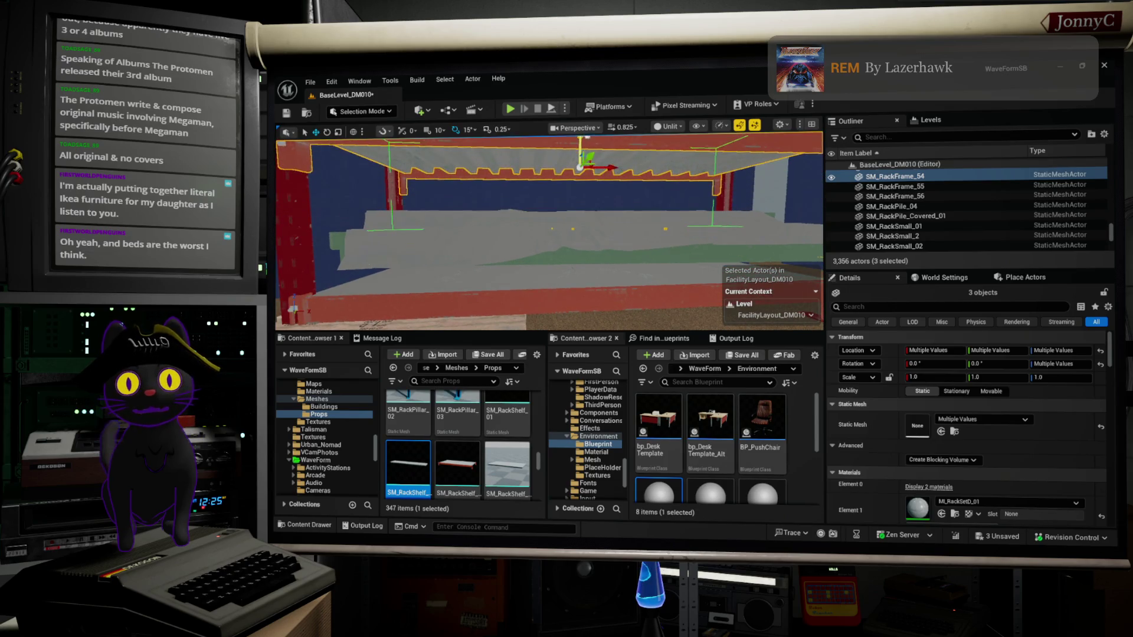
left_click_drag(507, 234, 553, 382)
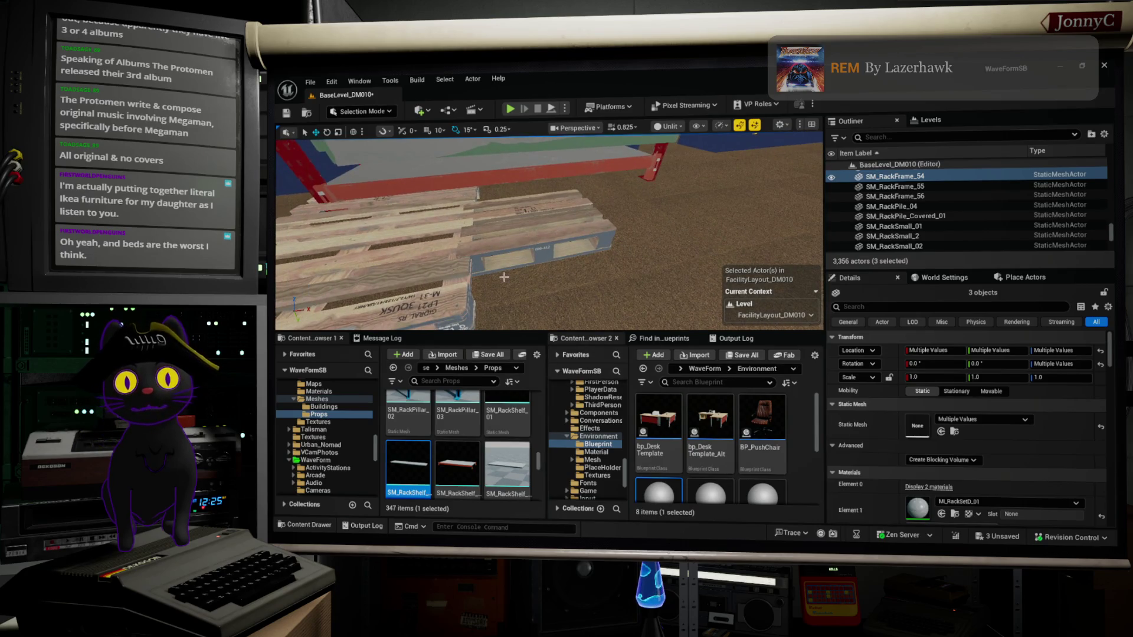
left_click(426, 260)
key("f")
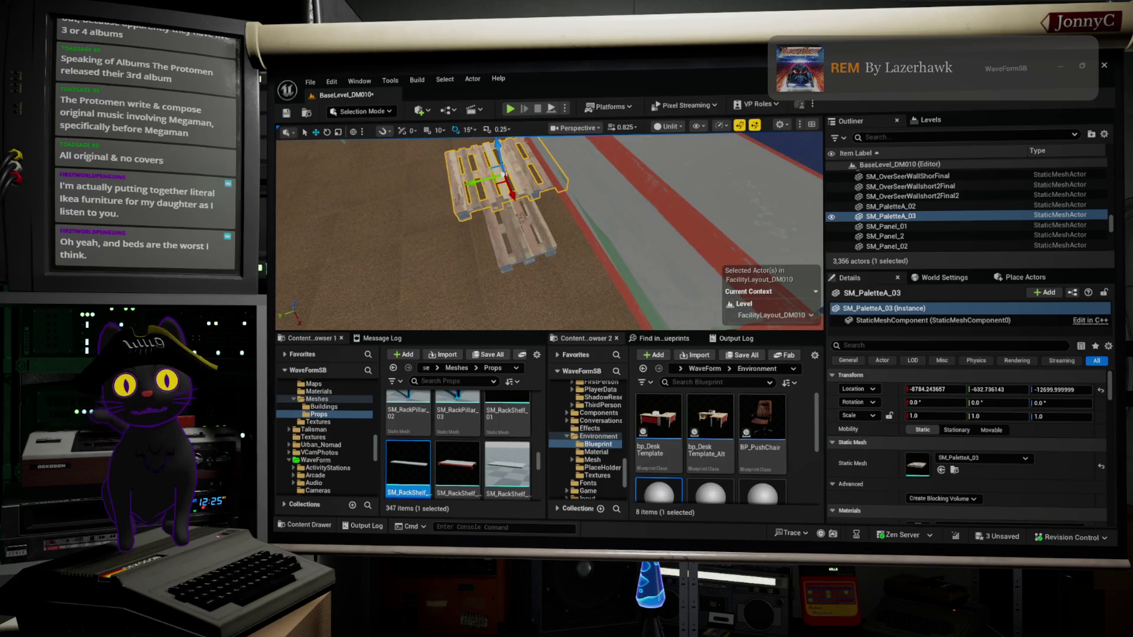
Slide the lower floor pallet toward the red floor stripe along its X axis.
left_click(549, 243)
mouse_move(484, 242)
left_mouse_down()
mouse_move(557, 236)
mouse_move(611, 259)
mouse_move(637, 225)
mouse_move(619, 189)
mouse_move(534, 228)
mouse_move(652, 236)
left_mouse_up()
key("e")
key("w")
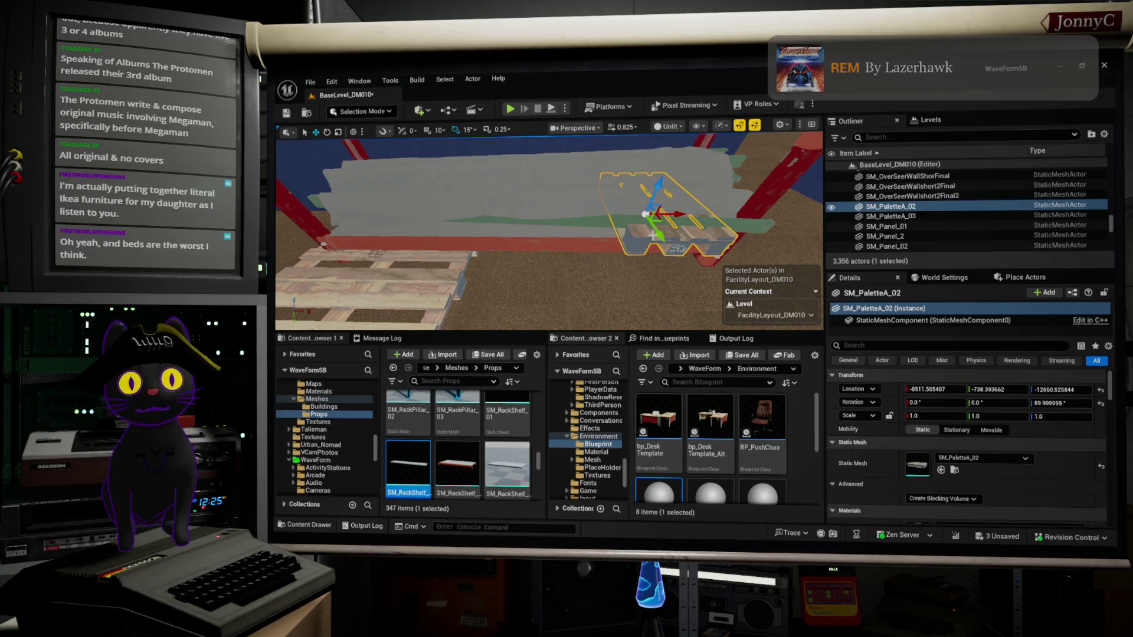
mouse_move(572, 222)
left_mouse_down()
mouse_move(537, 224)
mouse_move(614, 230)
mouse_move(517, 240)
mouse_move(616, 242)
left_mouse_up()
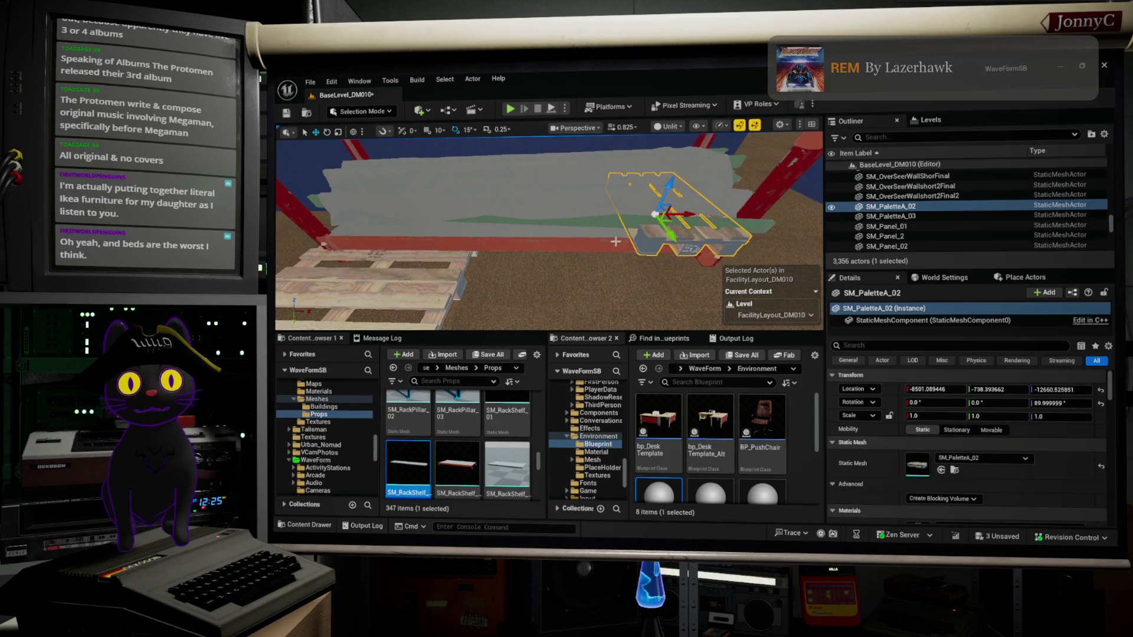
Duplicate the shelf pallet beside itself and turn it to about 88° yaw.
left_click(688, 214)
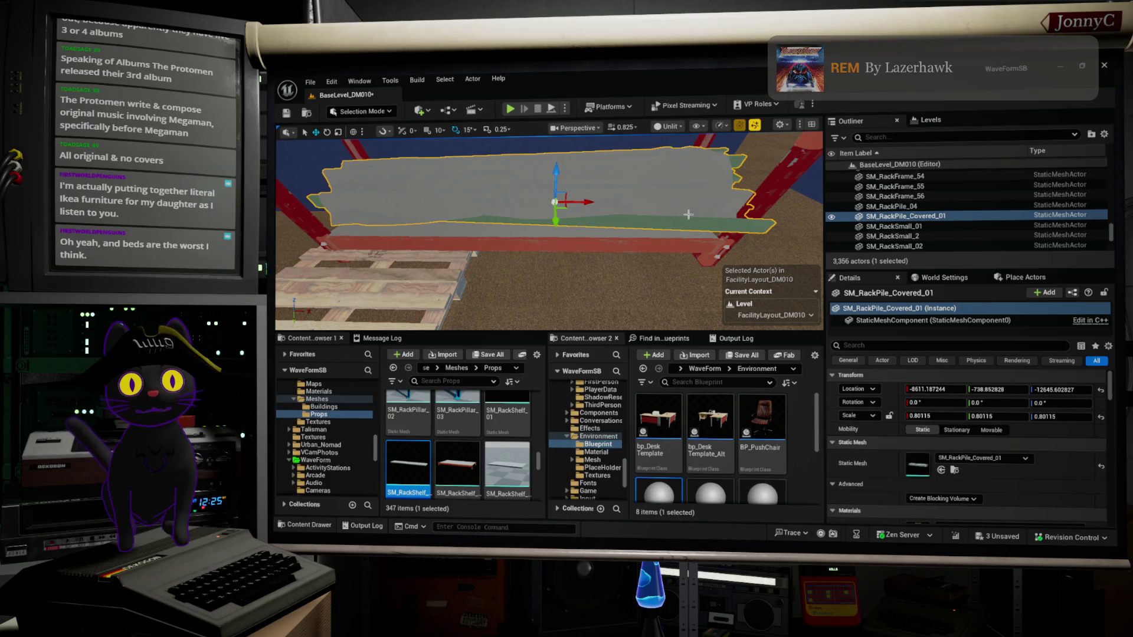
left_click(672, 231)
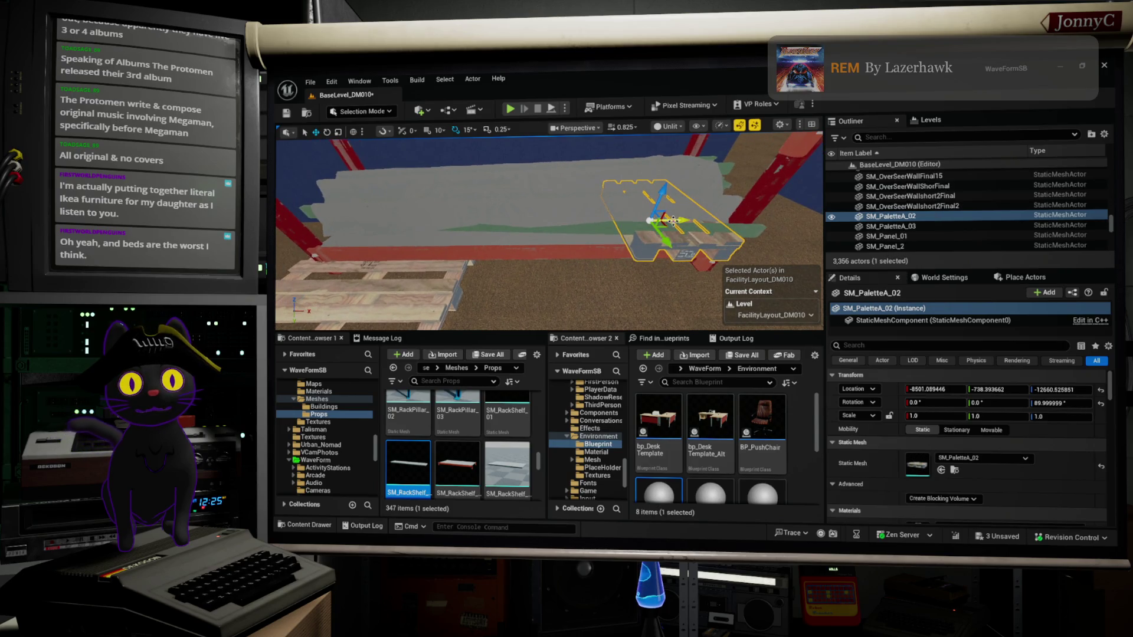
left_click_drag(680, 220, 455, 248, "alt")
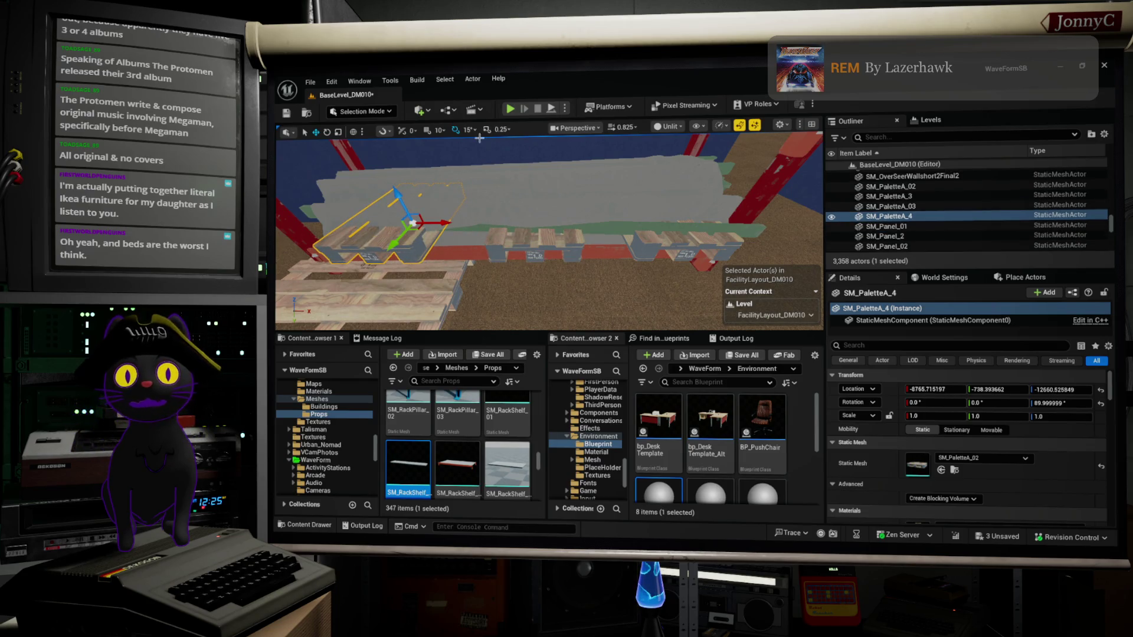
key("e")
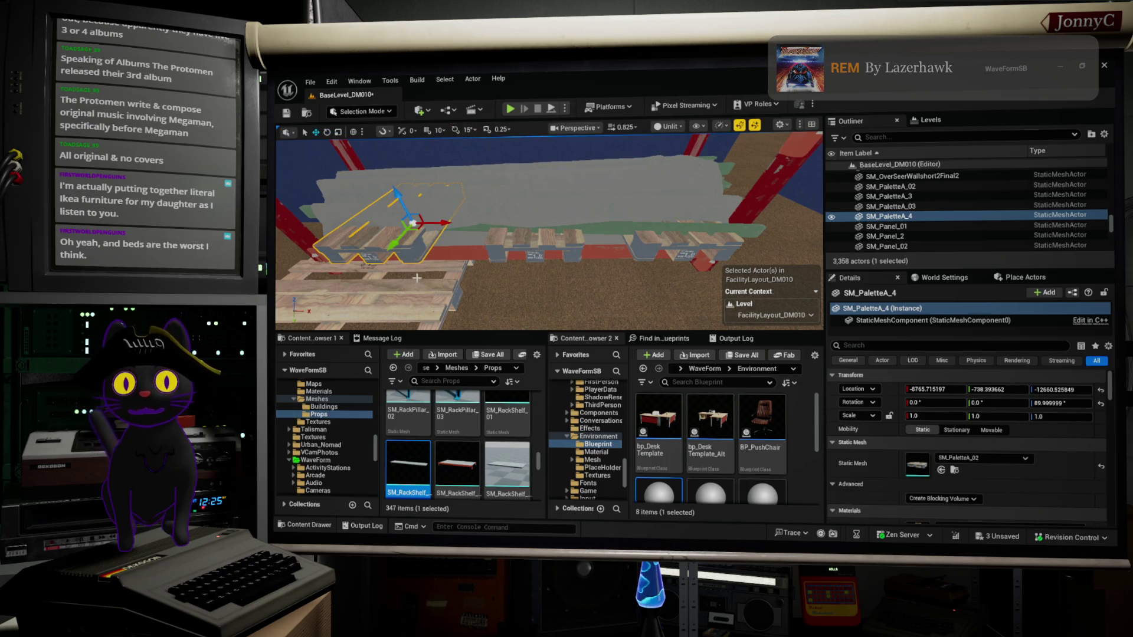
mouse_move(421, 263)
left_mouse_down()
mouse_move(600, 225)
mouse_move(627, 246)
left_mouse_up()
Angle the next pallet slightly, then select the grey covered pile on the rack.
left_click(542, 244)
left_click(700, 241)
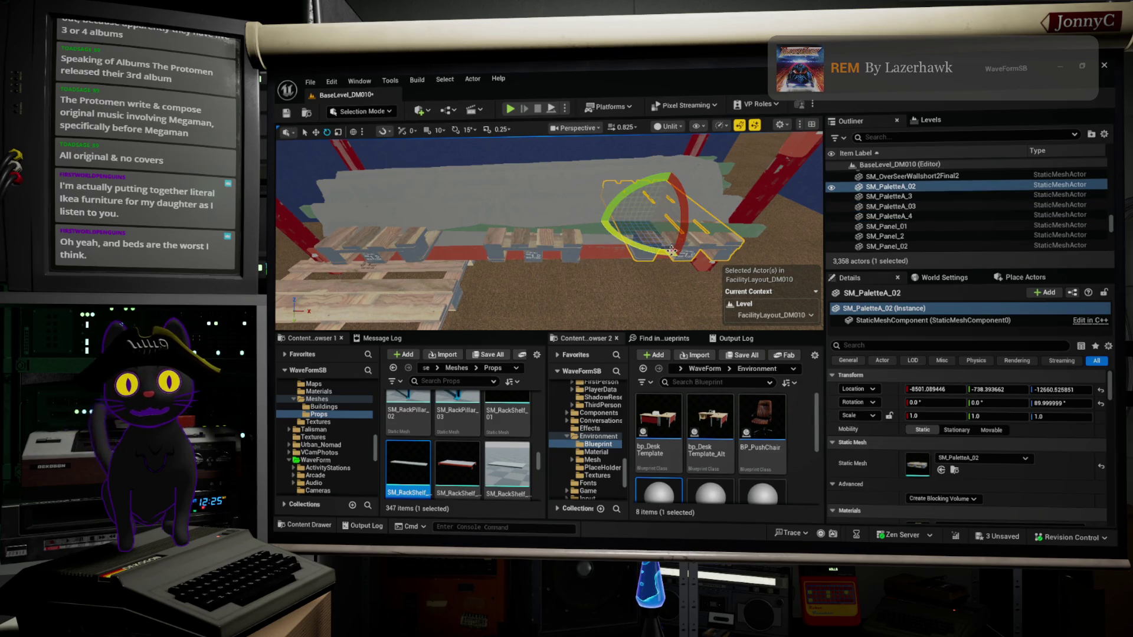
left_click(550, 185)
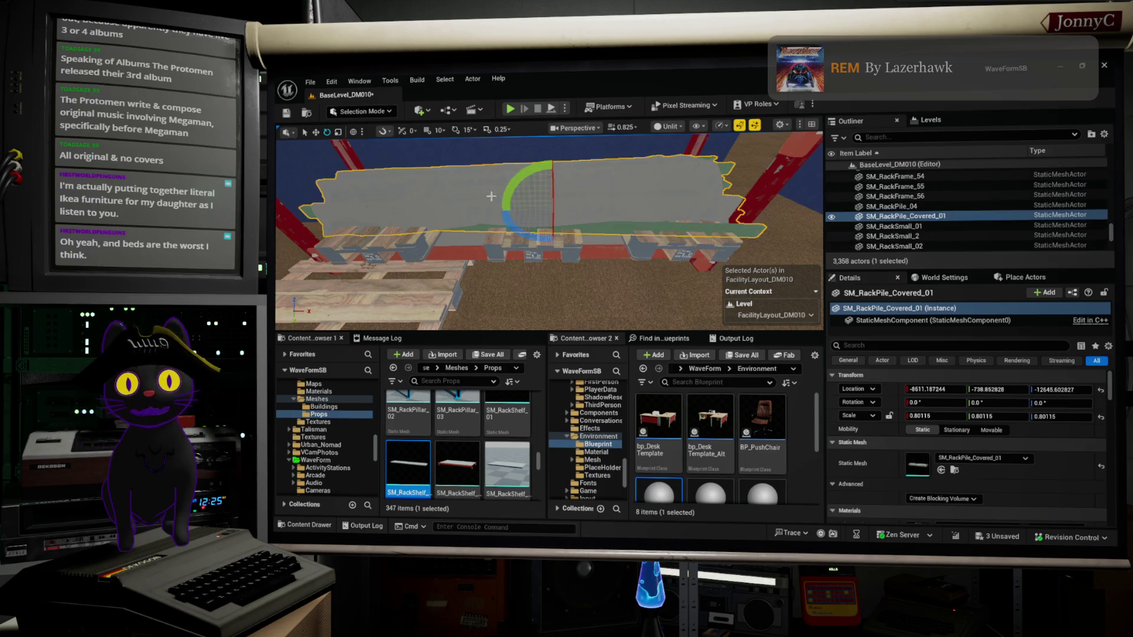
mouse_move(549, 182)
left_mouse_down()
mouse_move(551, 200)
mouse_move(514, 148)
left_mouse_up()
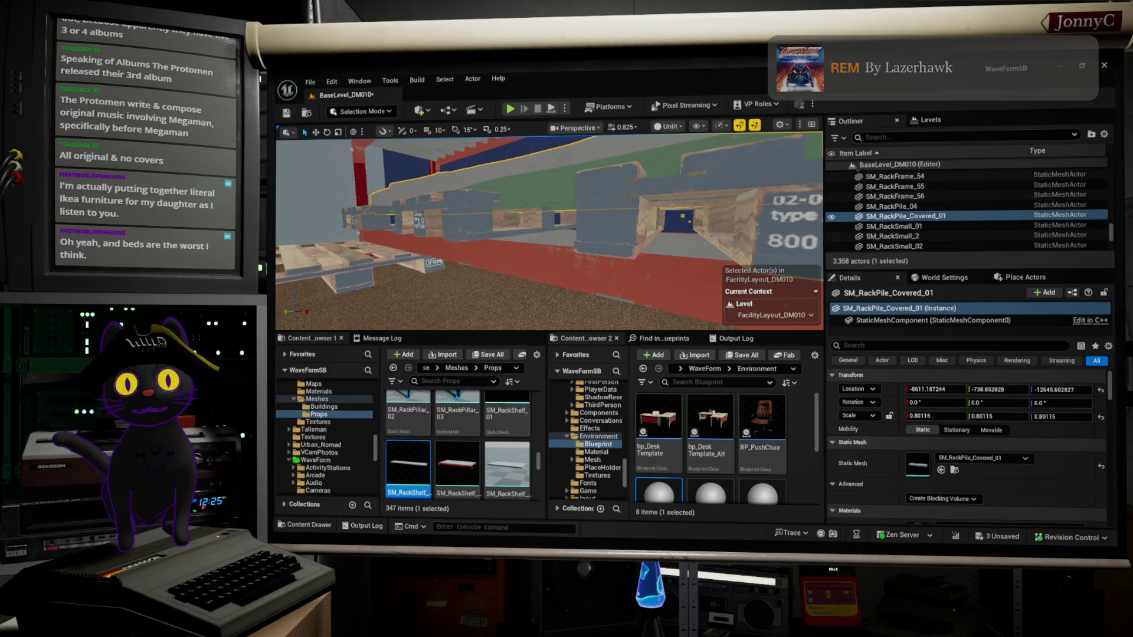
Frame the covered pile and bring the view low among the racks.
key("f")
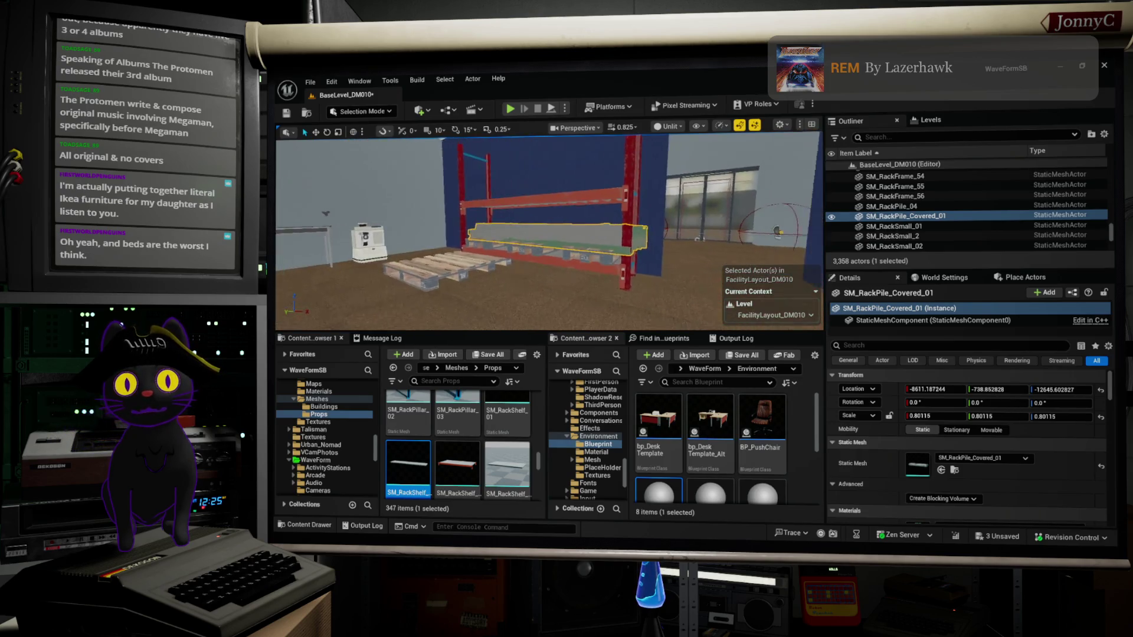
key("w")
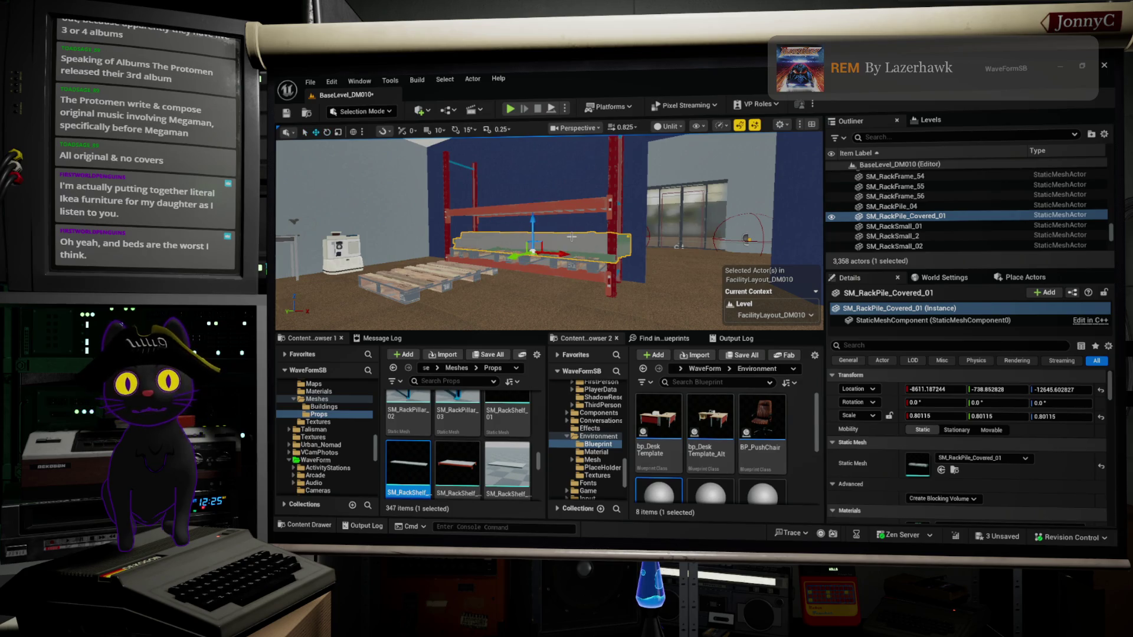
scroll(572, 255, "up", 10)
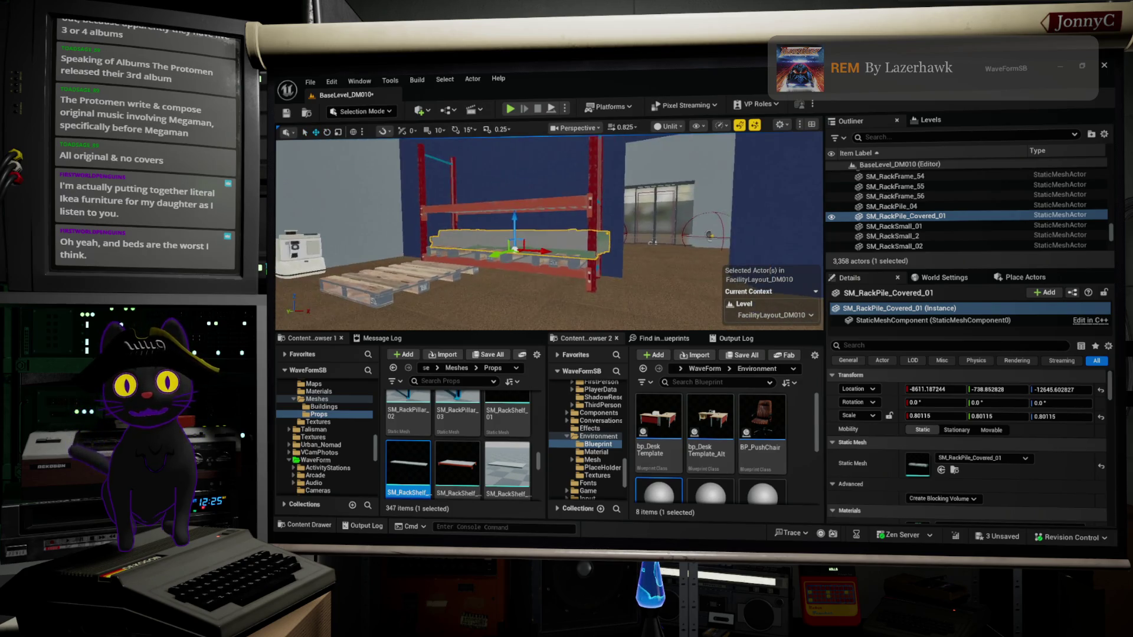
scroll(548, 231, "up", 3)
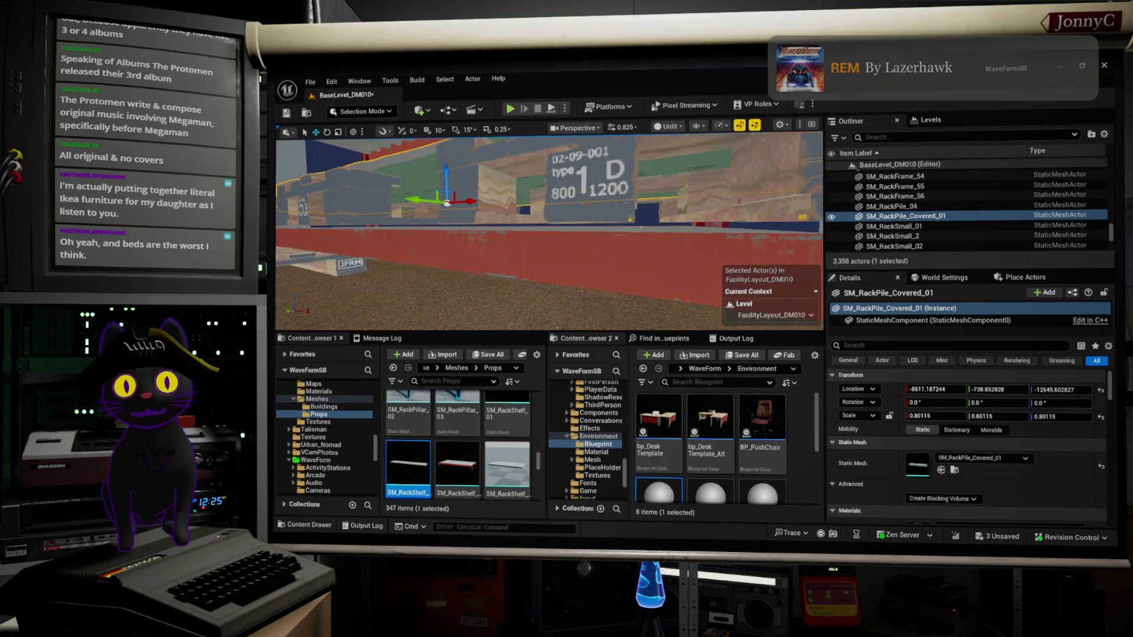
scroll(549, 231, "up", 5)
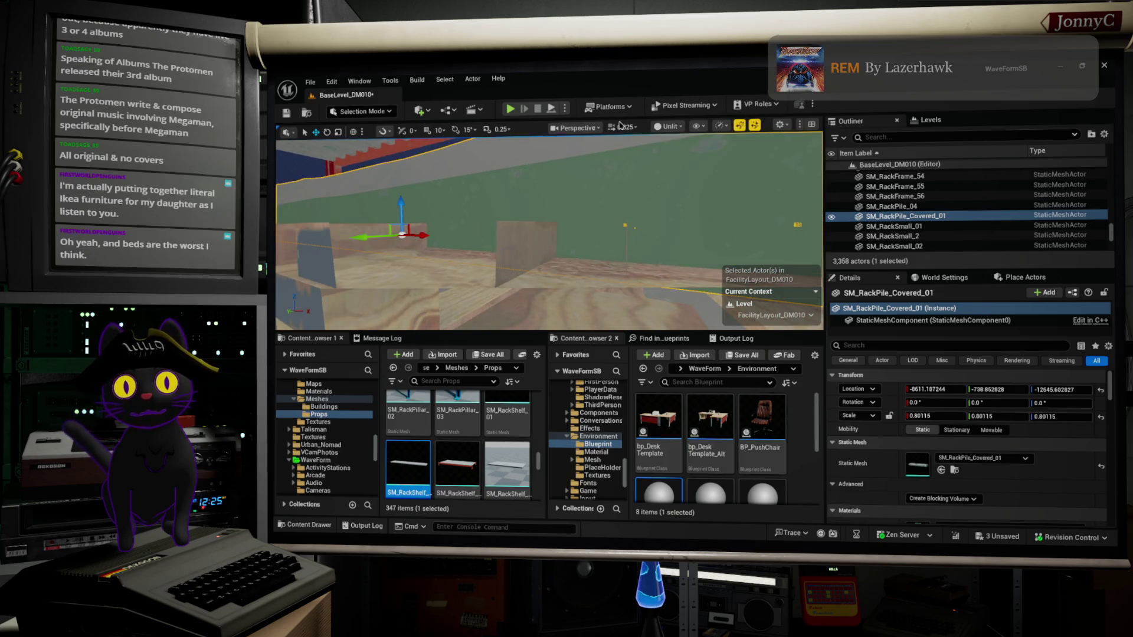
scroll(501, 227, "down", 5)
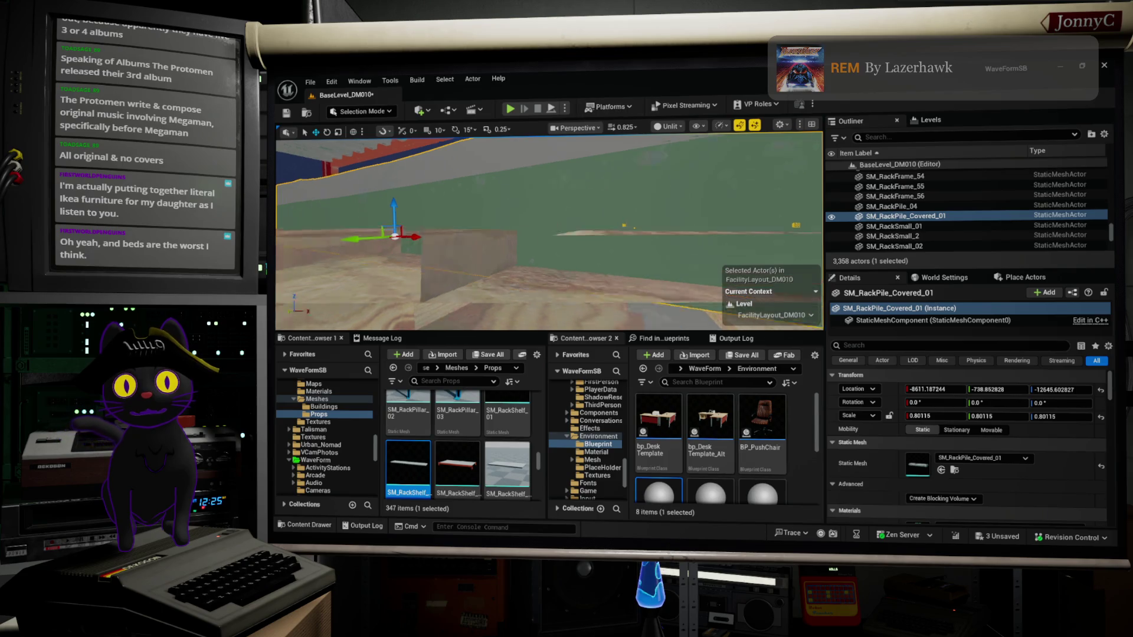
scroll(515, 226, "up", 3)
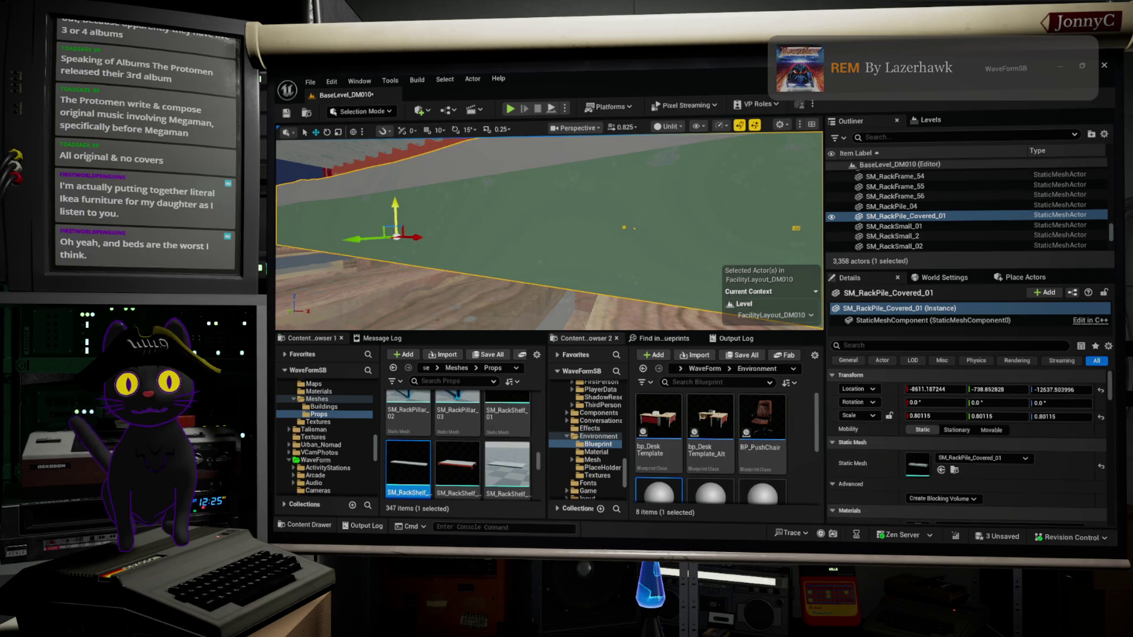
scroll(549, 231, "up", 2)
scroll(549, 230, "up", 1)
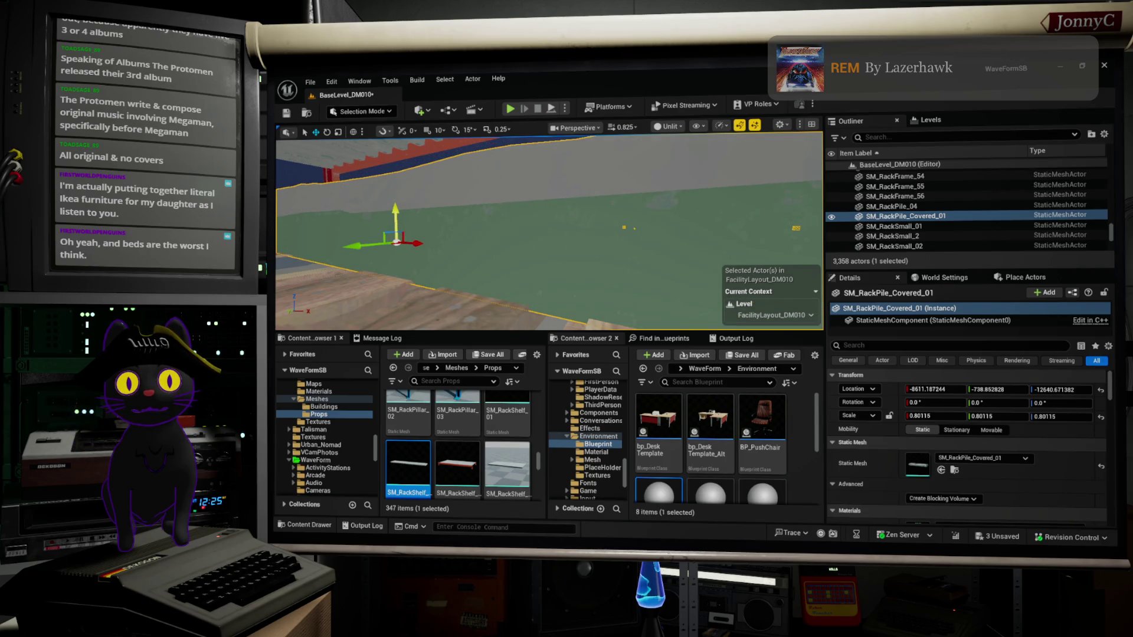
scroll(549, 231, "down", 1)
left_click_drag(572, 270, 572, 270)
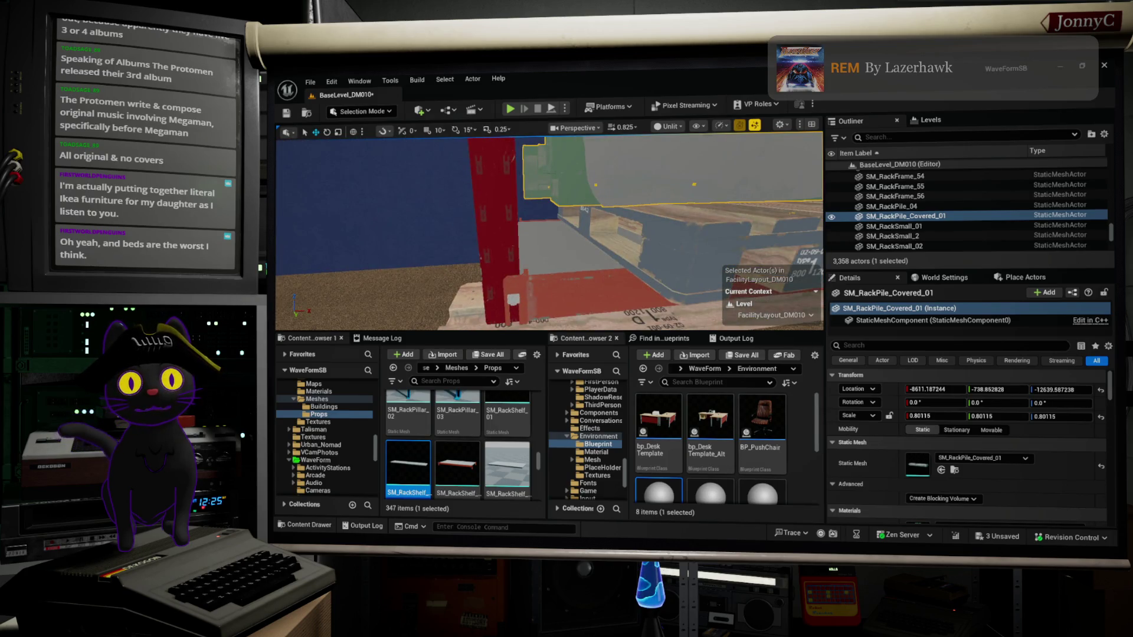
key("f")
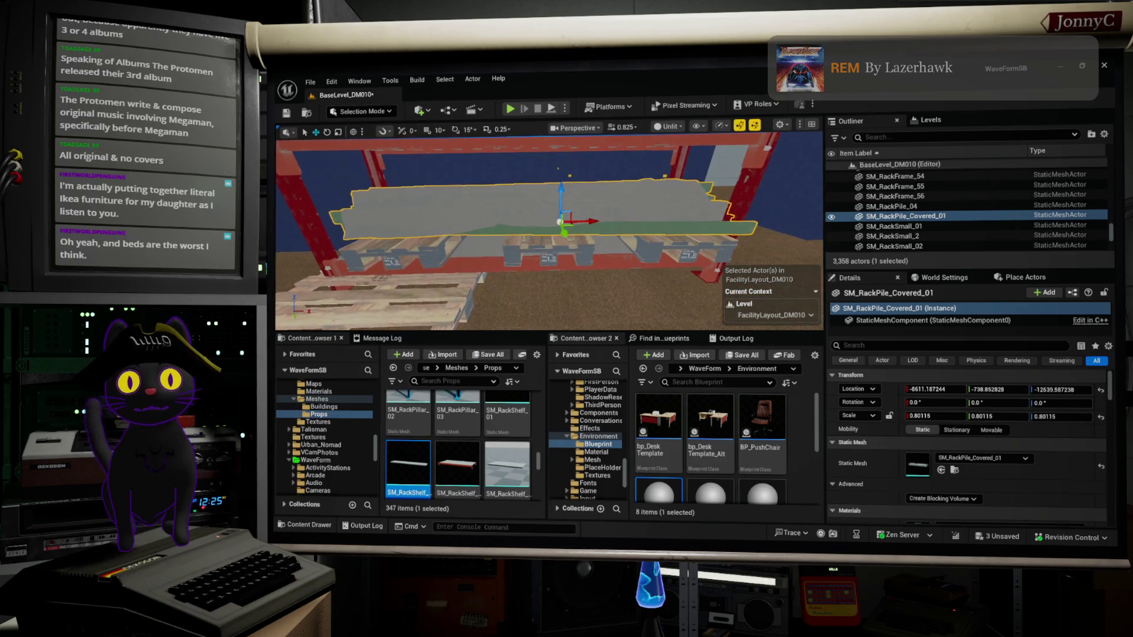
Nudge SM_RackPile_Covered_01 to X -8620.24, Z -12639.59, then hide it to expose the pallets.
left_click_drag(592, 217, 584, 223)
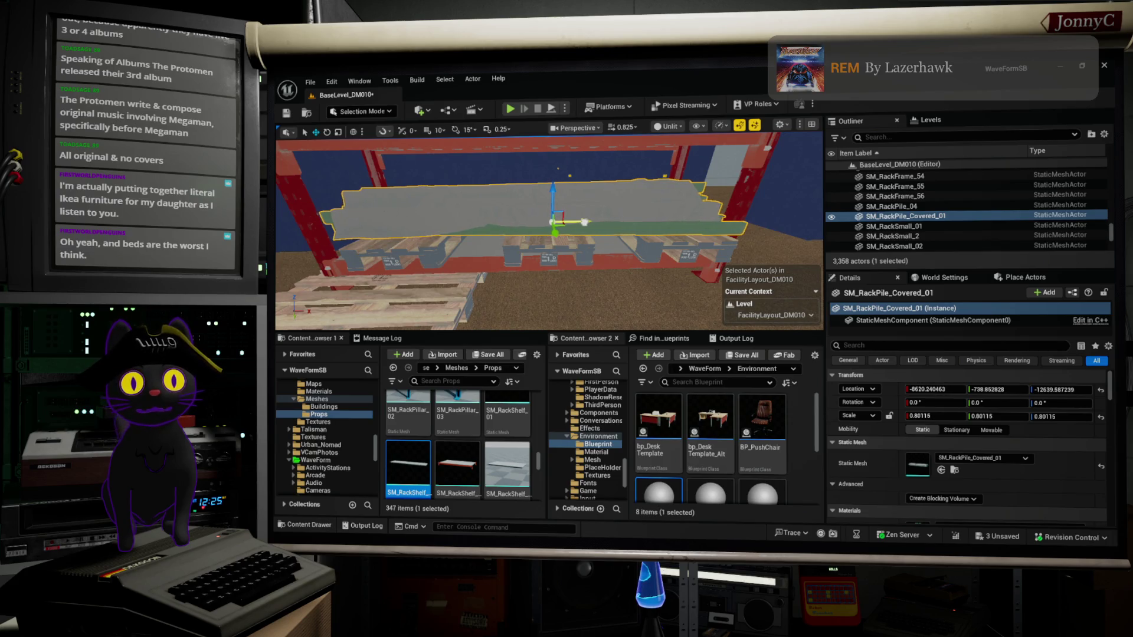
key("h")
left_click(384, 262)
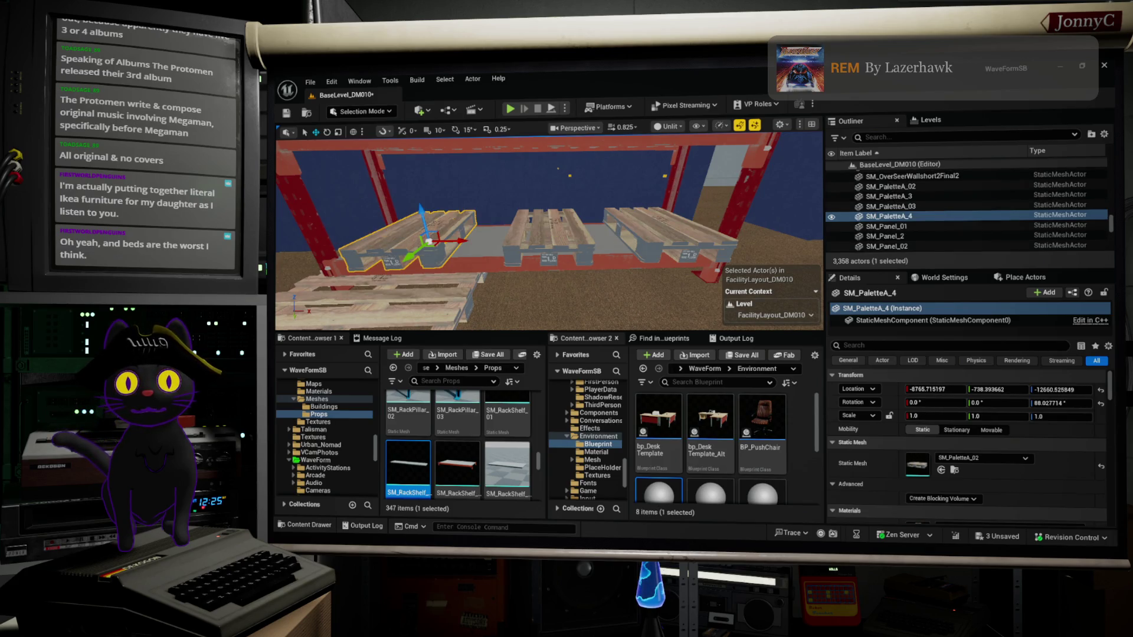
Unhide the covered pile, slide SM_PaletteA_4 further left, and turn SM_PaletteA_3 to about 100.6° yaw.
key("ctrl+h")
mouse_move(463, 242)
left_mouse_down()
mouse_move(443, 240)
mouse_move(548, 230)
mouse_move(584, 242)
mouse_move(559, 236)
mouse_move(616, 283)
left_mouse_up()
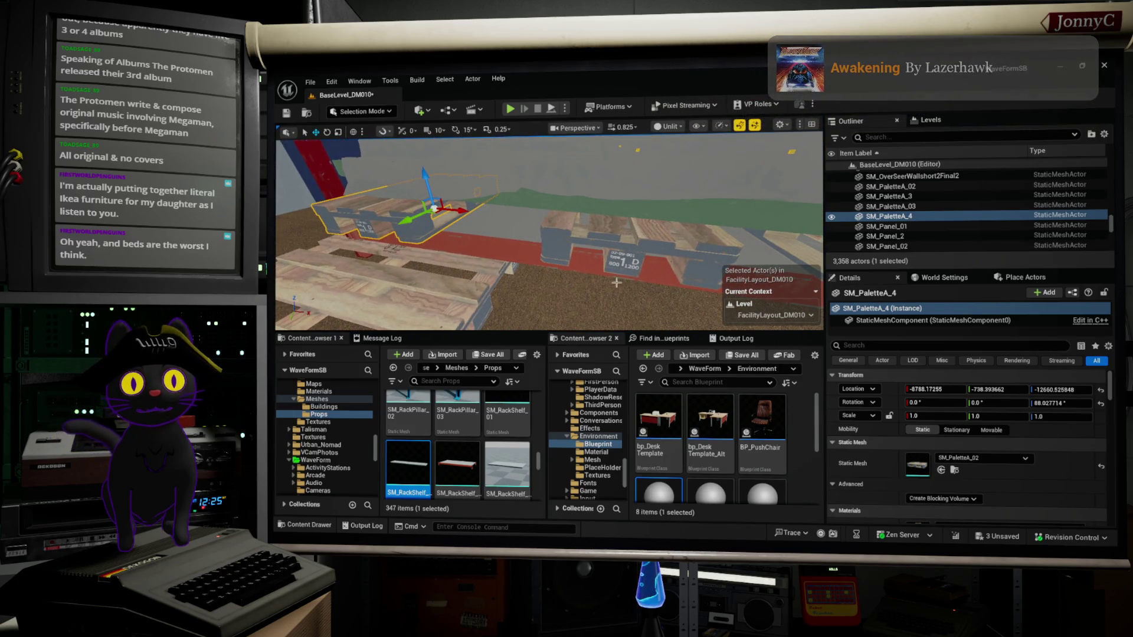
left_click(653, 235)
key("e")
mouse_move(607, 236)
left_mouse_down()
mouse_move(456, 295)
mouse_move(478, 277)
mouse_move(478, 312)
mouse_move(508, 266)
mouse_move(382, 261)
left_mouse_up()
Pull the view back to show the whole rack and clear the selection.
left_click(478, 259)
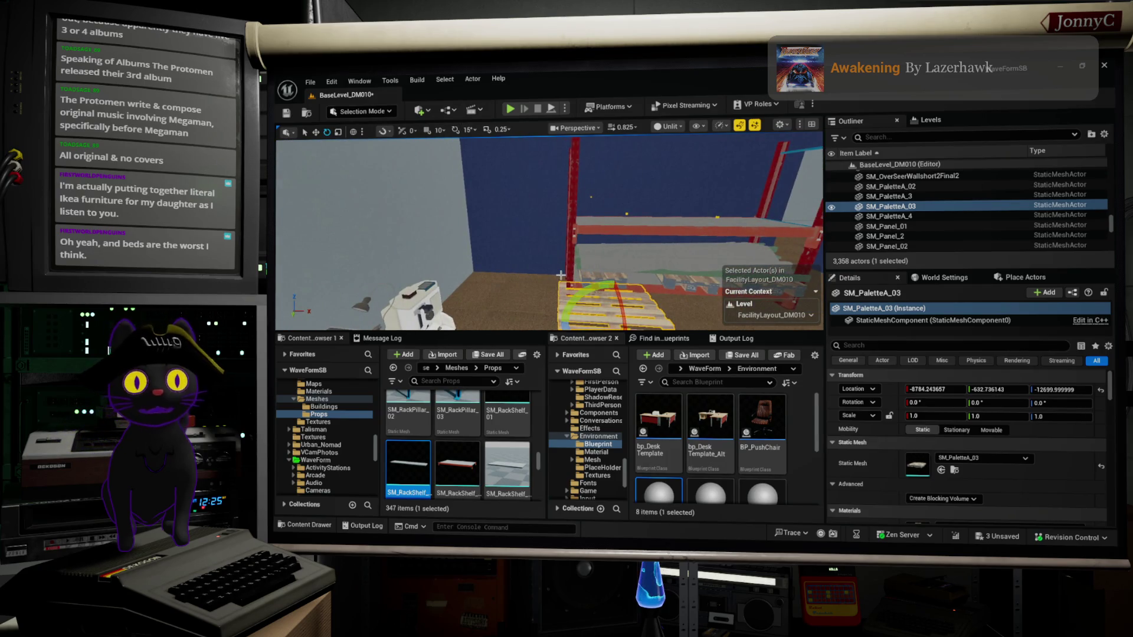
left_click_drag(560, 275, 655, 280)
key("Escape")
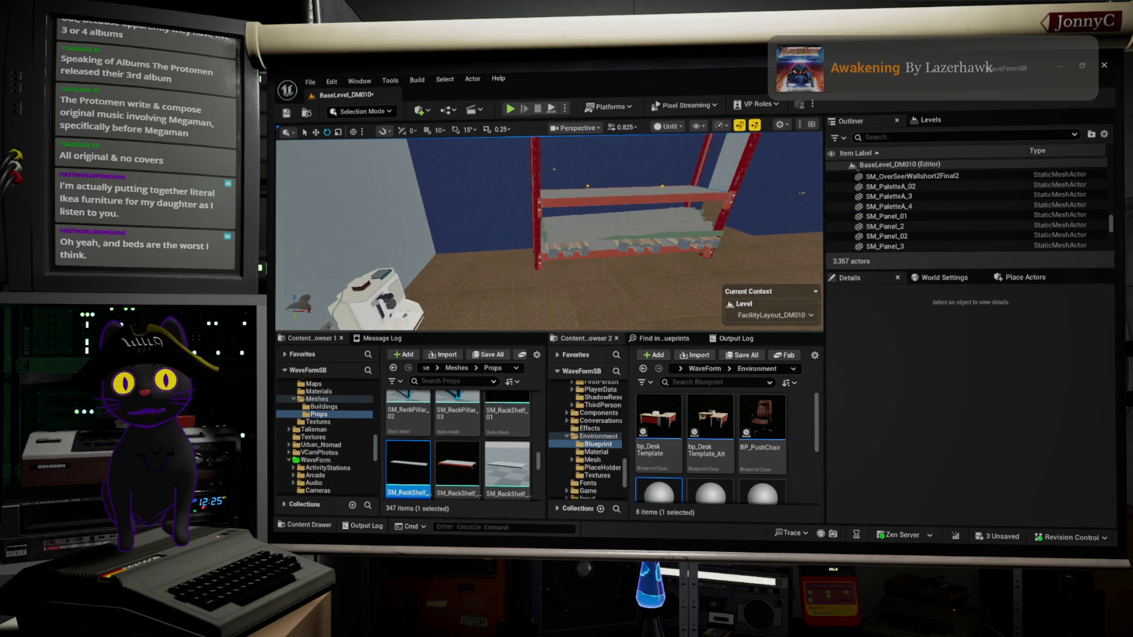
Duplicate the left red upright leftward and give the copy the SM_RackFrame_07 braced-frame mesh.
left_click(536, 236)
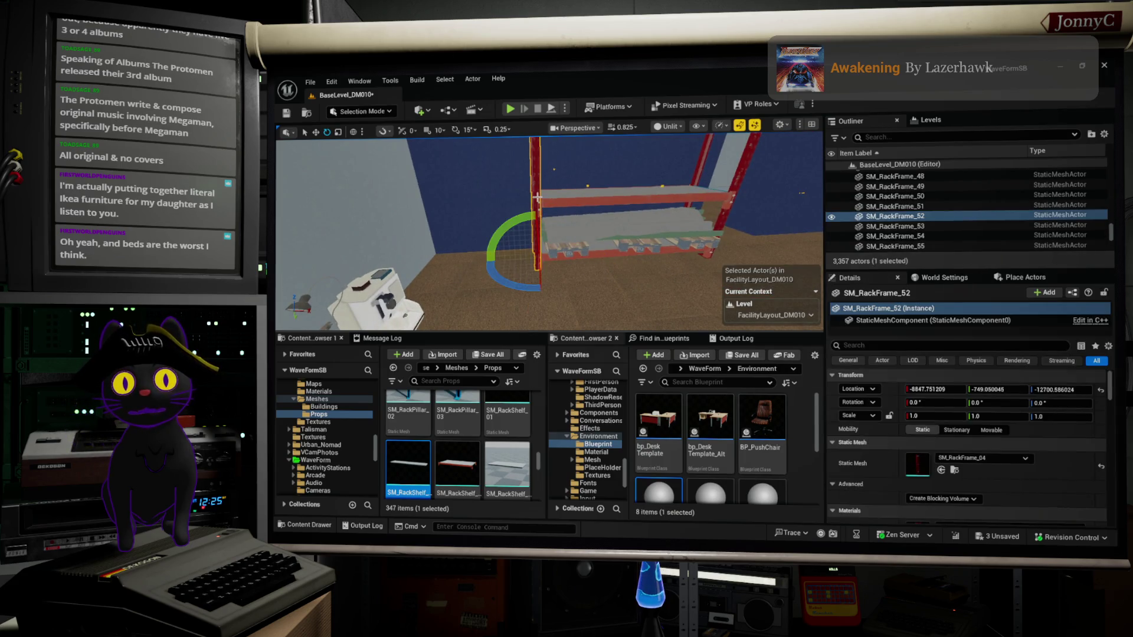
left_click(955, 470)
mouse_move(500, 448)
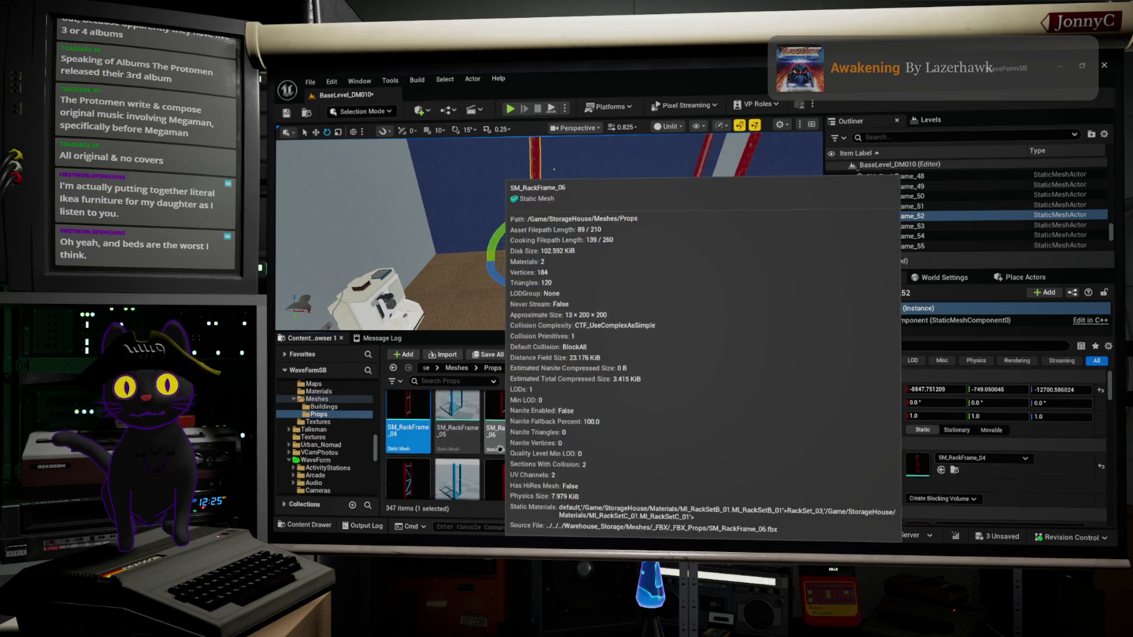
mouse_move(420, 476)
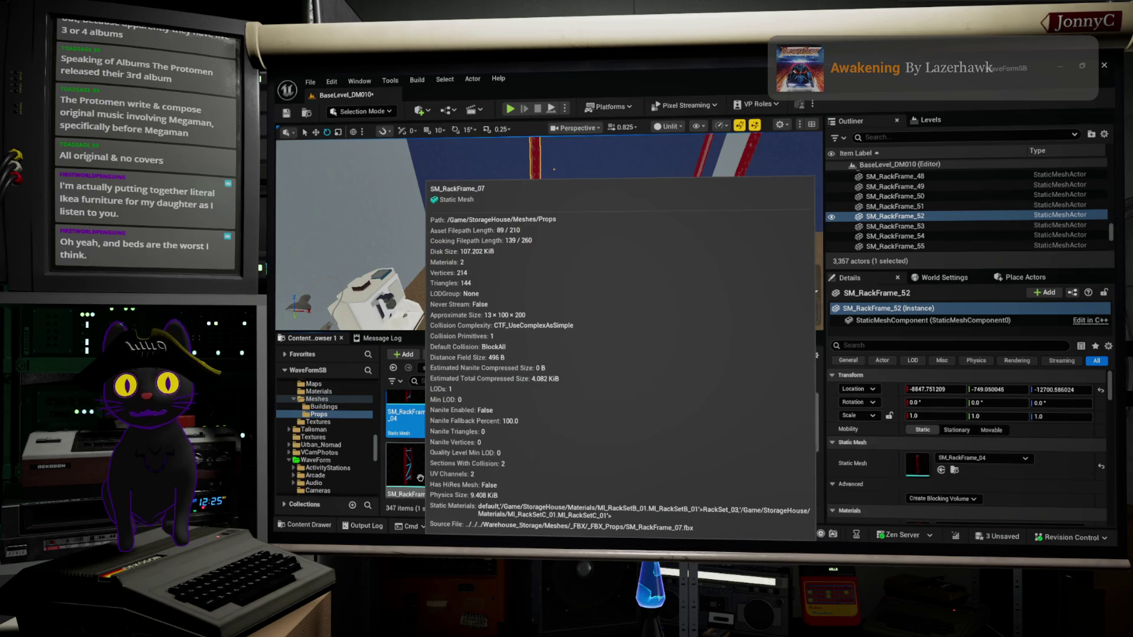
left_click_drag(519, 225, 525, 215)
key("w")
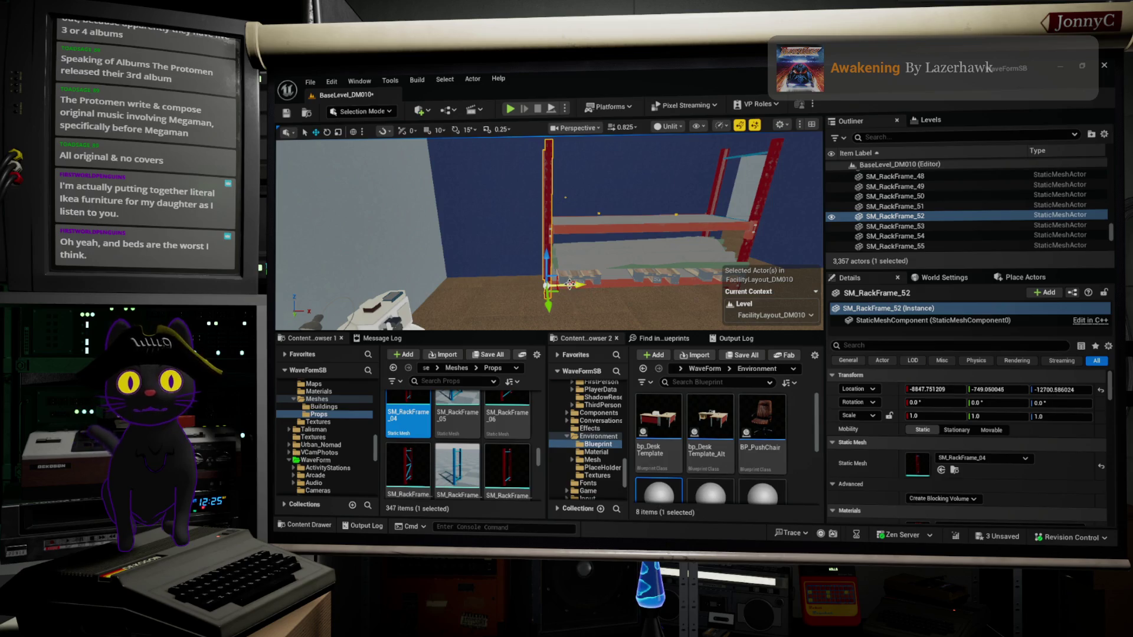
left_click_drag(571, 284, 467, 280, "alt")
left_click_drag(416, 472, 921, 466)
mouse_move(514, 252)
left_mouse_down()
mouse_move(495, 255)
mouse_move(534, 254)
mouse_move(487, 254)
left_mouse_up()
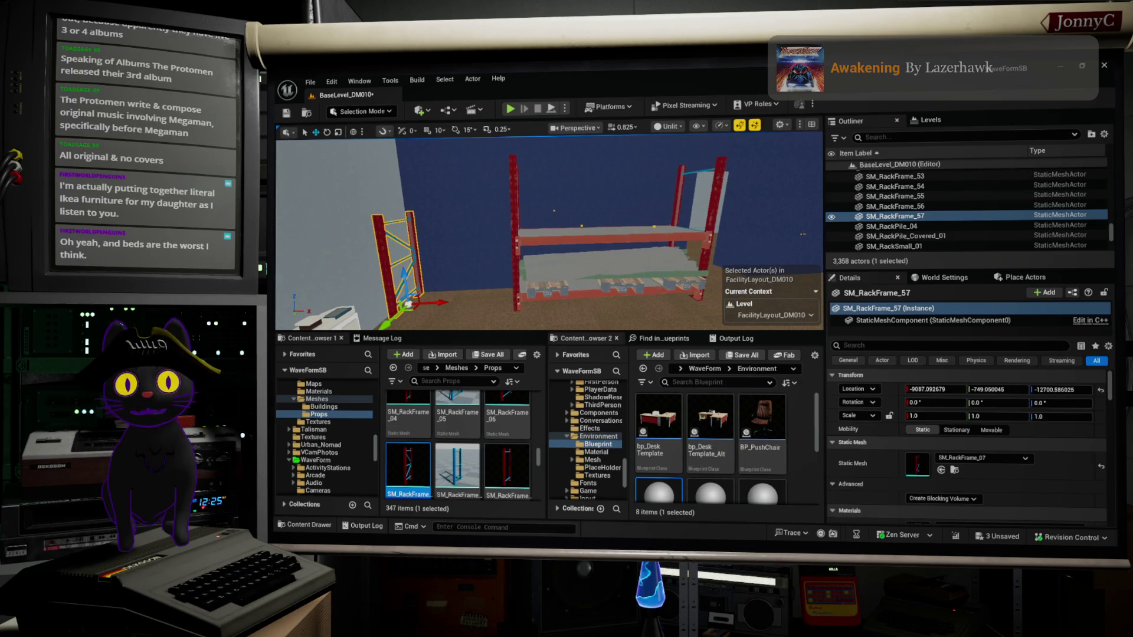
left_click(608, 239)
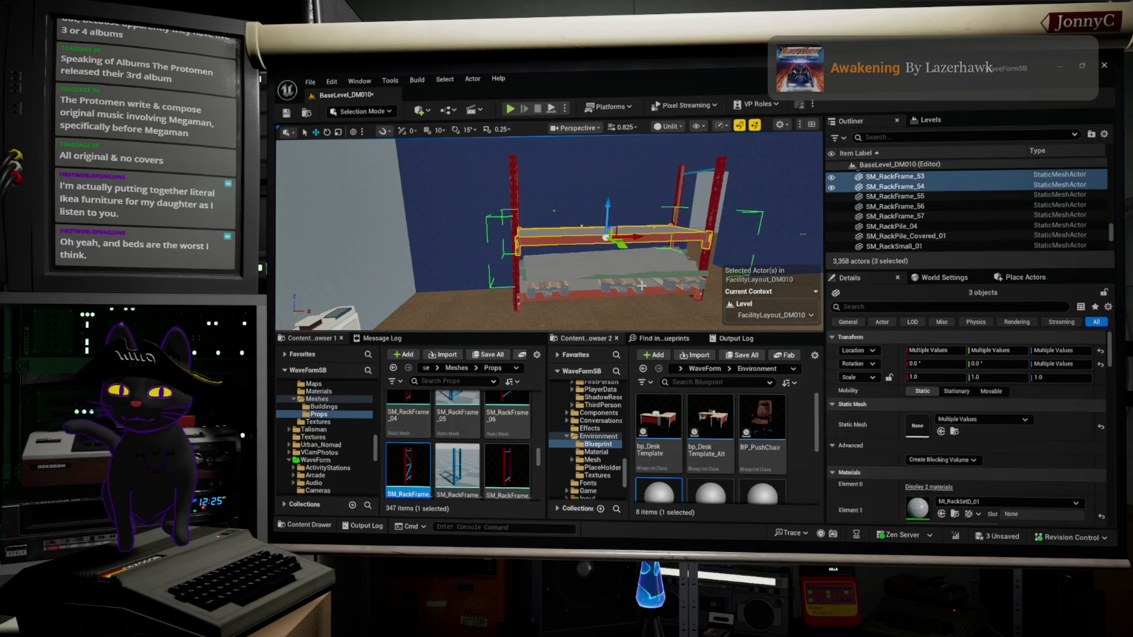
Place an SM_Rackbeam_02 beam near the rack from the Content Browser.
left_click(683, 238)
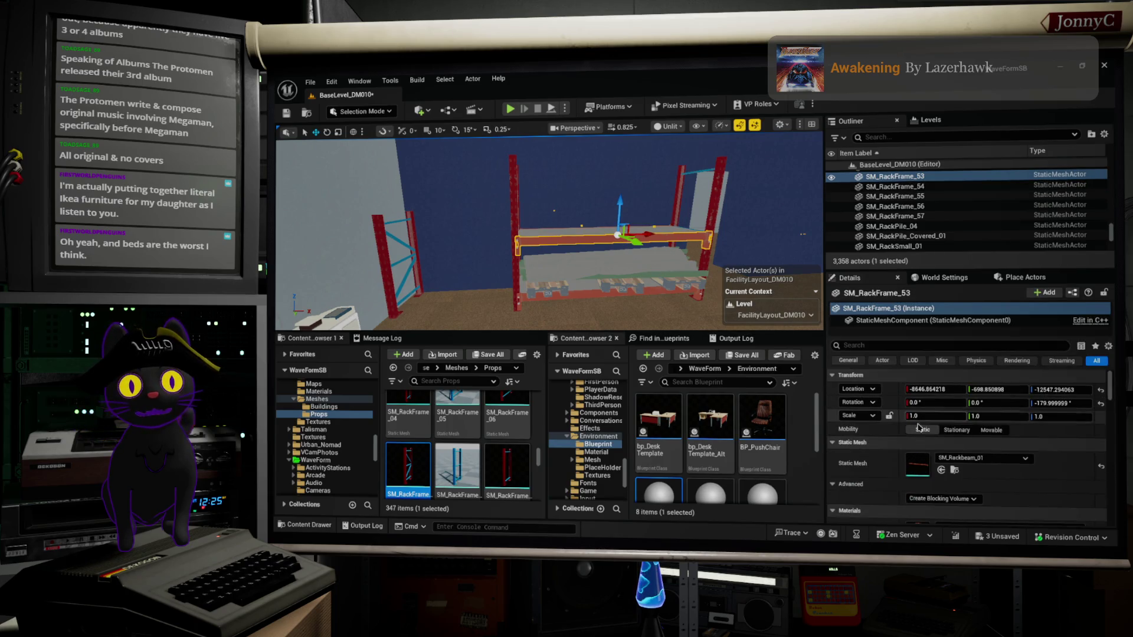
left_click(953, 471)
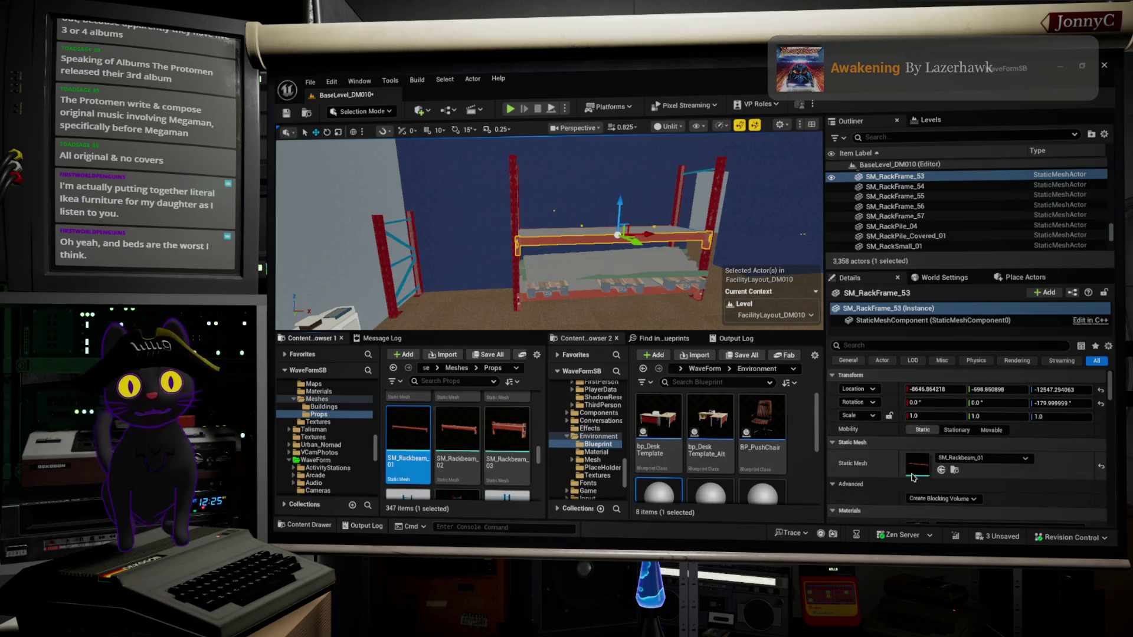
left_click(457, 434)
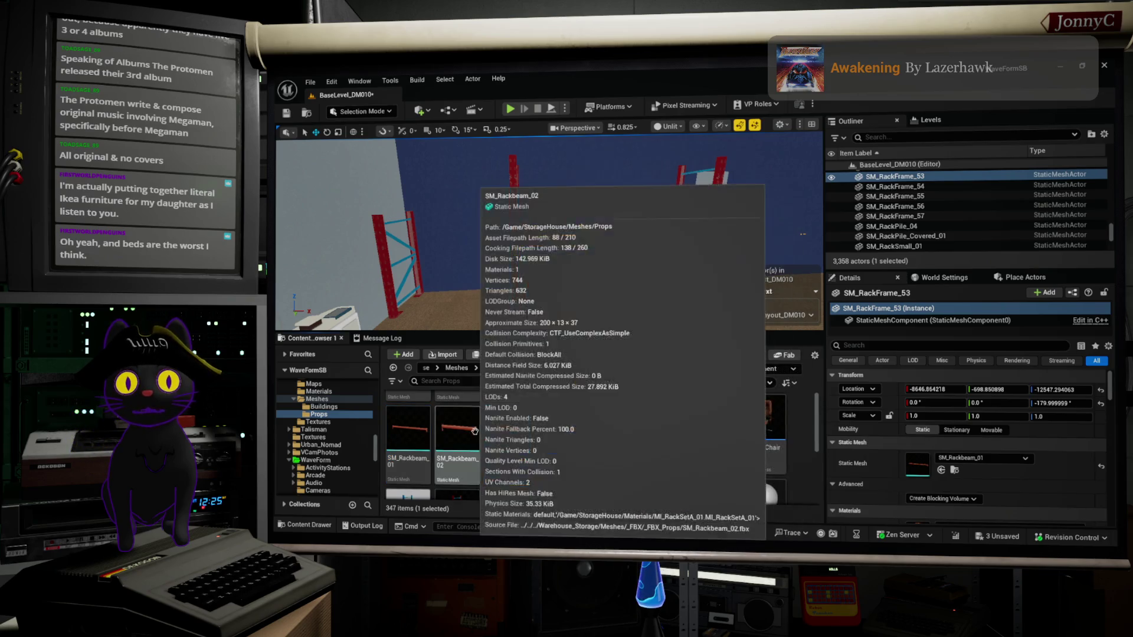
left_click_drag(457, 434, 463, 277)
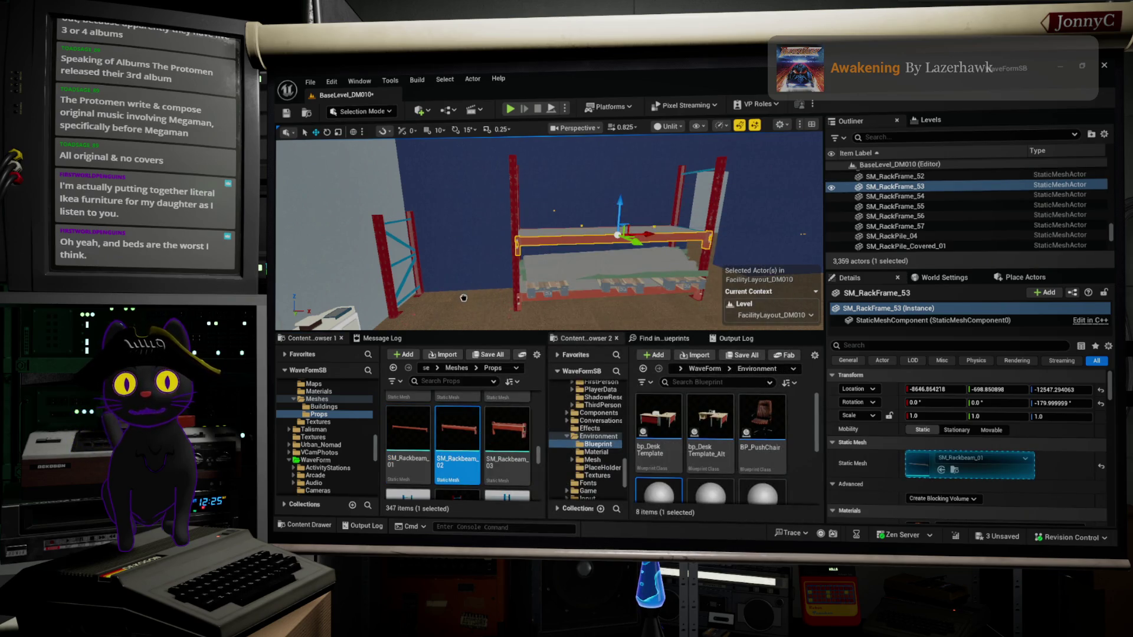
left_click_drag(461, 297, 460, 312)
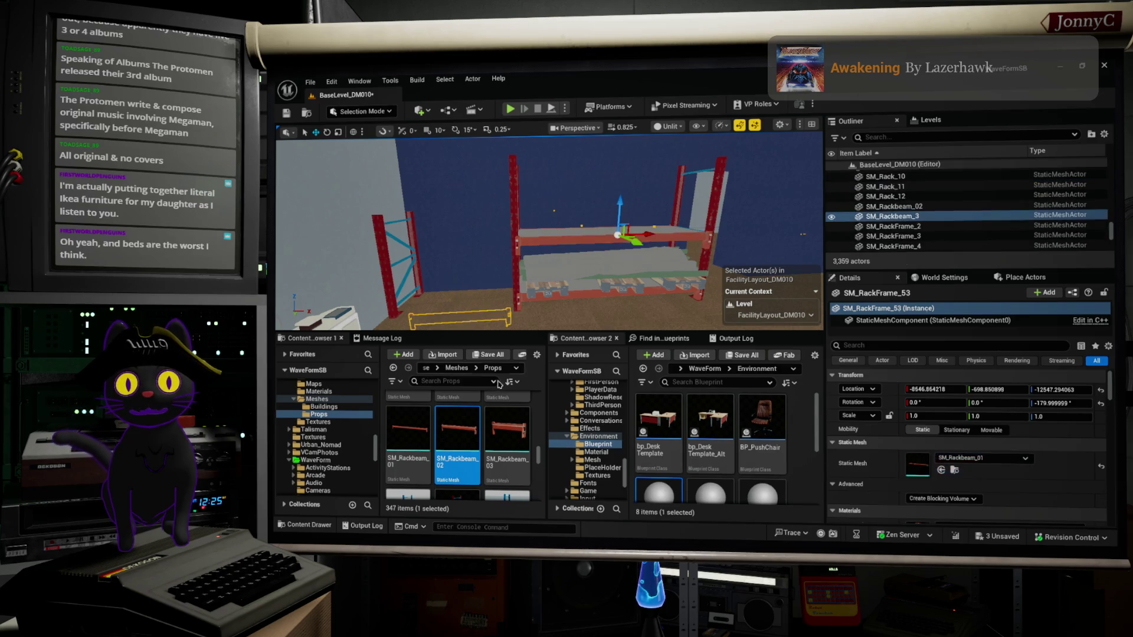
Place an SM_Rackbeam_03 beam, delete the extra SM_Rackbeam_15, and select SM_Rackbeam_3.
left_click(507, 431)
mouse_move(484, 389)
left_mouse_down()
mouse_move(468, 282)
mouse_move(484, 307)
left_mouse_up()
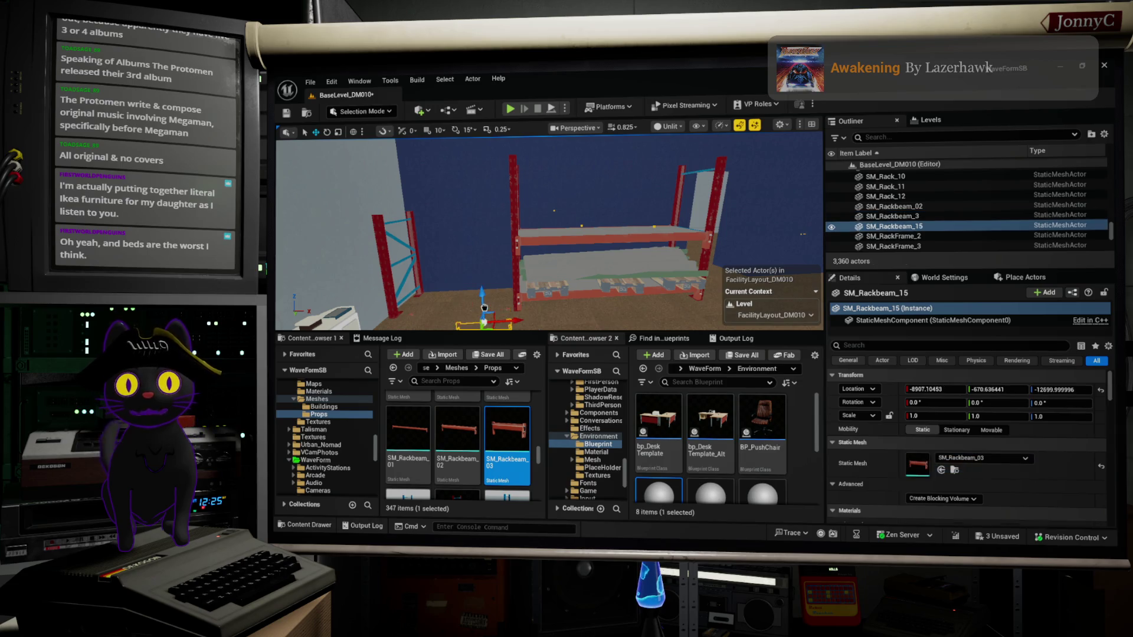
key("Delete")
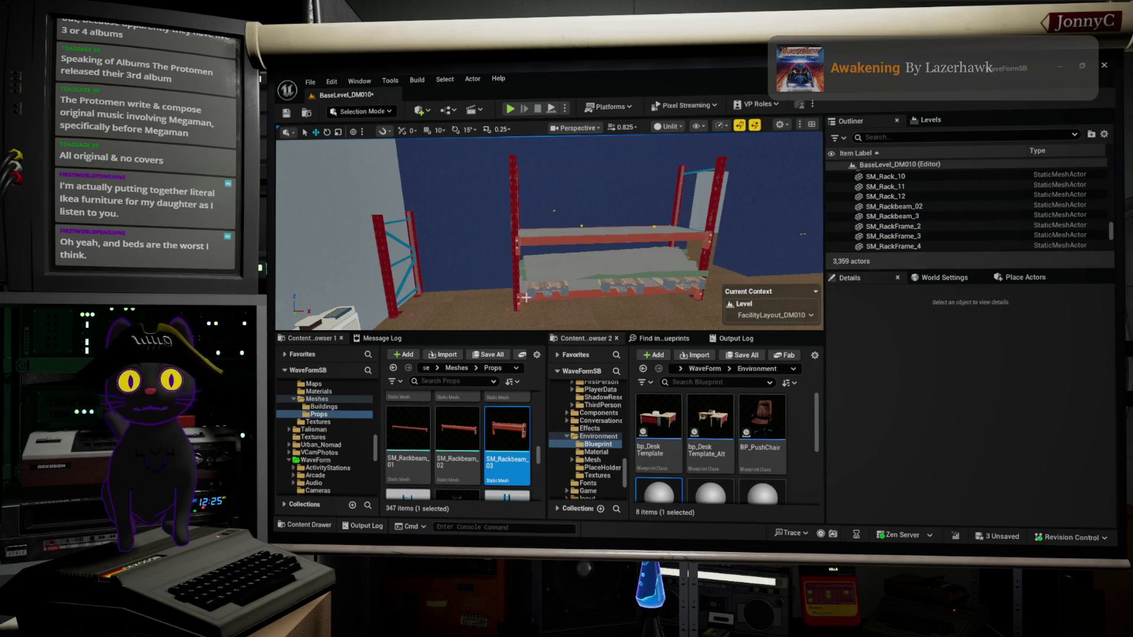
double_click(891, 216)
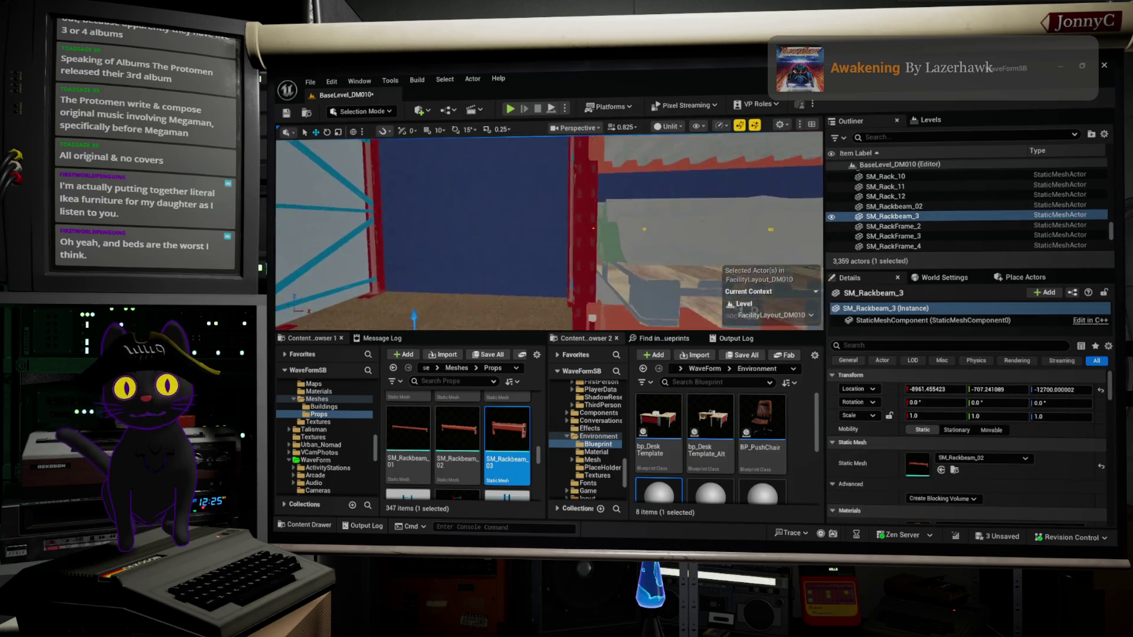
Raise SM_Rackbeam_3, slide it along X, and set its Z rotation to 180.
left_click_drag(406, 248, 424, 141)
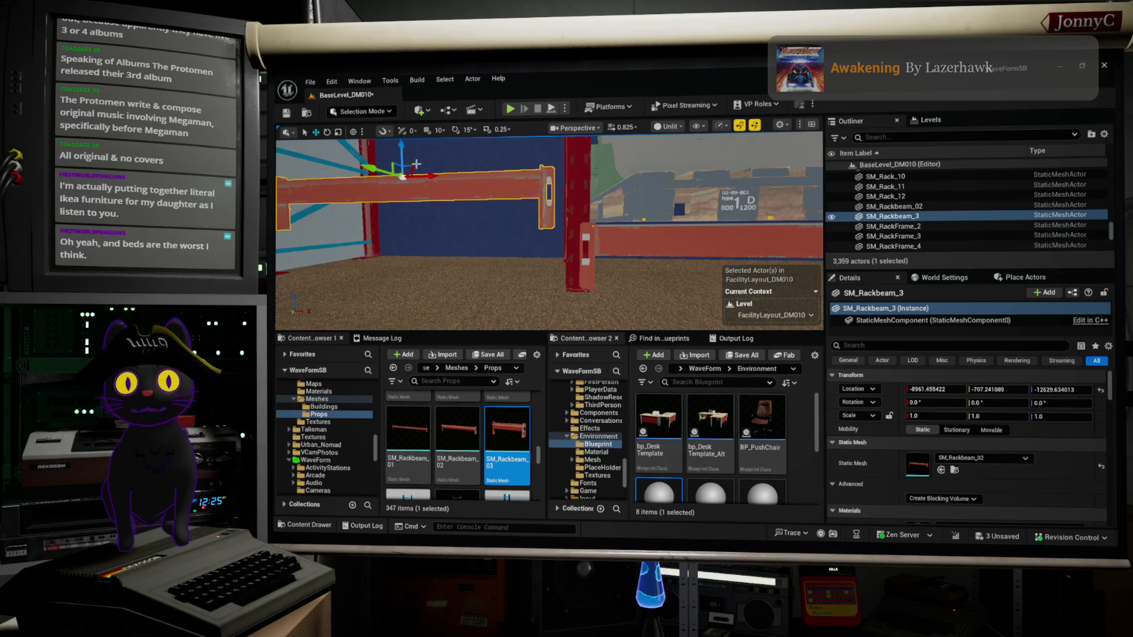
left_click_drag(424, 179, 446, 183)
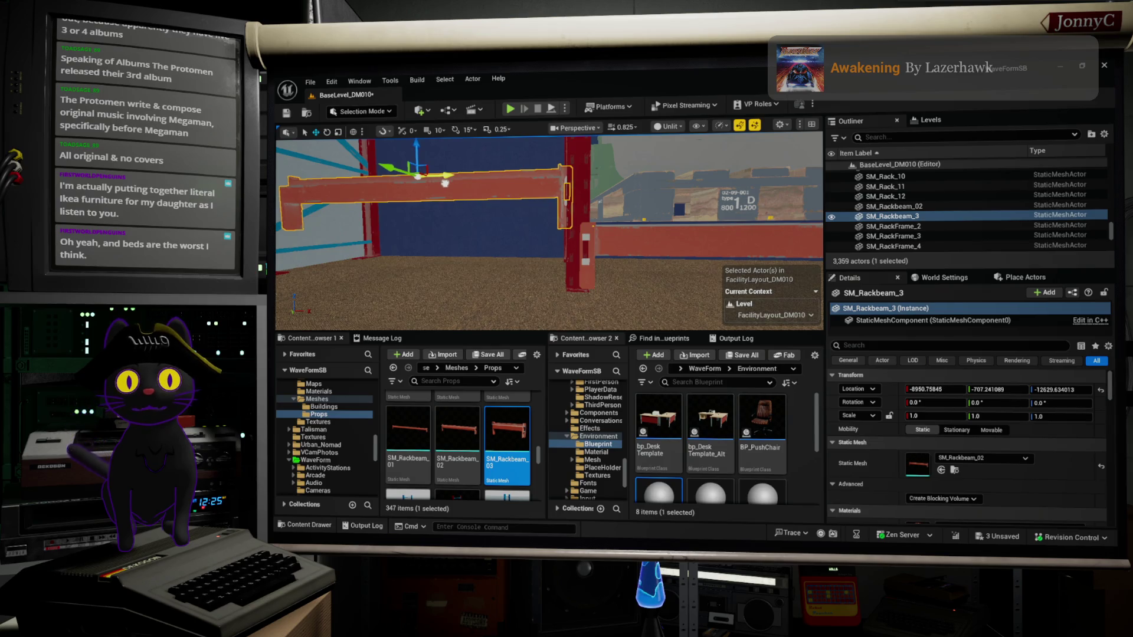
key("e")
mouse_move(449, 168)
left_mouse_down()
mouse_move(354, 171)
mouse_move(358, 290)
left_mouse_up()
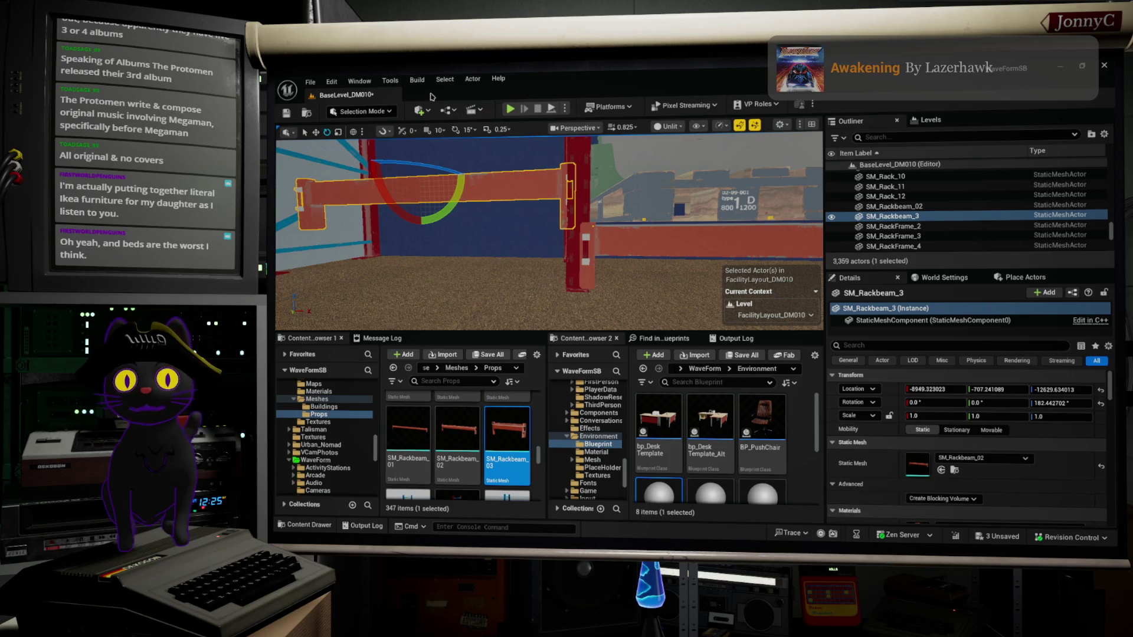
left_click(469, 130)
left_click(469, 129)
type("180")
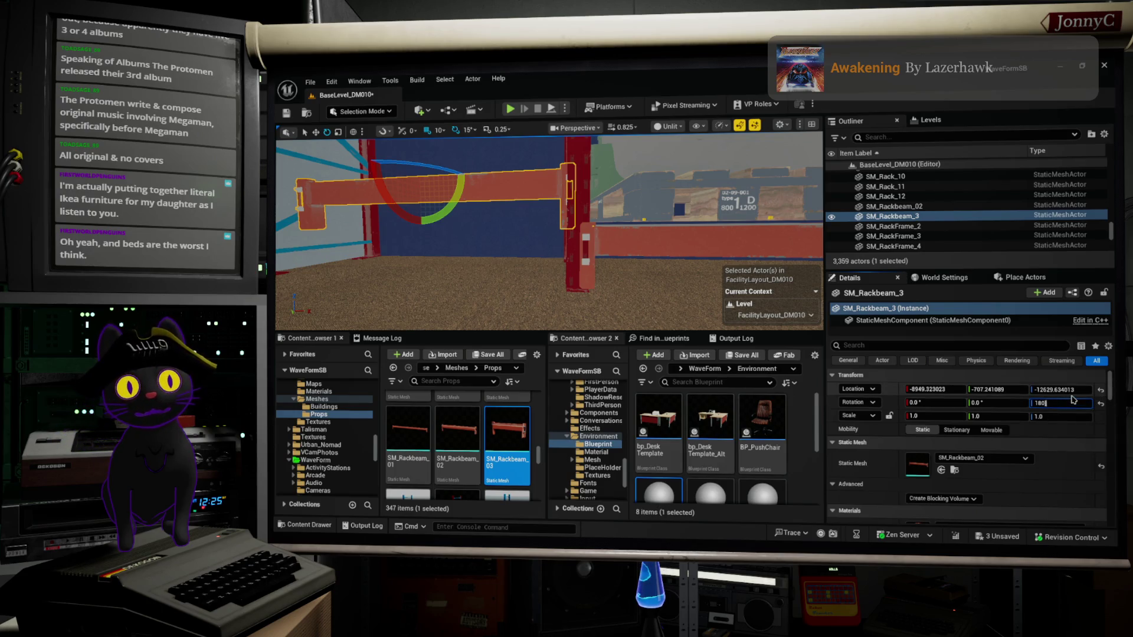
key("Return")
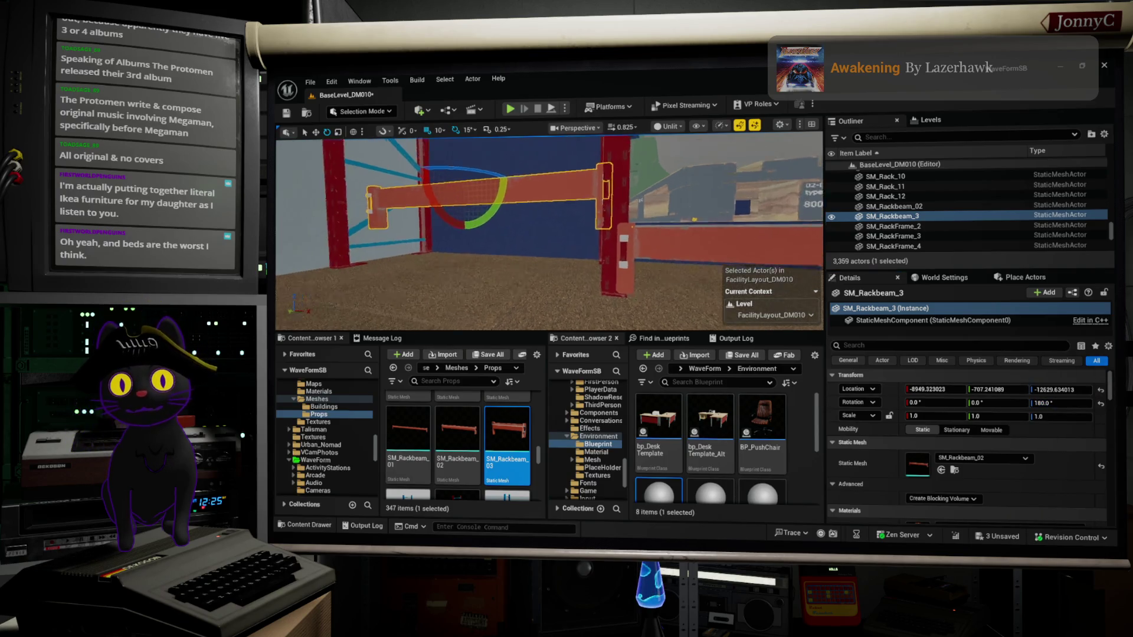
Shift the beam about 10 units along Y to span between the red uprights.
key("w")
key("f")
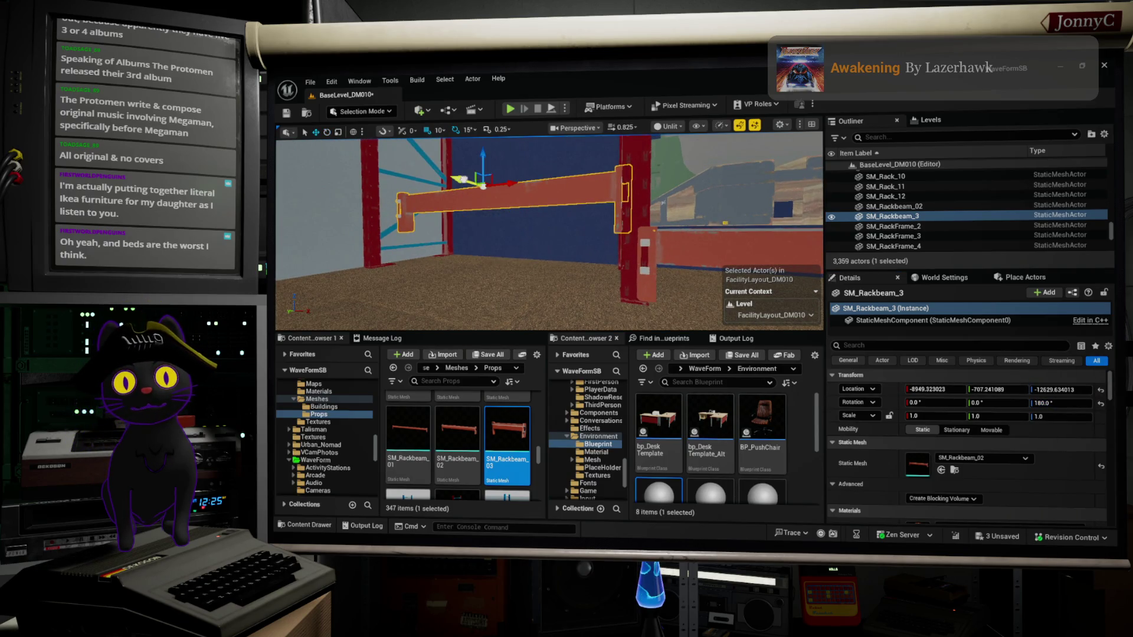
mouse_move(457, 180)
left_mouse_down()
mouse_move(428, 145)
mouse_move(455, 150)
mouse_move(442, 150)
left_mouse_up()
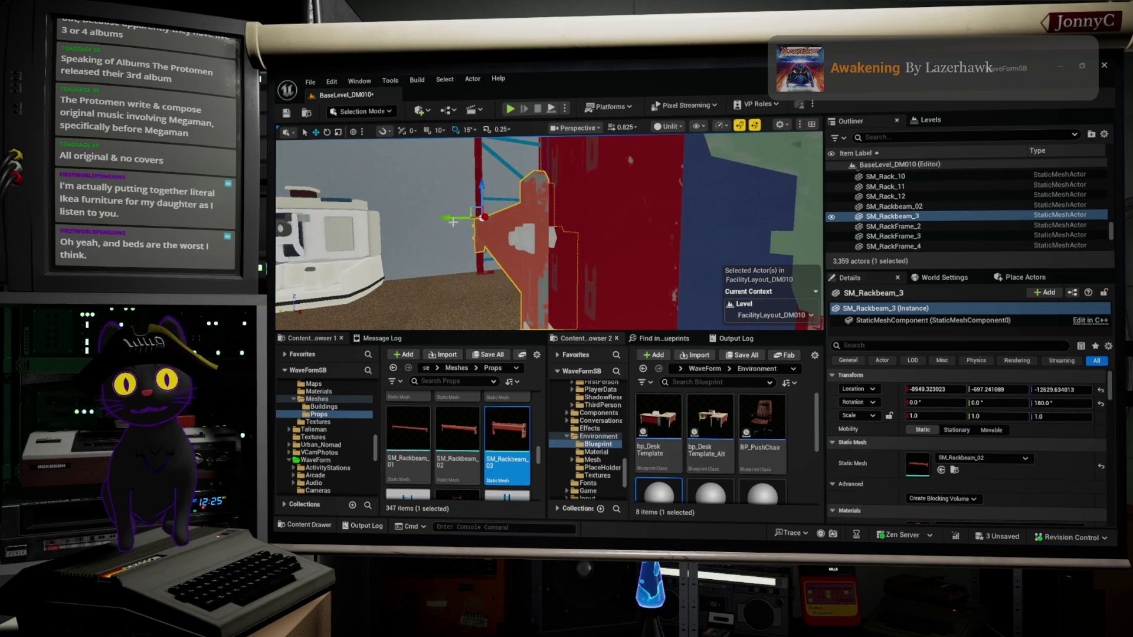
left_click_drag(451, 220, 455, 220)
left_click_drag(634, 262, 590, 250)
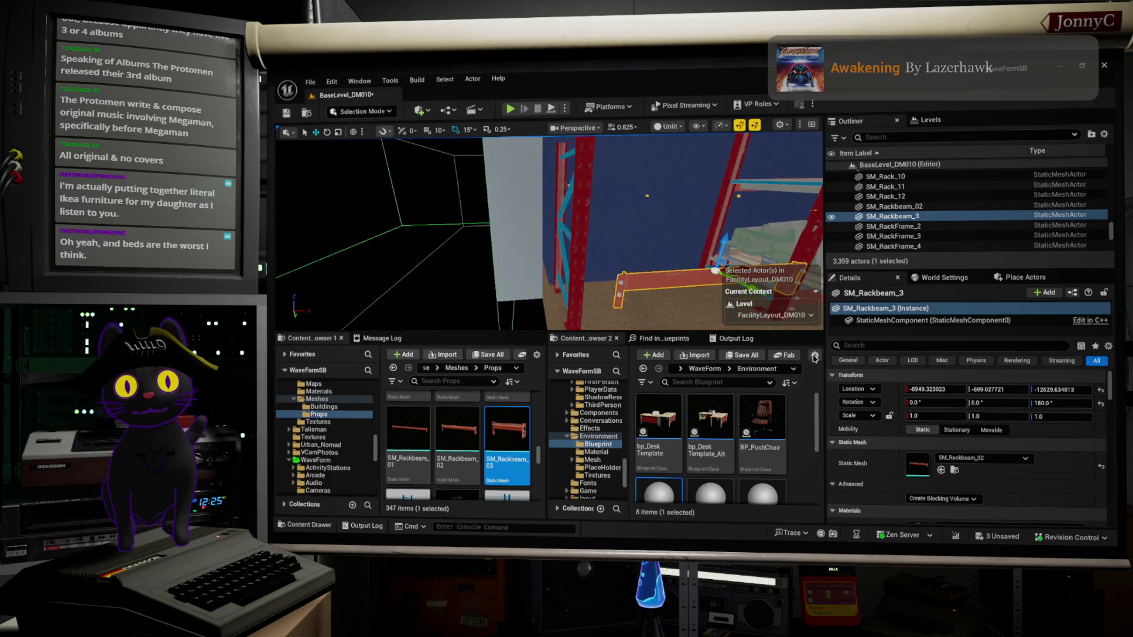
Nudge the upright SM_RackFrame_57 slightly further along X.
left_click(582, 281)
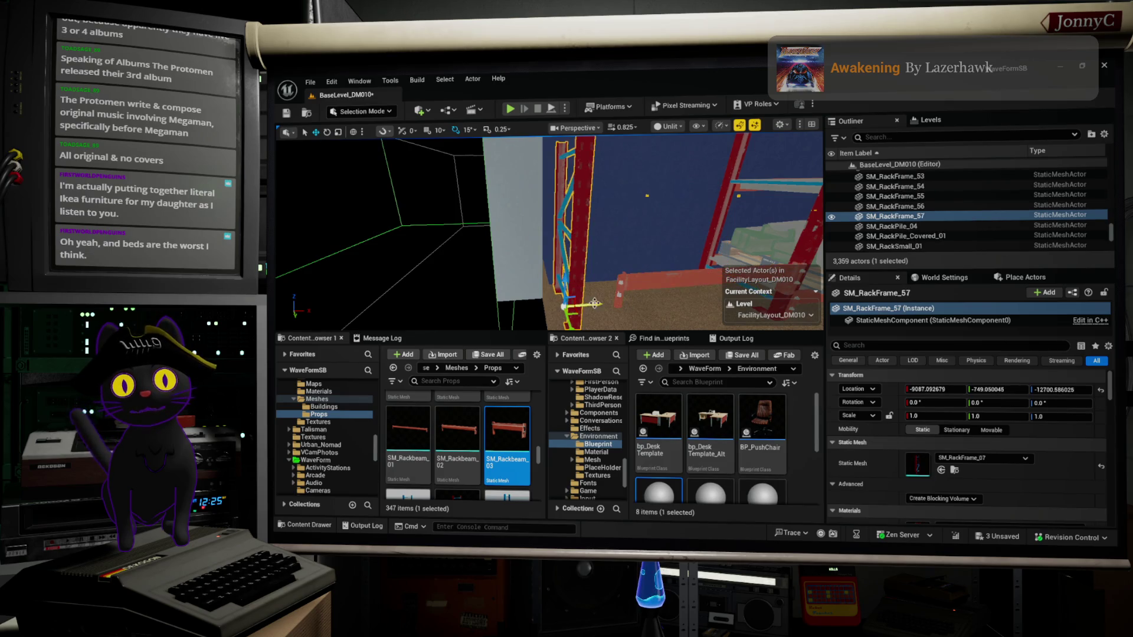
left_click_drag(596, 307, 621, 311)
key("f")
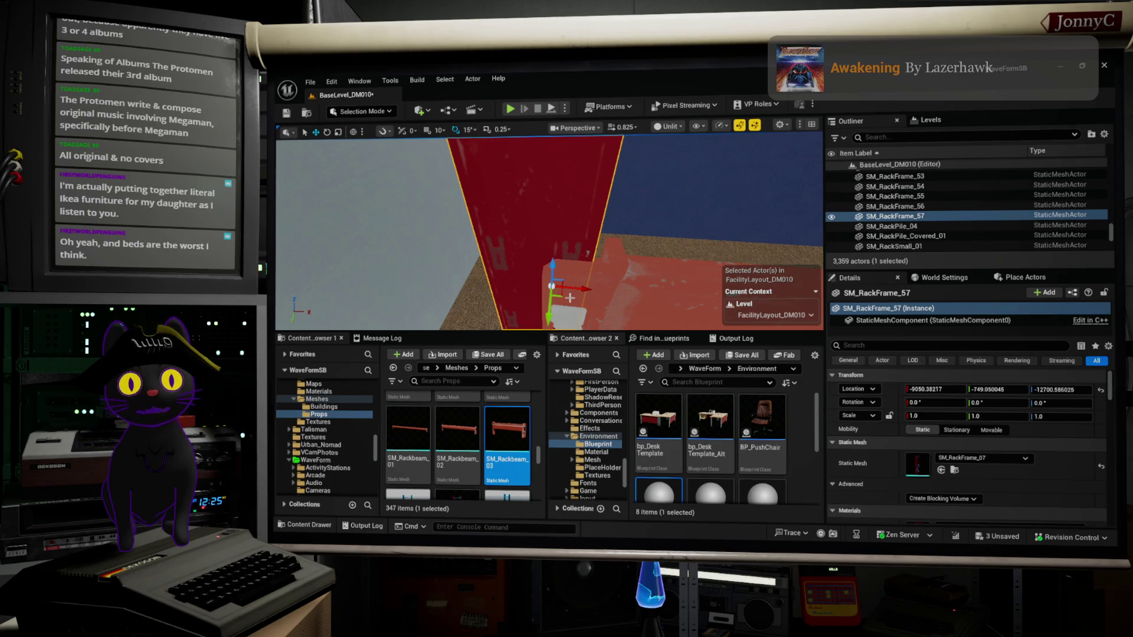
left_click_drag(584, 286, 587, 287)
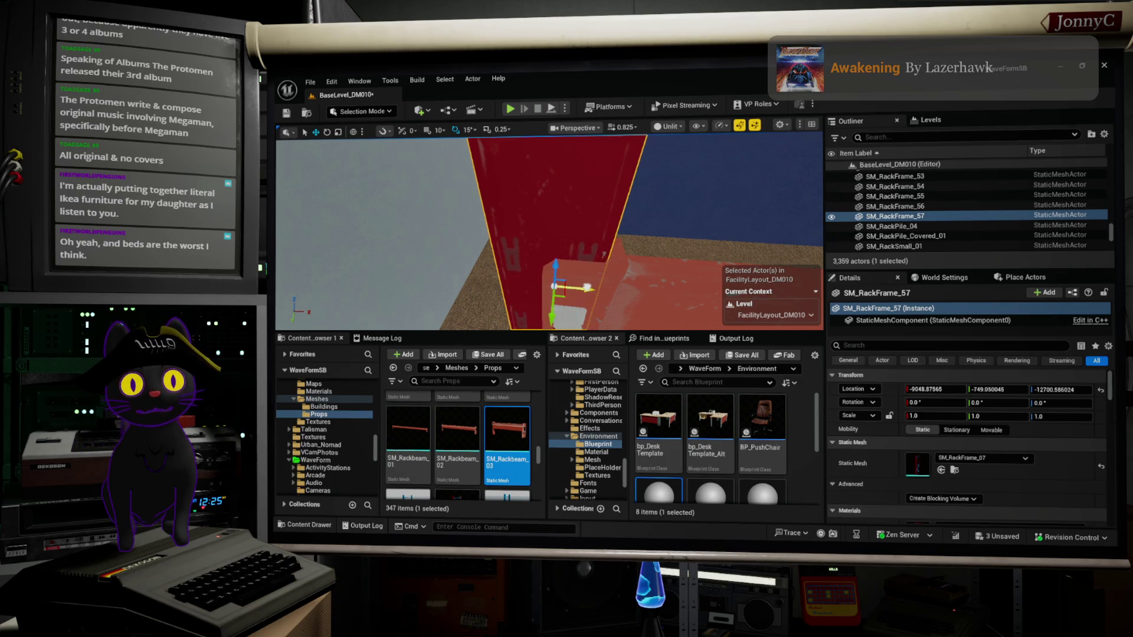
Fine-tune SM_Rackbeam_3 along Y, then Alt-drag a copy along Y.
left_click(673, 278)
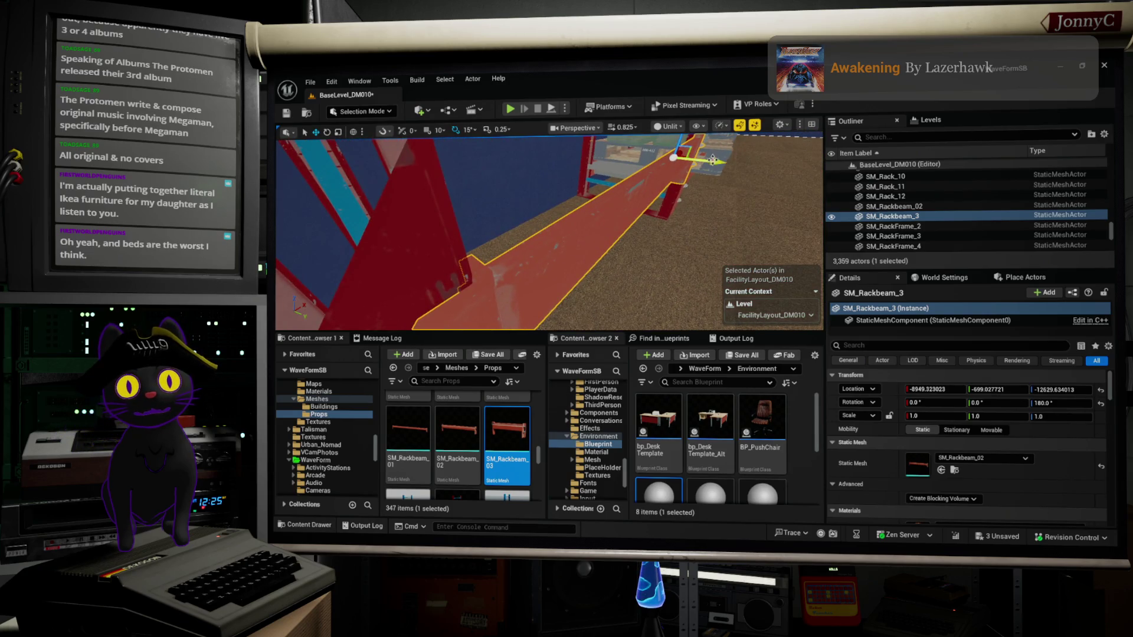
left_click_drag(712, 161, 715, 162)
scroll(714, 161, "up", 5)
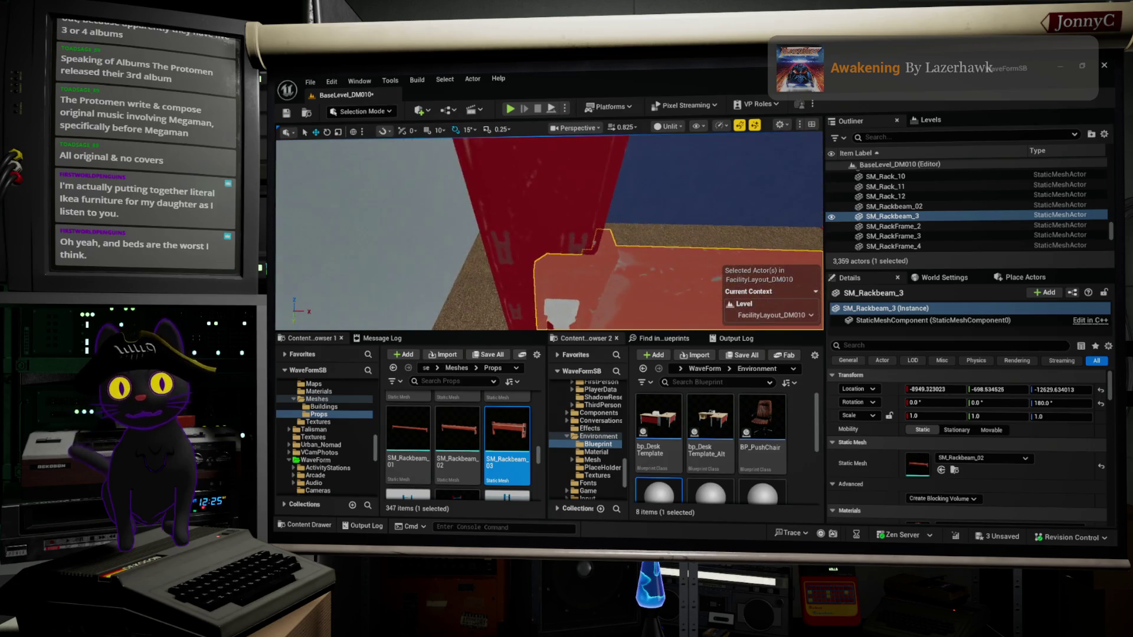
key("f")
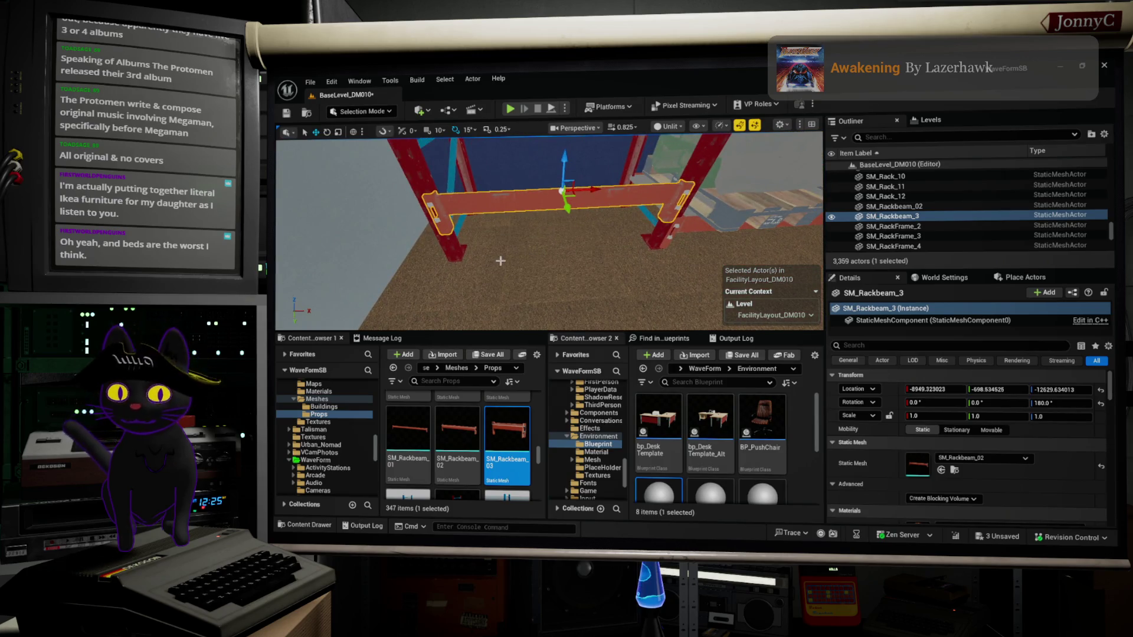
left_click_drag(567, 206, 553, 158, "alt")
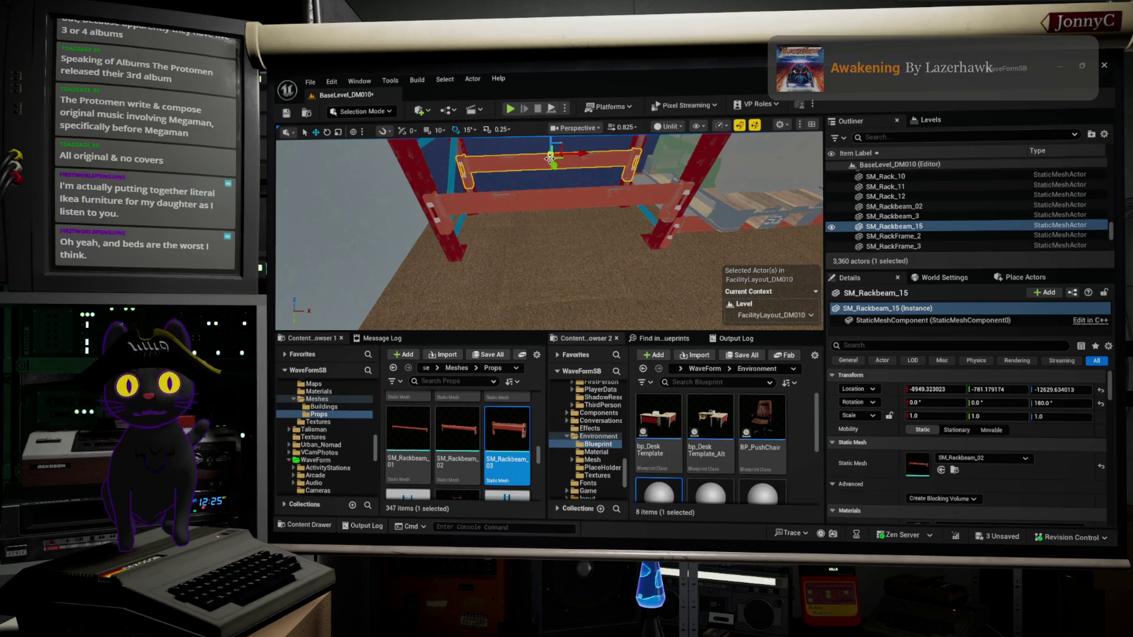
Flip the copied beam SM_Rackbeam_15 180° and slide it along Y to about -799.32.
scroll(580, 178, "down", 10)
left_click(607, 107)
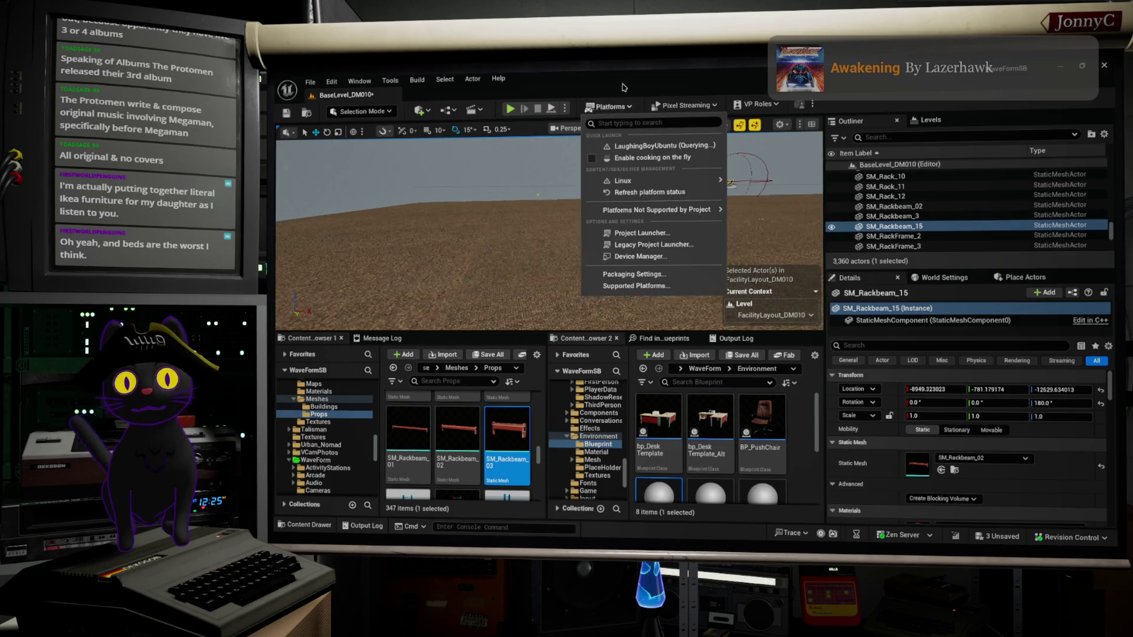
left_click(608, 107)
key("f")
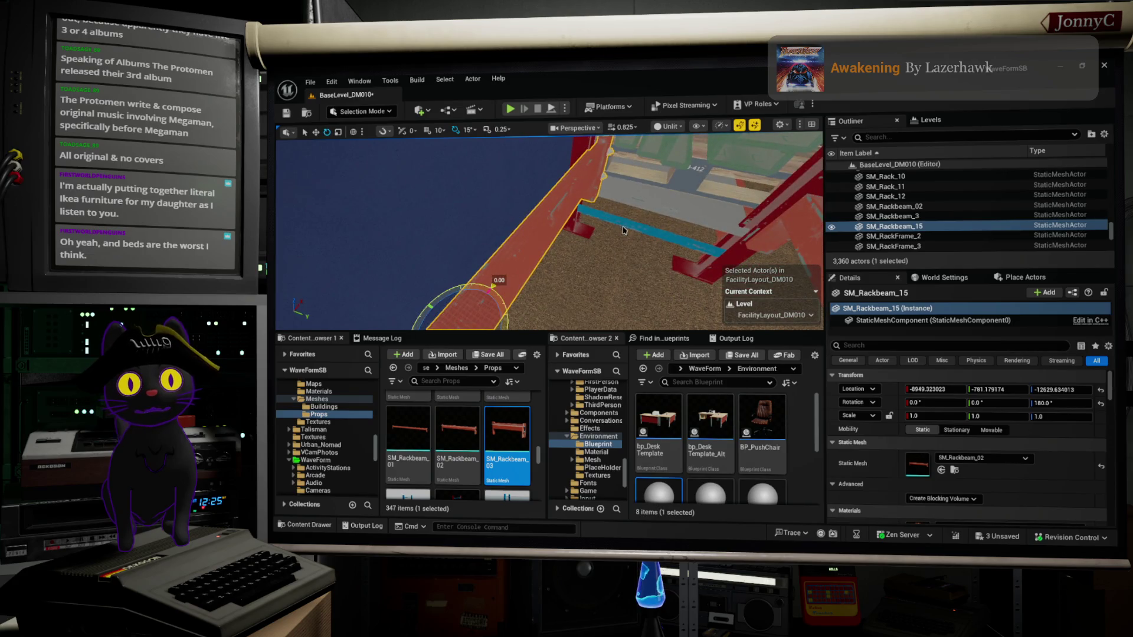
mouse_move(493, 286)
left_mouse_down()
mouse_move(472, 292)
mouse_move(492, 285)
left_mouse_up()
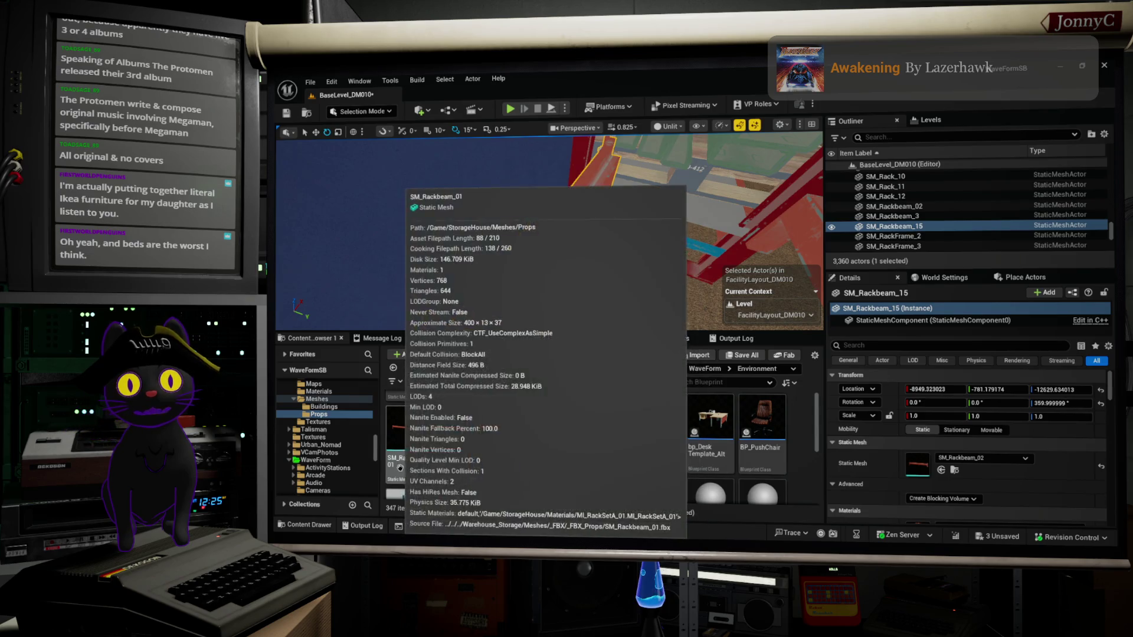
scroll(541, 297, "up", 3)
left_click_drag(540, 298, 532, 274)
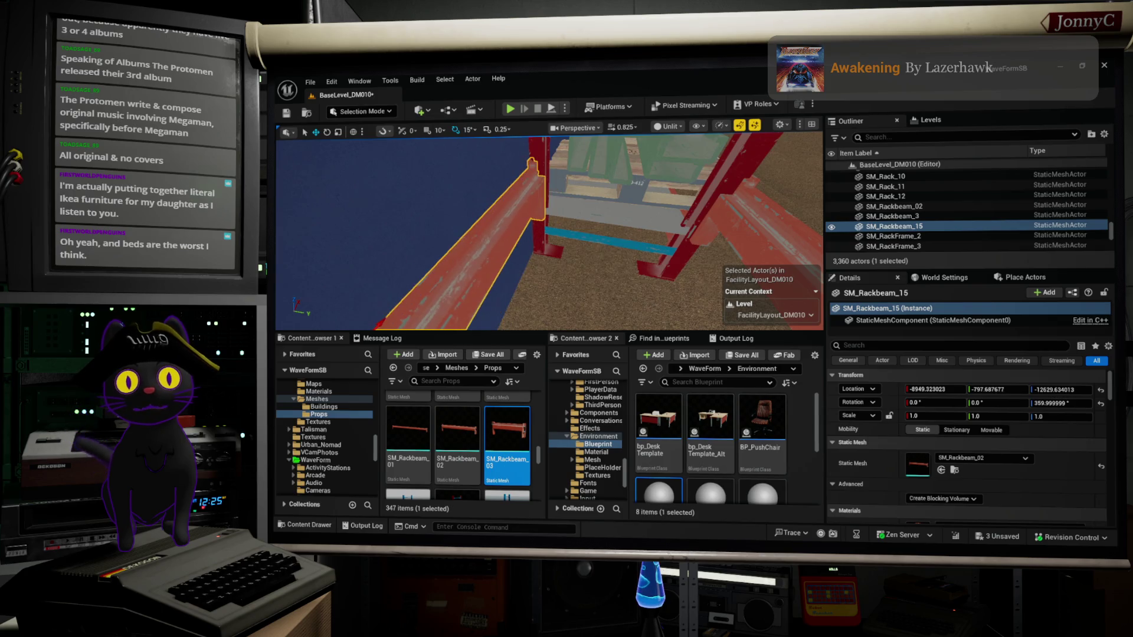
mouse_move(629, 198)
left_mouse_down()
mouse_move(602, 235)
mouse_move(670, 254)
mouse_move(639, 254)
left_mouse_up()
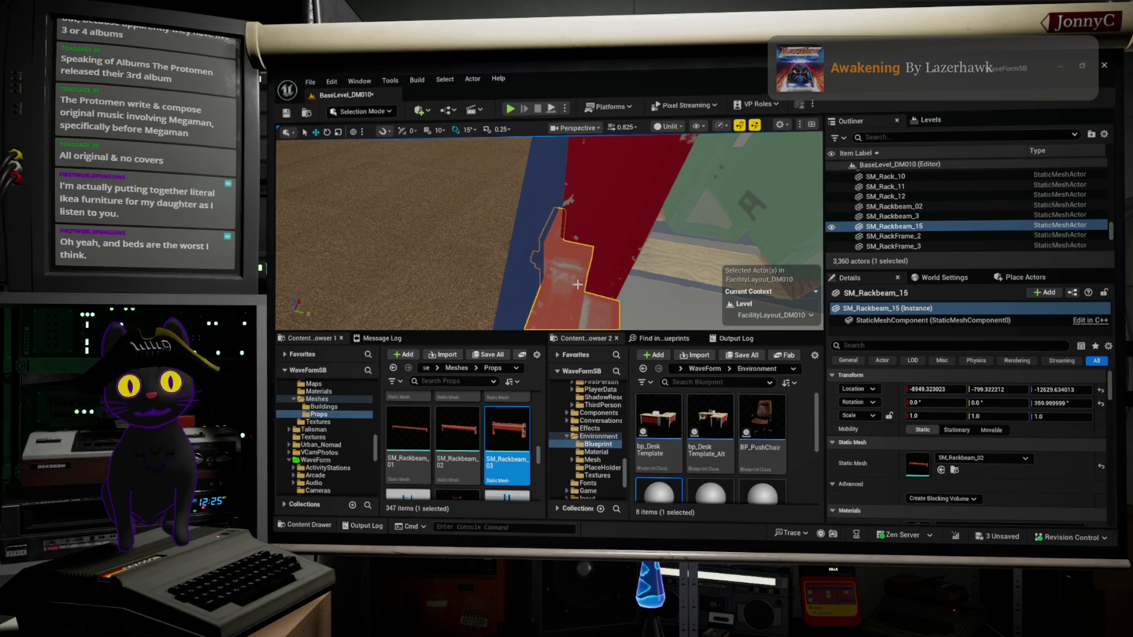
key("f")
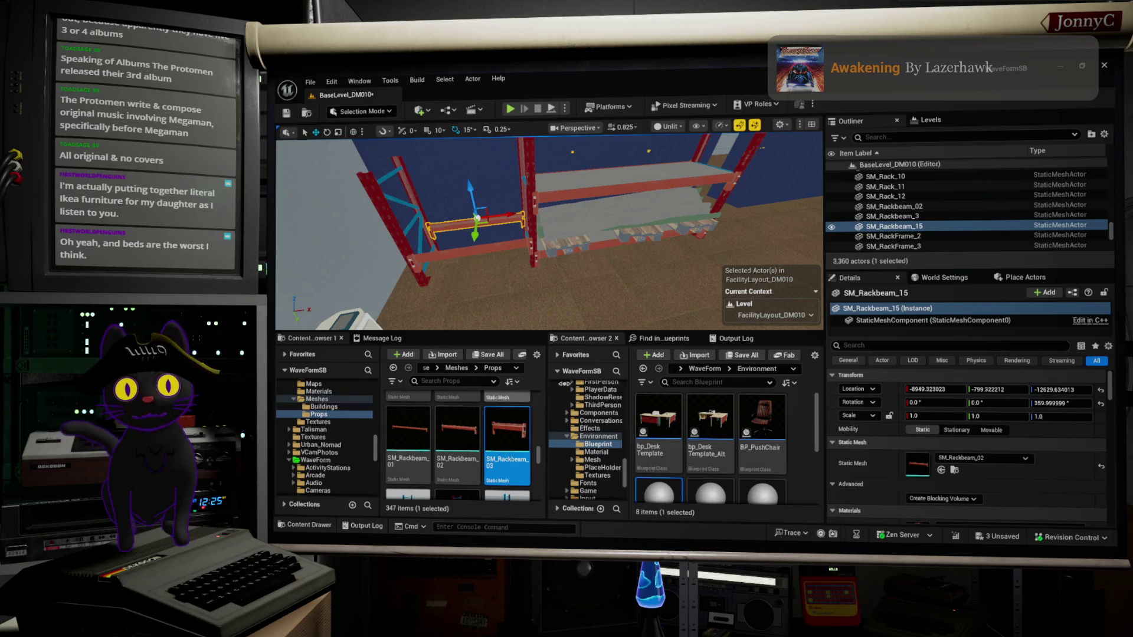
left_click(614, 178)
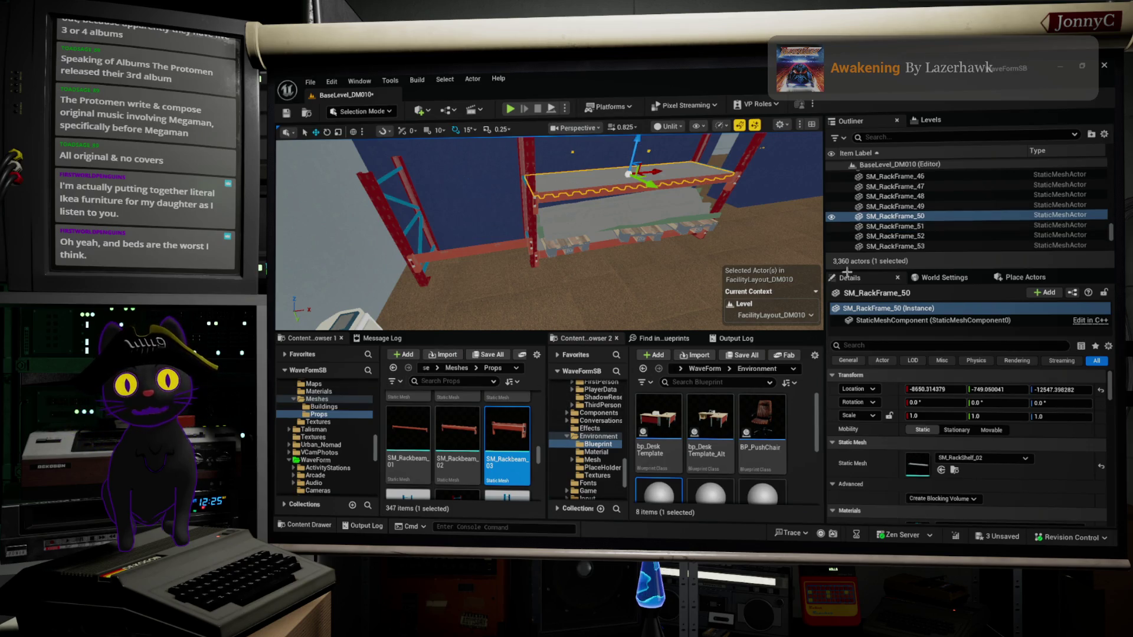
Drag an SM_RackShelf_05 shelf from the Props assets into the level.
left_click(954, 470)
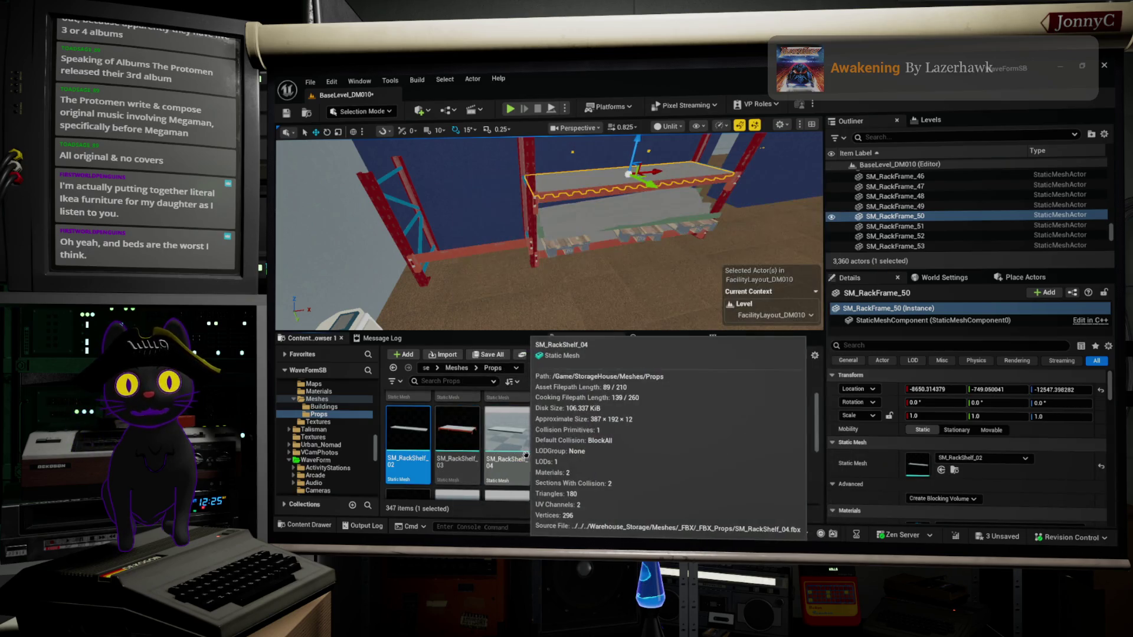
scroll(531, 440, "up", 2)
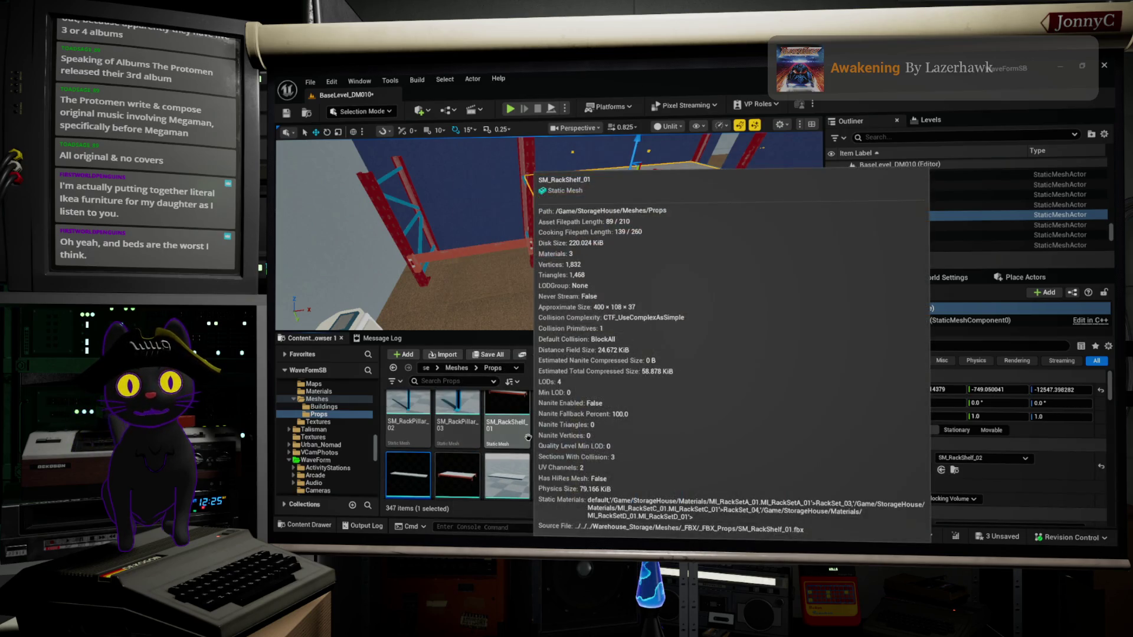
scroll(528, 437, "down", 3)
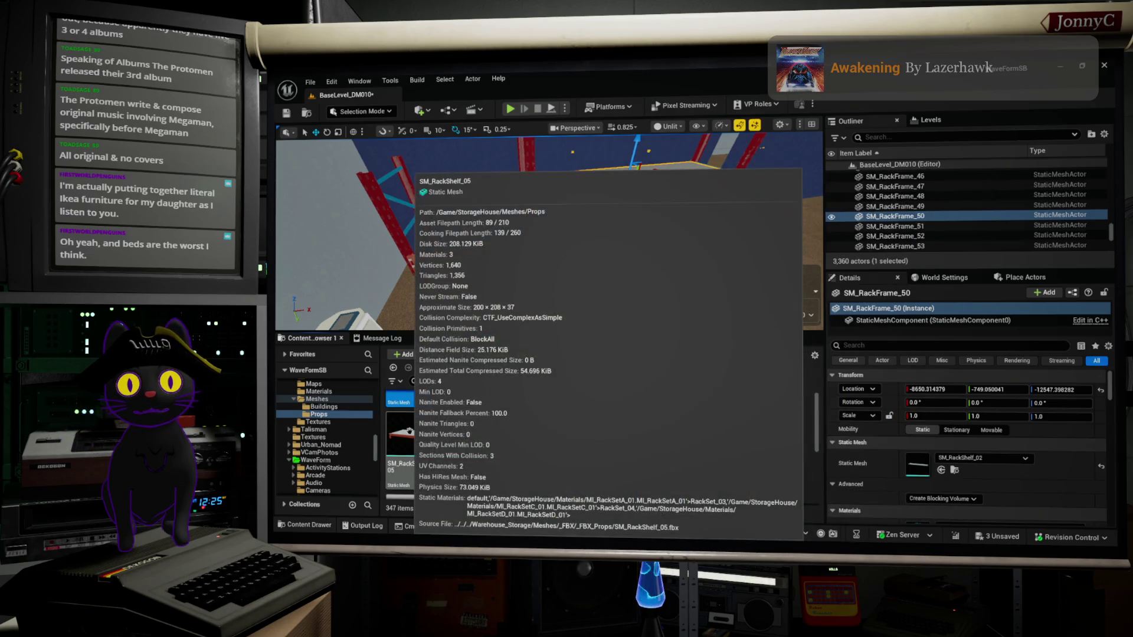
left_click(407, 436)
mouse_move(407, 437)
left_mouse_down()
mouse_move(425, 377)
mouse_move(498, 287)
mouse_move(474, 283)
left_mouse_up()
key("f")
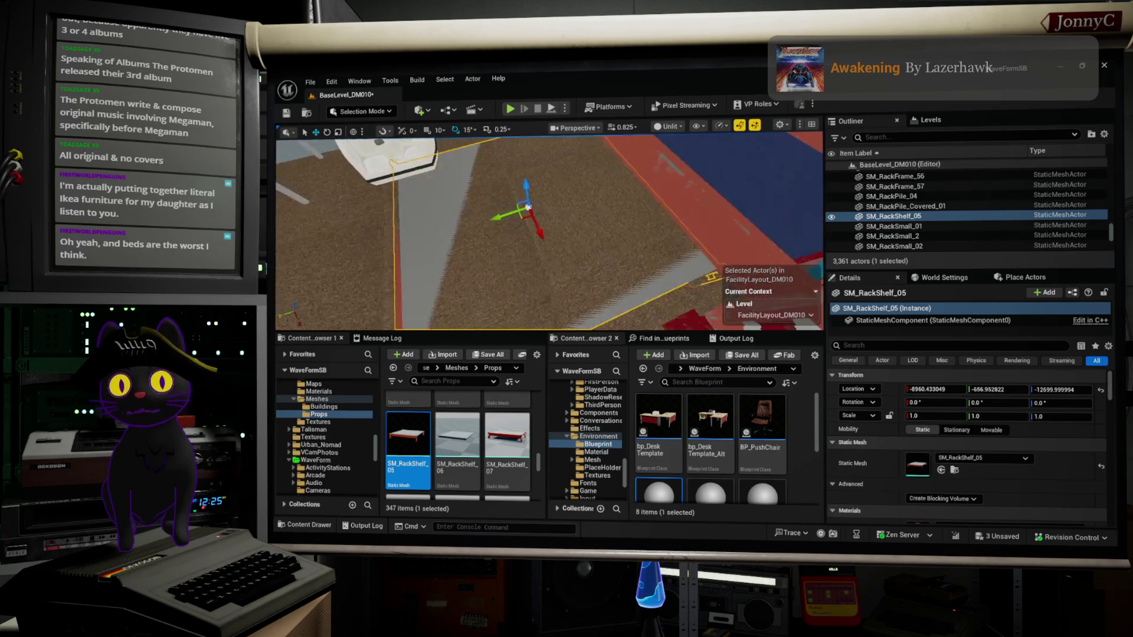
Raise the new shelf to Z -12660.33 and pick SM_RackShelf_07 as its replacement mesh.
left_click_drag(427, 302, 427, 302)
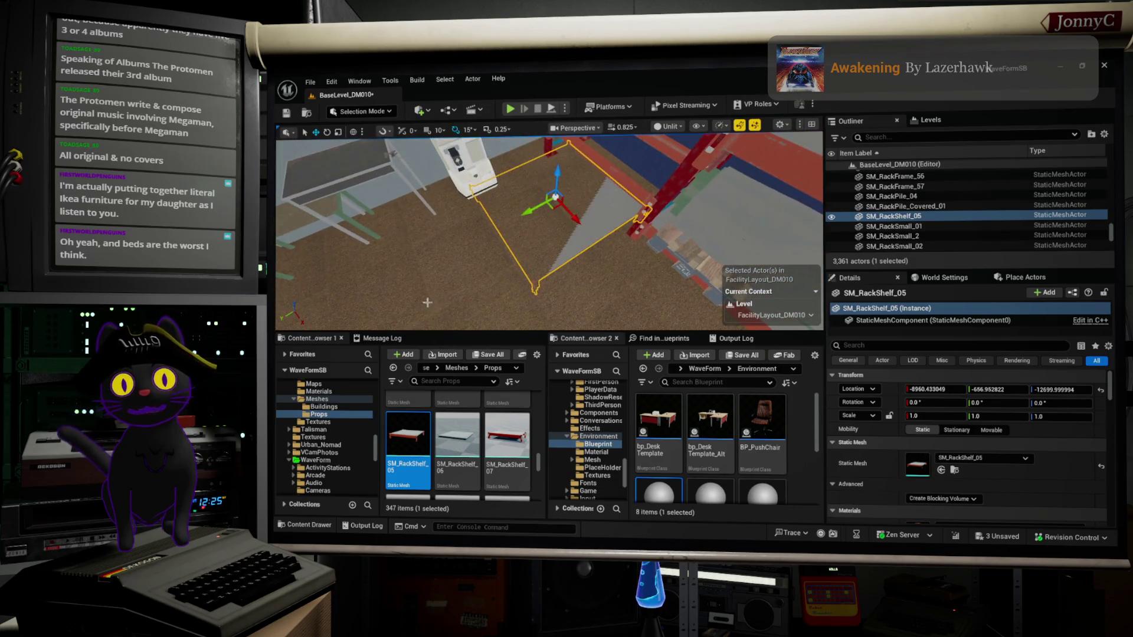
left_click_drag(557, 172, 557, 153)
key("f")
scroll(549, 230, "up", 5)
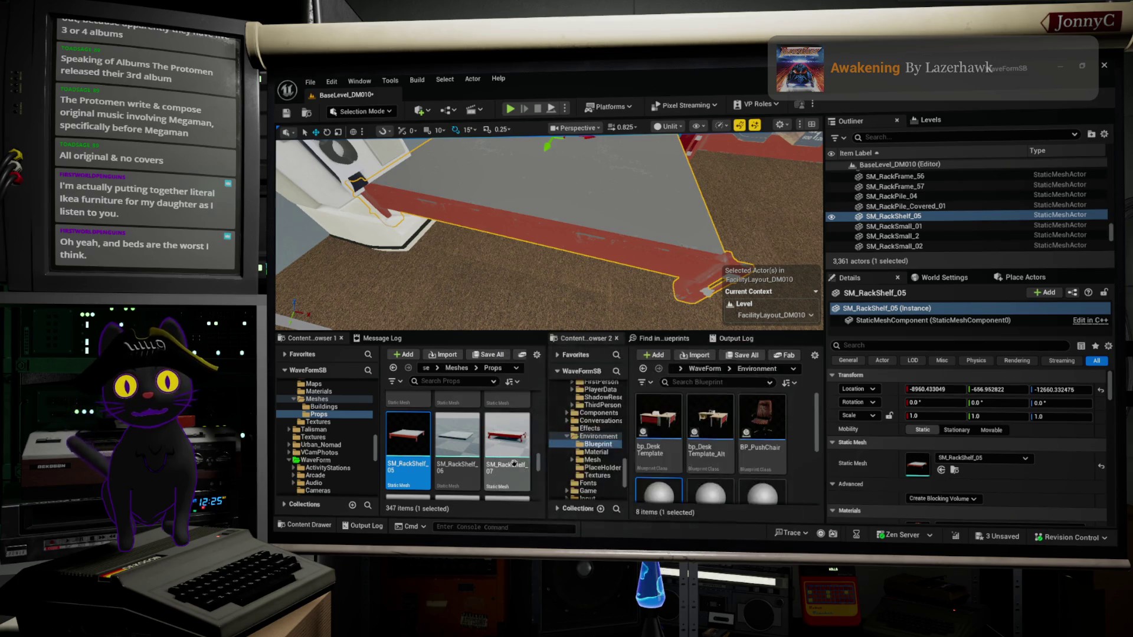
left_click(506, 440)
left_click(941, 470)
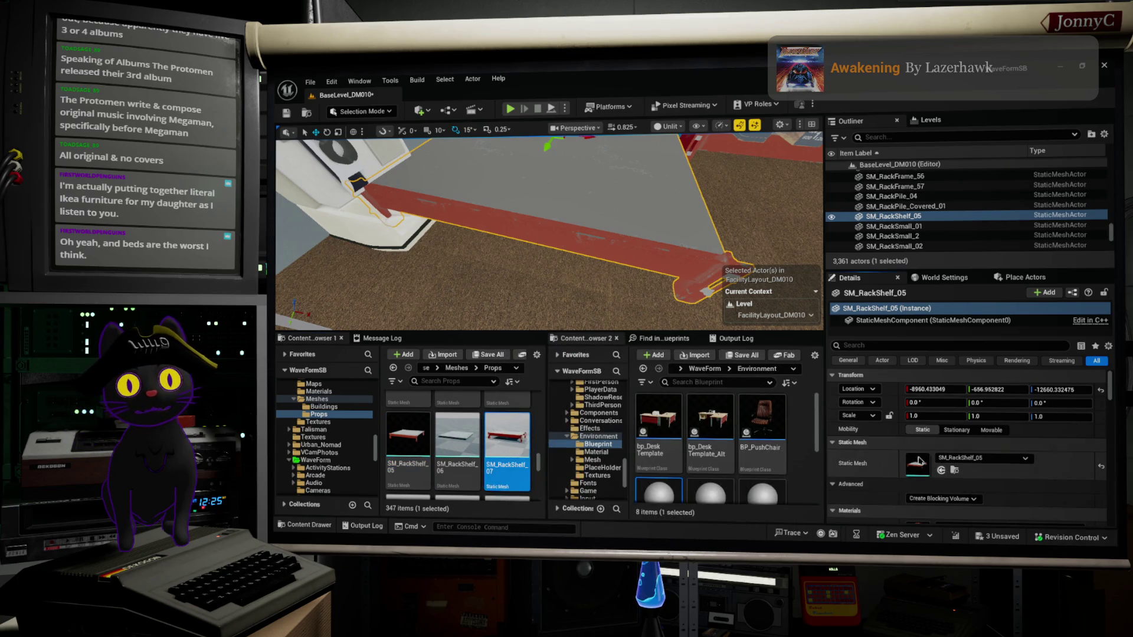
Slide the SM_RackShelf_07 shelf into the rack, raising it to X -8948.39, Z -12590.34.
key("f")
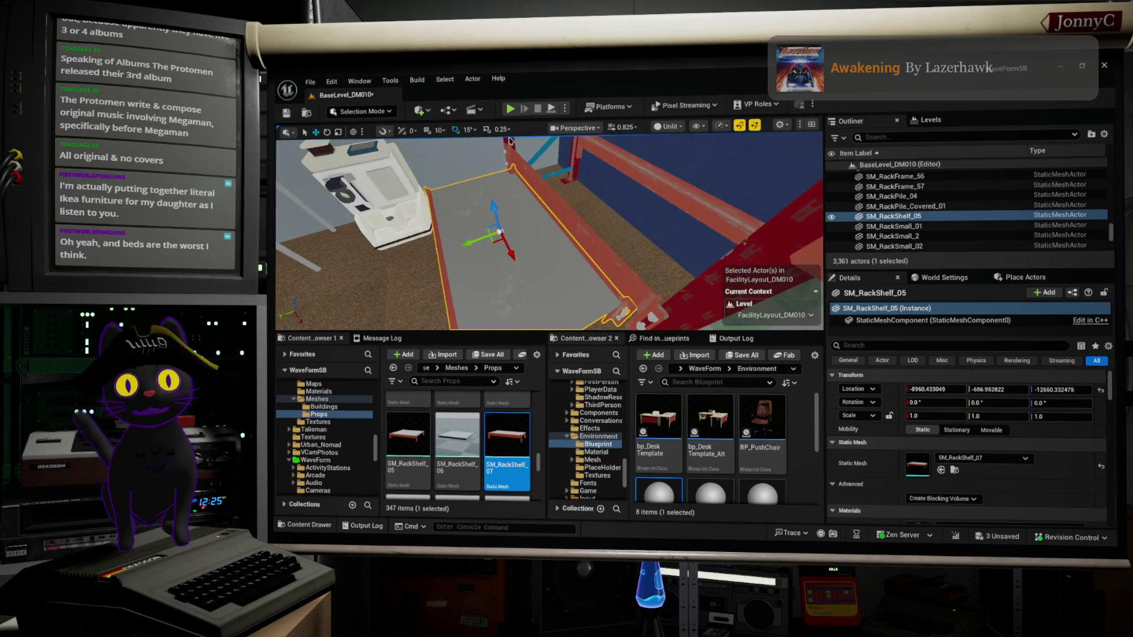
left_click_drag(477, 239, 589, 221)
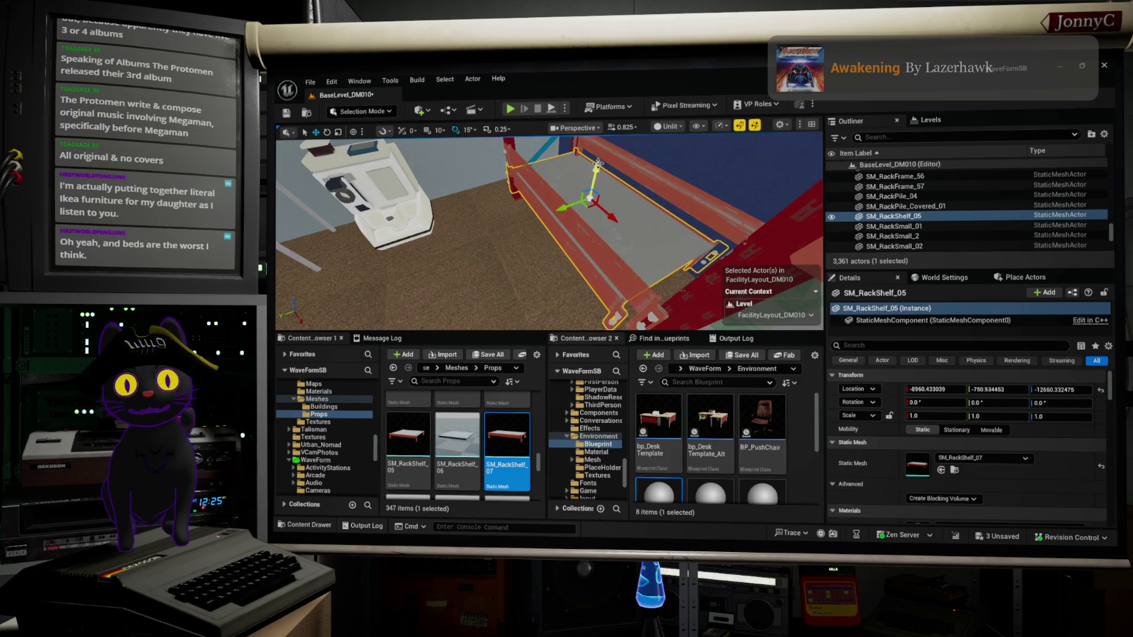
left_click_drag(599, 160, 598, 156)
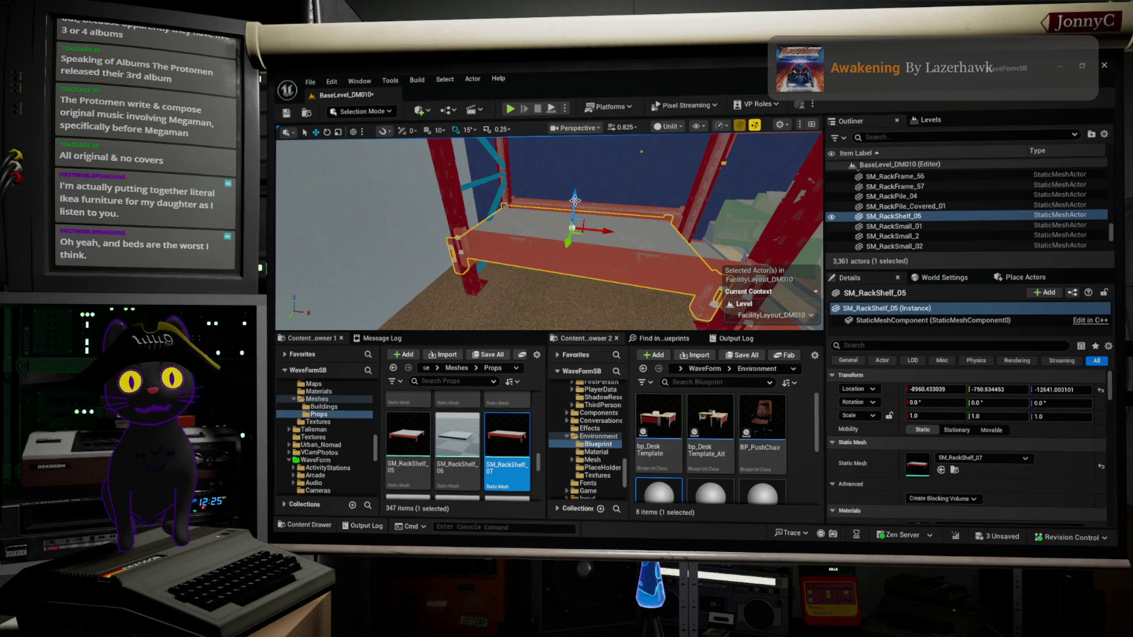
mouse_move(584, 161)
left_mouse_down()
mouse_move(578, 144)
mouse_move(628, 178)
mouse_move(610, 242)
left_mouse_up()
scroll(968, 210, "up", 1)
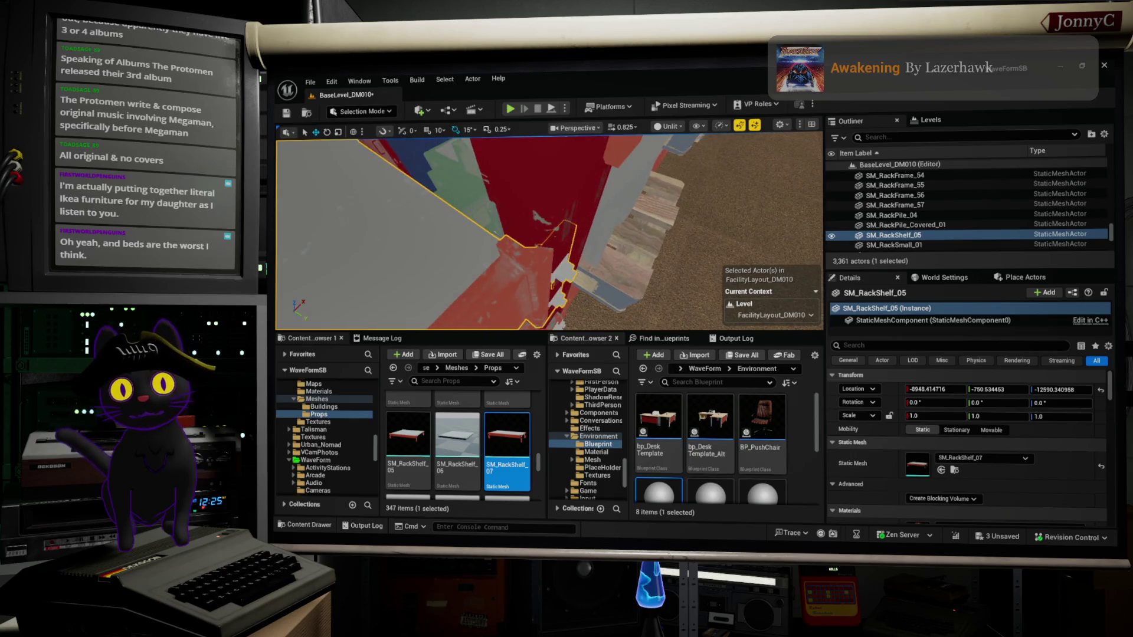
mouse_move(581, 250)
left_mouse_down()
mouse_move(593, 266)
mouse_move(582, 277)
left_mouse_up()
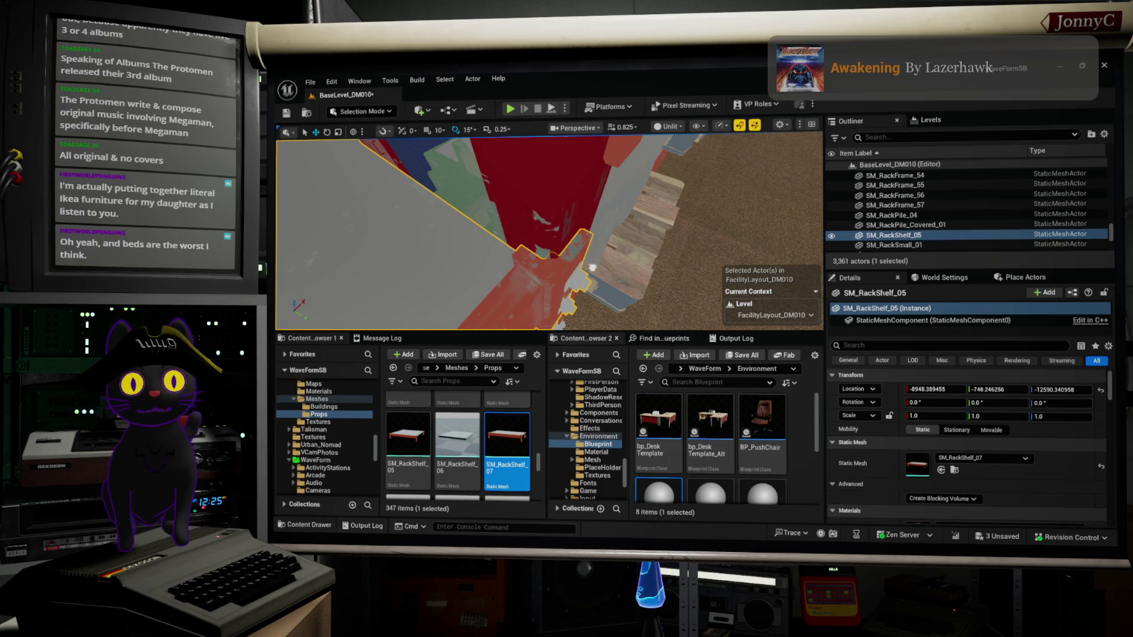
mouse_move(616, 270)
left_mouse_down()
mouse_move(516, 146)
mouse_move(355, 271)
left_mouse_up()
Delete SM_Rackbeam_3 and another unneeded rack beam.
left_click(513, 221)
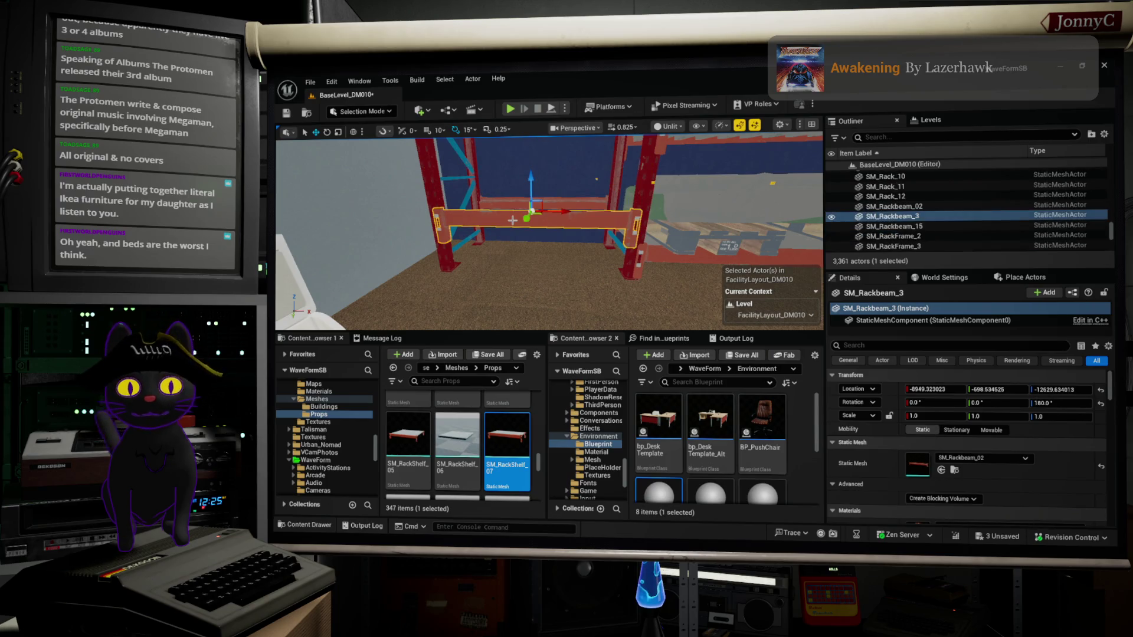
key("Delete")
left_click(549, 202)
key("Delete")
mouse_move(548, 202)
left_mouse_down()
mouse_move(511, 313)
mouse_move(330, 300)
mouse_move(413, 300)
left_mouse_up()
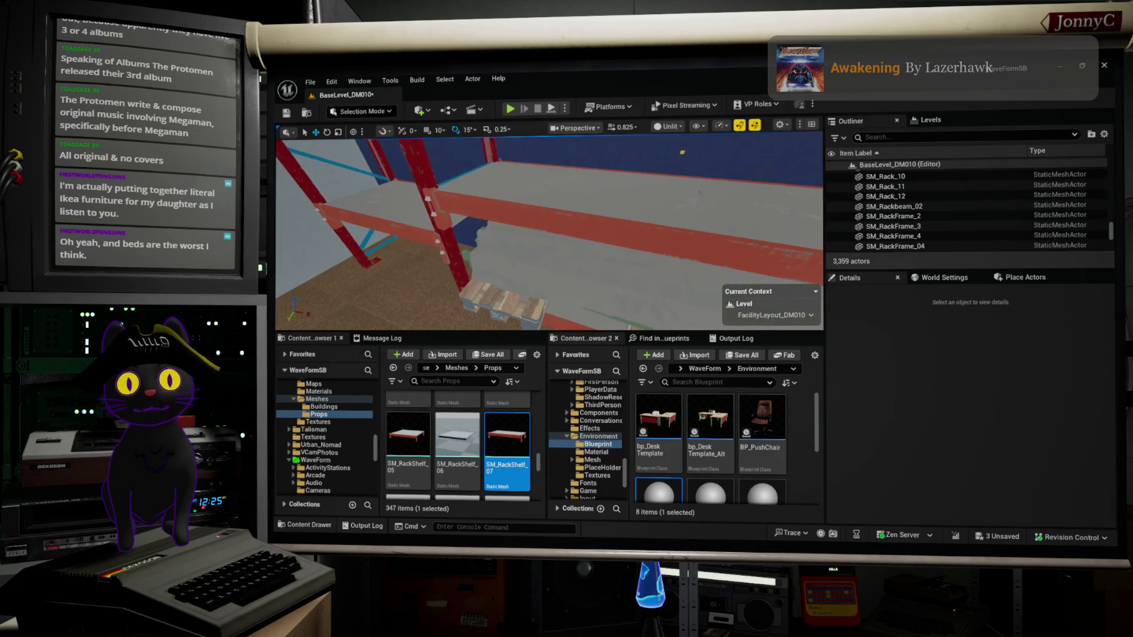
Assign the SM_RackShelf_01 mesh to the lower shelf frame SM_RackFrame_50.
left_click(661, 205)
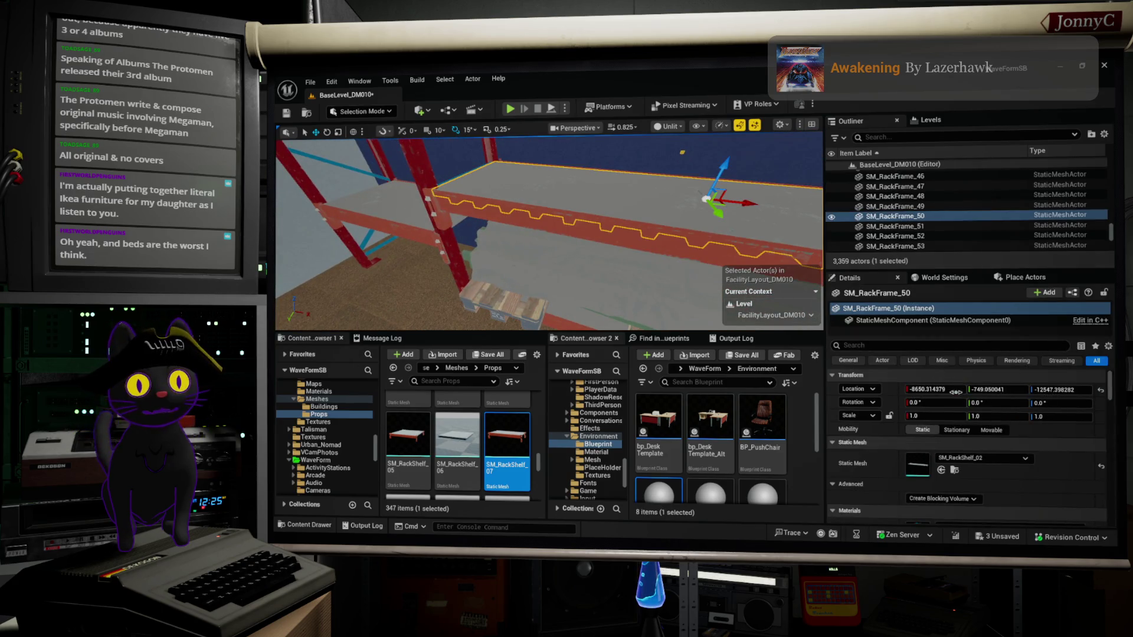
left_click(941, 471)
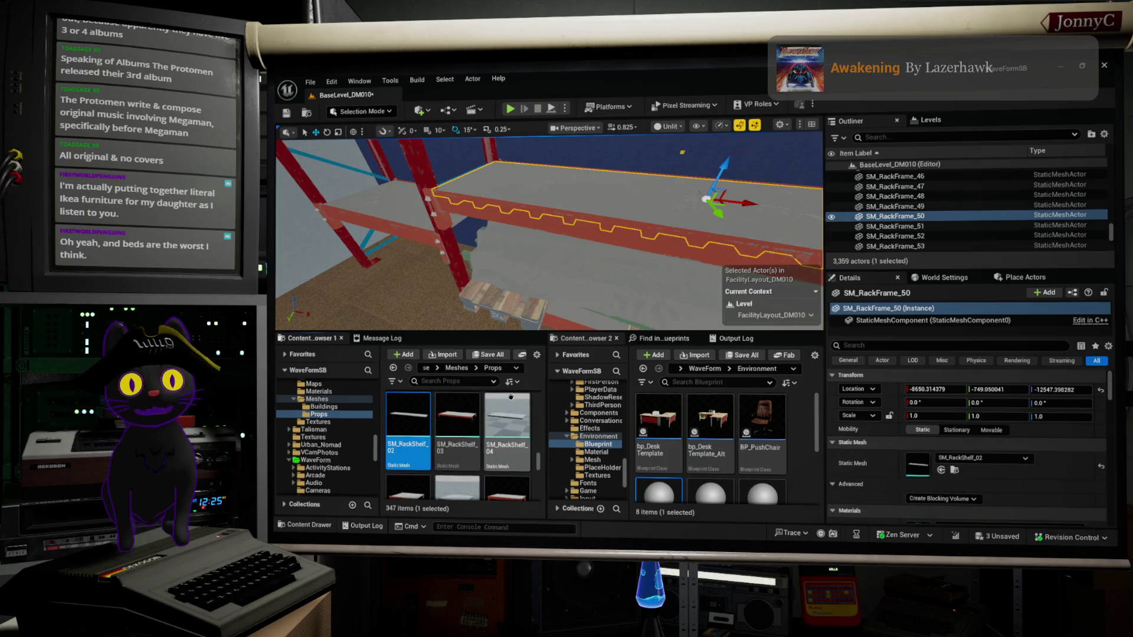
left_click(458, 419)
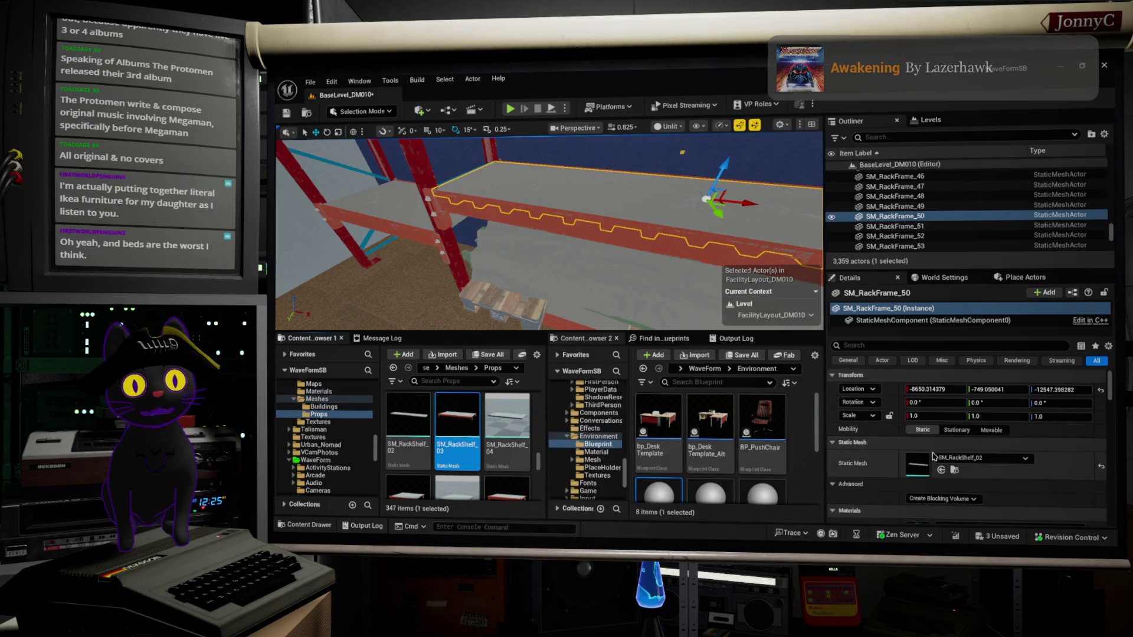
left_click(941, 470)
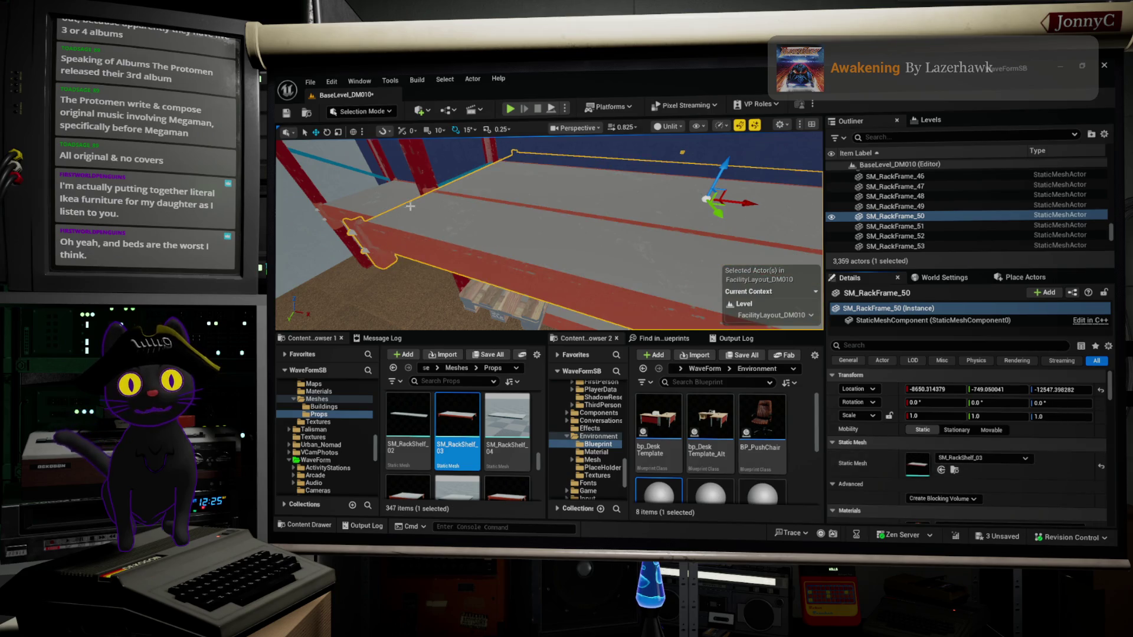
scroll(520, 442, "up", 2)
left_click(525, 444)
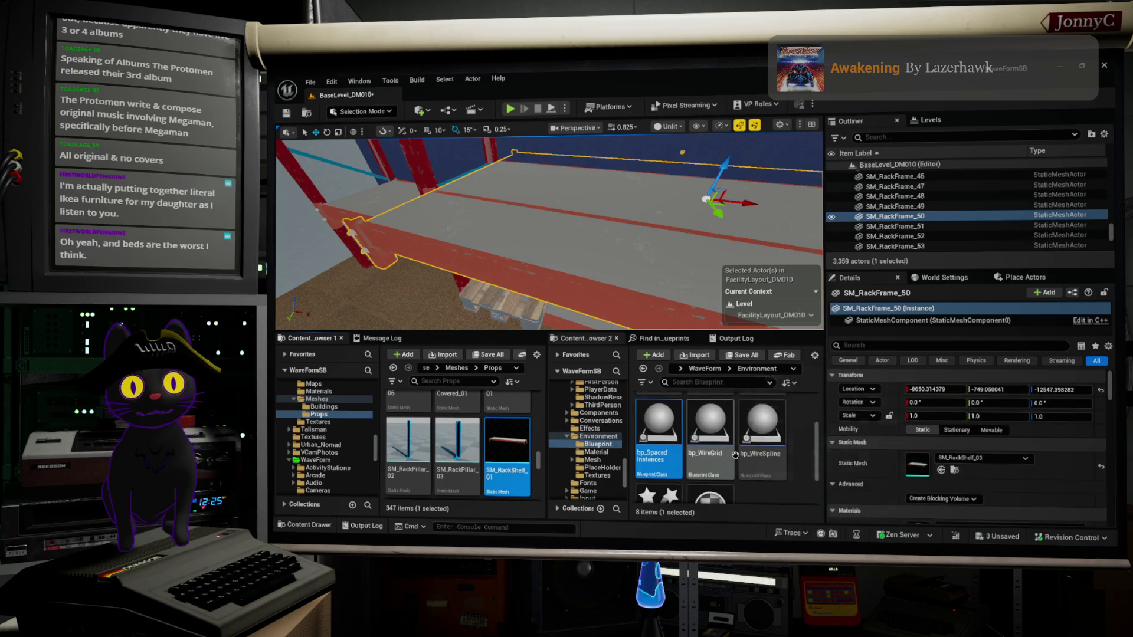
left_click(941, 471)
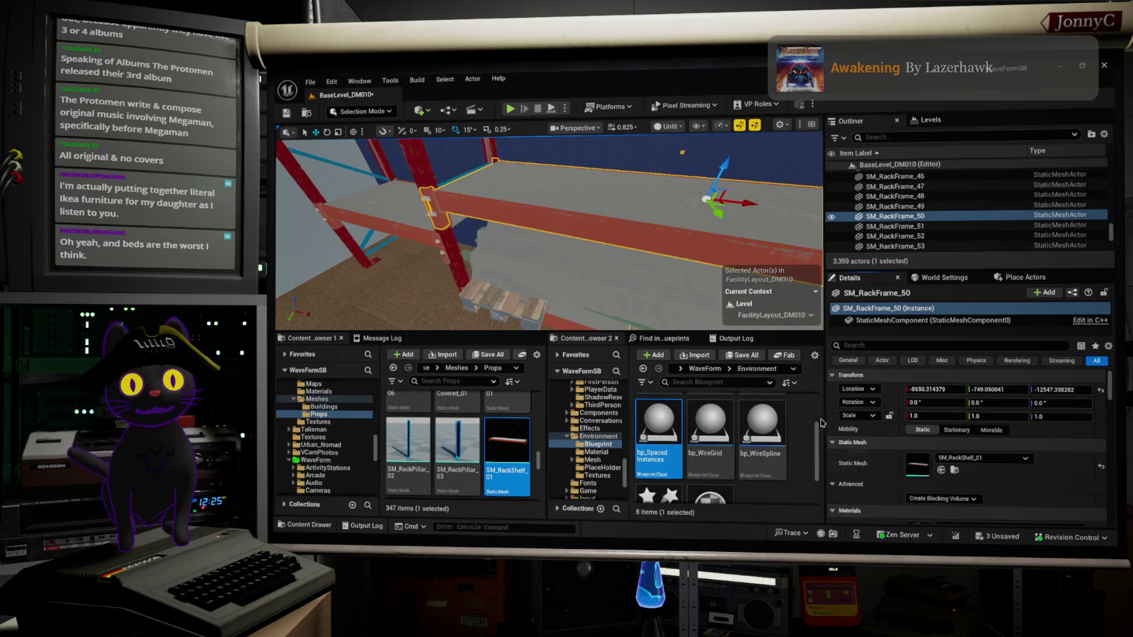
Delete the extra beams SM_RackFrame_53 and SM_RackFrame_54.
left_click(453, 201)
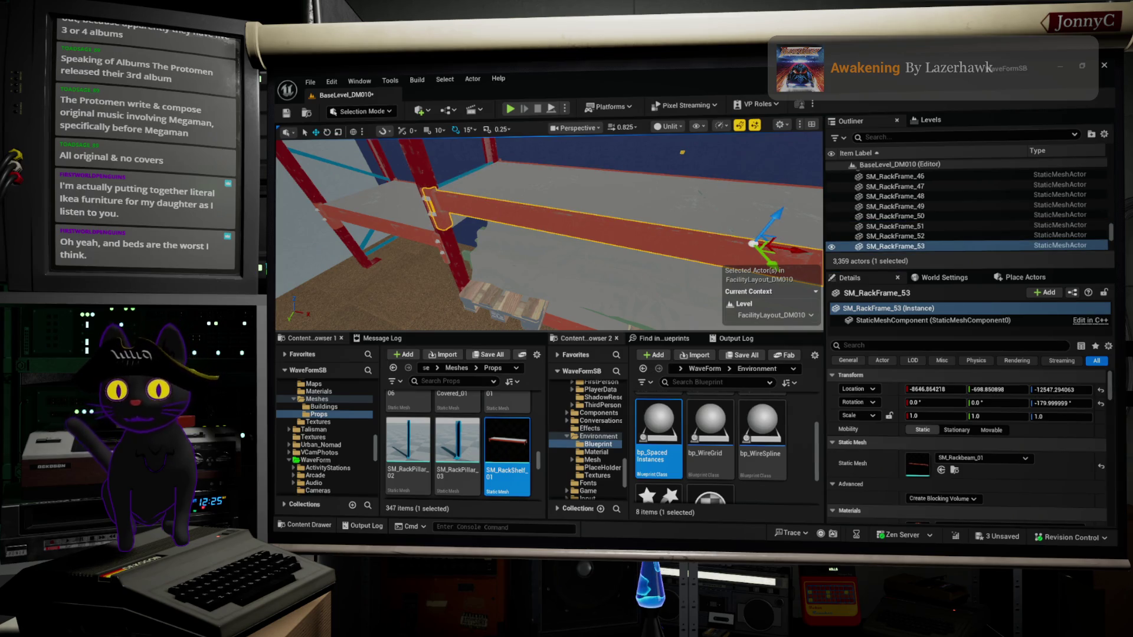
key("Delete")
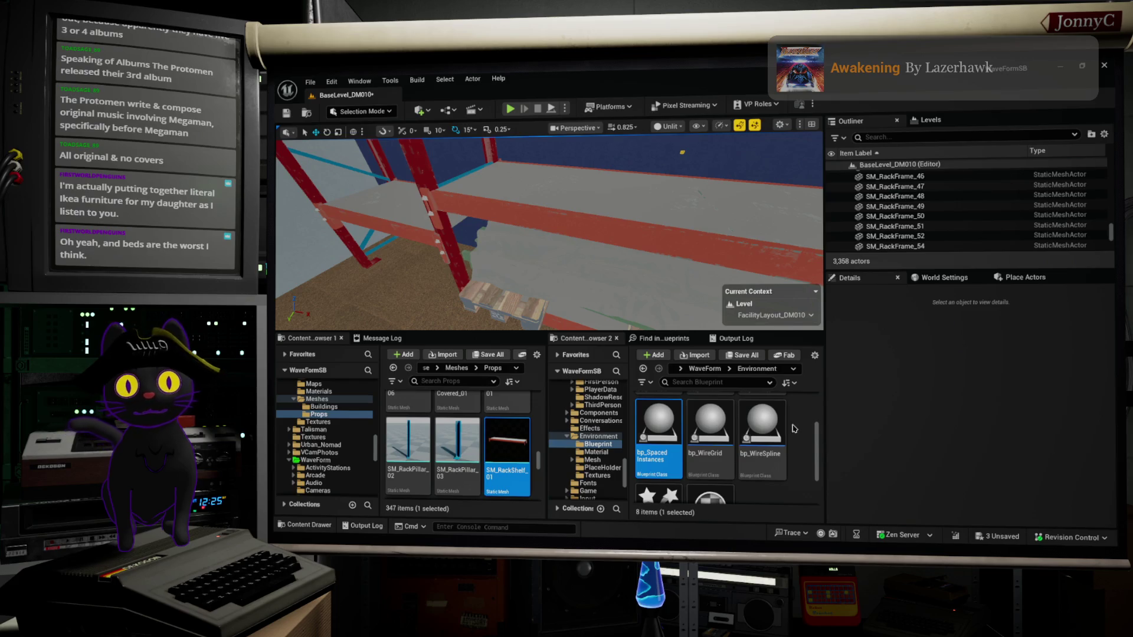
left_click_drag(741, 189, 741, 190)
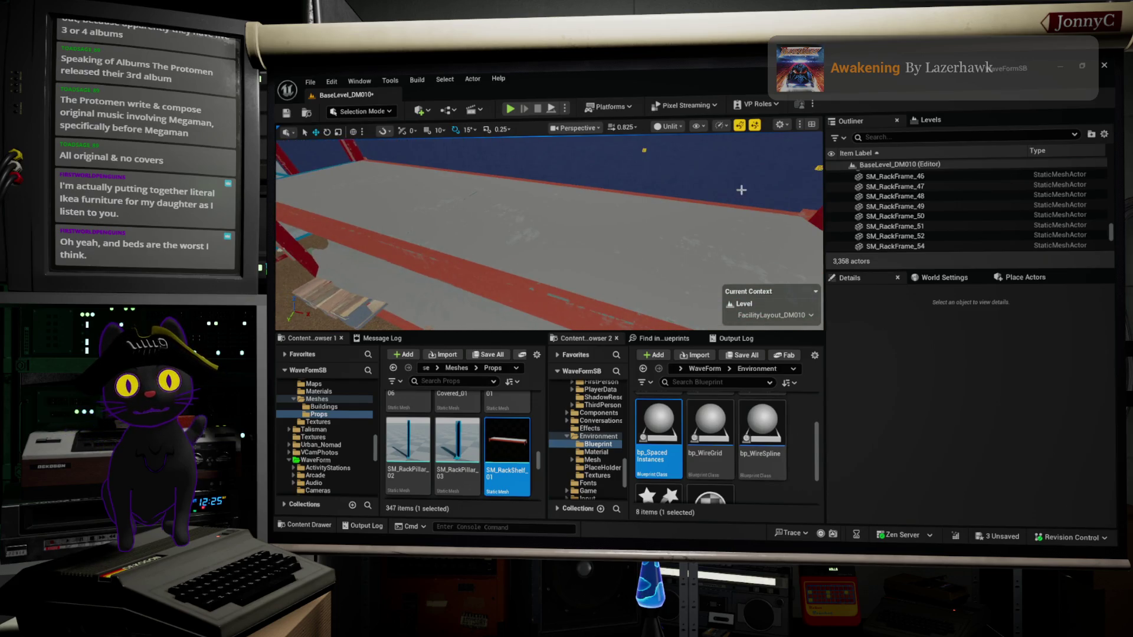
left_click(739, 207)
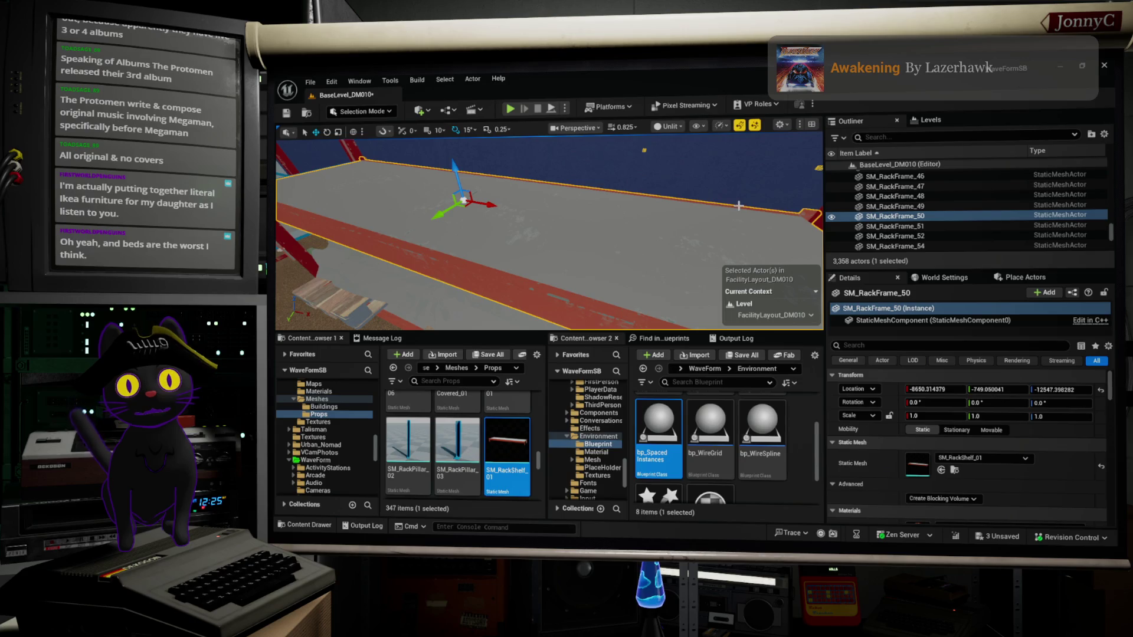
left_click(743, 205)
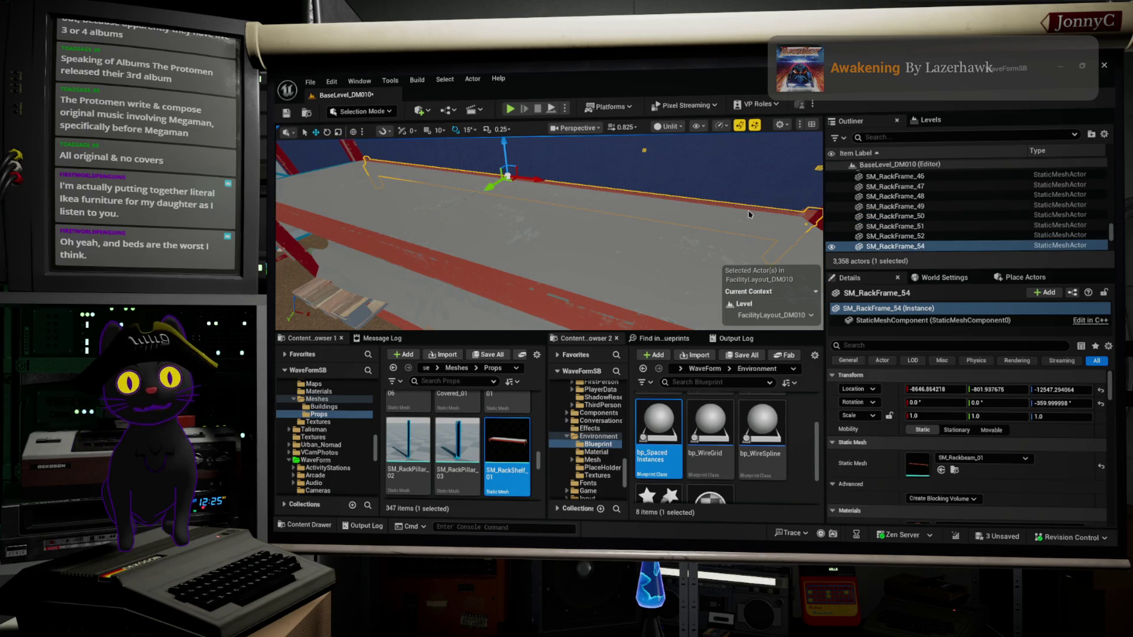
key("Delete")
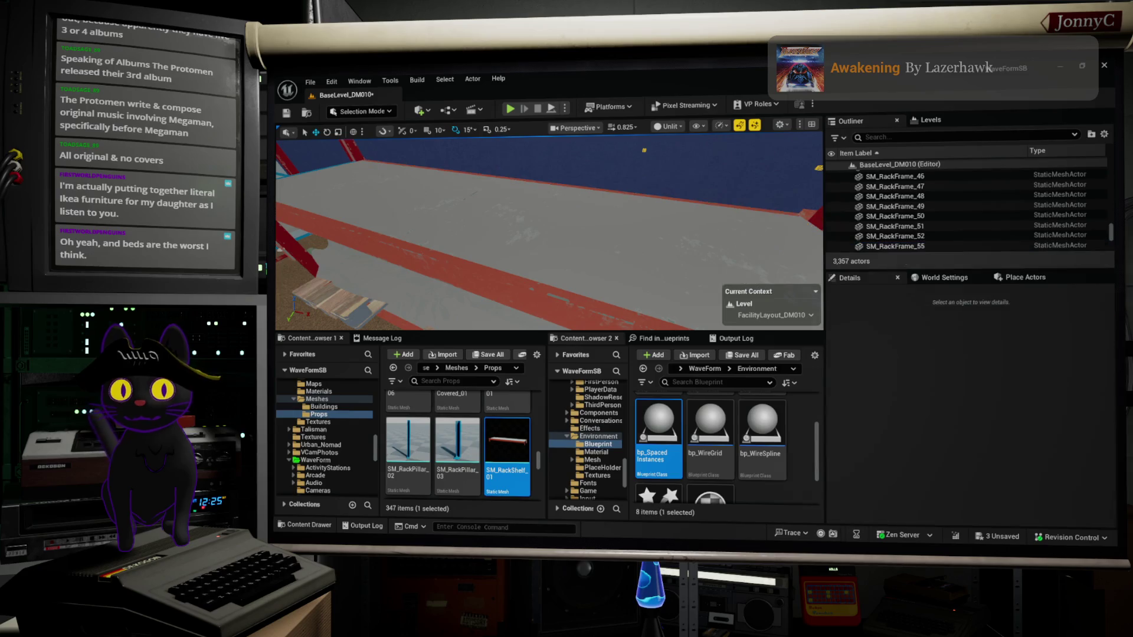
mouse_move(448, 195)
left_mouse_down()
mouse_move(464, 237)
mouse_move(523, 234)
mouse_move(524, 167)
left_mouse_up()
Alt-drag a copy of shelf SM_RackShelf_05 down below the original.
left_click(500, 252)
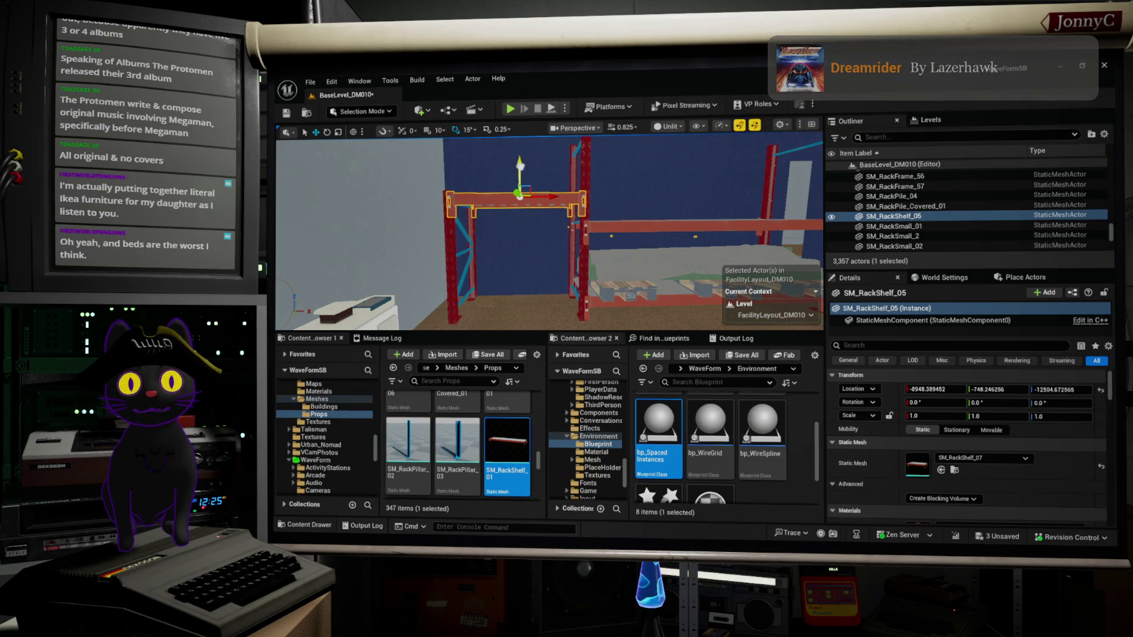
left_click(590, 247)
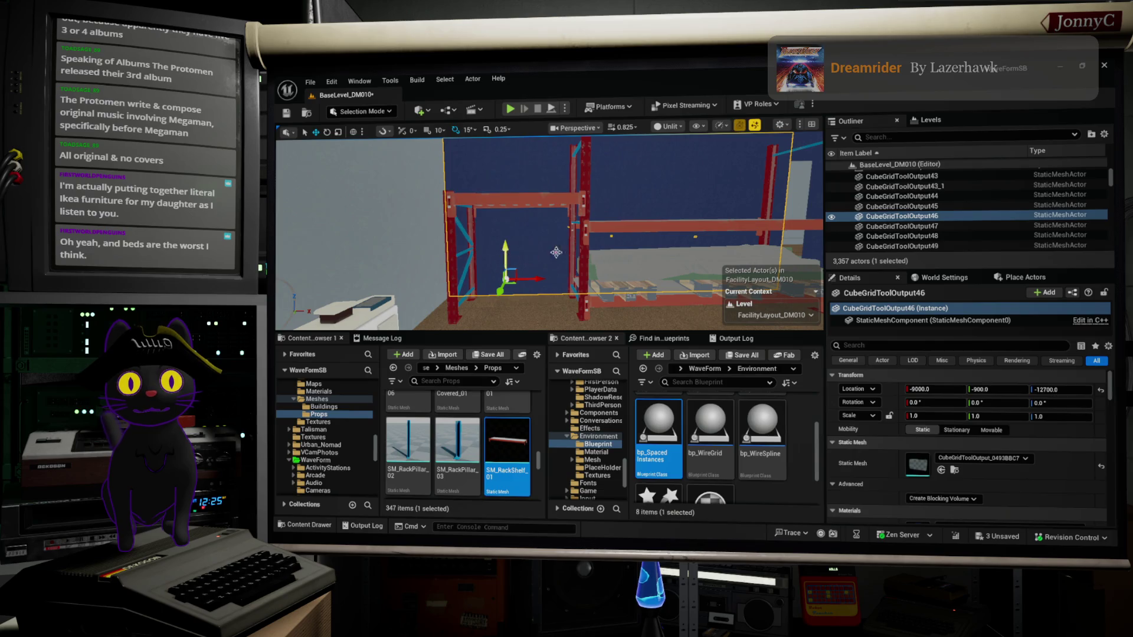
left_click(561, 213)
mouse_move(537, 170)
left_mouse_down()
mouse_move(542, 236)
mouse_move(584, 284)
left_mouse_up()
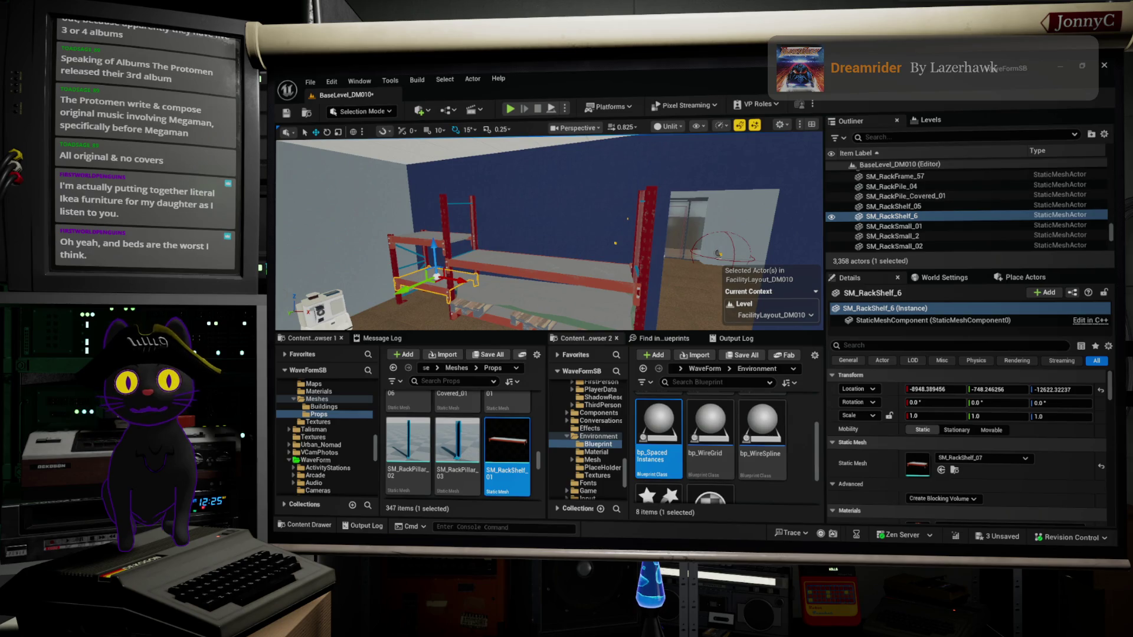
left_click(604, 308)
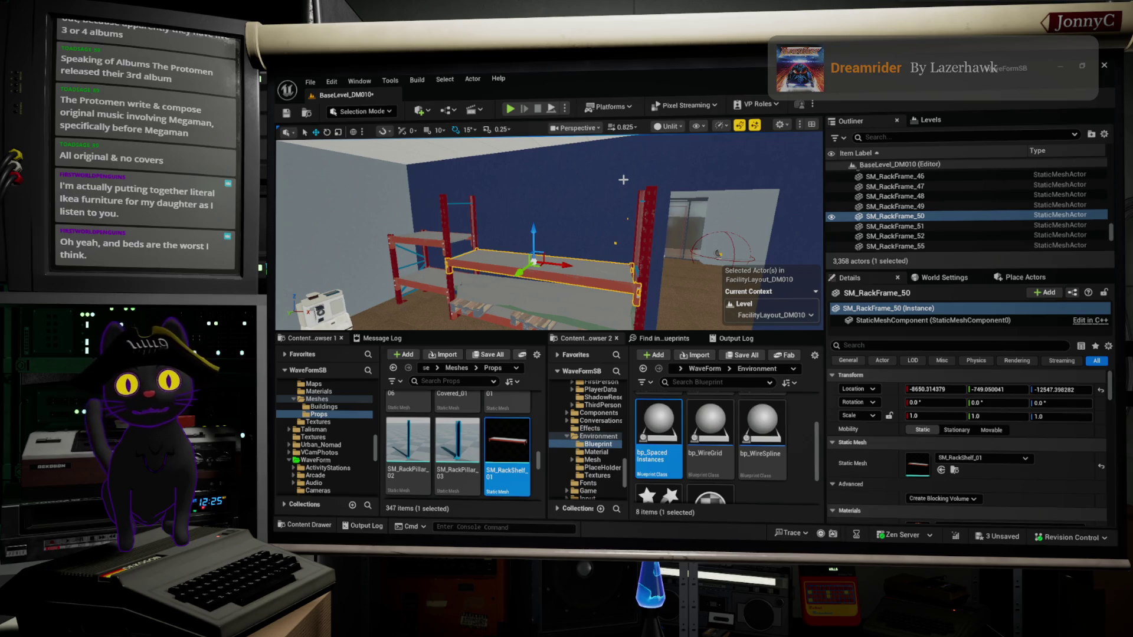
mouse_move(610, 236)
left_mouse_down()
mouse_move(566, 242)
mouse_move(549, 230)
mouse_move(506, 252)
left_mouse_up()
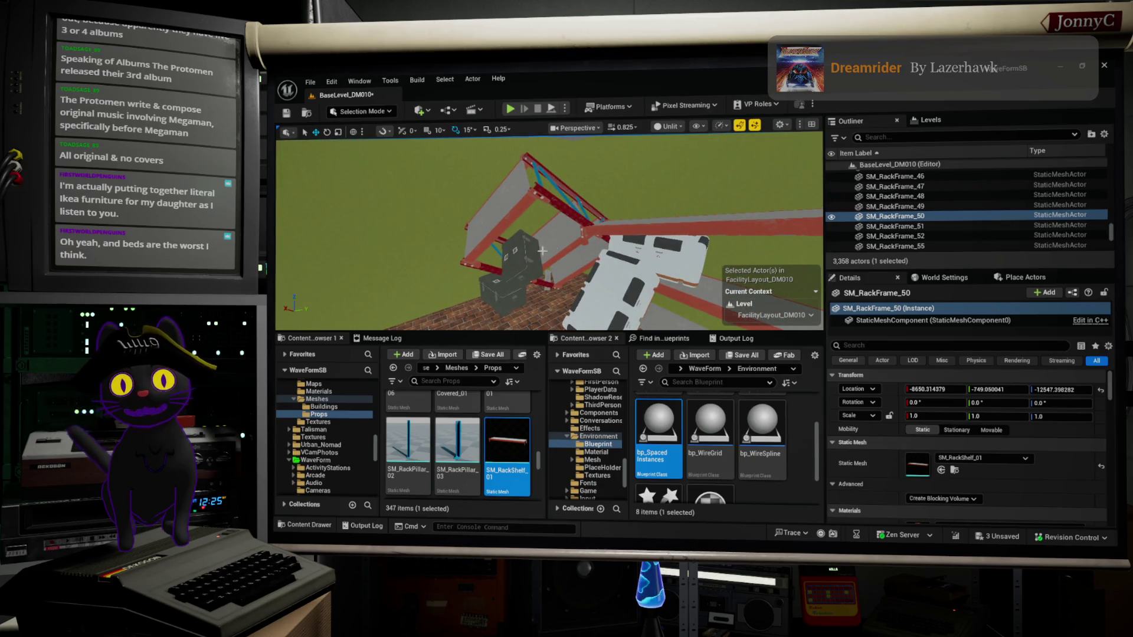
left_click(526, 266)
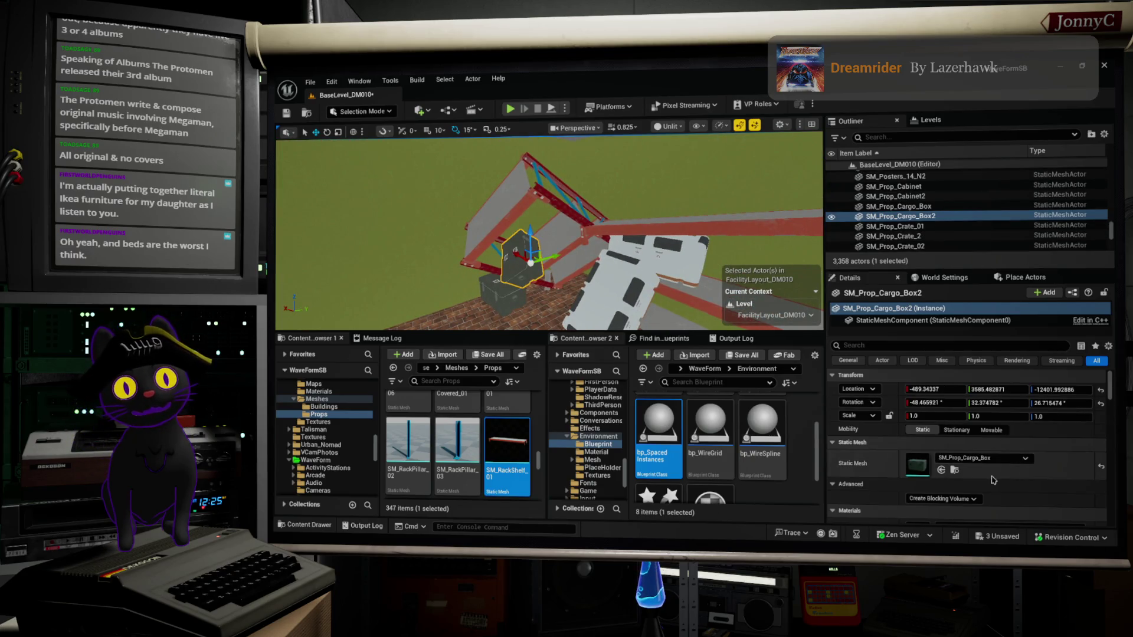
Drop SM_Prop_Cargo_Box from the Content Browser onto the grey shelf deck of the red rack.
left_click(955, 470)
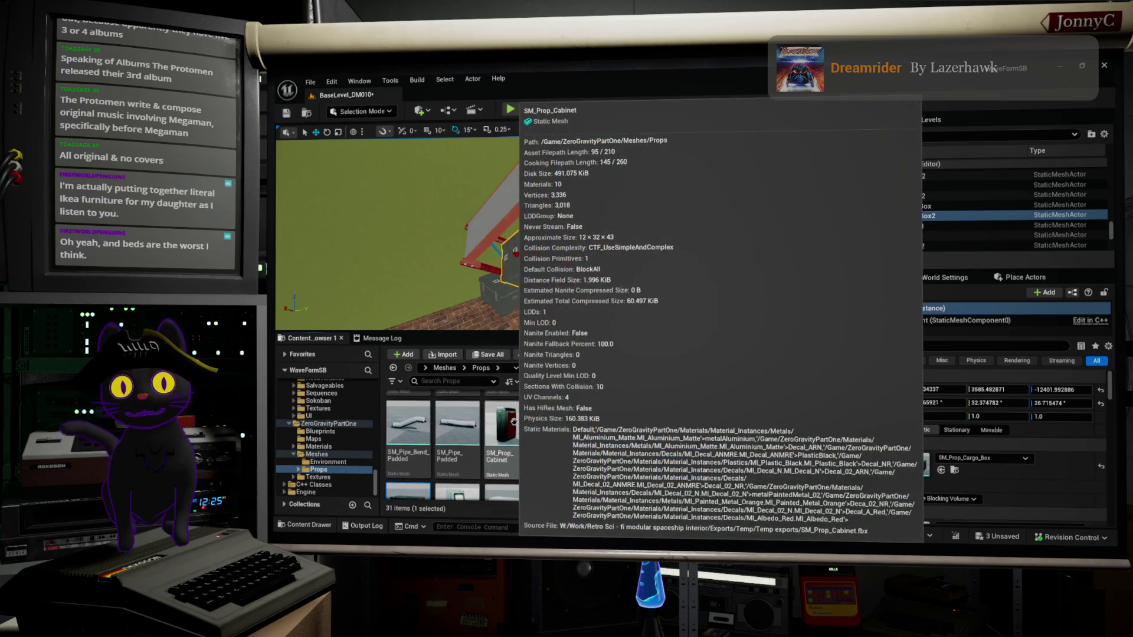
scroll(493, 424, "down", 2)
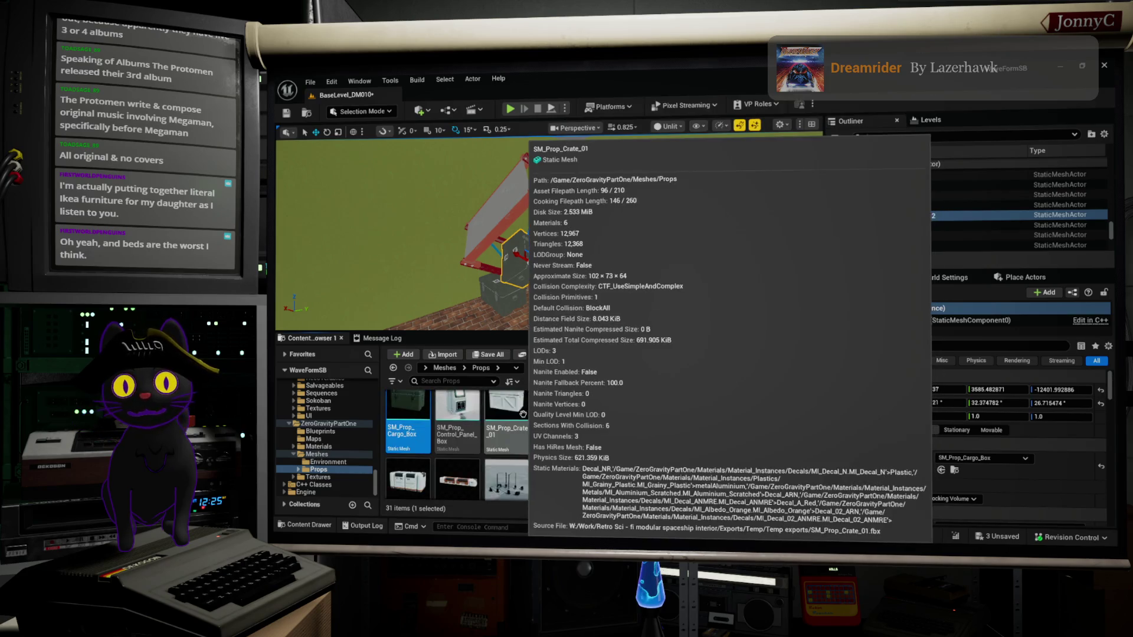
scroll(549, 325, "up", 1)
scroll(549, 230, "down", 10)
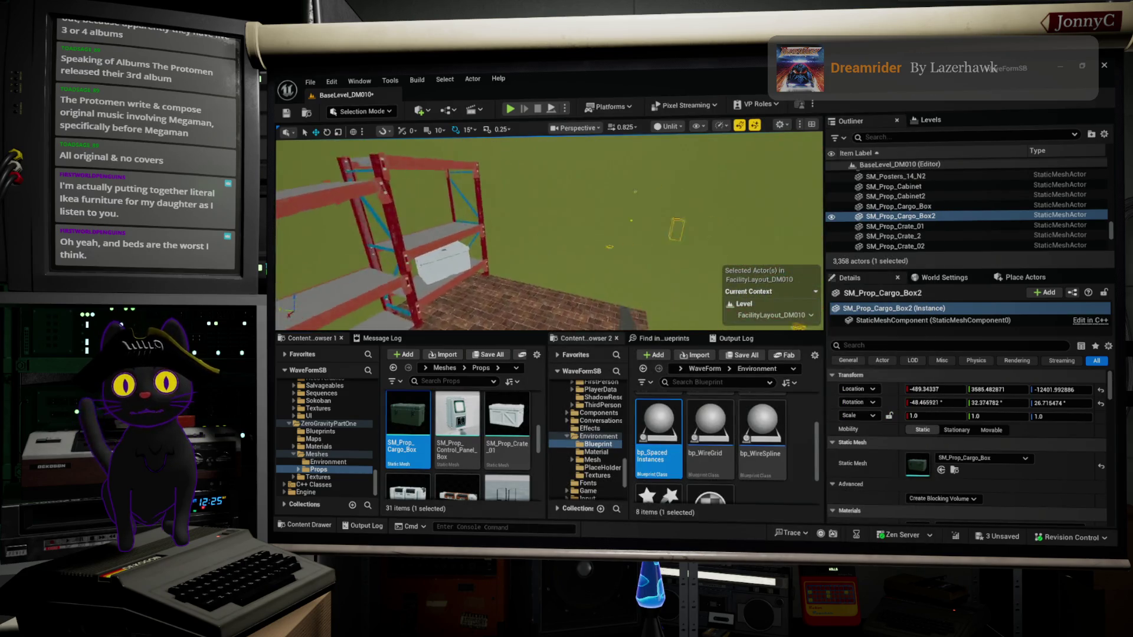
scroll(549, 230, "down", 10)
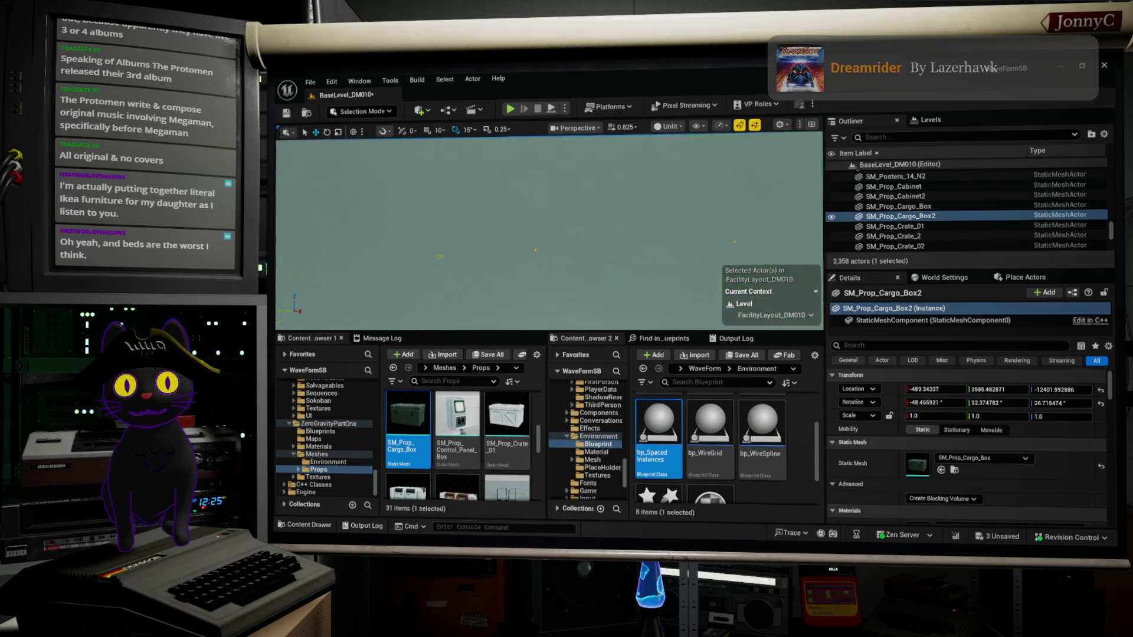
scroll(549, 230, "up", 10)
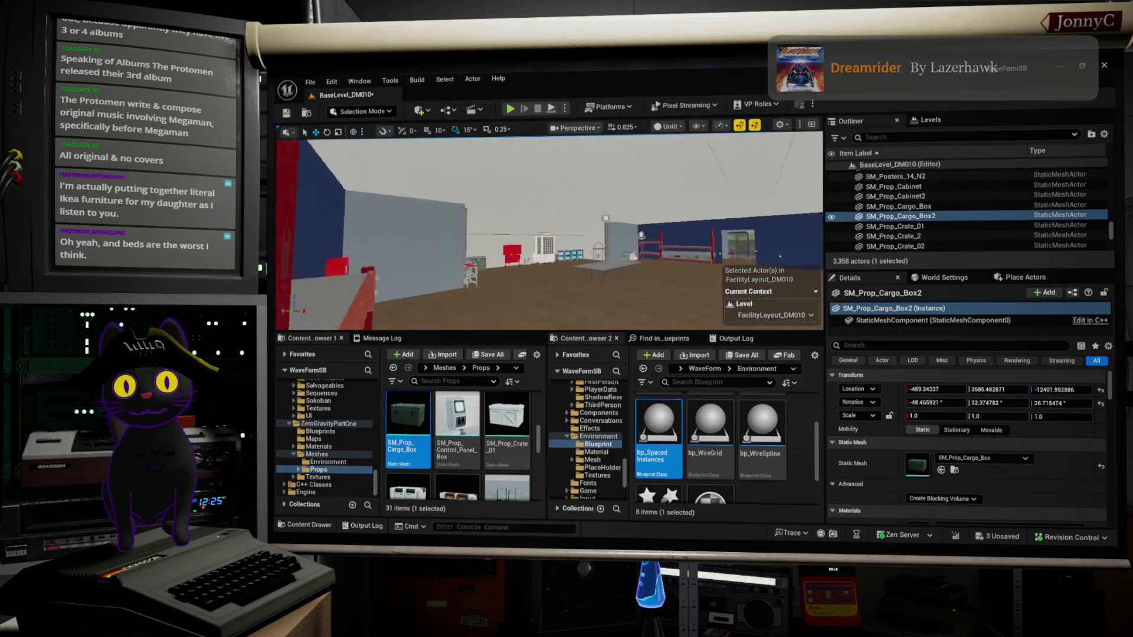
left_click_drag(549, 231, 508, 215)
mouse_move(407, 416)
left_mouse_down()
mouse_move(586, 258)
mouse_move(540, 247)
left_mouse_up()
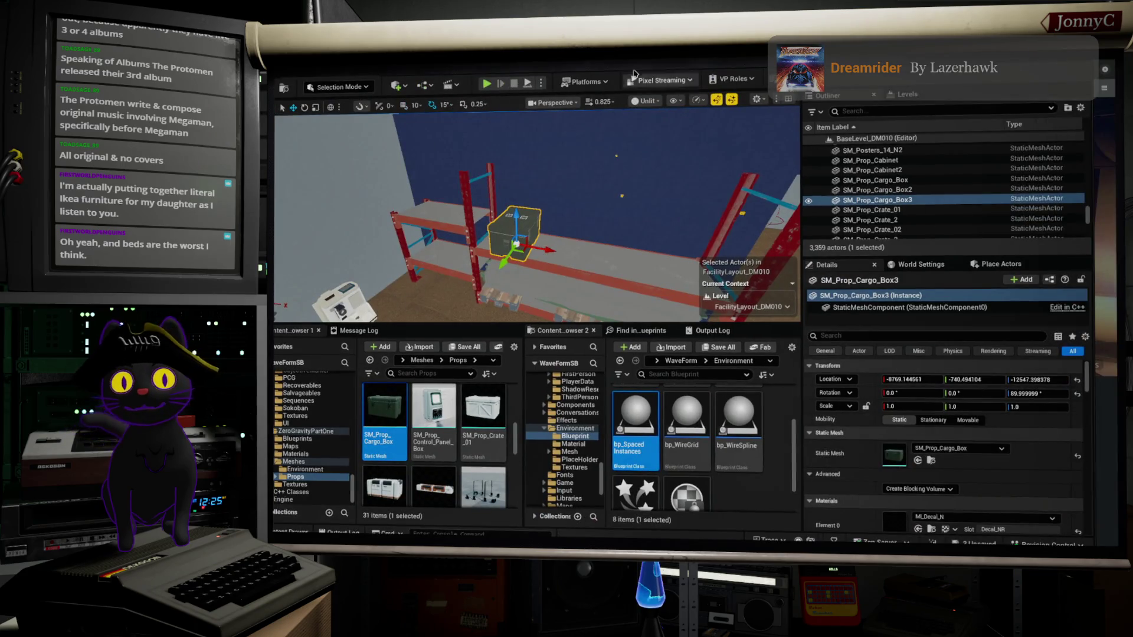
Frame the new cargo box and slide it along X on the shelf, undoing a stray shift.
key("f")
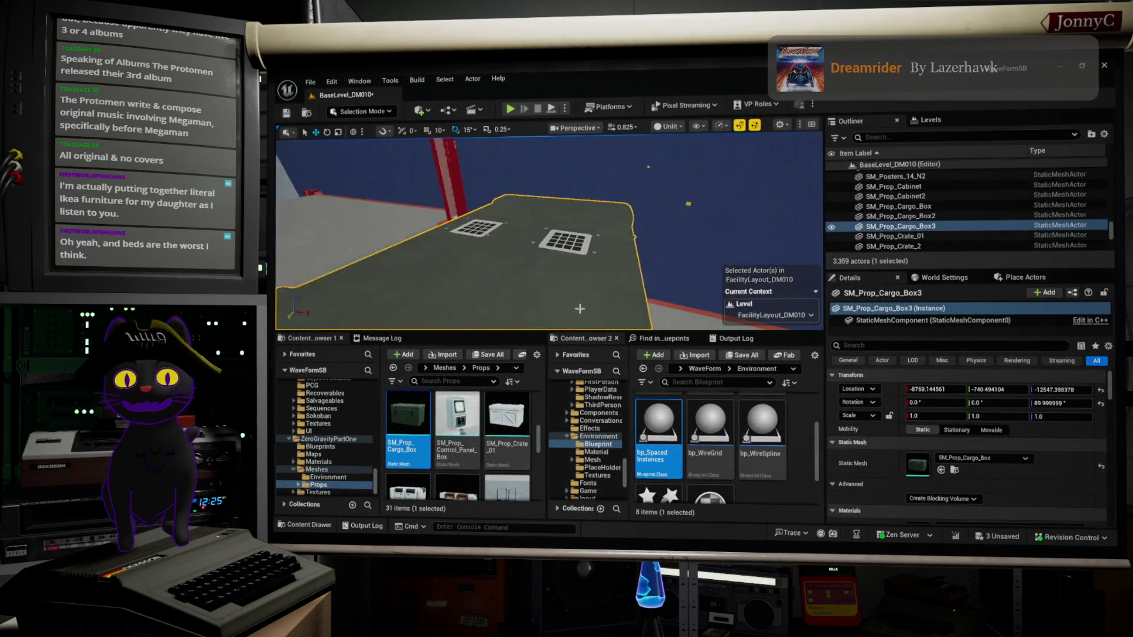
scroll(580, 308, "down", 3)
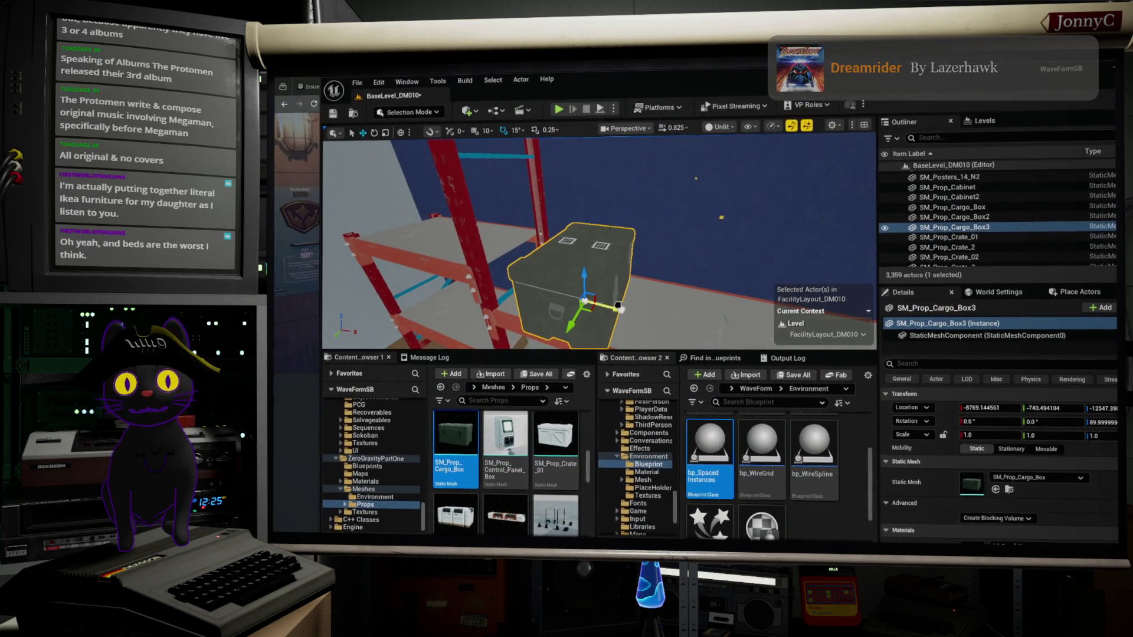
mouse_move(578, 311)
left_mouse_down()
mouse_move(593, 312)
mouse_move(549, 300)
left_mouse_up()
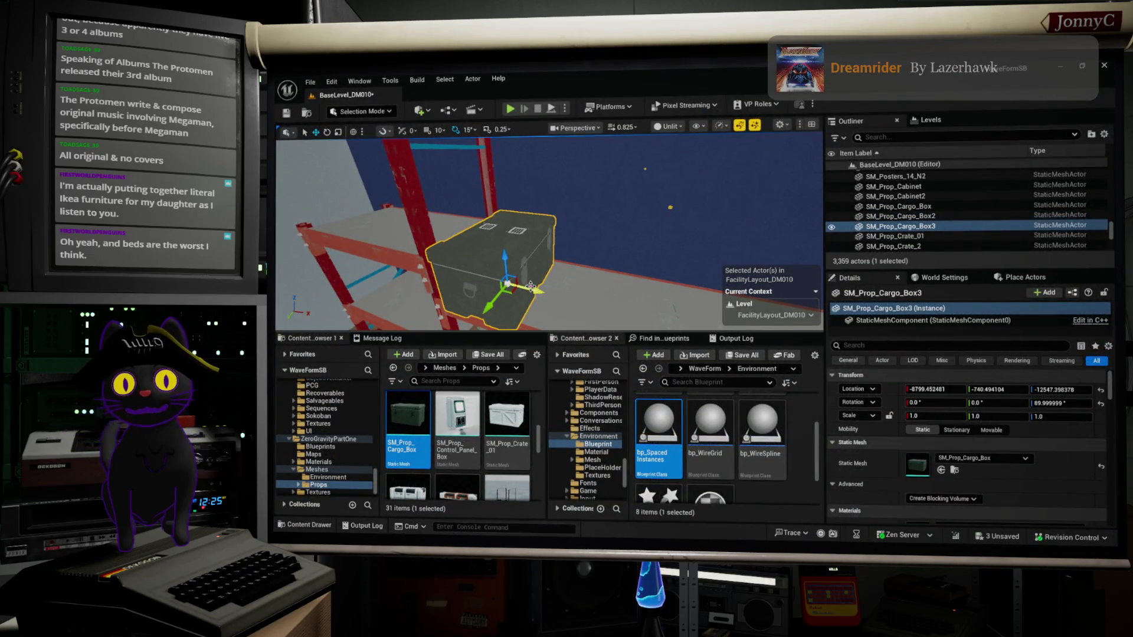
mouse_move(533, 291)
left_mouse_down()
mouse_move(596, 291)
mouse_move(535, 291)
mouse_move(636, 324)
mouse_move(623, 319)
mouse_move(641, 289)
left_mouse_up()
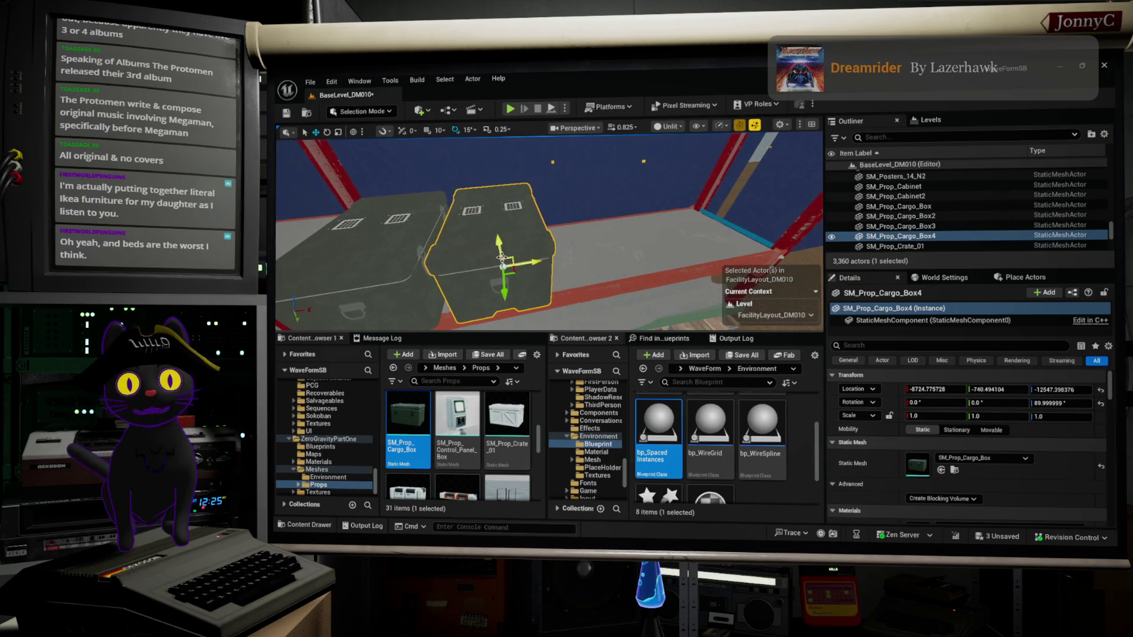
left_click_drag(537, 263, 571, 260)
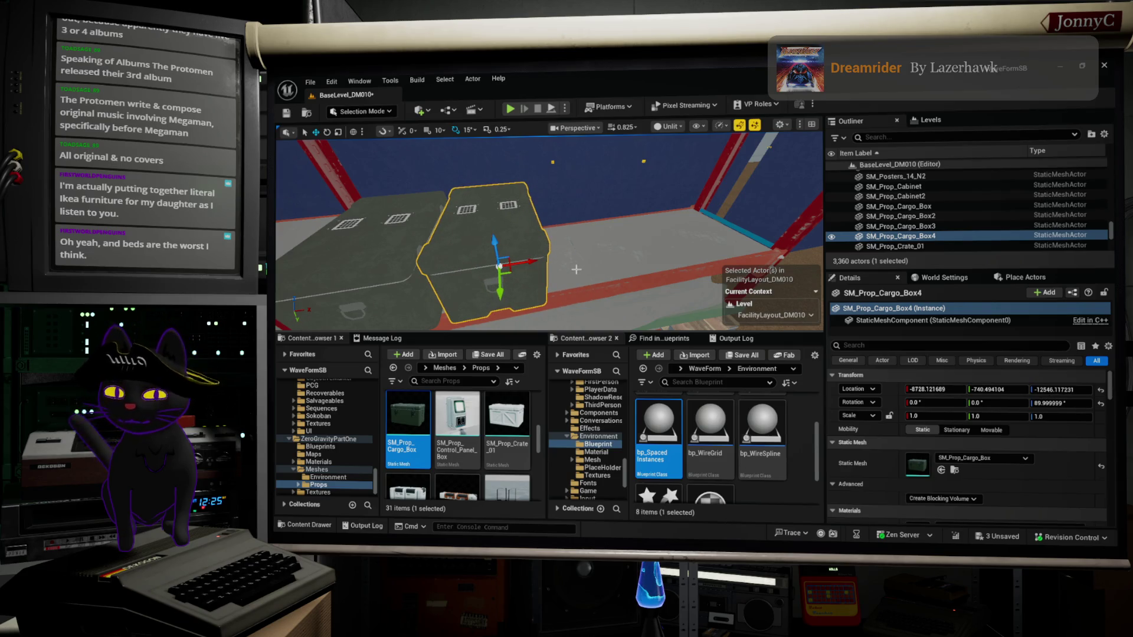
key("ctrl+z")
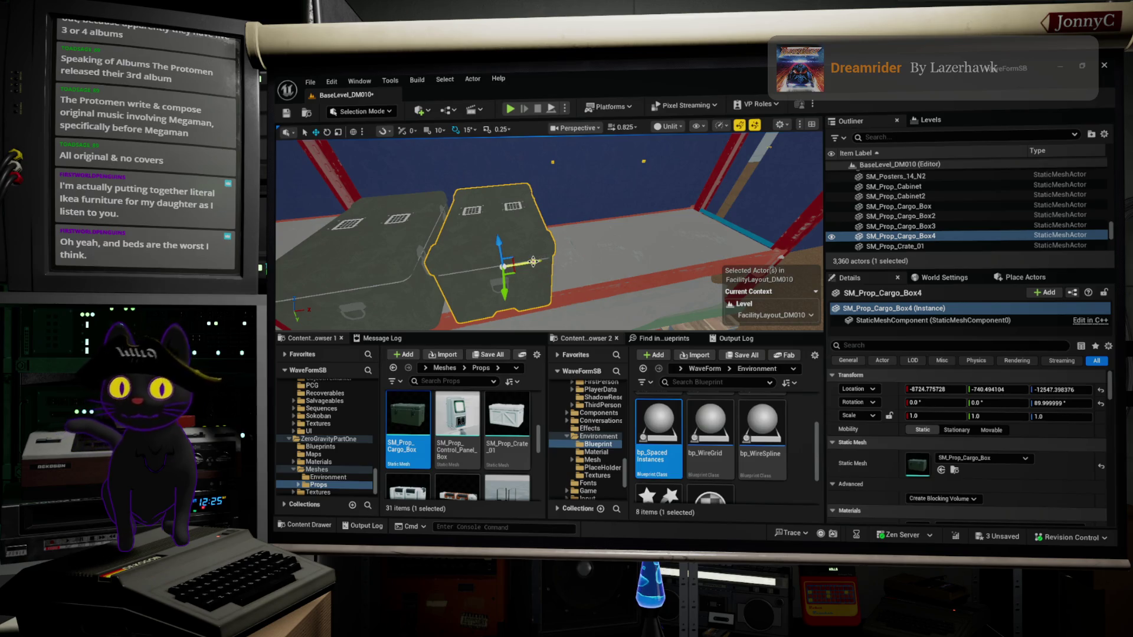
Alt-drag along X to duplicate the cargo box into a row beside the original.
left_click_drag(533, 261, 679, 252)
left_click_drag(608, 141, 607, 132)
left_click(576, 129)
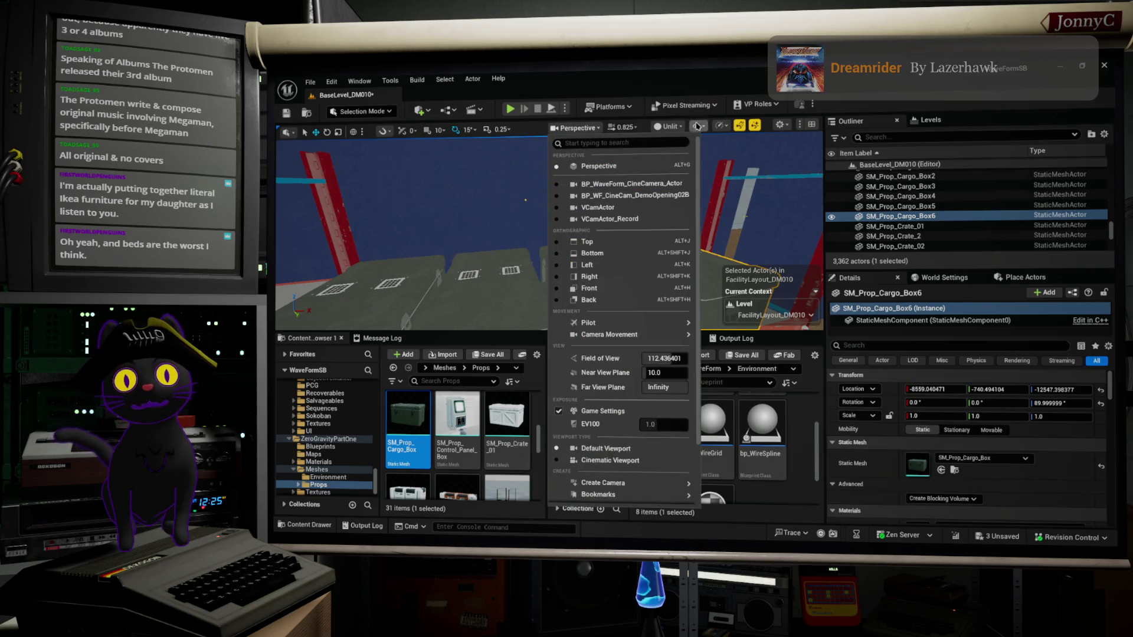
Switch the viewport to Lit and move RectLight4 along Y toward the rack to light the boxes.
left_click(670, 127)
left_click(683, 163)
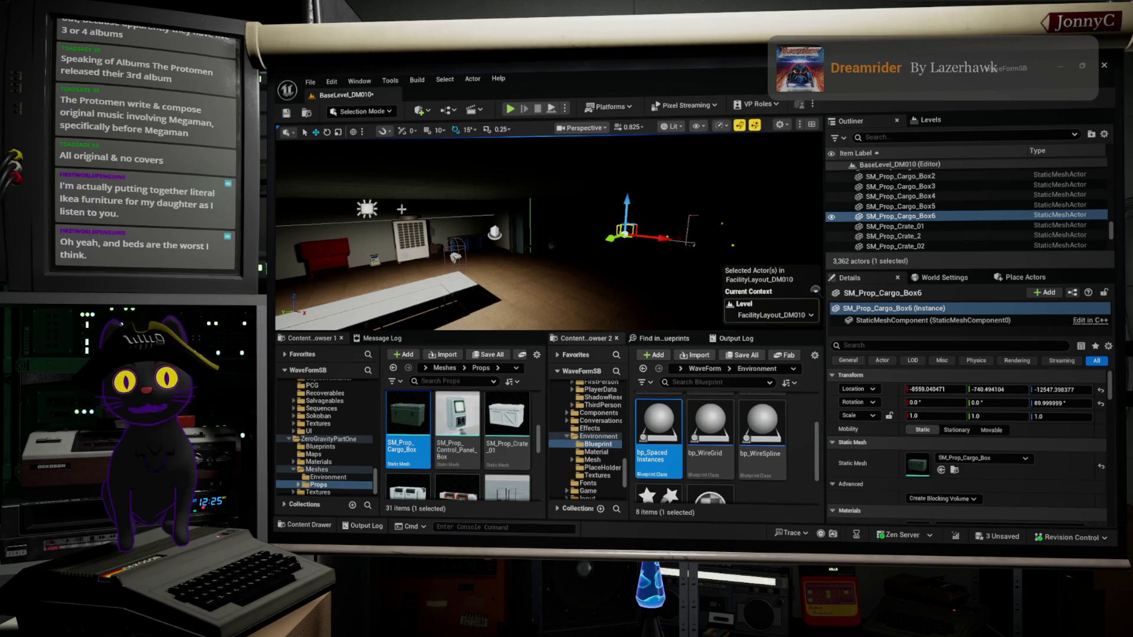
left_click(367, 208)
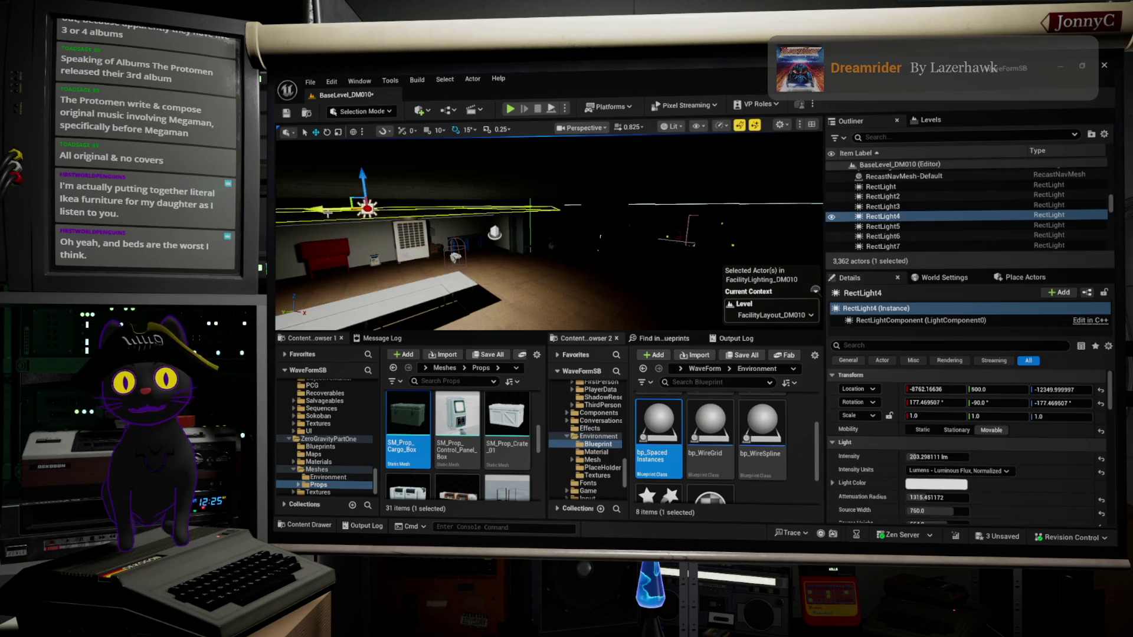
left_click_drag(348, 211, 451, 207)
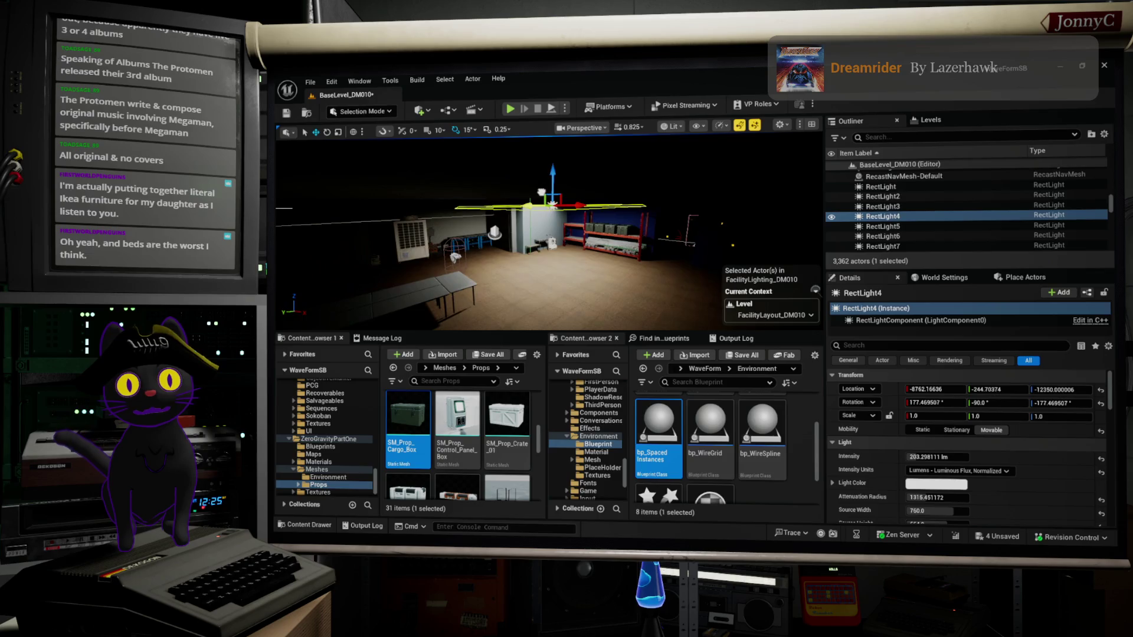
scroll(668, 256, "up", 10)
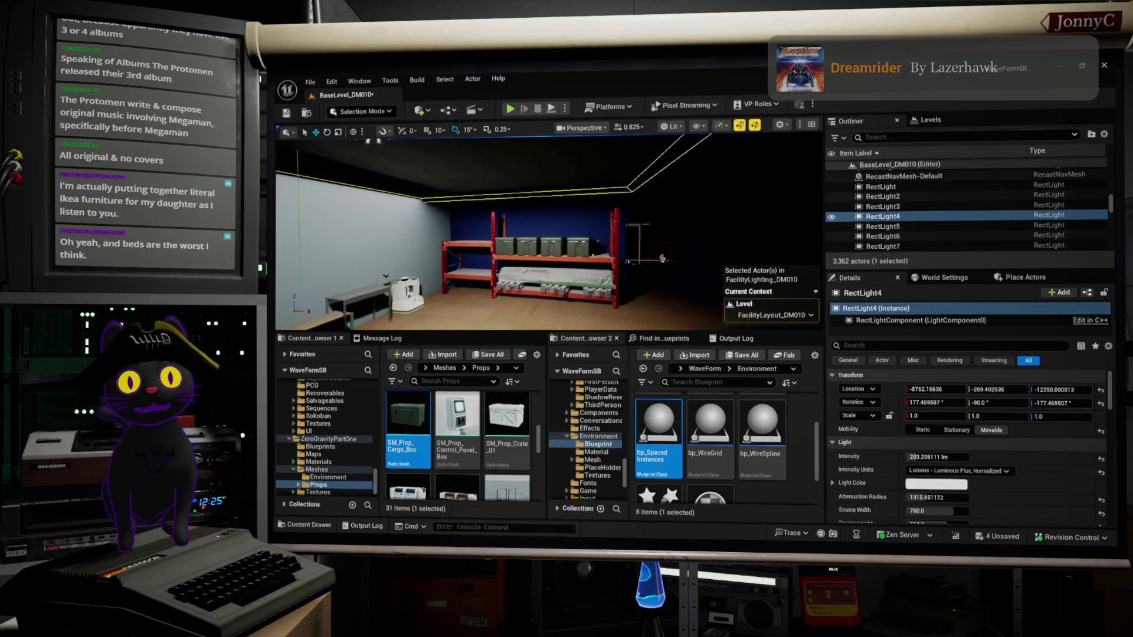
scroll(549, 230, "up", 5)
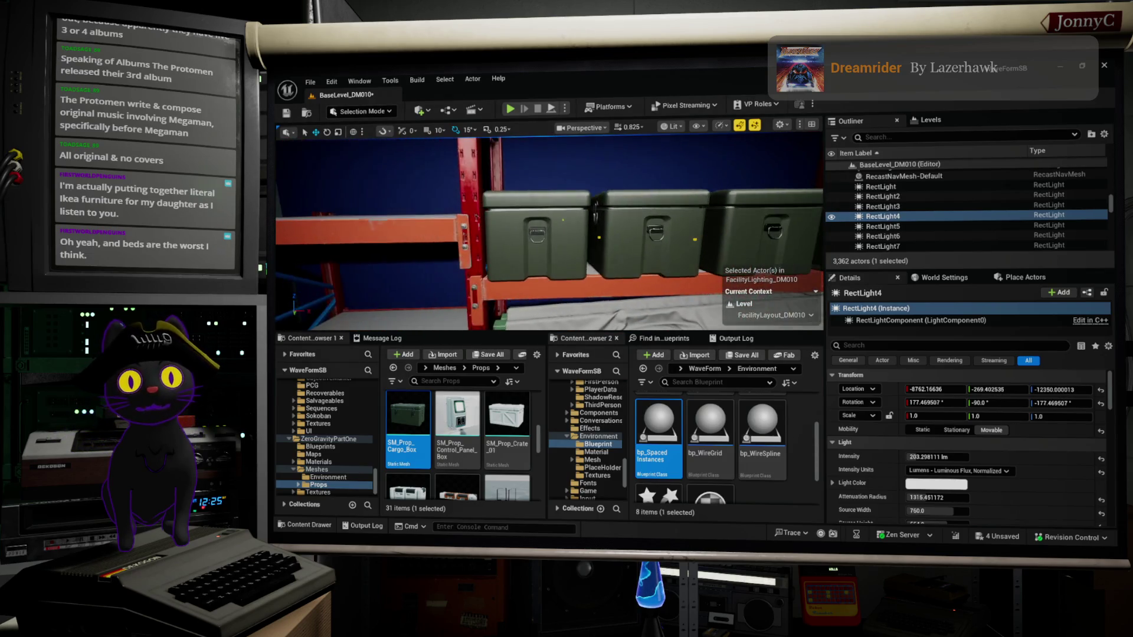
scroll(549, 231, "up", 6)
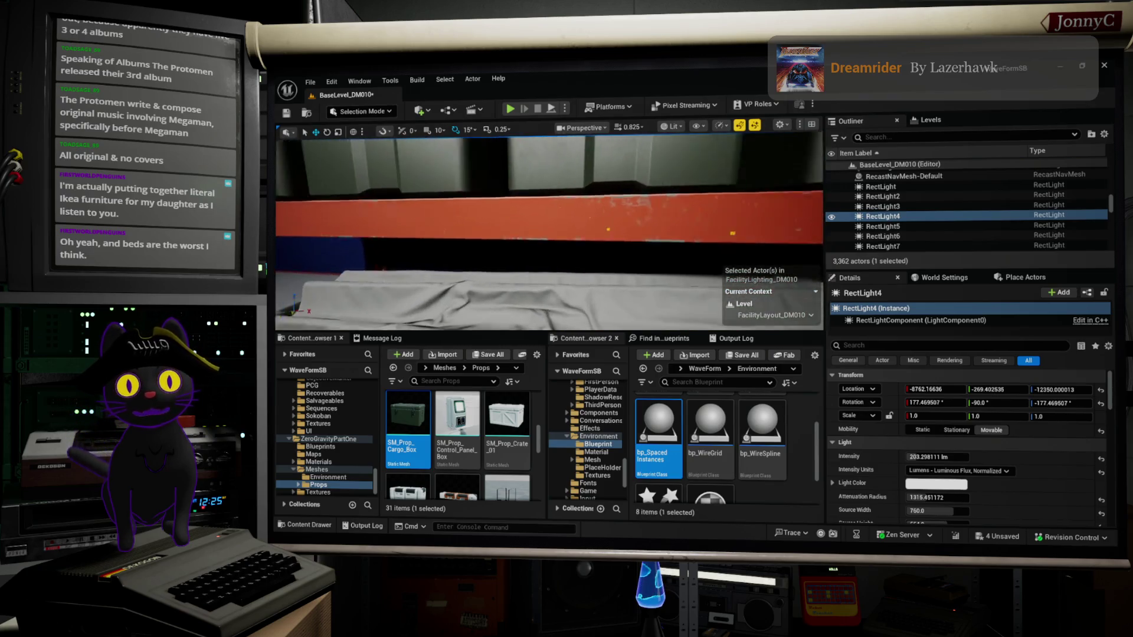
scroll(549, 231, "down", 8)
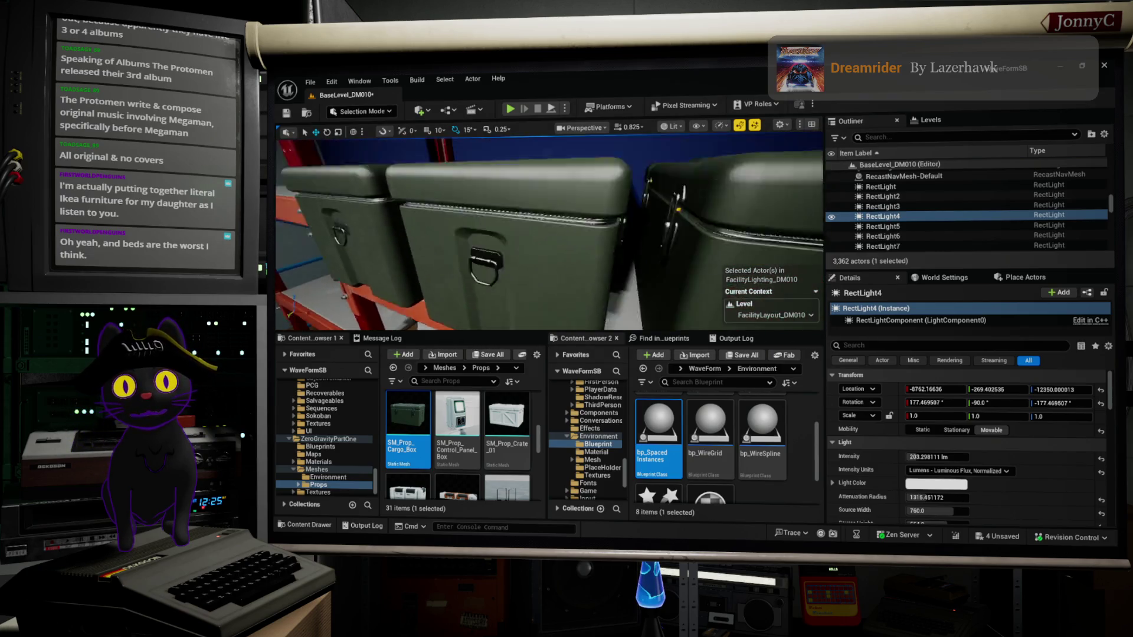
left_click_drag(599, 269, 543, 279)
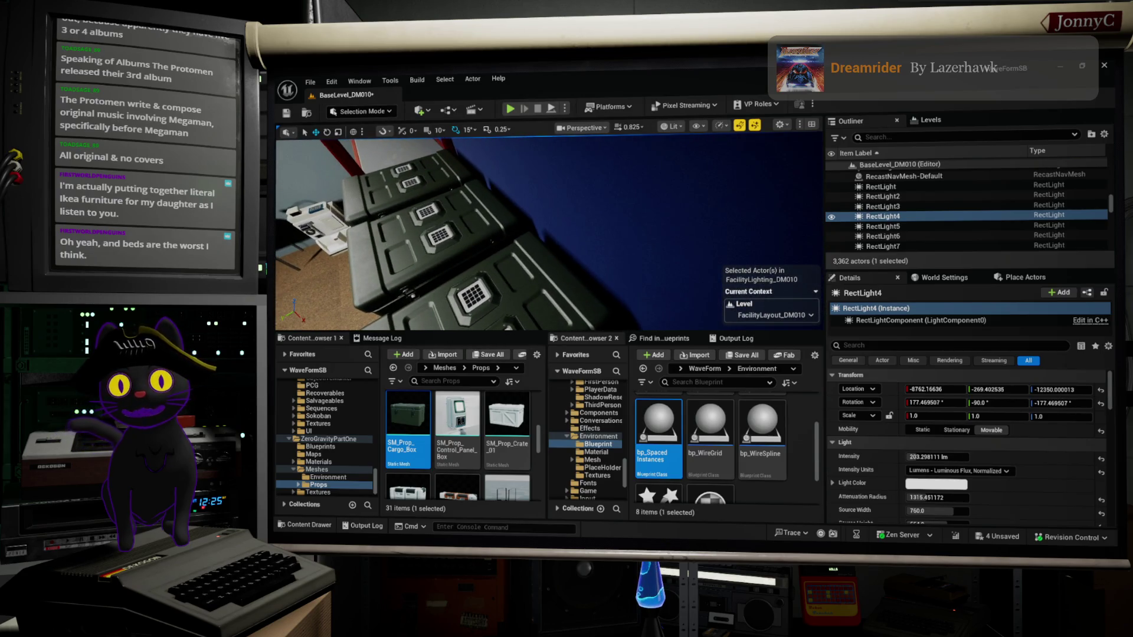
Select the four shelf cargo boxes, Box3 through Box6, and shift them slightly together.
left_click(413, 183)
left_click(505, 313, "ctrl")
left_click(549, 295)
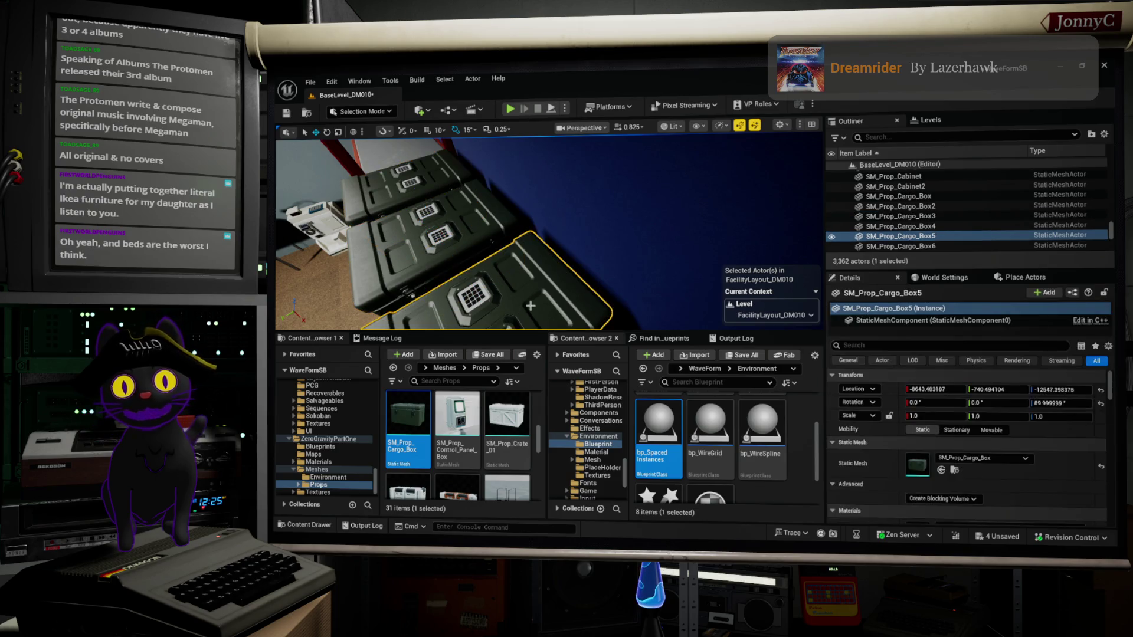
key("f")
left_click(588, 276, "ctrl")
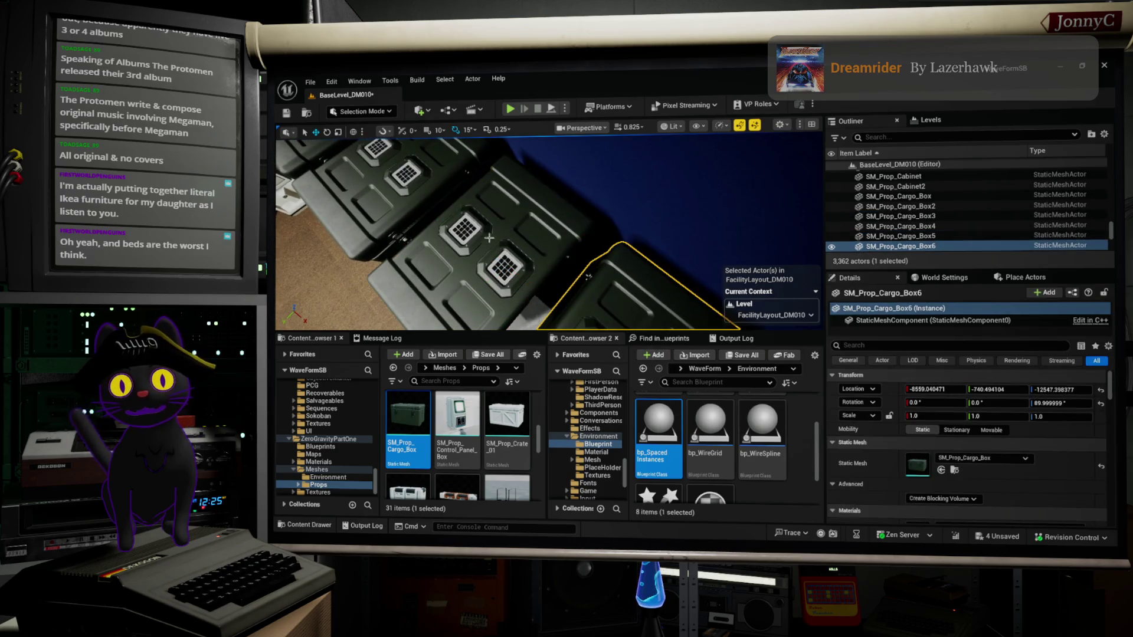
left_click(408, 168, "ctrl")
key("f")
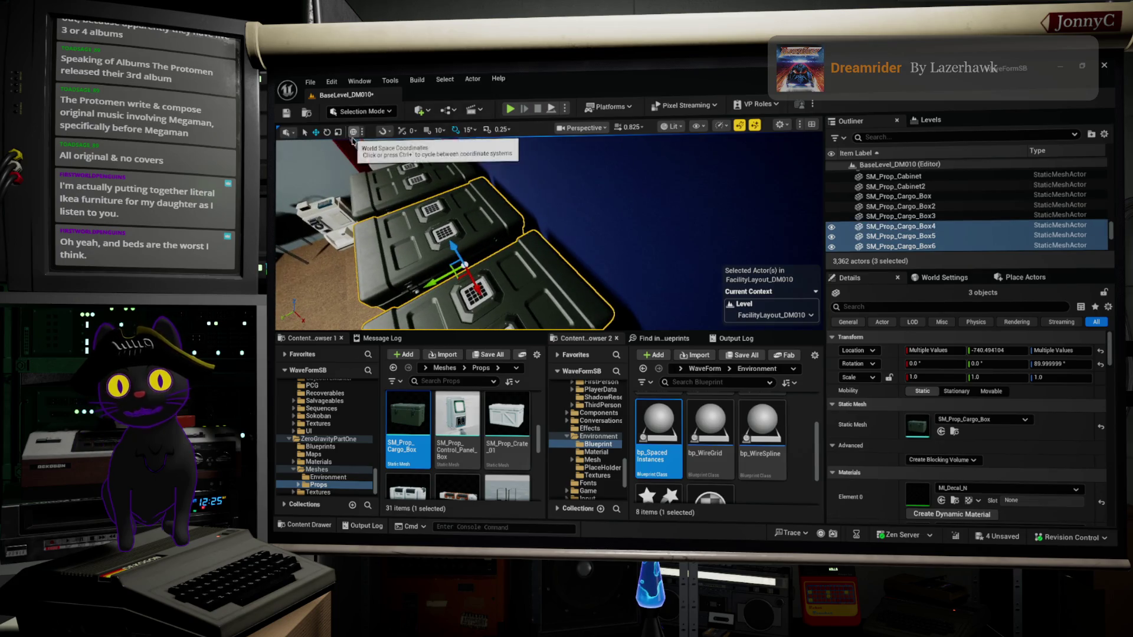
left_click(396, 207, "ctrl")
left_click_drag(402, 229, 411, 235)
Nudge SM_Prop_Cargo_Box5 slightly, then select SM_Prop_Cargo_Box6.
left_click(401, 248)
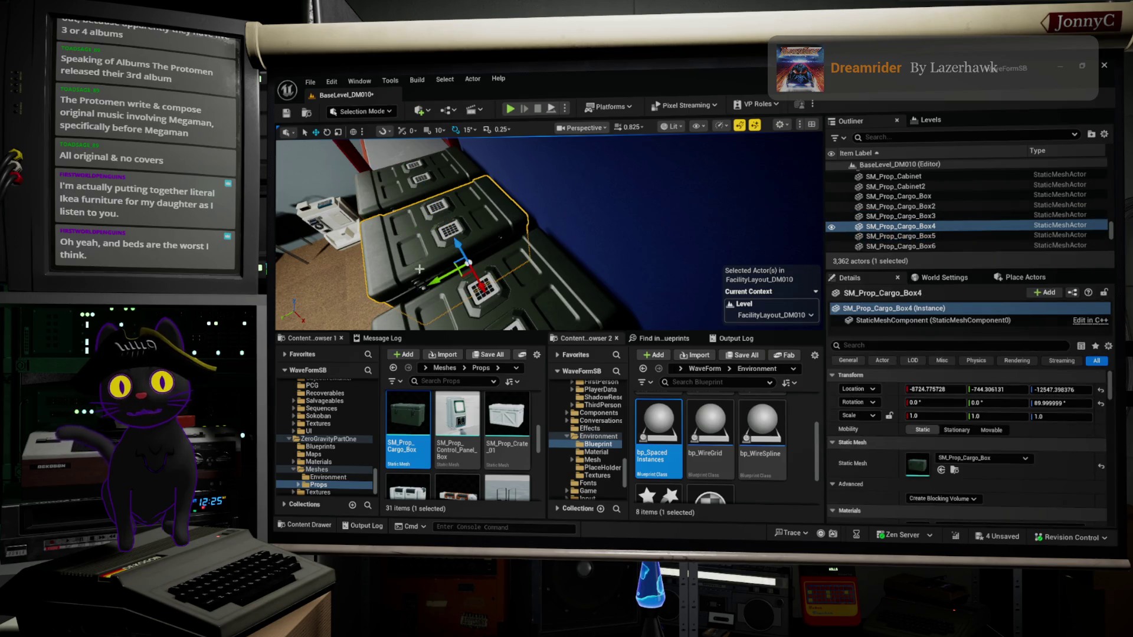
left_click_drag(428, 279, 432, 280)
left_click(483, 322)
left_click_drag(491, 317, 498, 320)
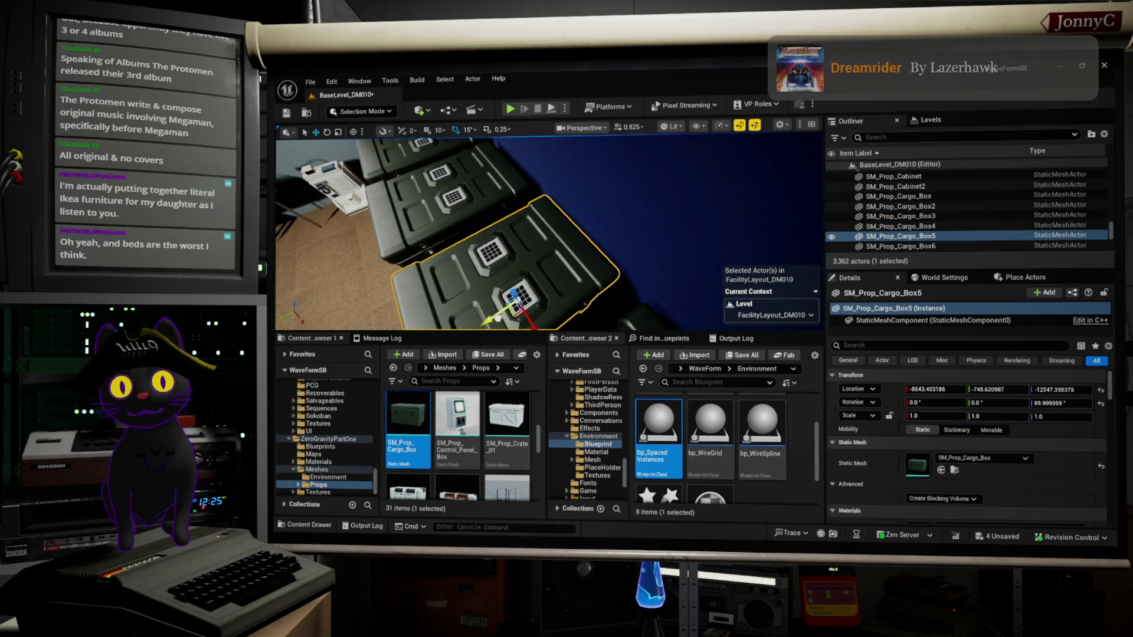
left_click(629, 289)
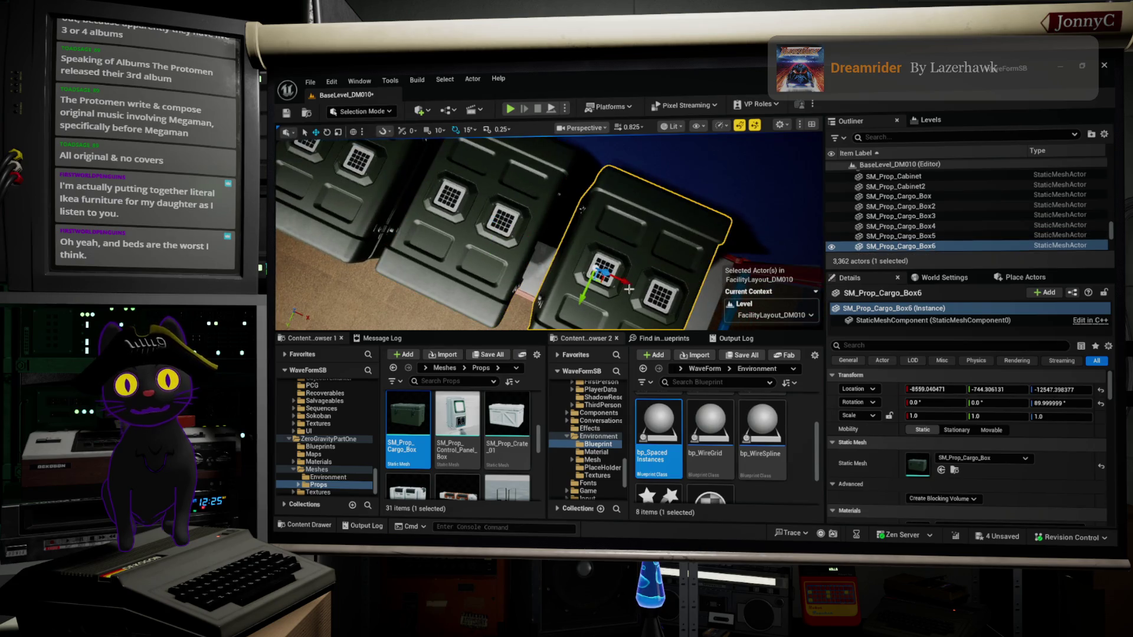
mouse_move(629, 289)
left_mouse_down()
mouse_move(595, 320)
mouse_move(581, 317)
mouse_move(586, 305)
left_mouse_up()
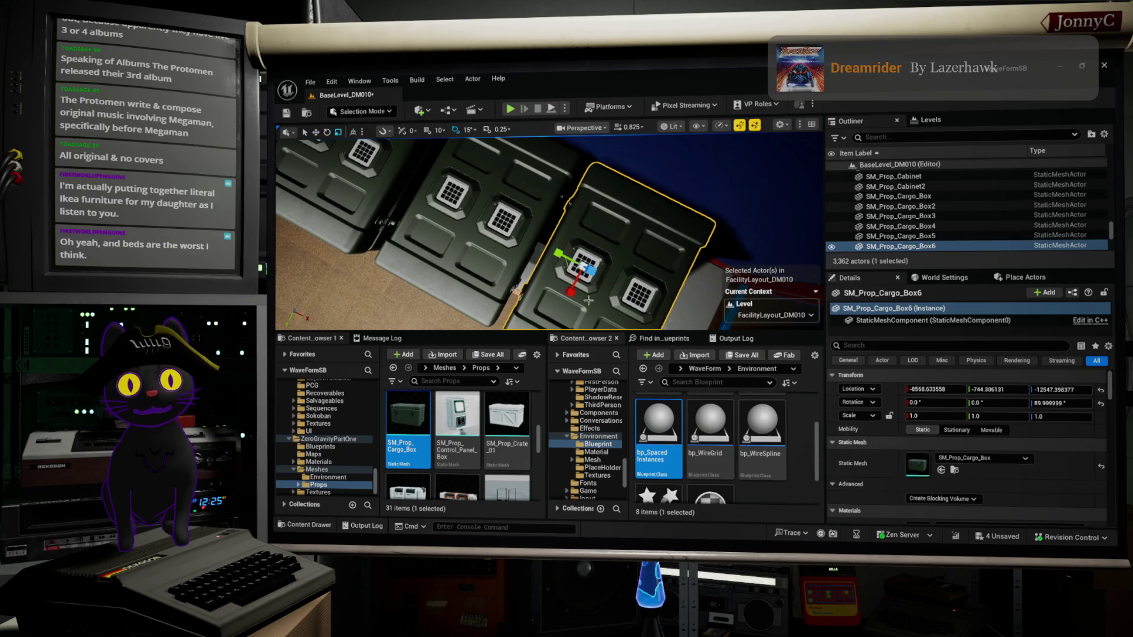
With the rotate gizmo, turn Box4 slightly and Box5 about 3 degrees off square.
key("e")
left_click_drag(584, 226, 583, 226)
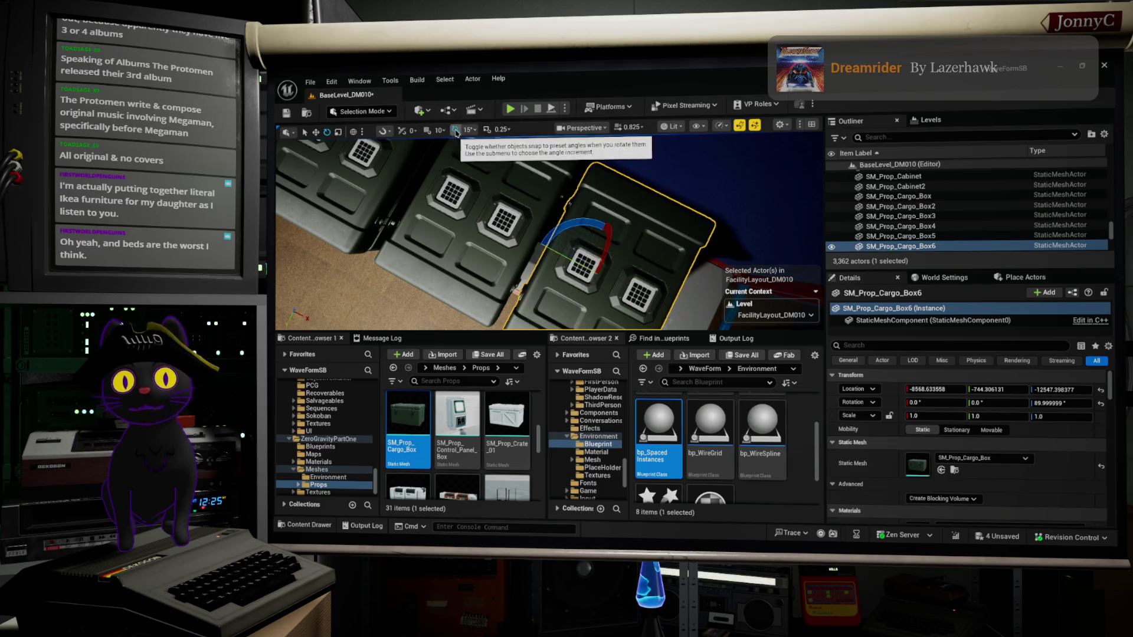
left_click_drag(593, 229, 581, 232)
key("ctrl+z")
key("f")
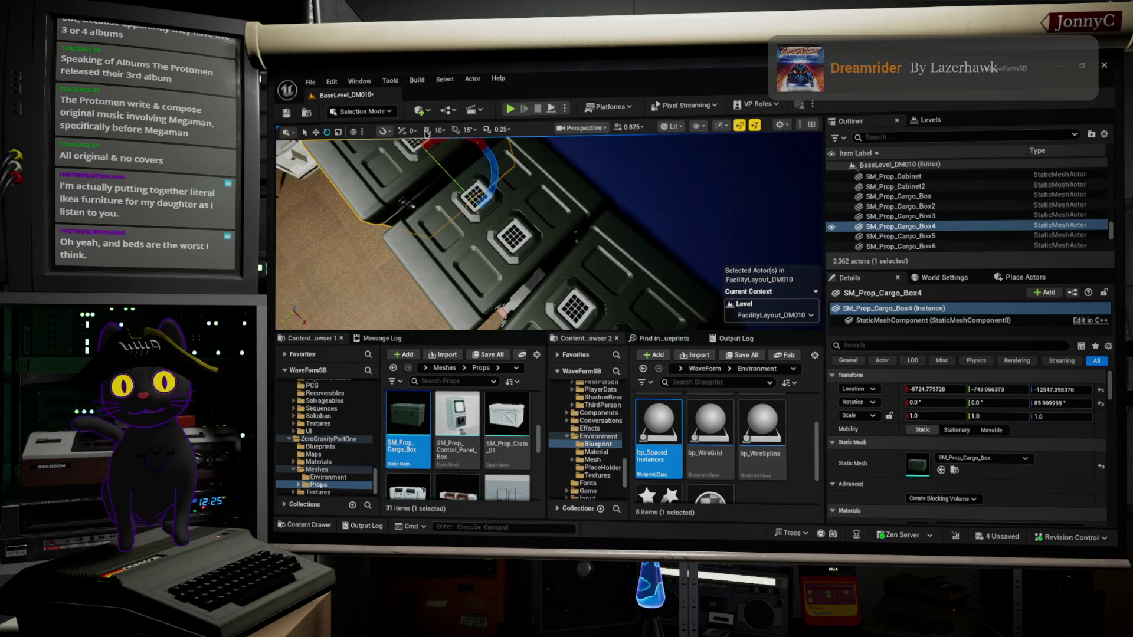
left_click_drag(513, 168, 496, 172)
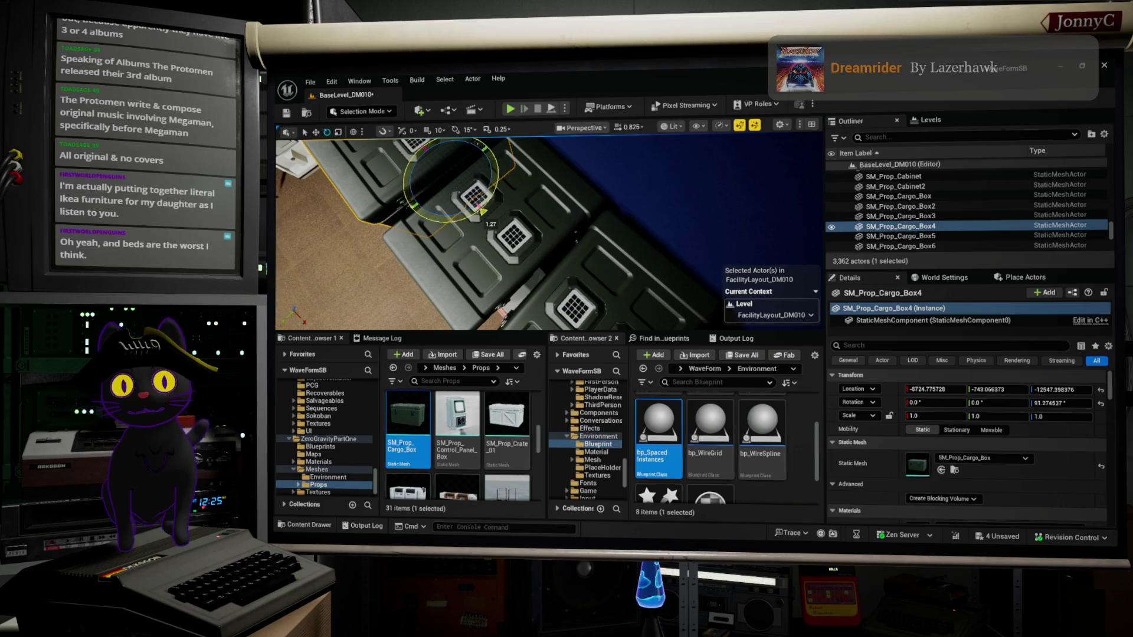
left_click(521, 210)
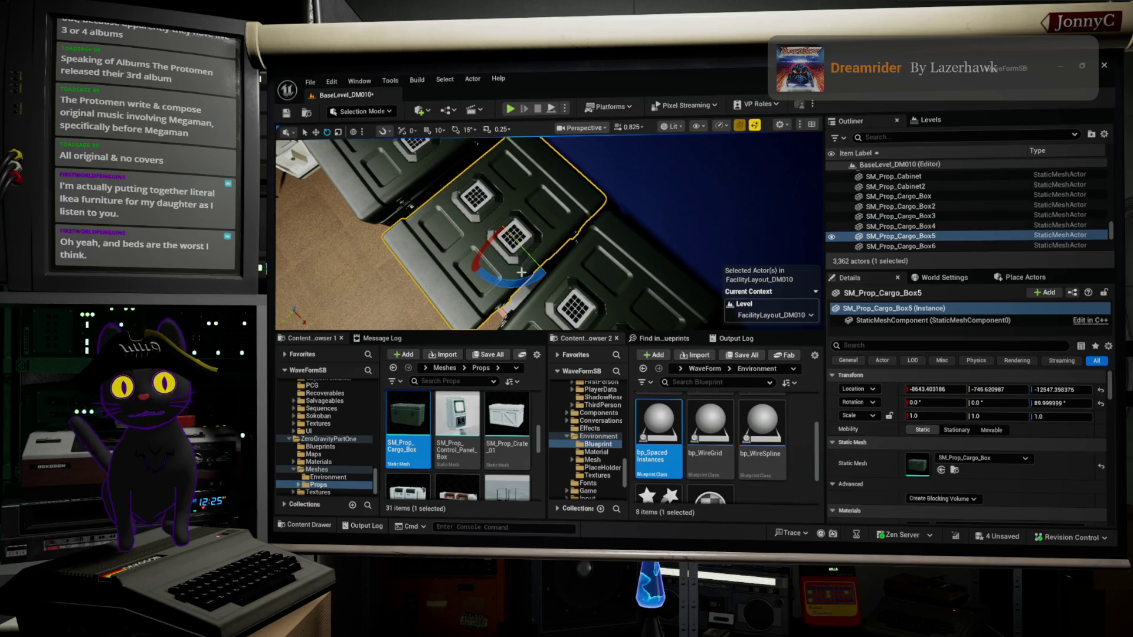
mouse_move(511, 279)
left_mouse_down()
mouse_move(546, 275)
mouse_move(603, 158)
left_mouse_up()
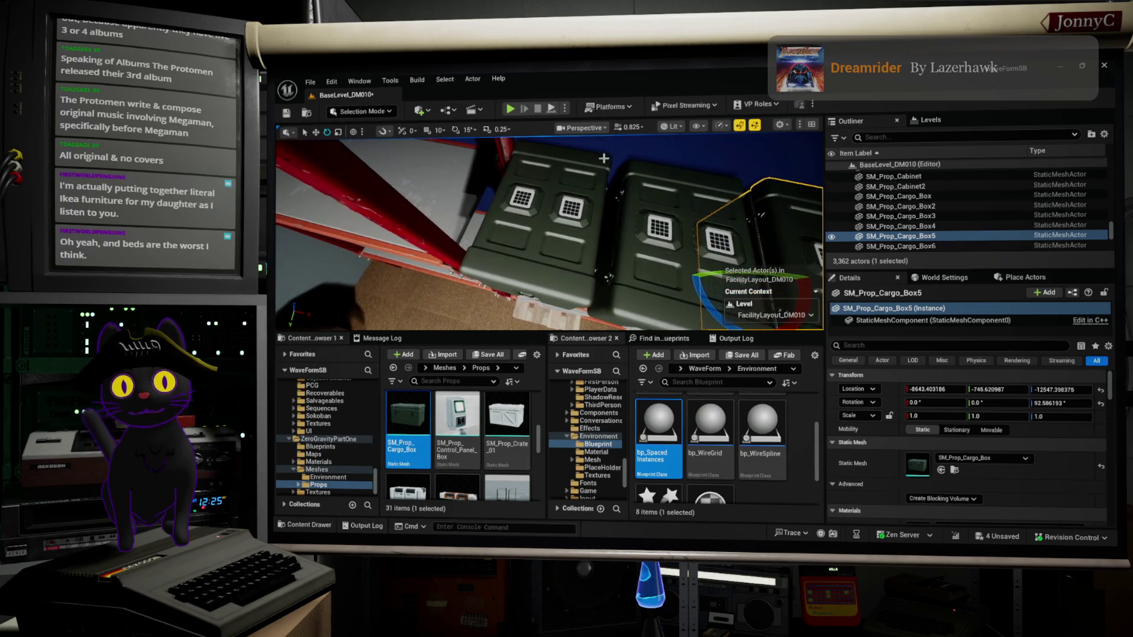
Select SM_Prop_Cargo_Box3, return to the move gizmo and bring the view closer to the shelf.
left_click(537, 219)
key("w")
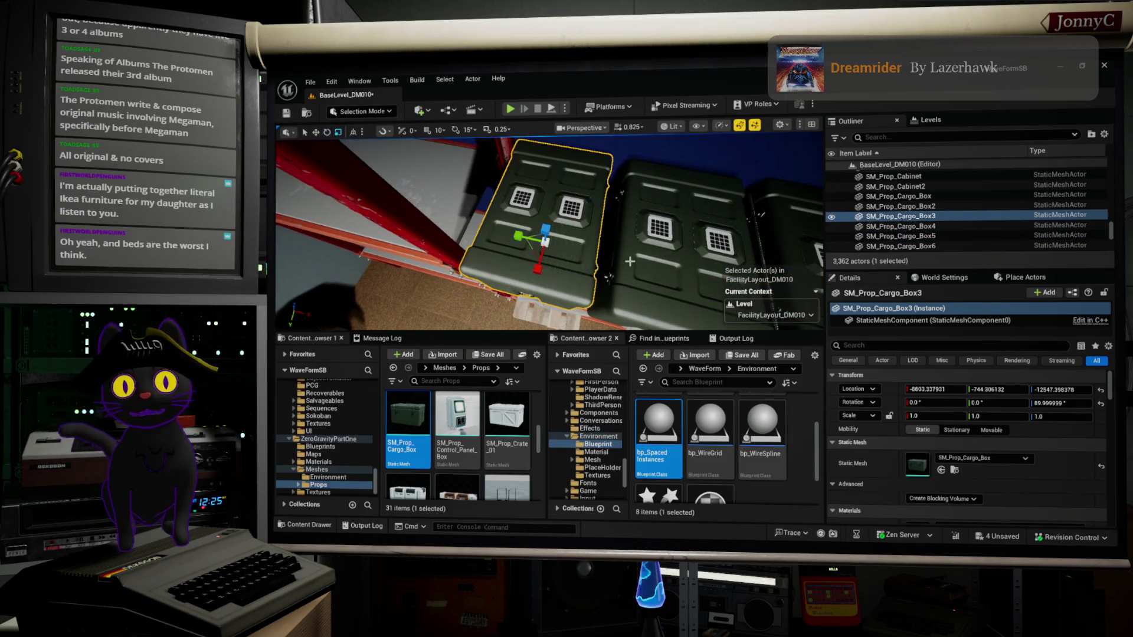
mouse_move(716, 230)
left_mouse_down()
mouse_move(694, 247)
mouse_move(637, 233)
left_mouse_up()
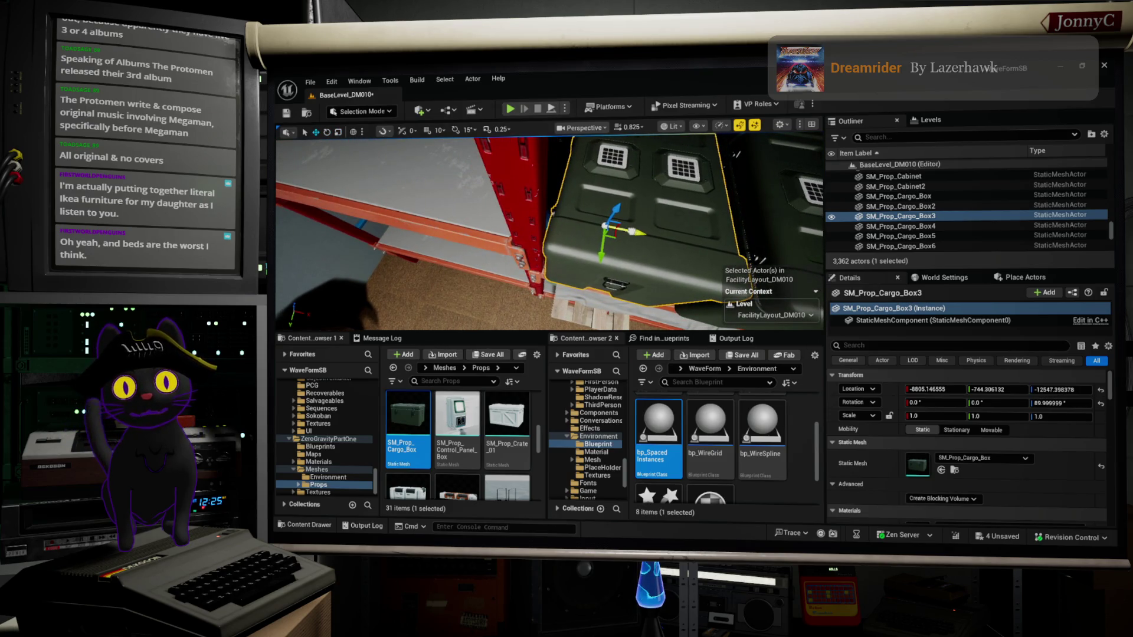
left_click_drag(549, 230, 514, 233)
left_click(584, 292)
right_click(581, 339)
type("d")
left_click_drag(584, 292, 646, 220)
Select only the fourth crate on the shelf, SM_Prop_Cargo_Box6.
left_click(608, 186)
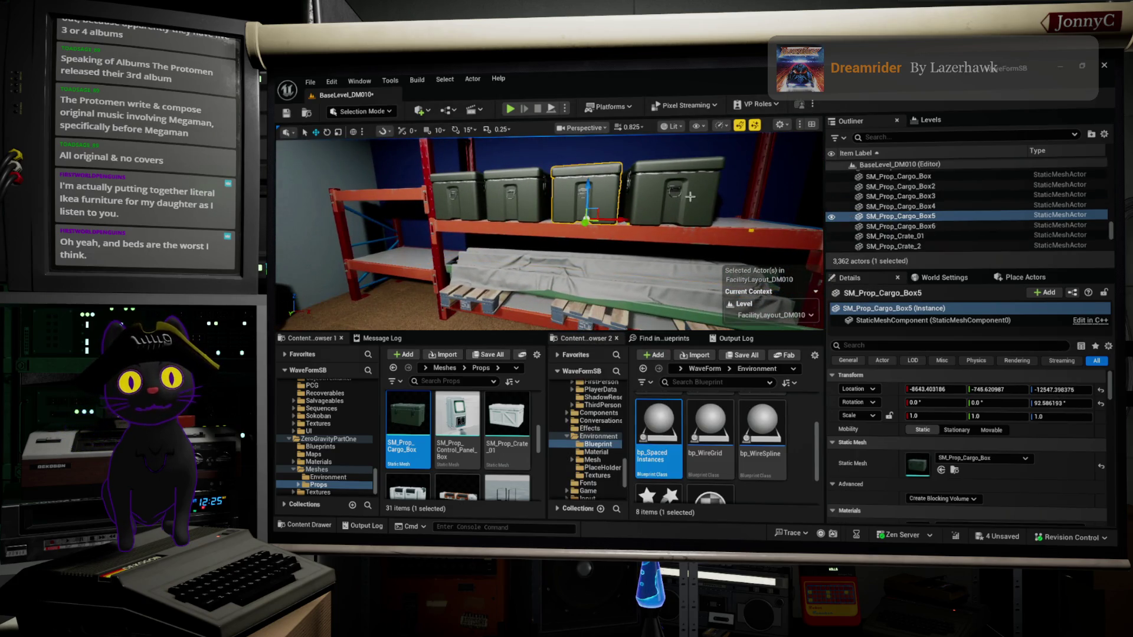
left_click(684, 190, "ctrl")
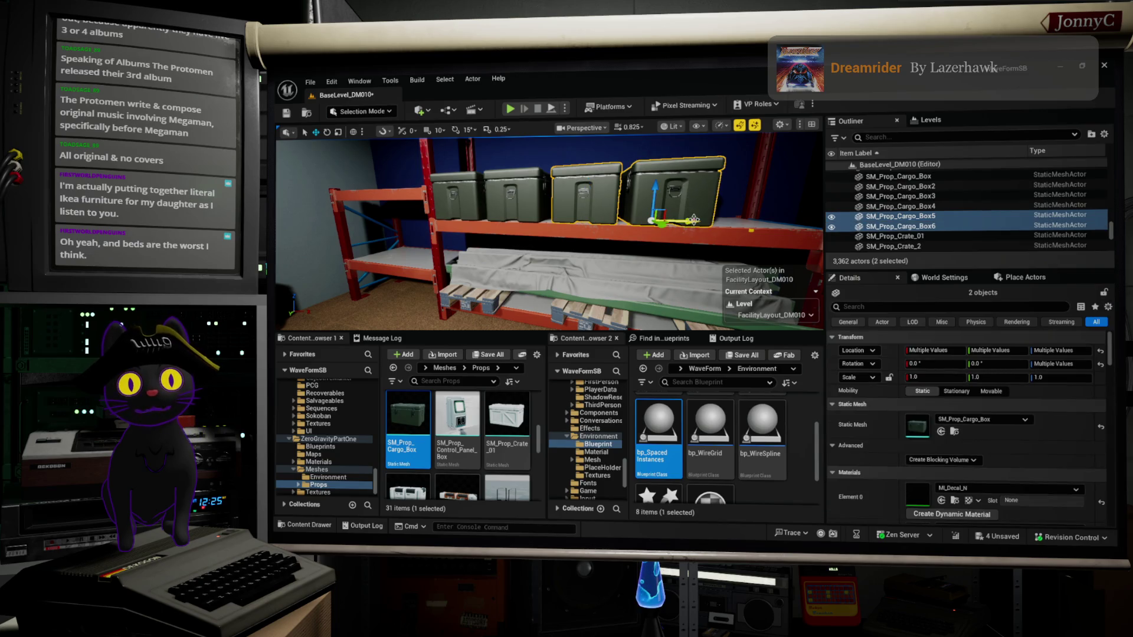
left_click(681, 182)
scroll(549, 230, "down", 5)
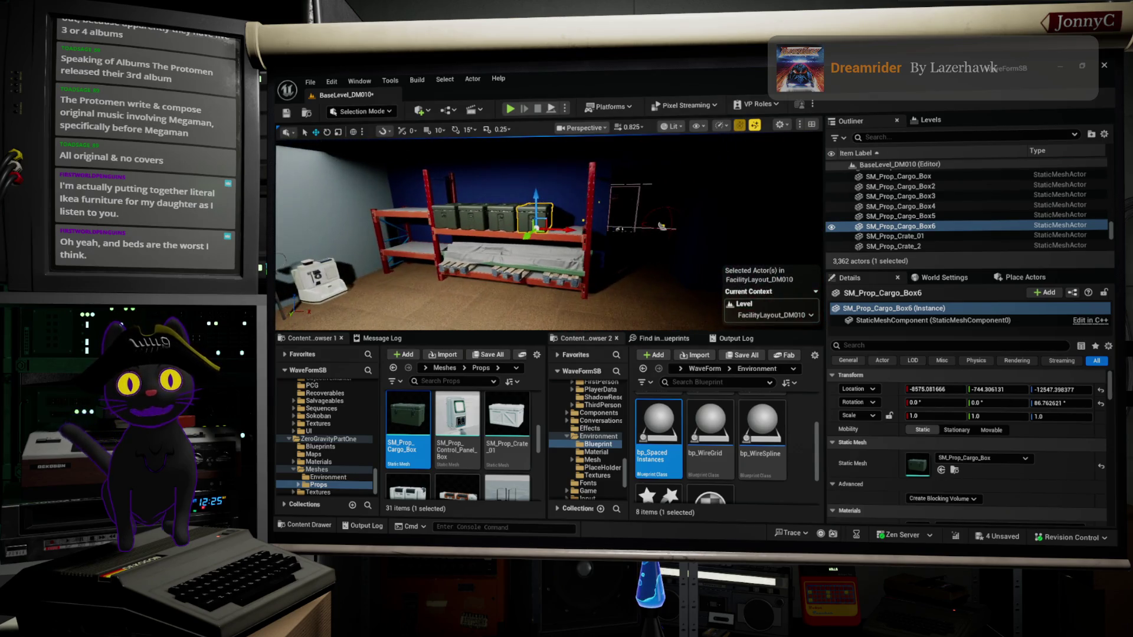
left_click_drag(531, 266, 472, 266)
scroll(549, 230, "up", 5)
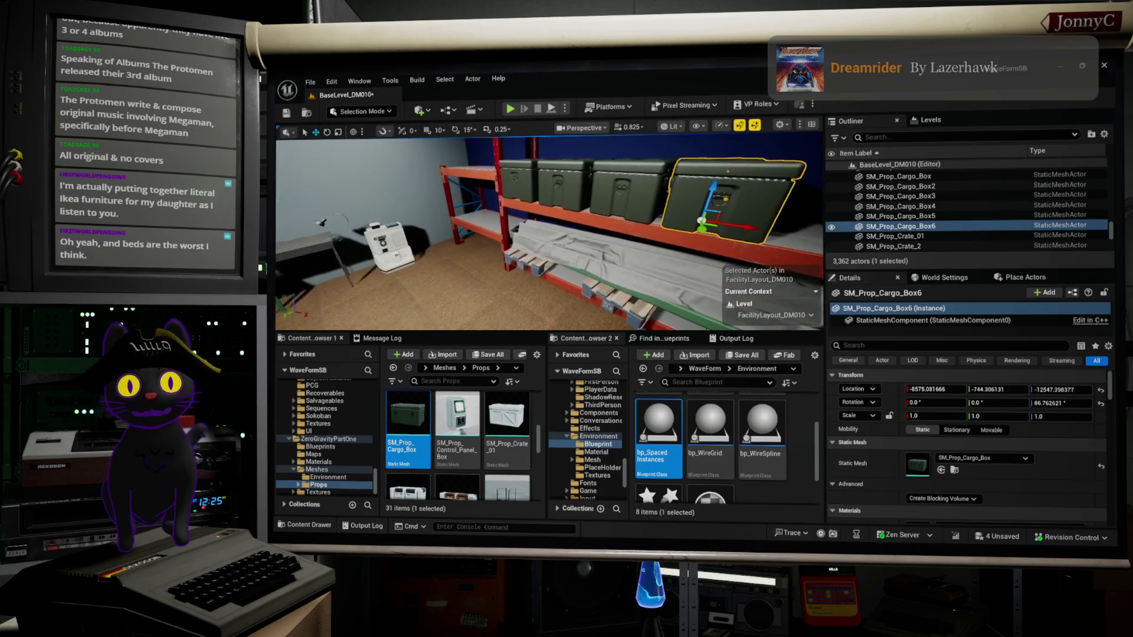
Rotate SM_Prop_Cargo_Box6 around Z from 86.8° to about 84.7° and frame it.
key("e")
left_click_drag(652, 229, 667, 230)
mouse_move(548, 230)
left_mouse_down()
mouse_move(490, 230)
mouse_move(560, 220)
mouse_move(591, 192)
left_mouse_up()
key("f")
scroll(549, 230, "down", 5)
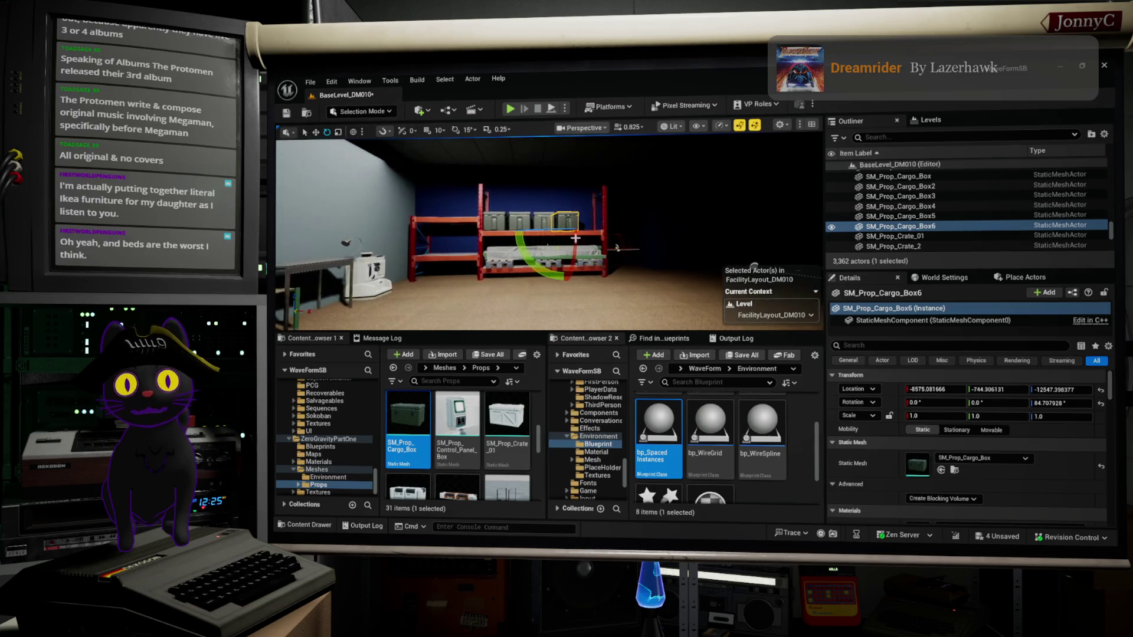
scroll(549, 230, "up", 4)
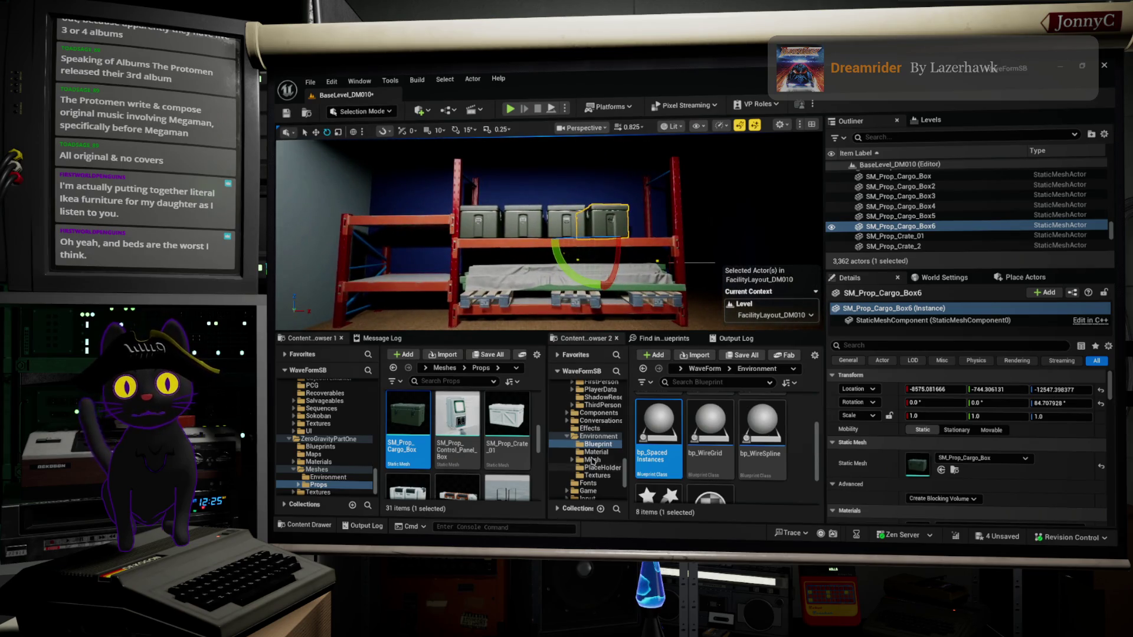
scroll(529, 429, "down", 1)
scroll(324, 413, "up", 10)
scroll(323, 395, "down", 10)
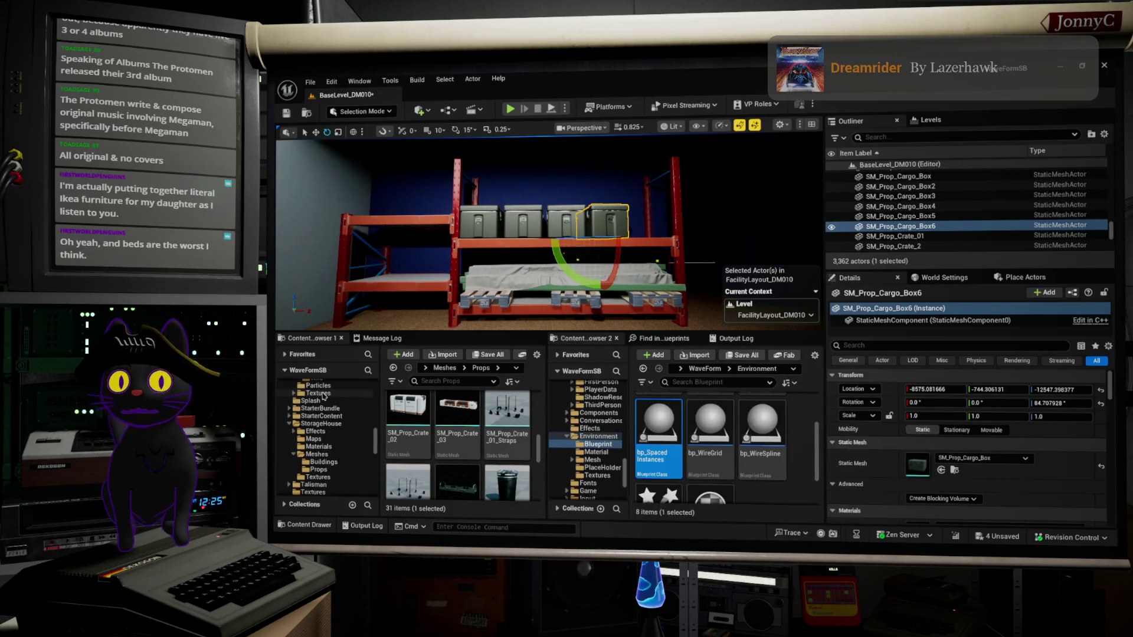
scroll(325, 401, "up", 15)
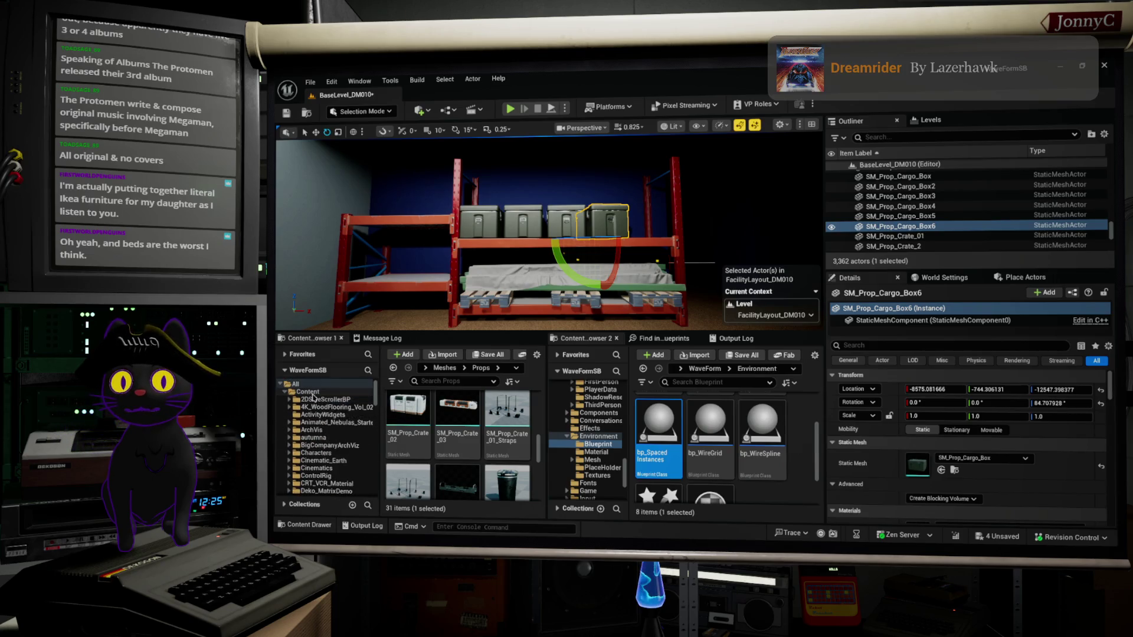
Search the whole Content folder for 'cardbo' and scroll through the 55 cardboard assets found.
left_click(308, 391)
left_click(441, 382)
type("card")
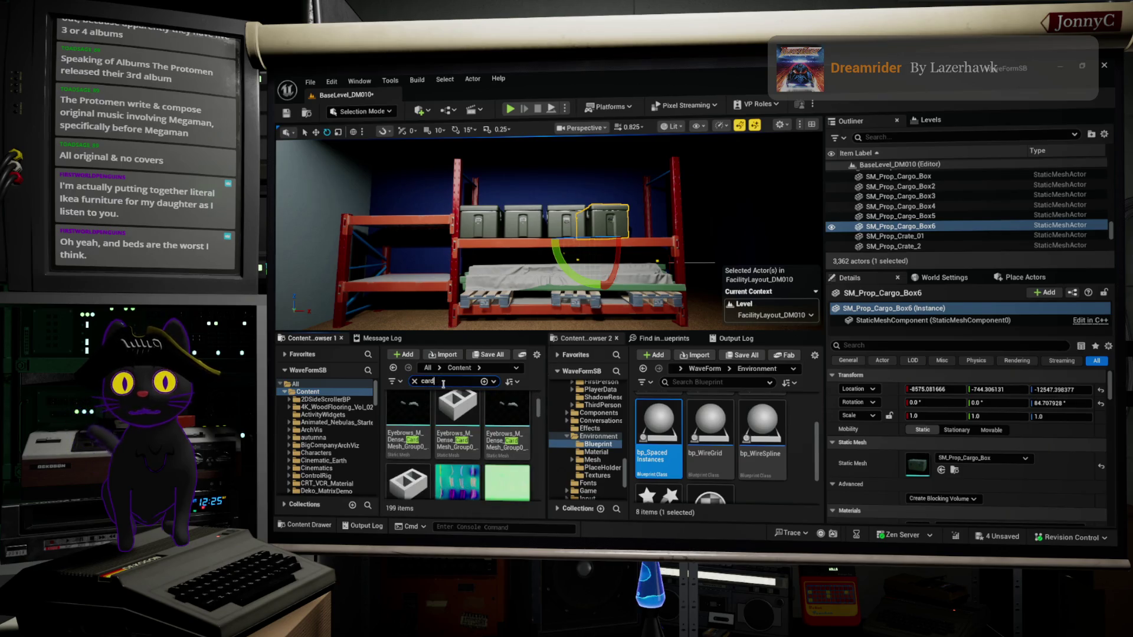
type("bo")
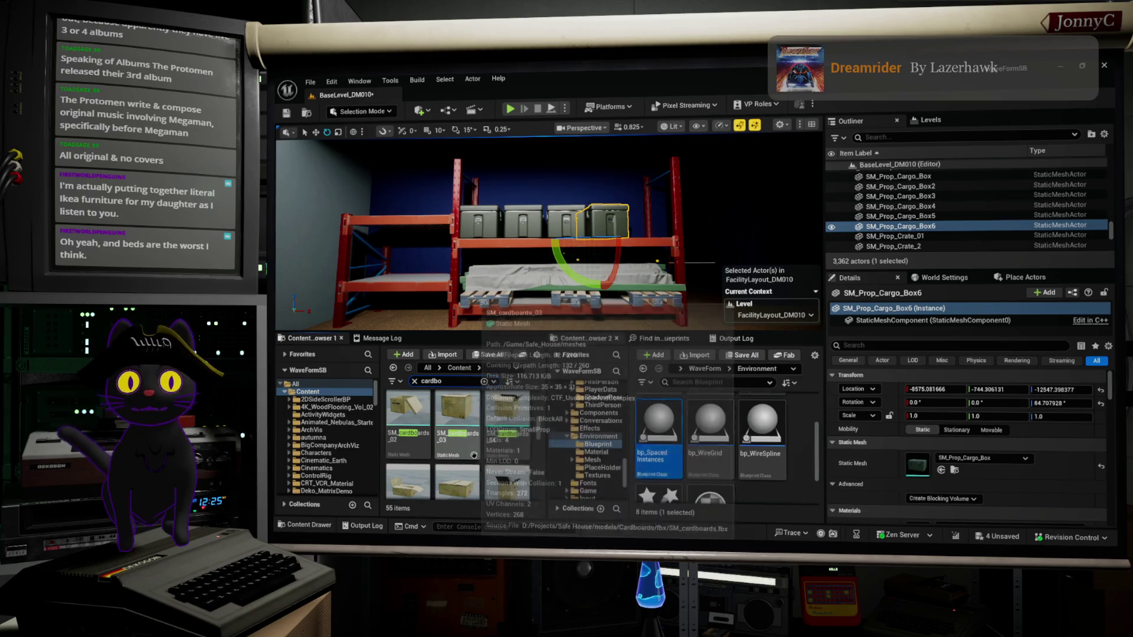
scroll(523, 464, "down", 1)
scroll(524, 463, "down", 4)
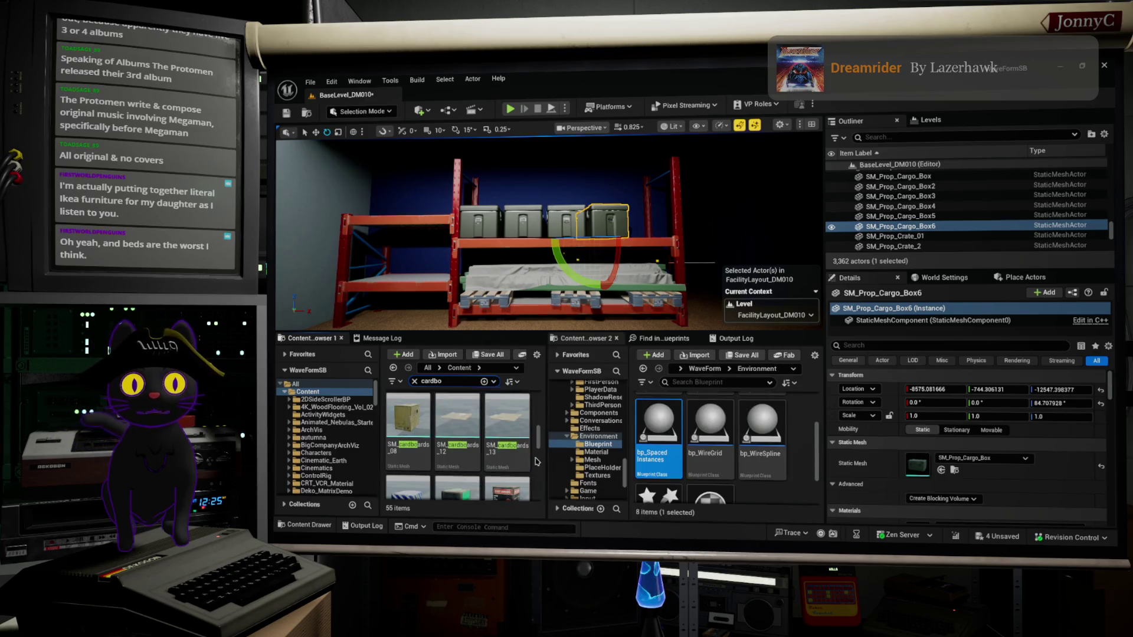
scroll(536, 461, "down", 4)
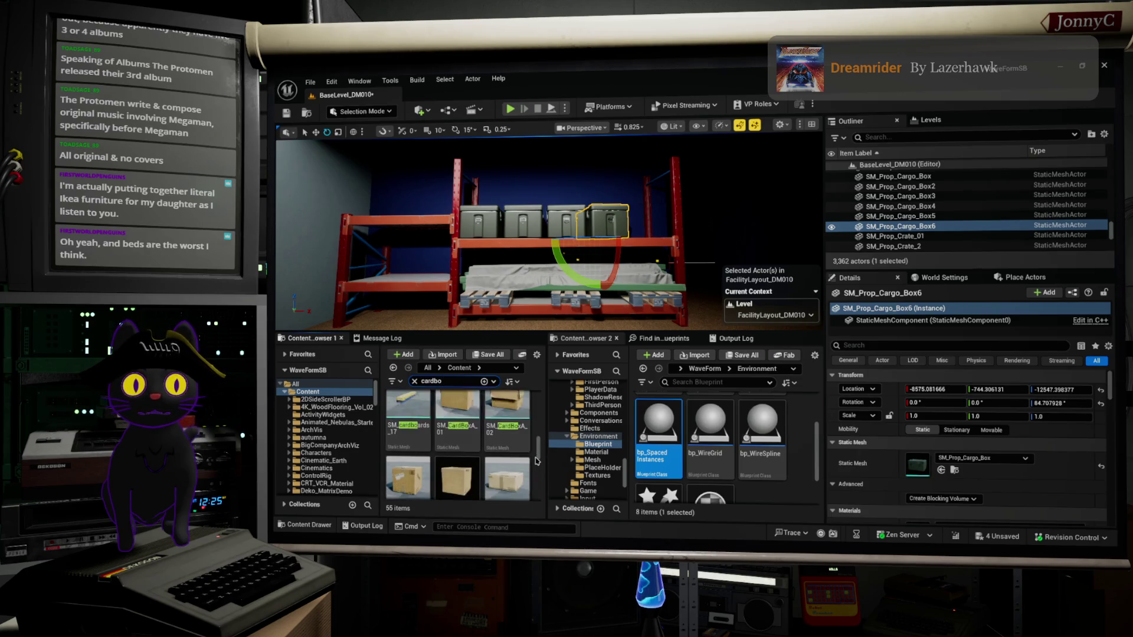
scroll(536, 461, "down", 2)
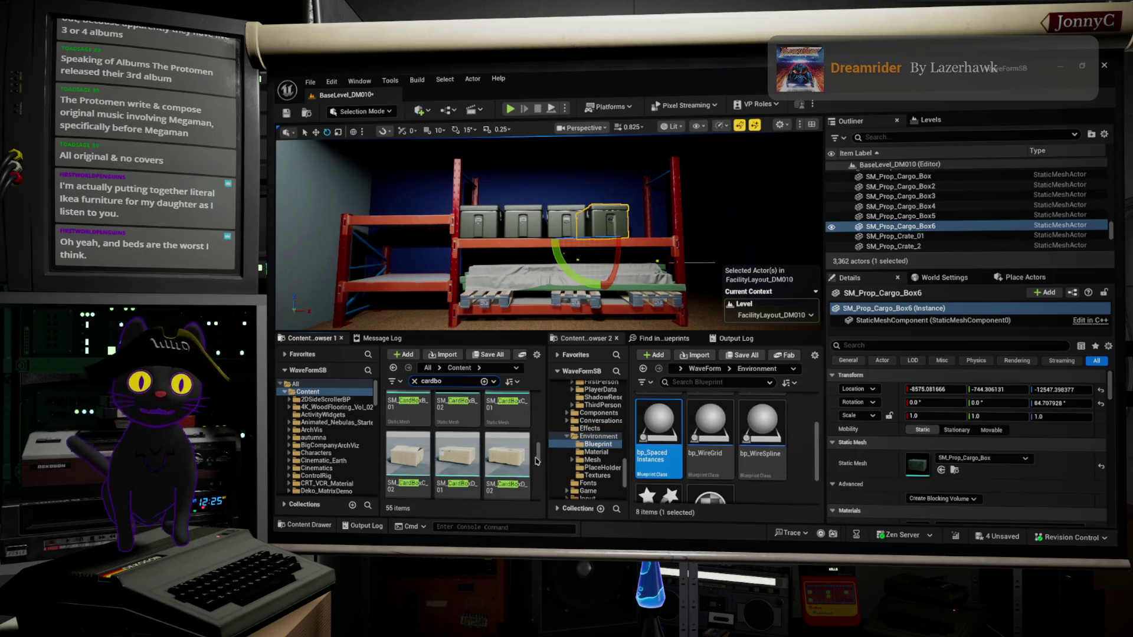
scroll(533, 460, "down", 2)
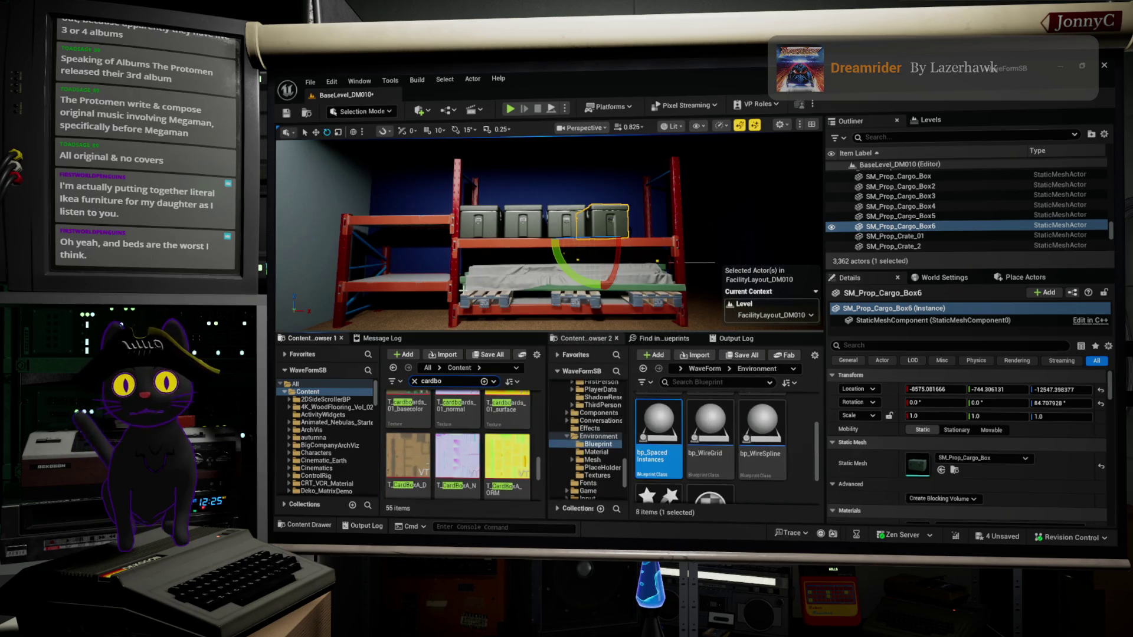
left_click(479, 282)
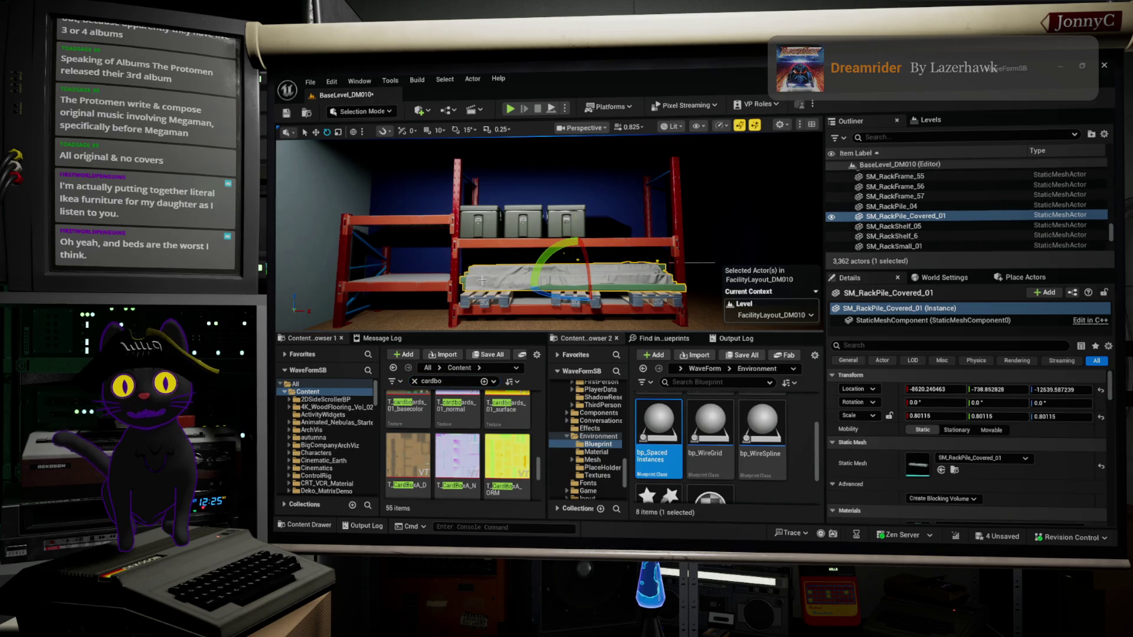
left_click(955, 471)
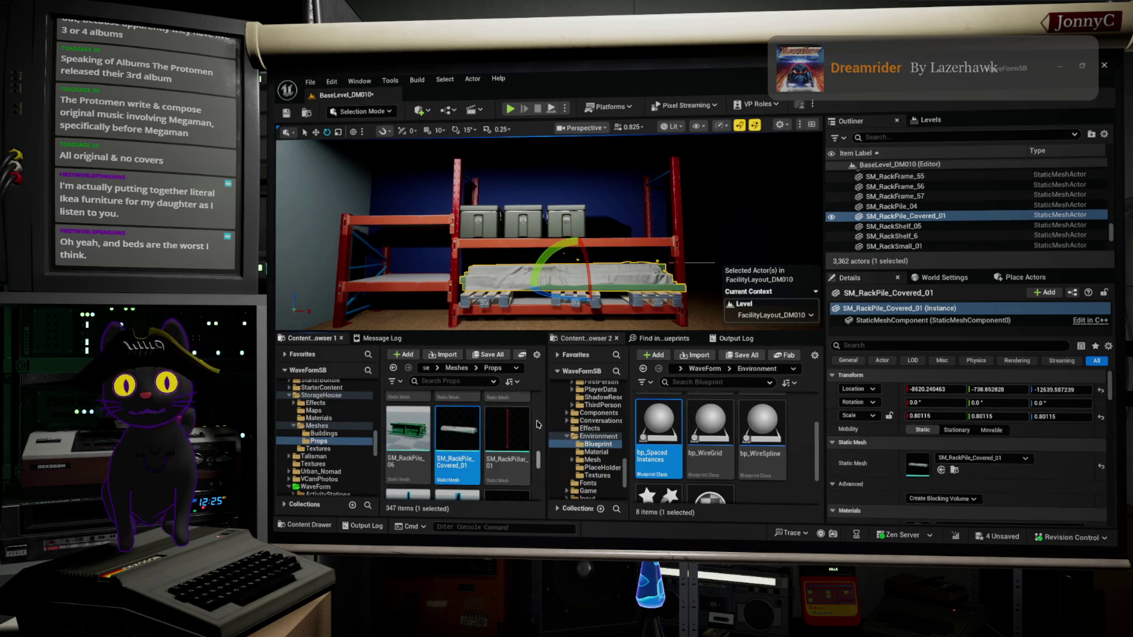
scroll(522, 430, "down", 4)
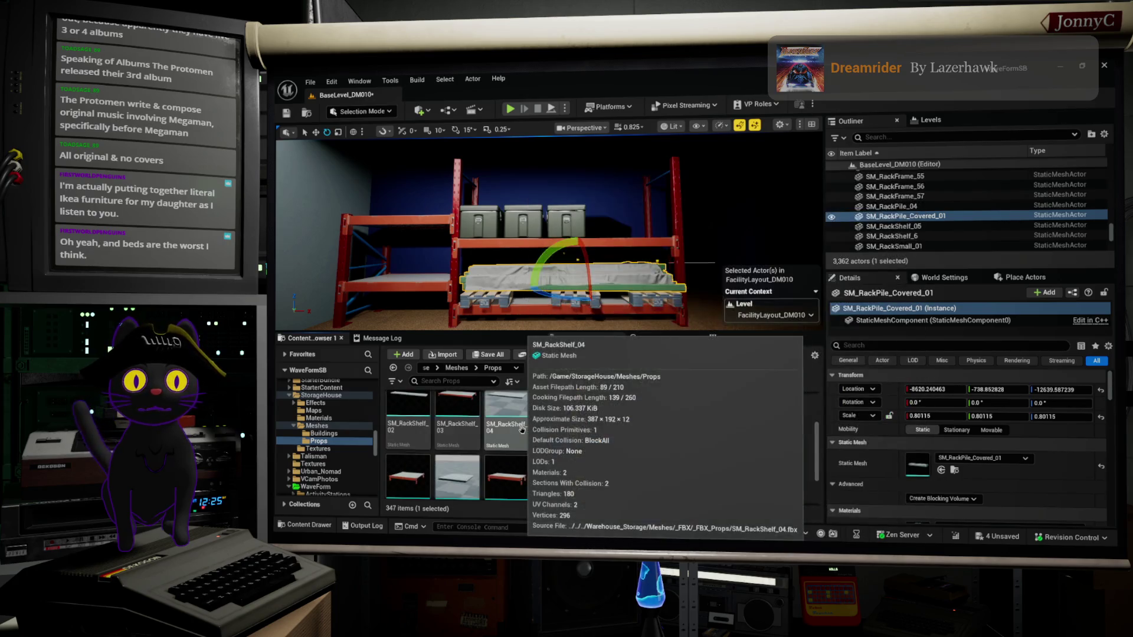
scroll(522, 431, "down", 5)
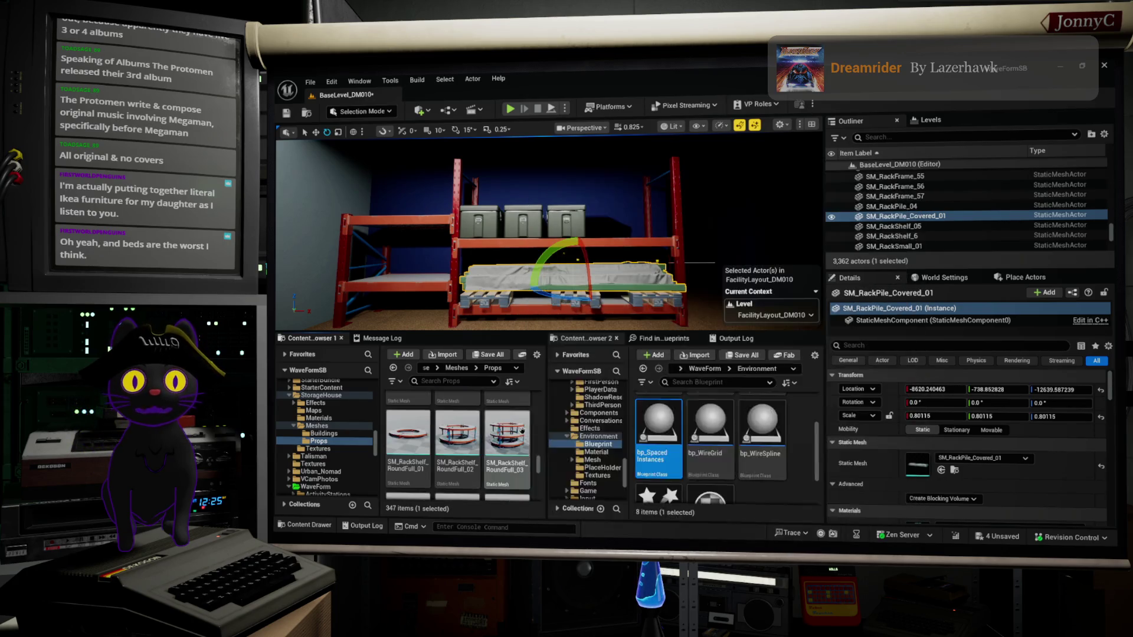
scroll(522, 431, "down", 5)
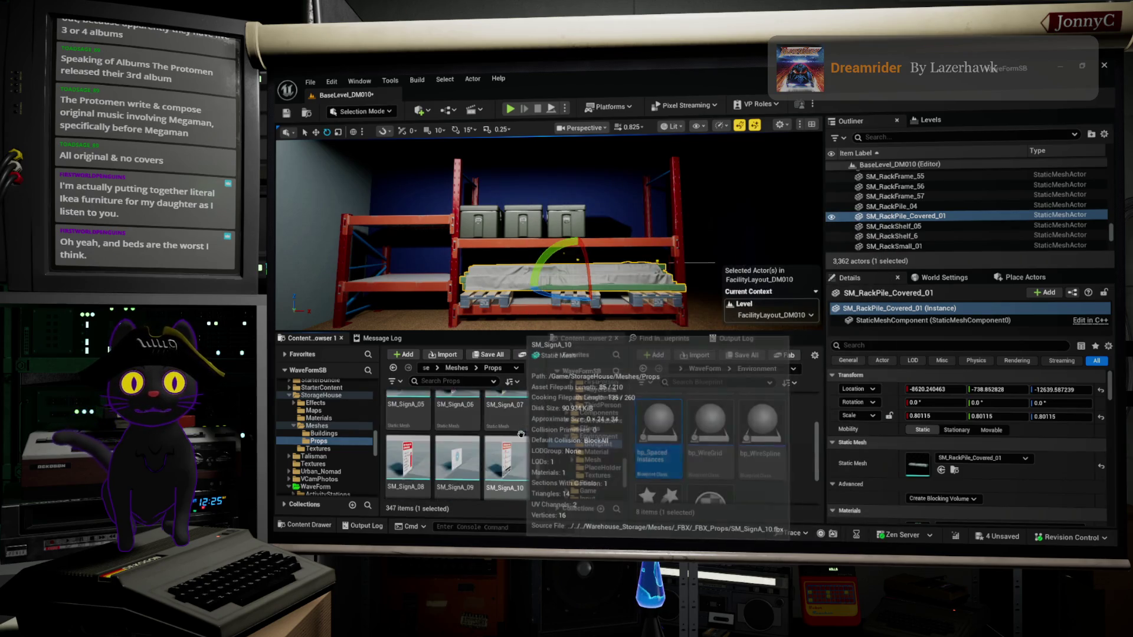
scroll(520, 437, "down", 3)
scroll(520, 438, "down", 3)
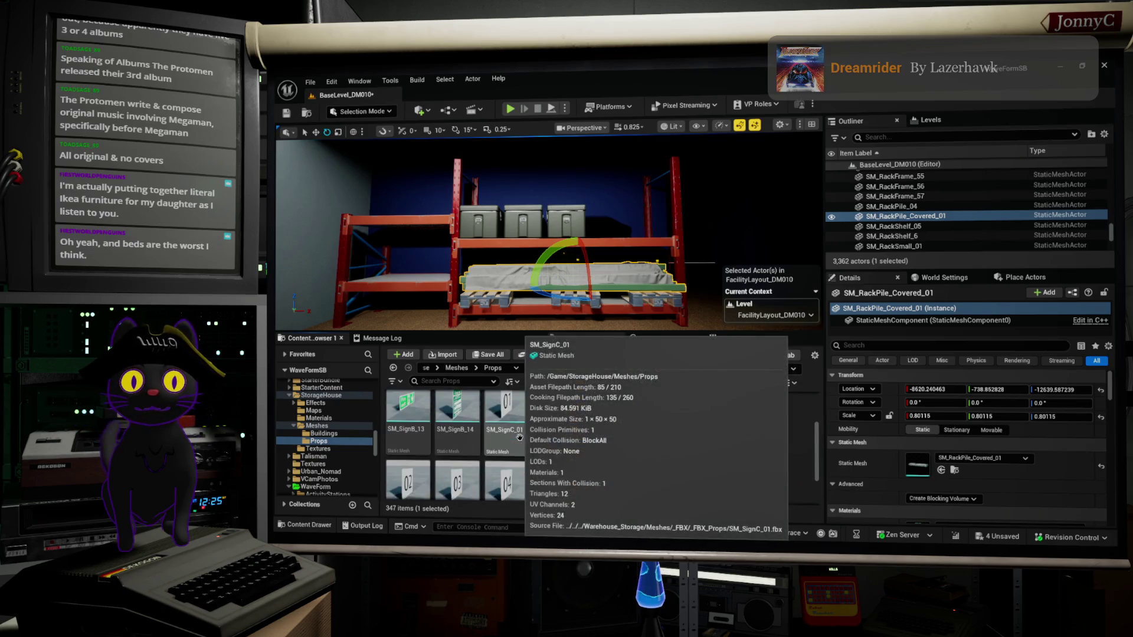
scroll(519, 437, "down", 3)
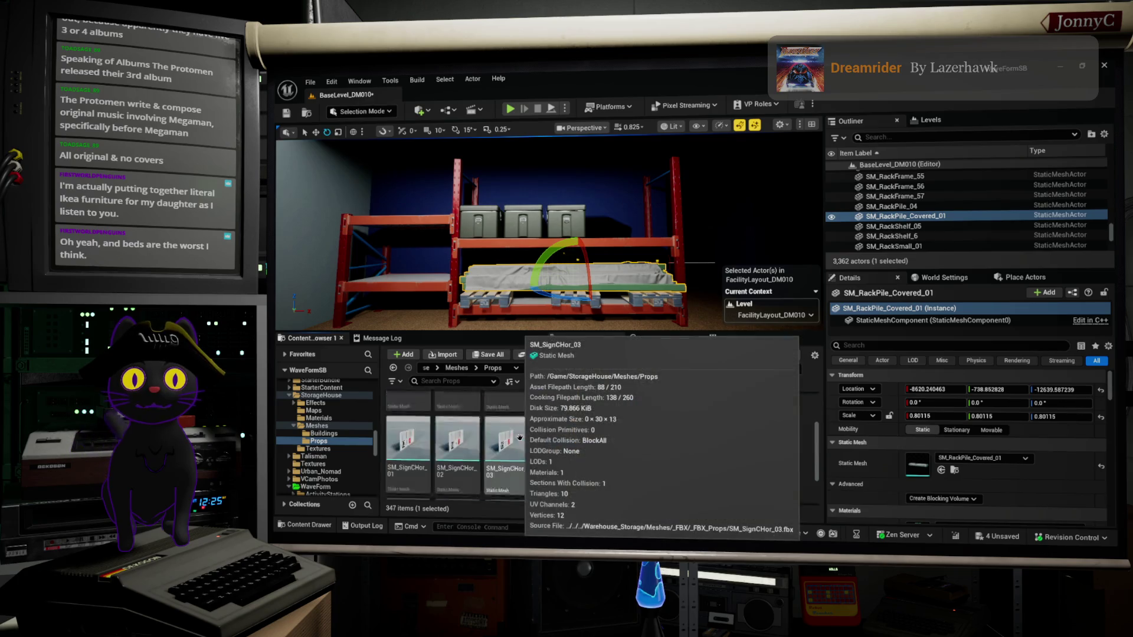
scroll(520, 437, "down", 4)
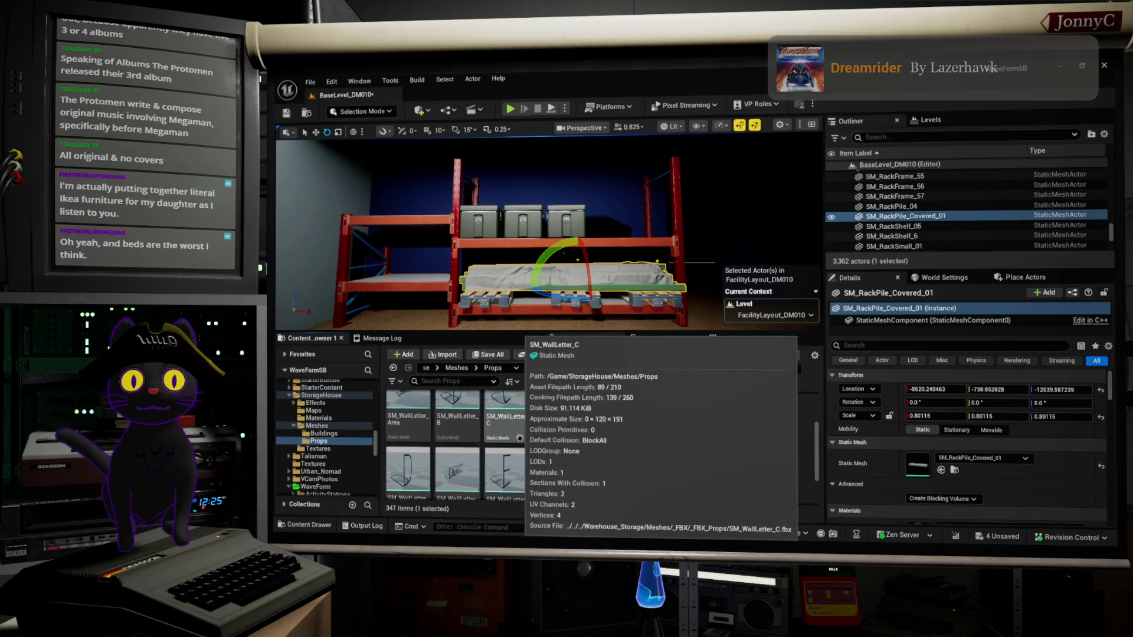
scroll(519, 437, "down", 3)
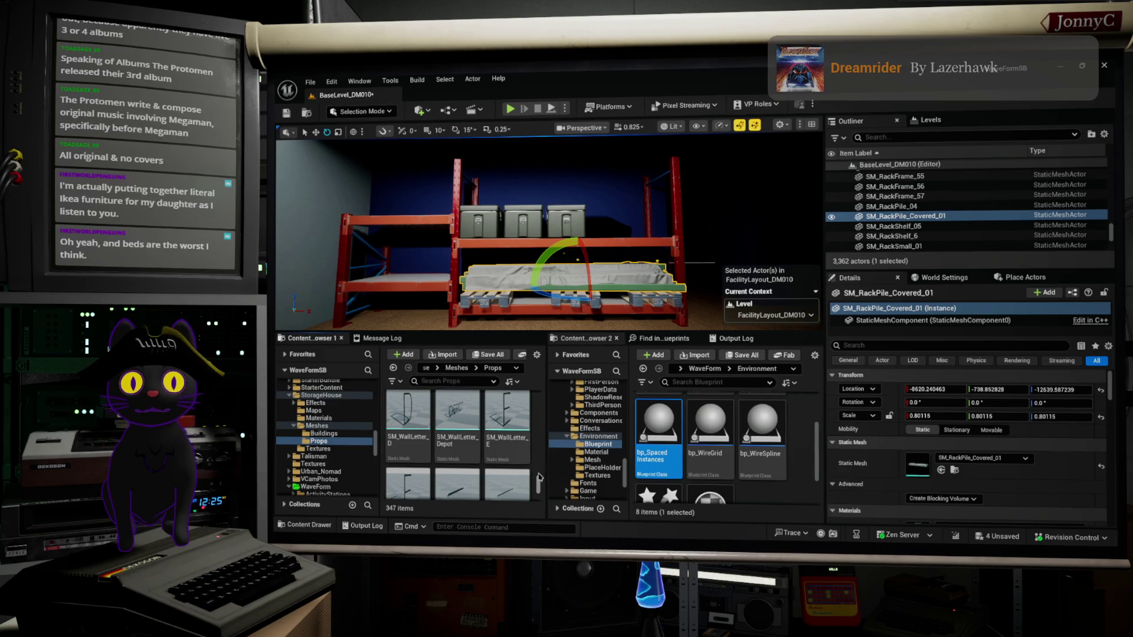
left_click_drag(541, 463, 545, 475)
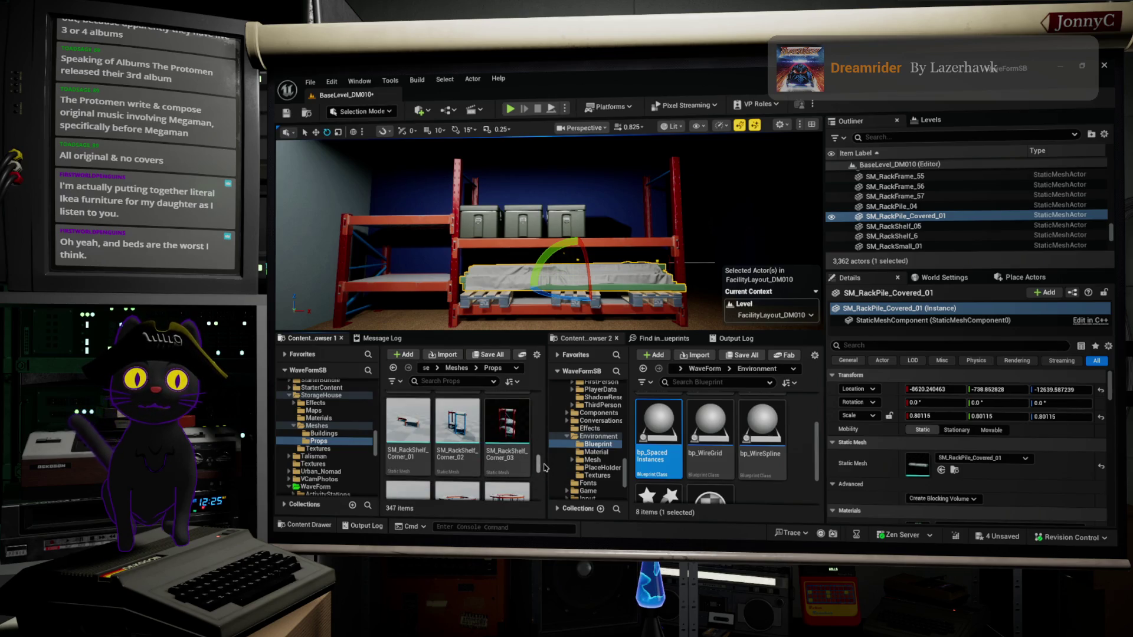
left_click_drag(544, 467, 544, 462)
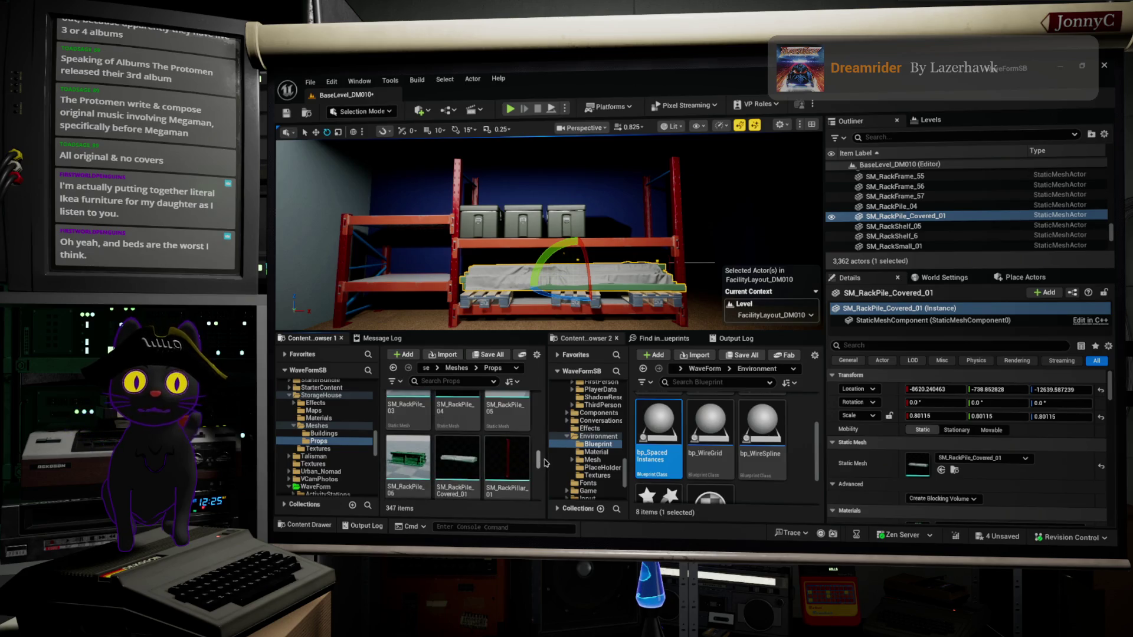
scroll(545, 463, "up", 1)
scroll(546, 463, "up", 1)
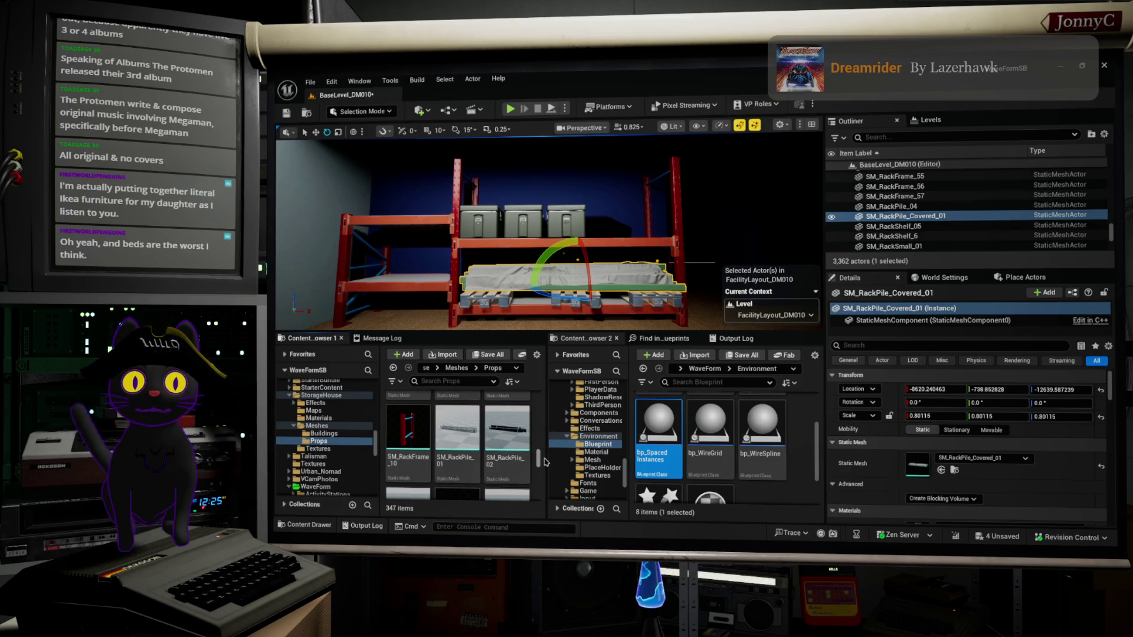
scroll(546, 462, "down", 2)
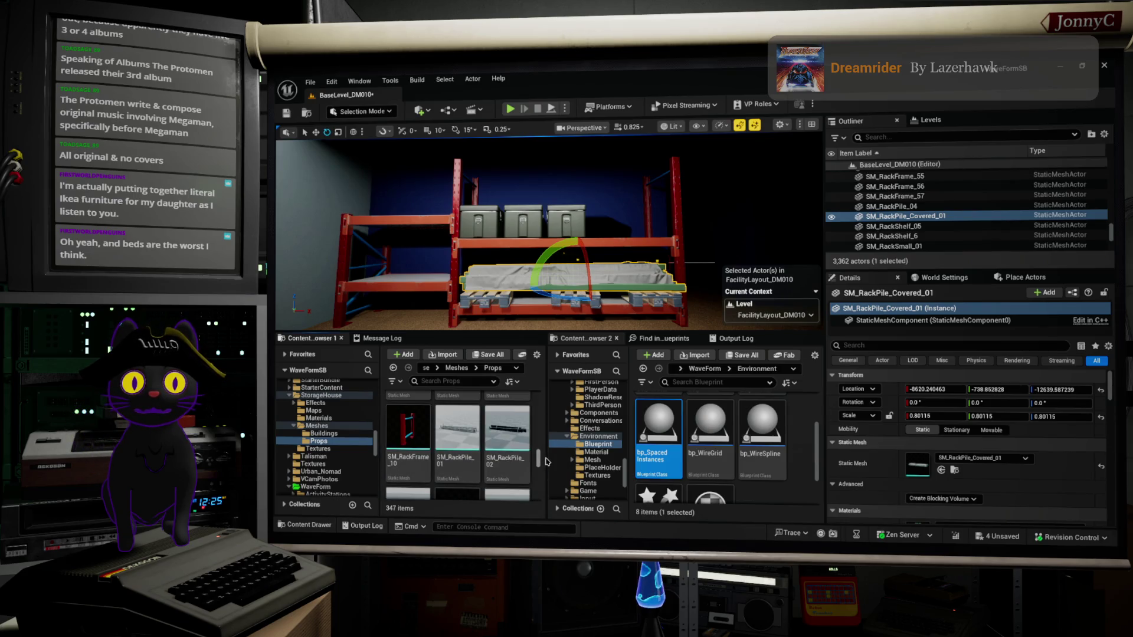
scroll(546, 457, "up", 1)
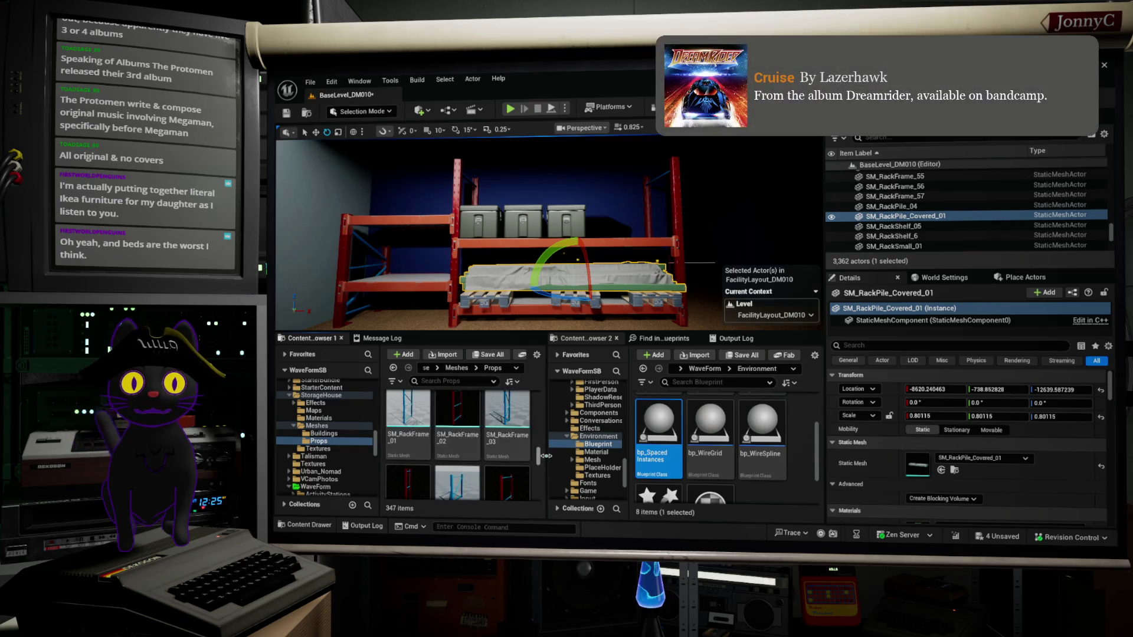
scroll(546, 456, "up", 5)
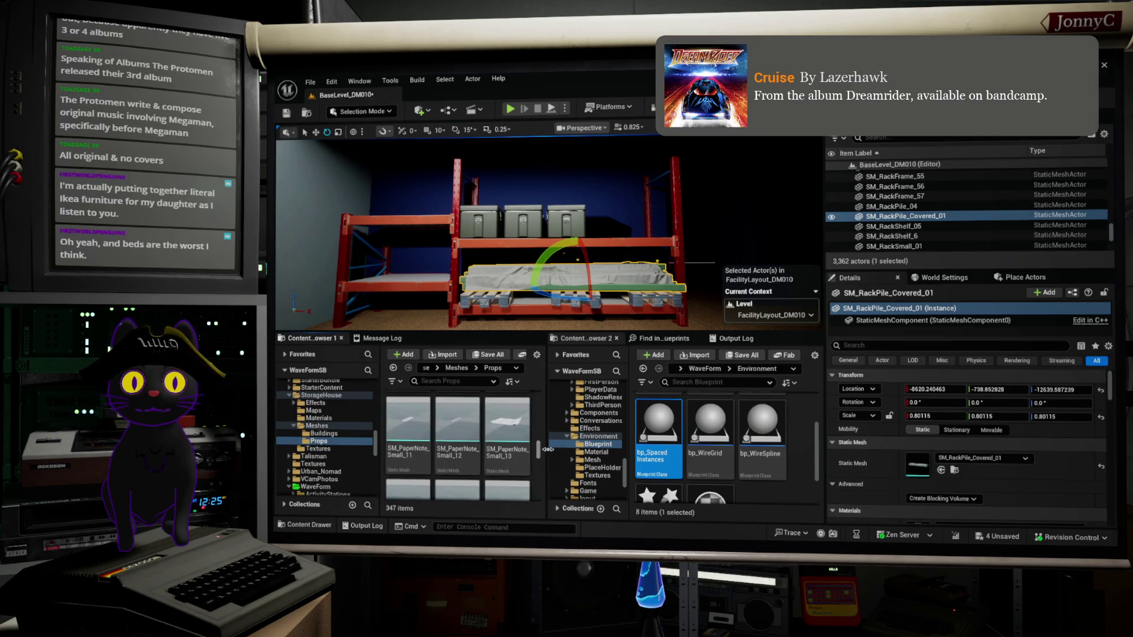
scroll(544, 444, "up", 10)
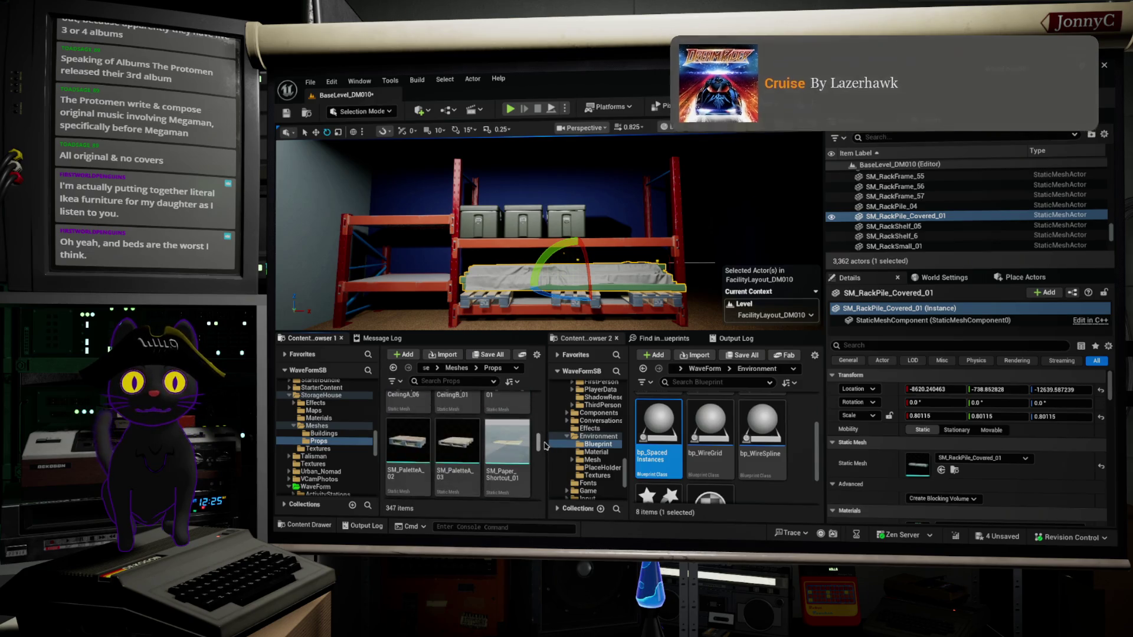
scroll(543, 443, "up", 1)
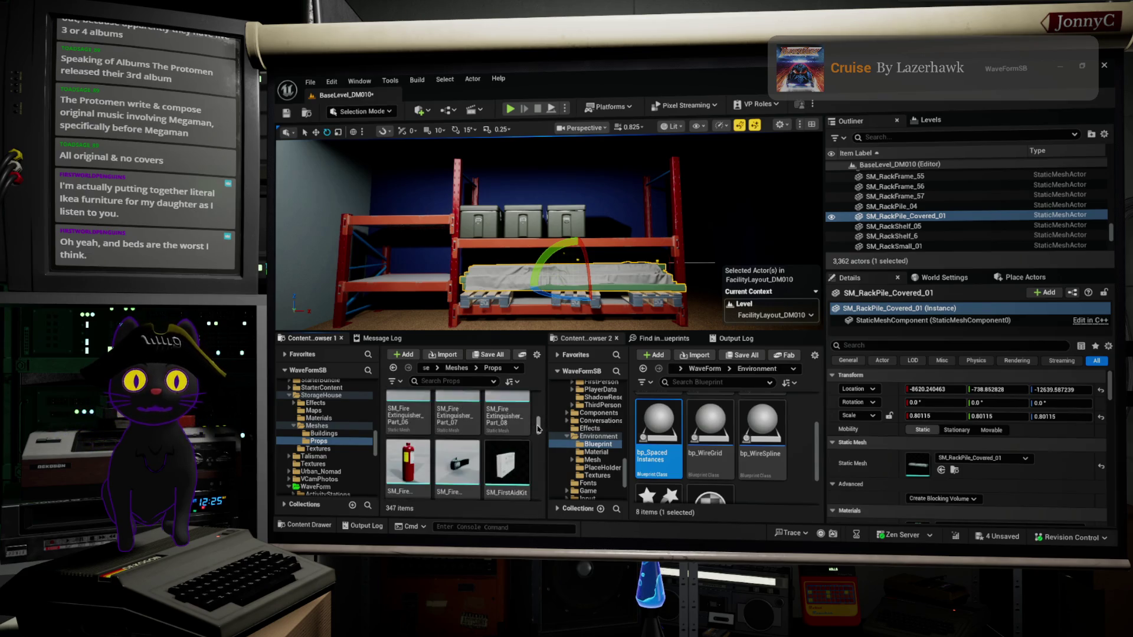
scroll(526, 453, "up", 2)
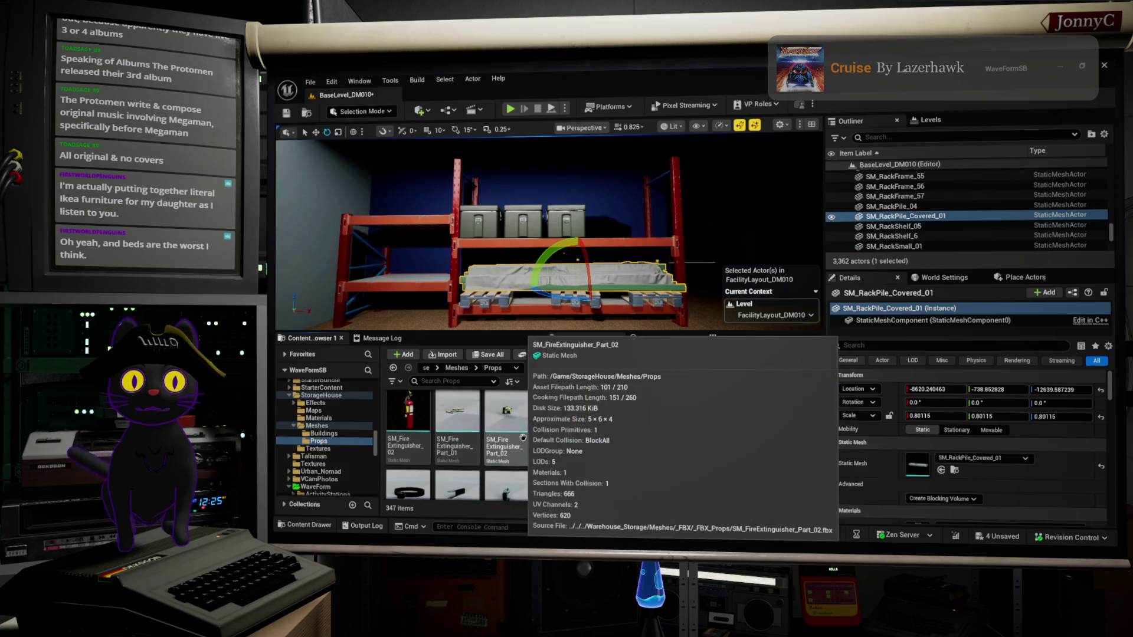
scroll(522, 455, "up", 2)
scroll(515, 459, "up", 2)
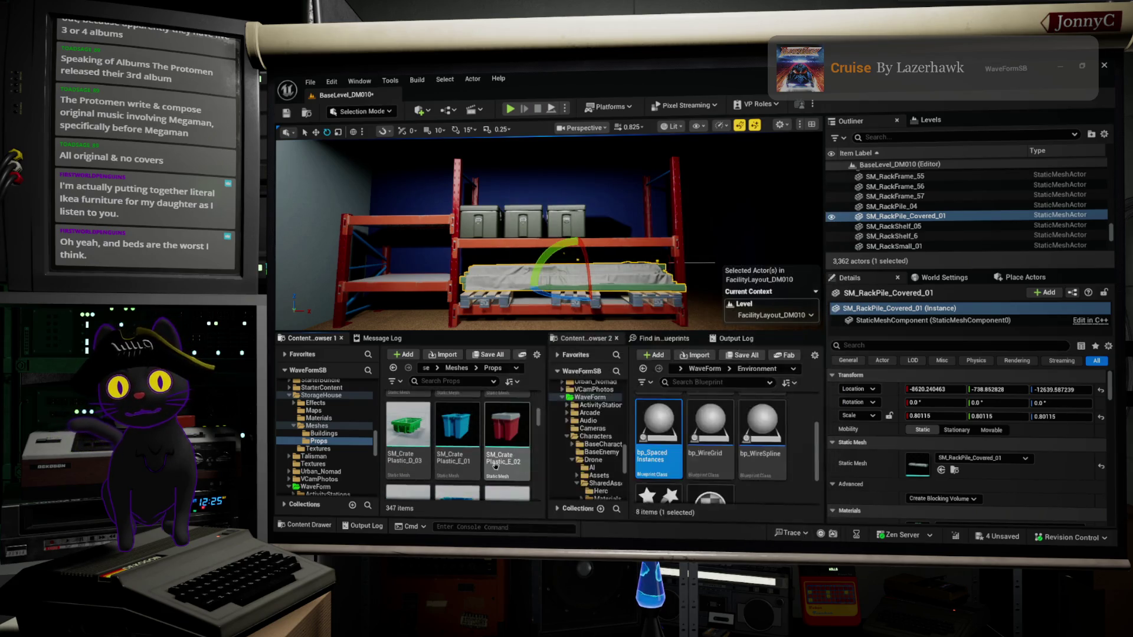
scroll(498, 465, "up", 3)
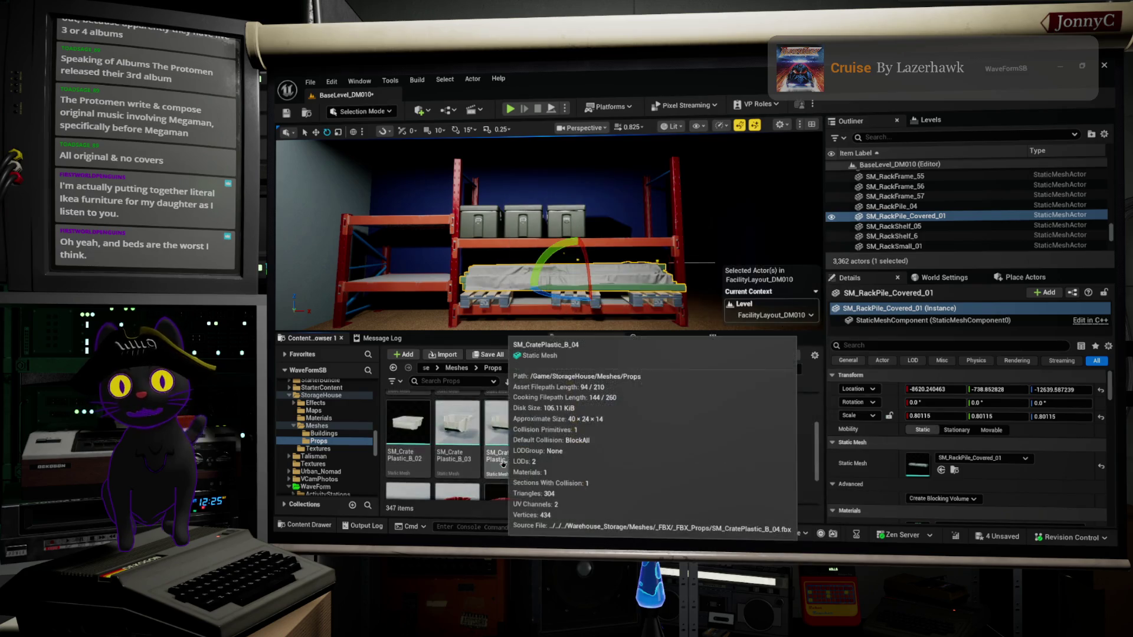
scroll(503, 464, "up", 2)
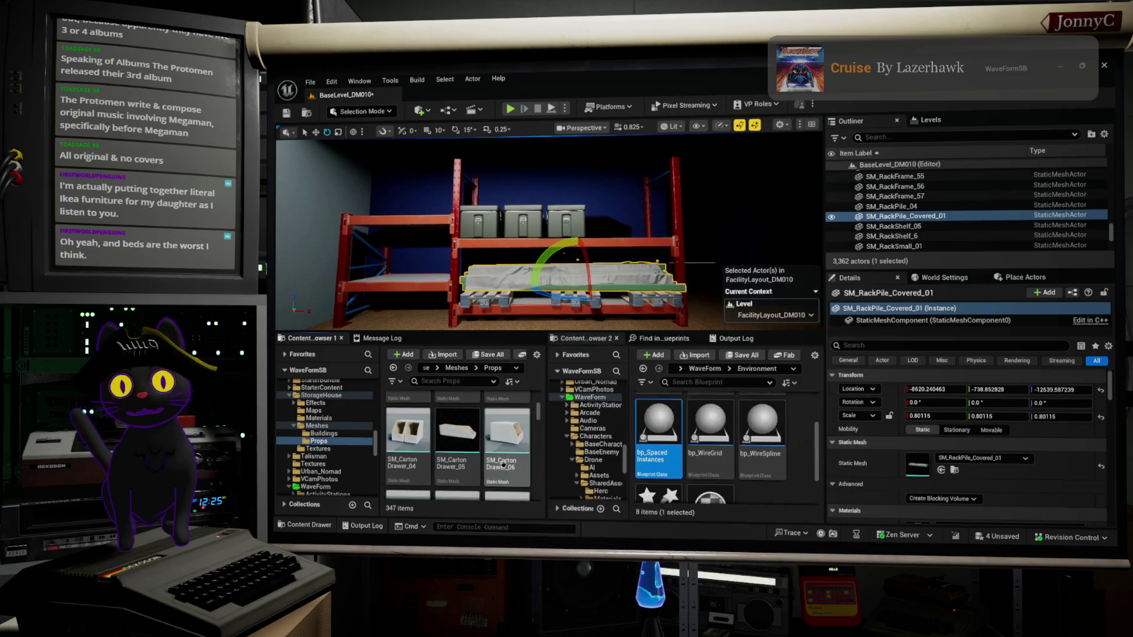
scroll(503, 465, "up", 2)
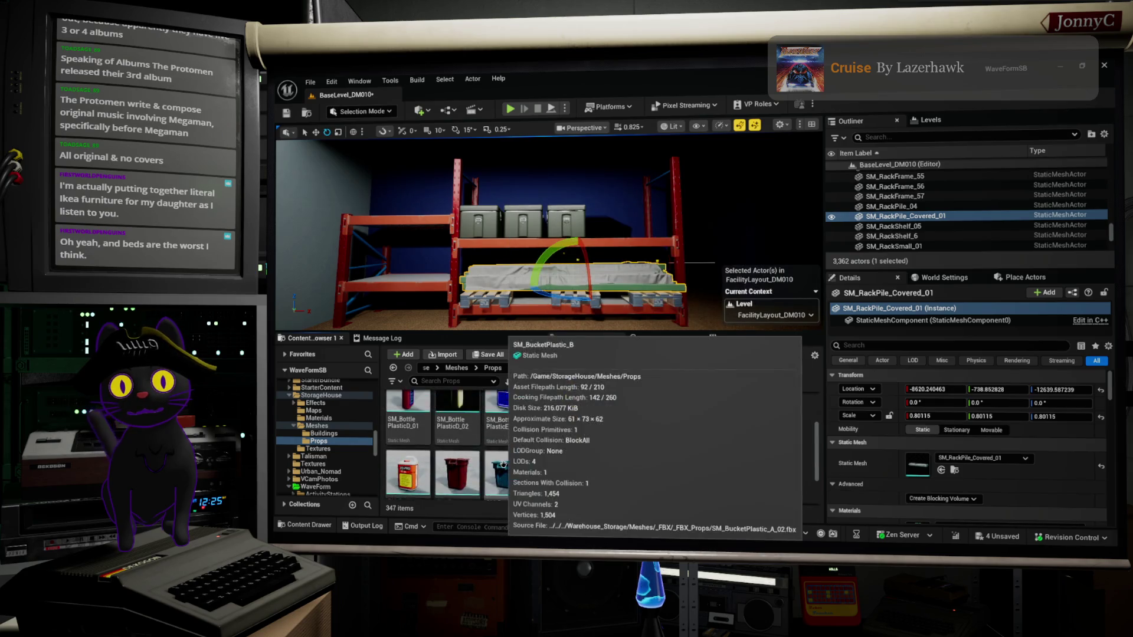
scroll(503, 464, "up", 2)
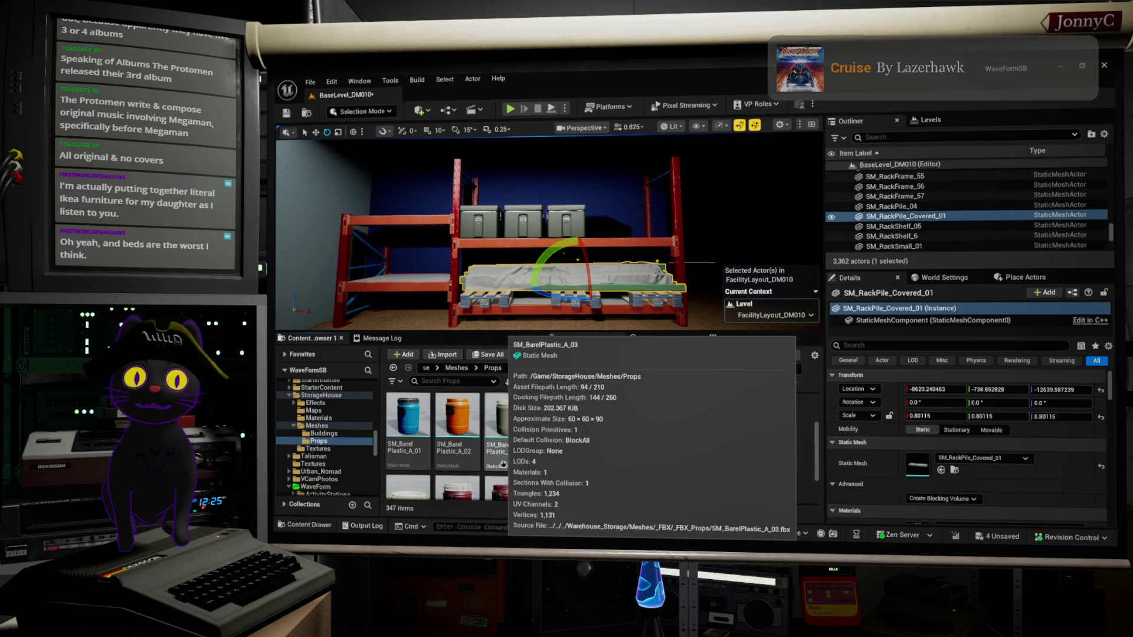
scroll(503, 464, "down", 5)
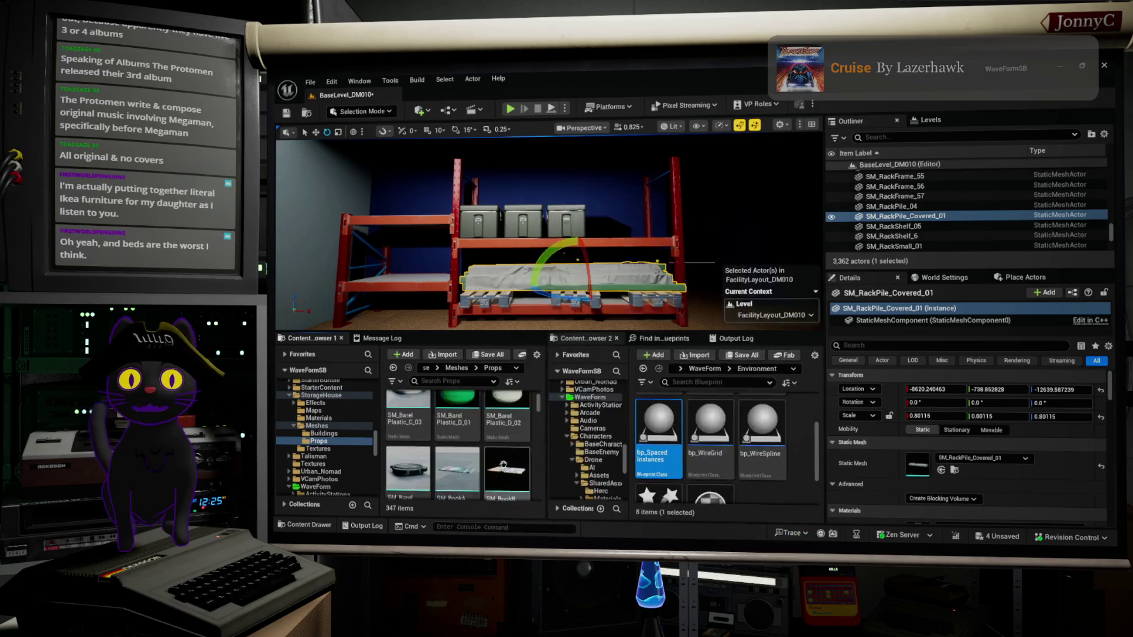
scroll(503, 465, "down", 4)
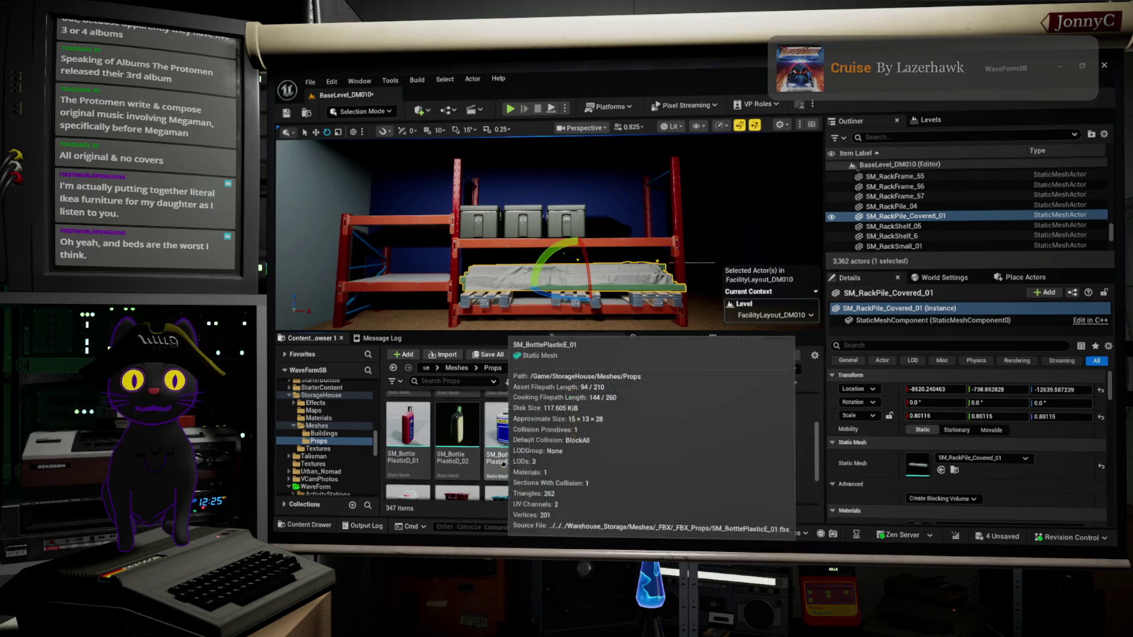
scroll(503, 465, "down", 2)
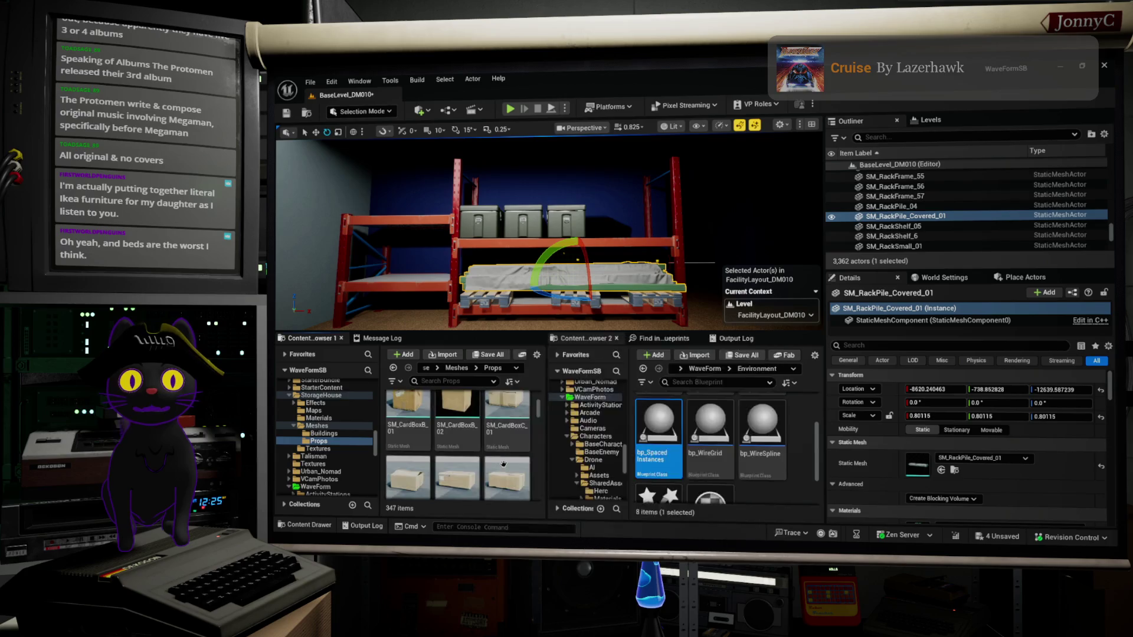
Search all Content for 'boxes' and place SM_Boxes_group_02 beside the rack's pallets.
type("boxes")
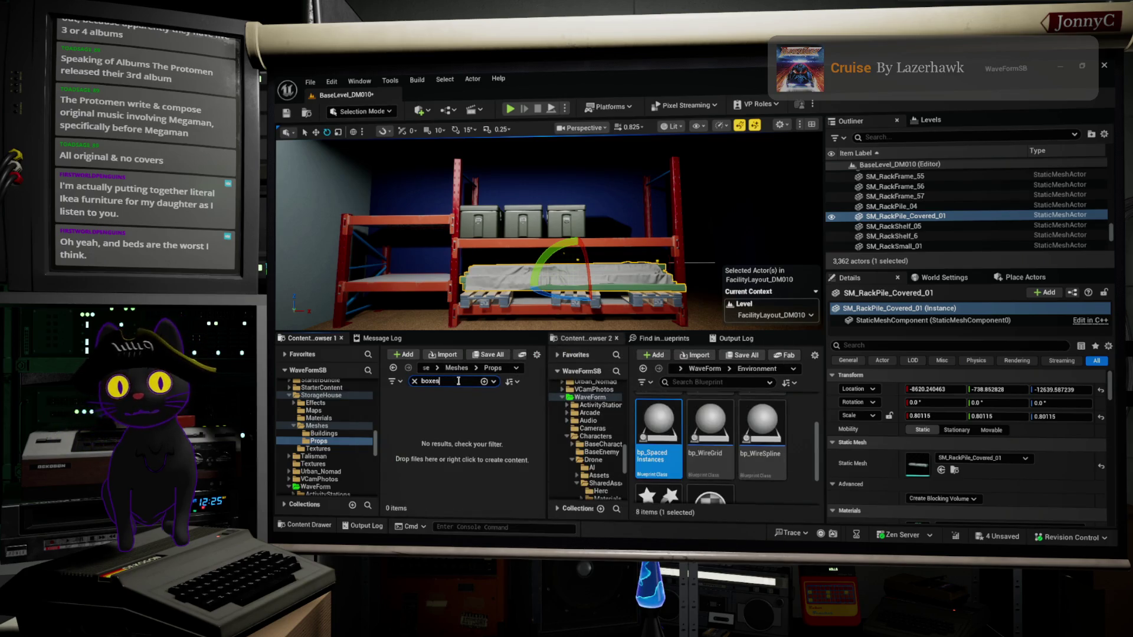
scroll(298, 458, "up", 10)
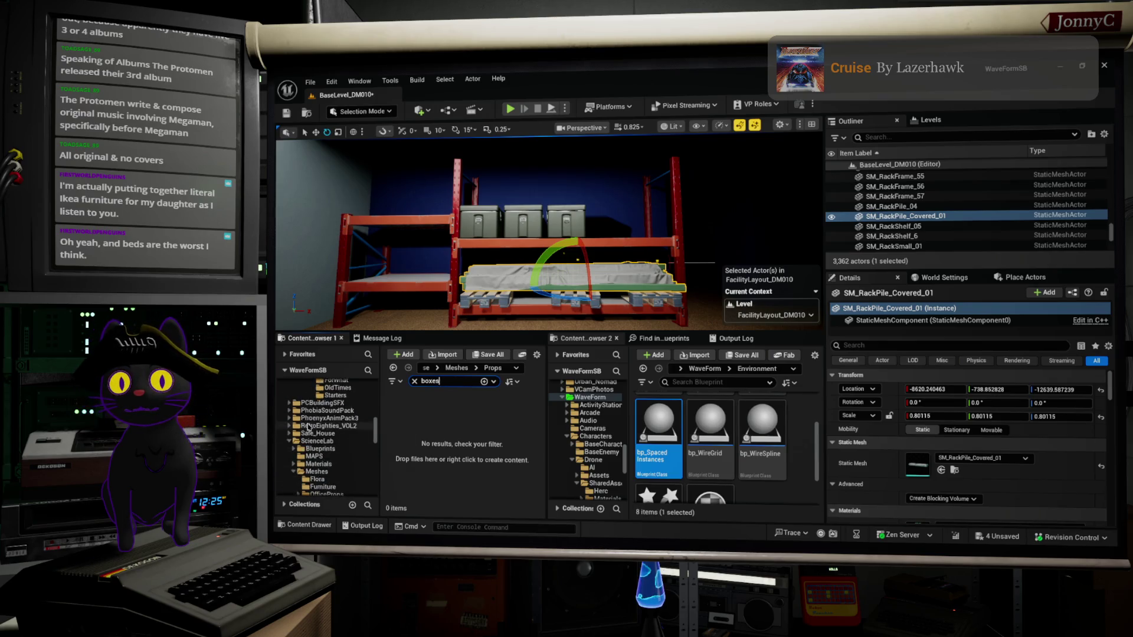
scroll(307, 416, "up", 5)
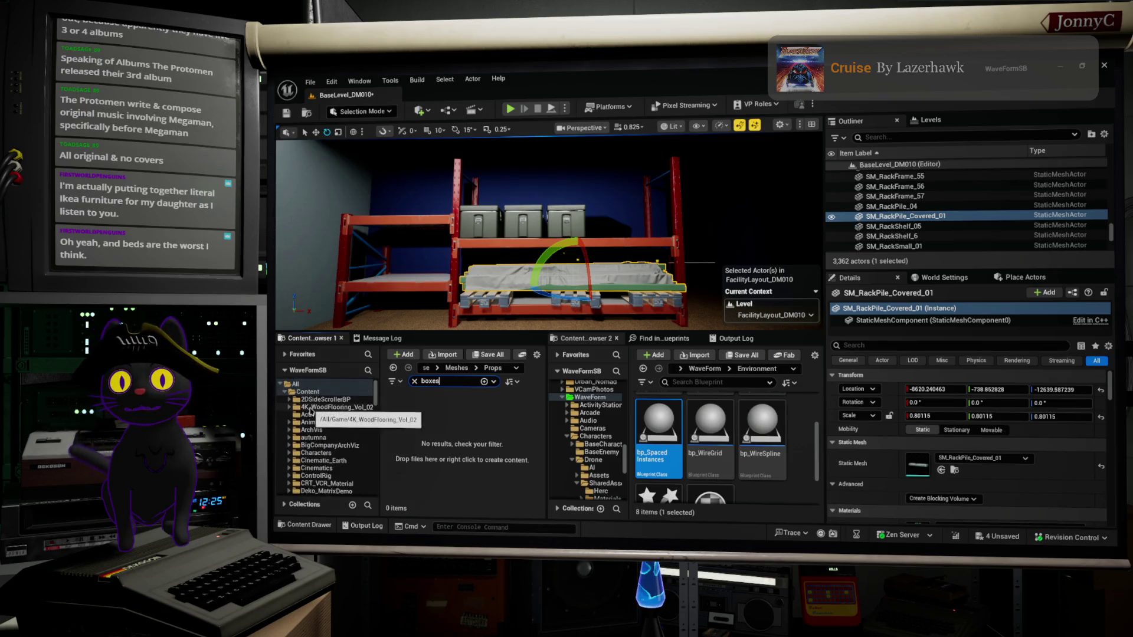
left_click(311, 392)
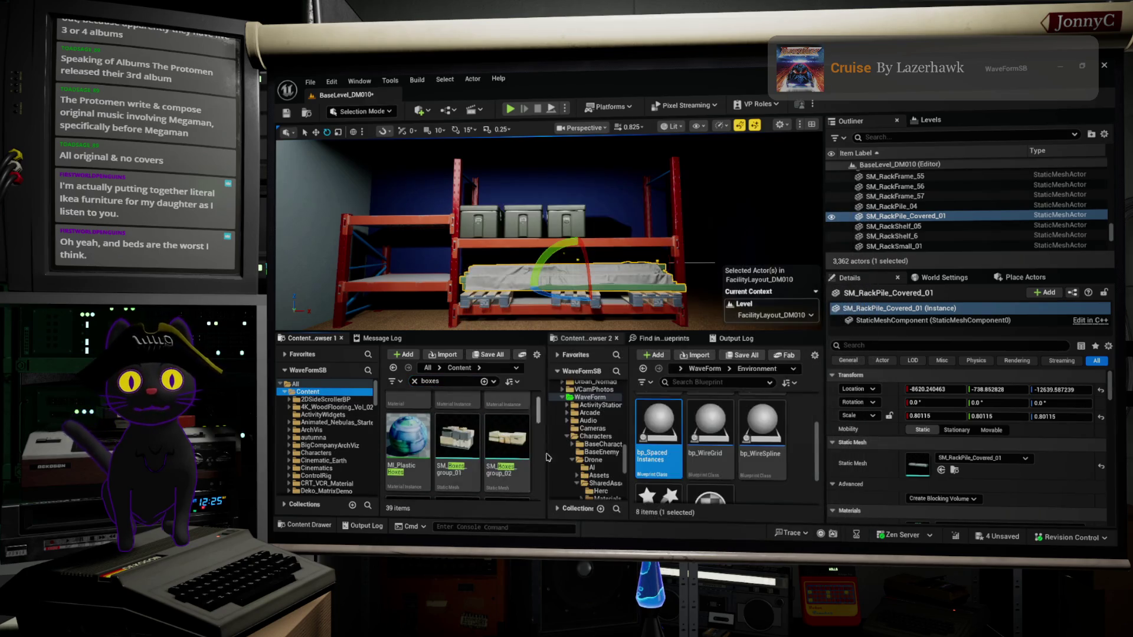
mouse_move(507, 440)
left_mouse_down()
mouse_move(425, 360)
mouse_move(382, 289)
mouse_move(399, 262)
left_mouse_up()
Scale SM_Boxes_group_02 to 0.679 and lift it onto the upper shelf.
key("f")
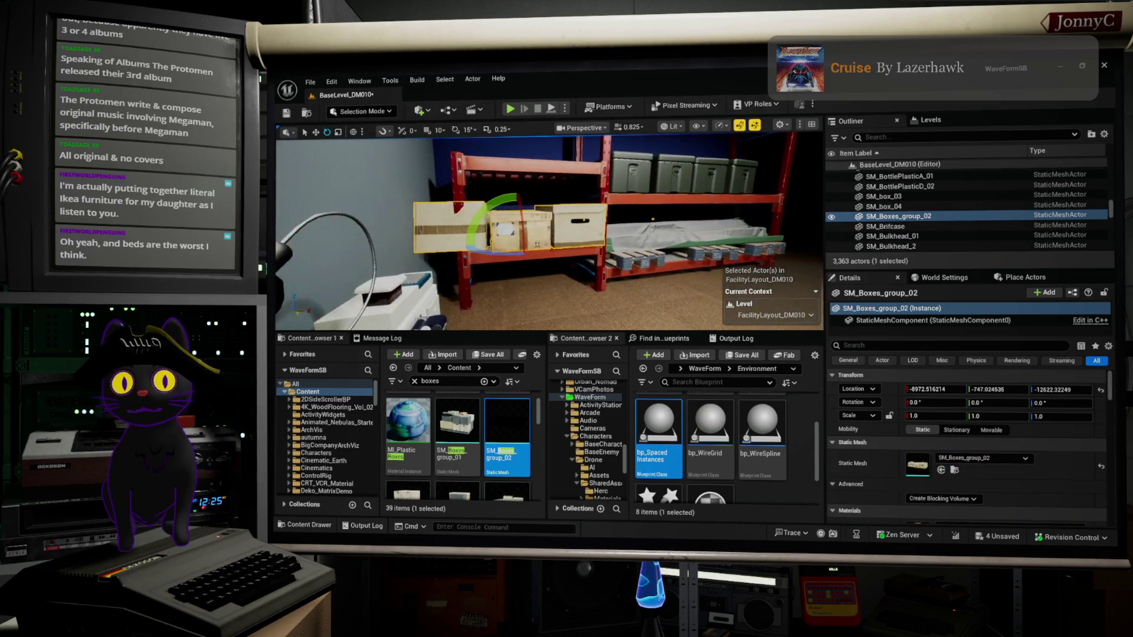
scroll(329, 305, "down", 5)
key("w")
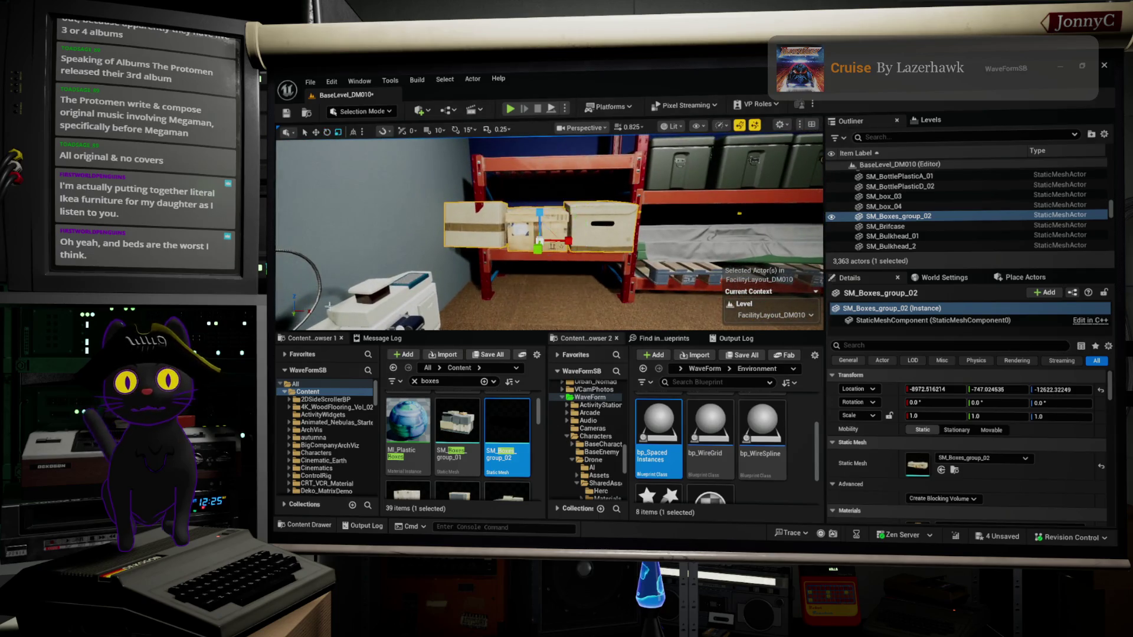
left_click_drag(537, 238, 580, 242)
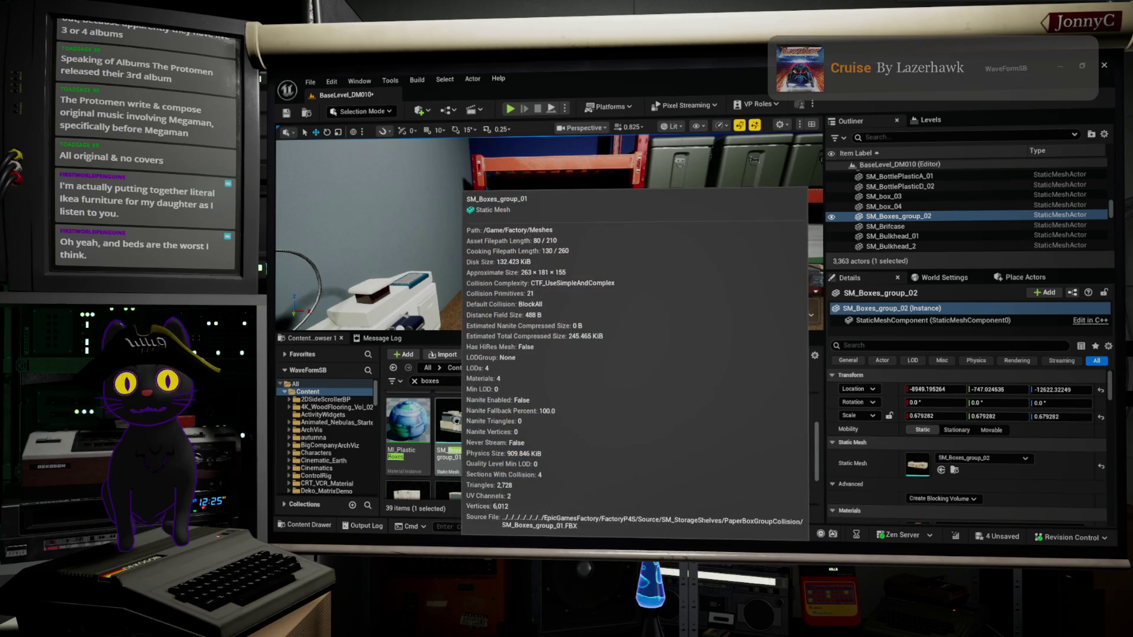
mouse_move(565, 255)
left_mouse_down()
mouse_move(573, 207)
mouse_move(562, 190)
left_mouse_up()
mouse_move(548, 261)
left_mouse_down()
mouse_move(549, 133)
mouse_move(563, 157)
left_mouse_up()
Place SM_Boxes_group_01 on a rack shelf and scale it to 0.627.
mouse_move(458, 422)
left_mouse_down()
mouse_move(489, 437)
mouse_move(561, 303)
mouse_move(543, 285)
left_mouse_up()
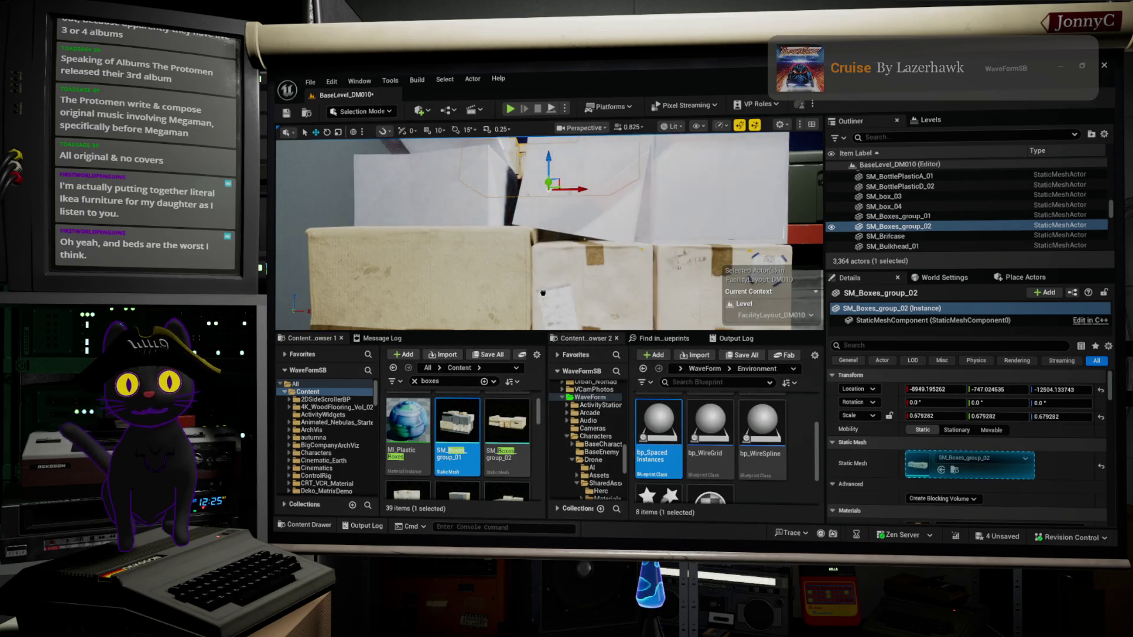
key("f")
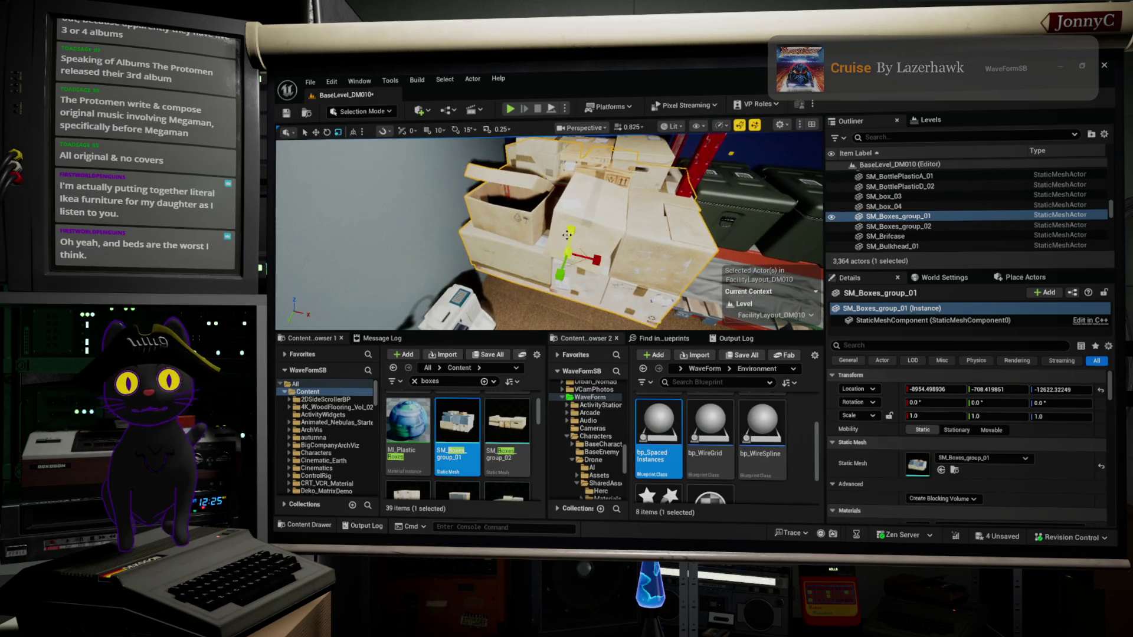
mouse_move(569, 255)
left_mouse_down()
mouse_move(551, 267)
mouse_move(568, 266)
mouse_move(555, 235)
mouse_move(570, 232)
mouse_move(549, 251)
left_mouse_up()
key("f")
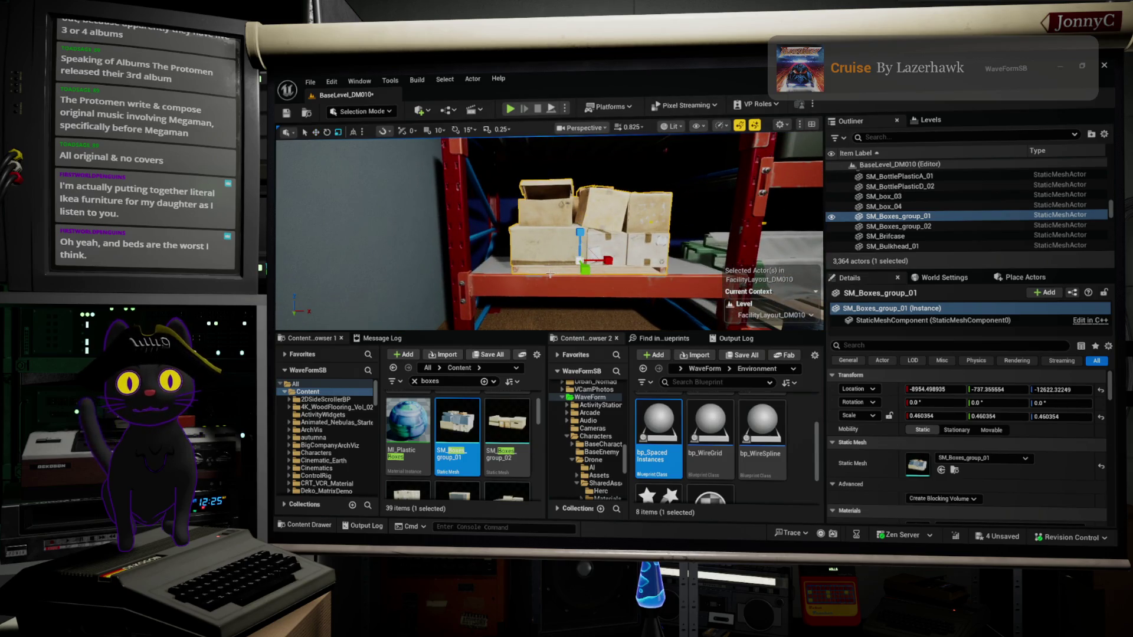
left_click_drag(584, 259, 607, 253)
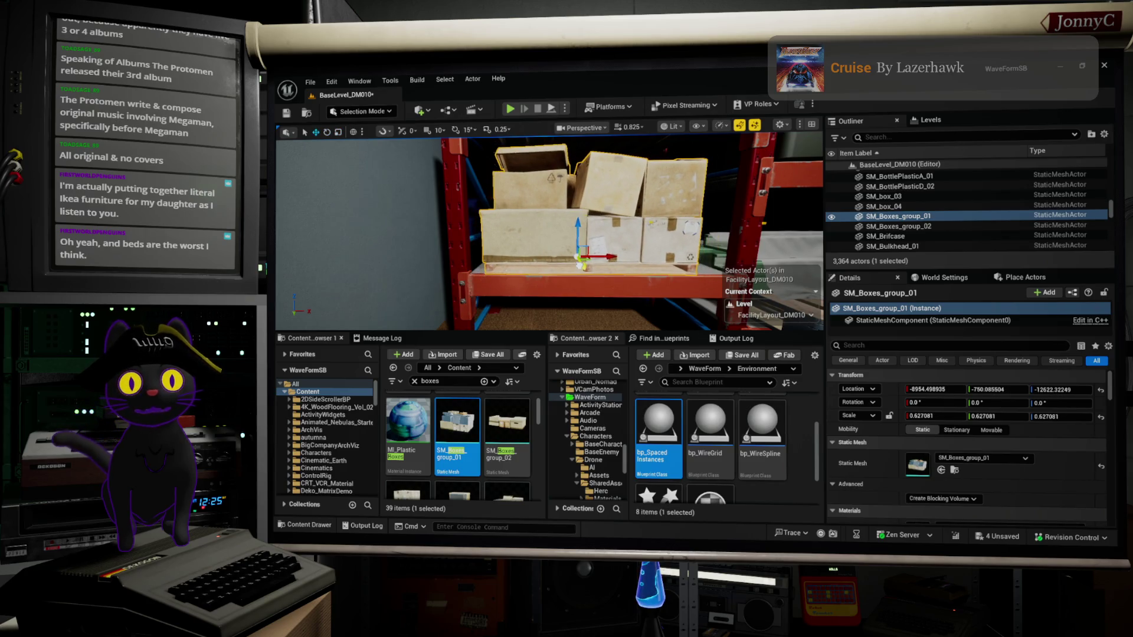
left_click_drag(639, 298, 542, 282)
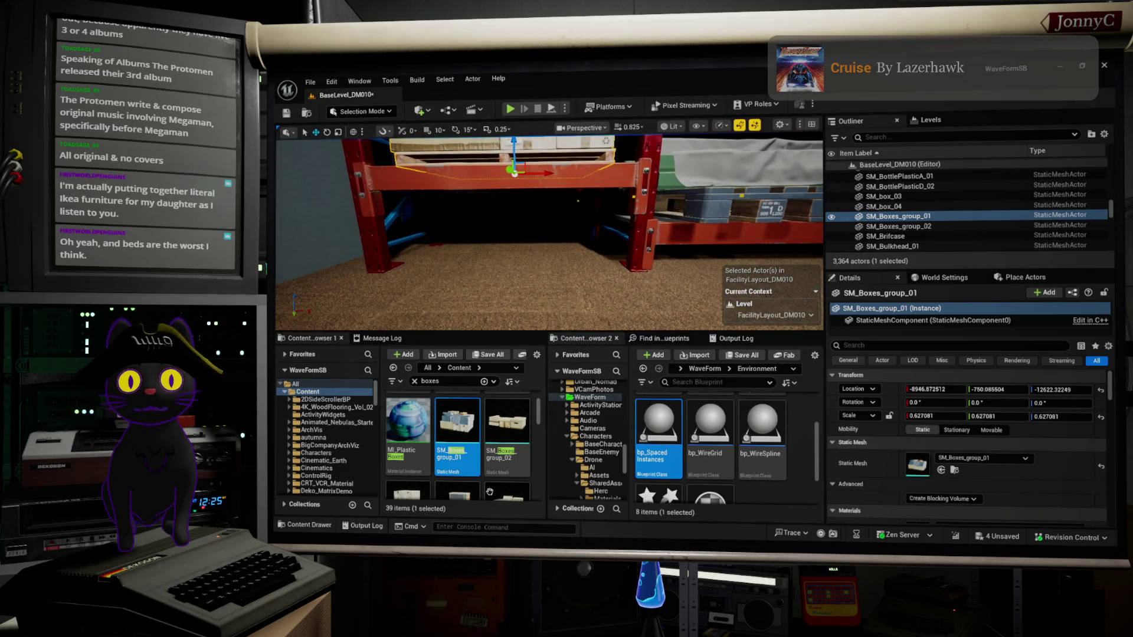
scroll(489, 492, "down", 1)
scroll(531, 462, "down", 1)
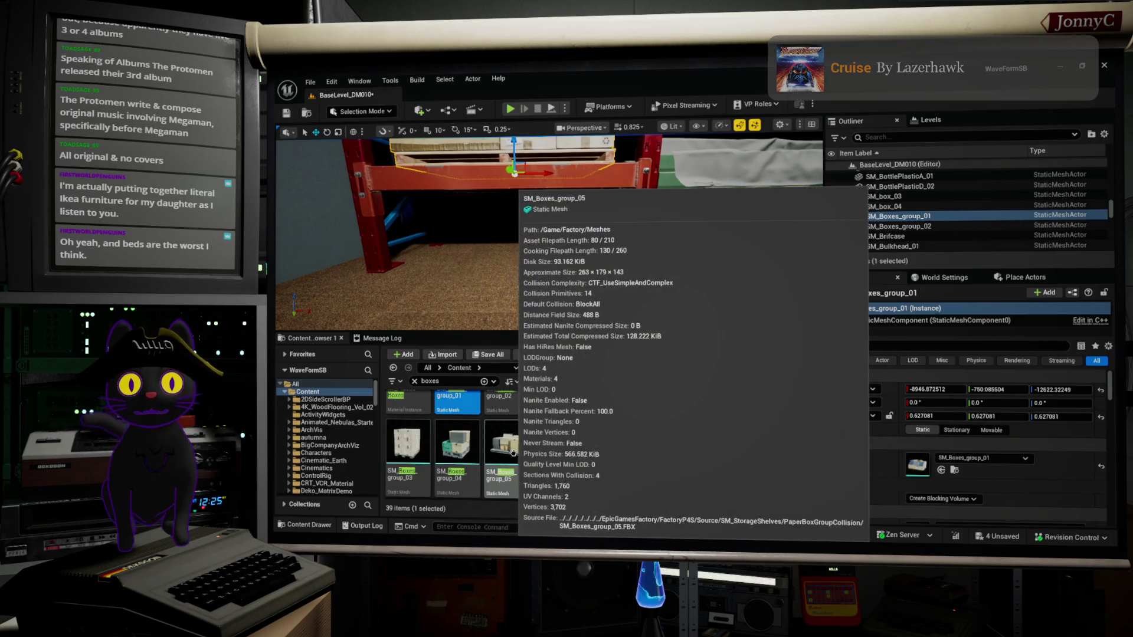
Drop SM_Boxes_group_05 into the level and frame it, undoing a stray placement.
left_click(513, 453)
left_click_drag(523, 239, 531, 240)
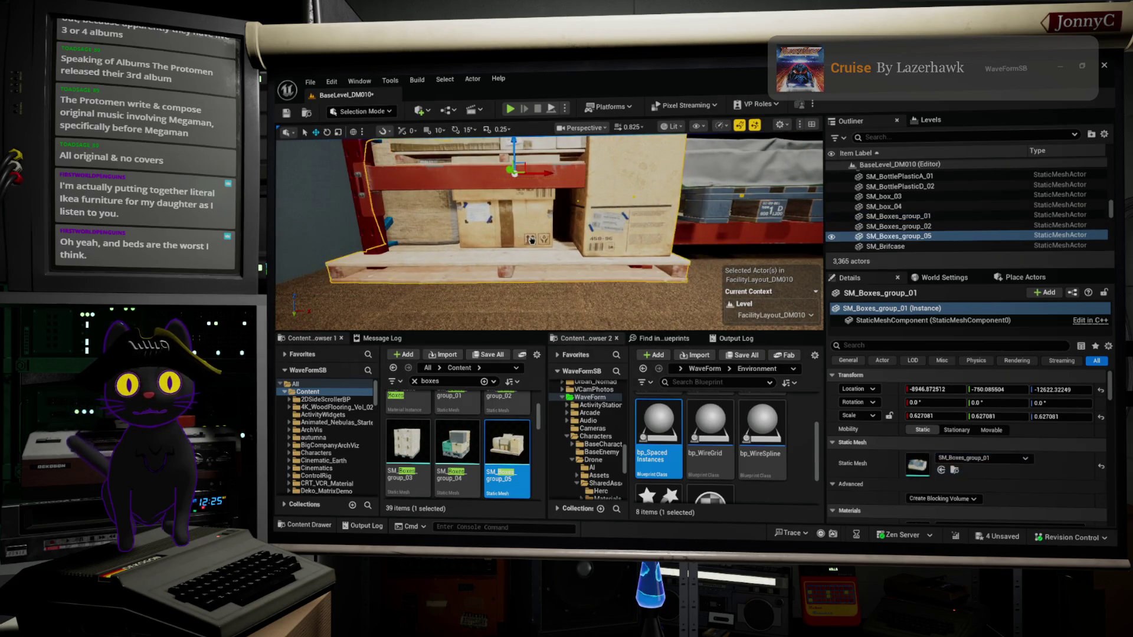
key("f")
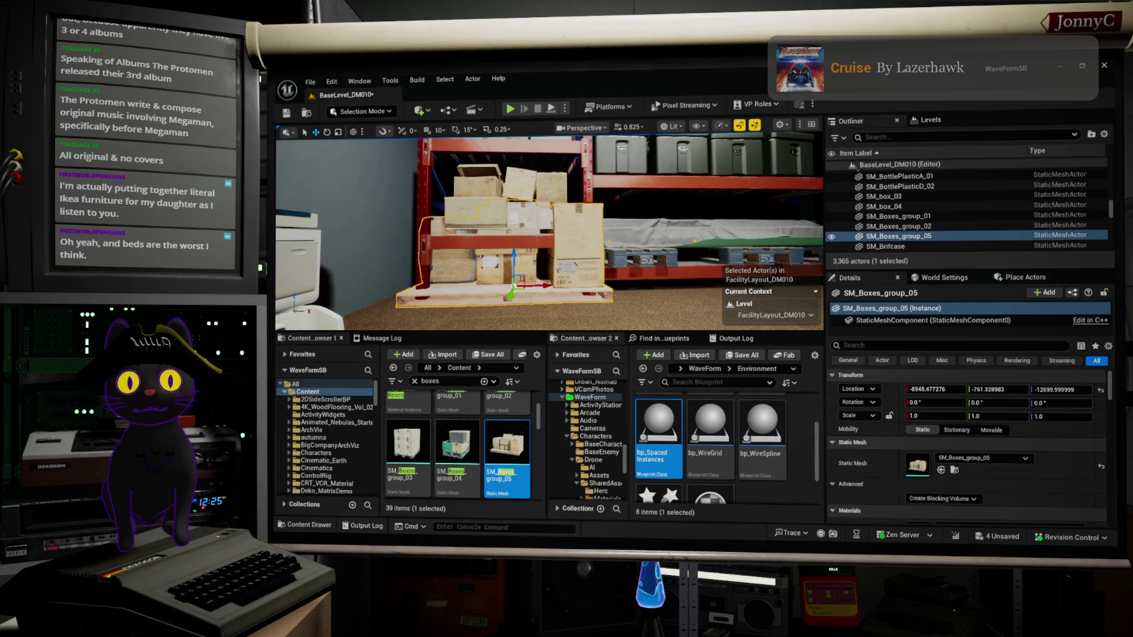
key("ctrl+z")
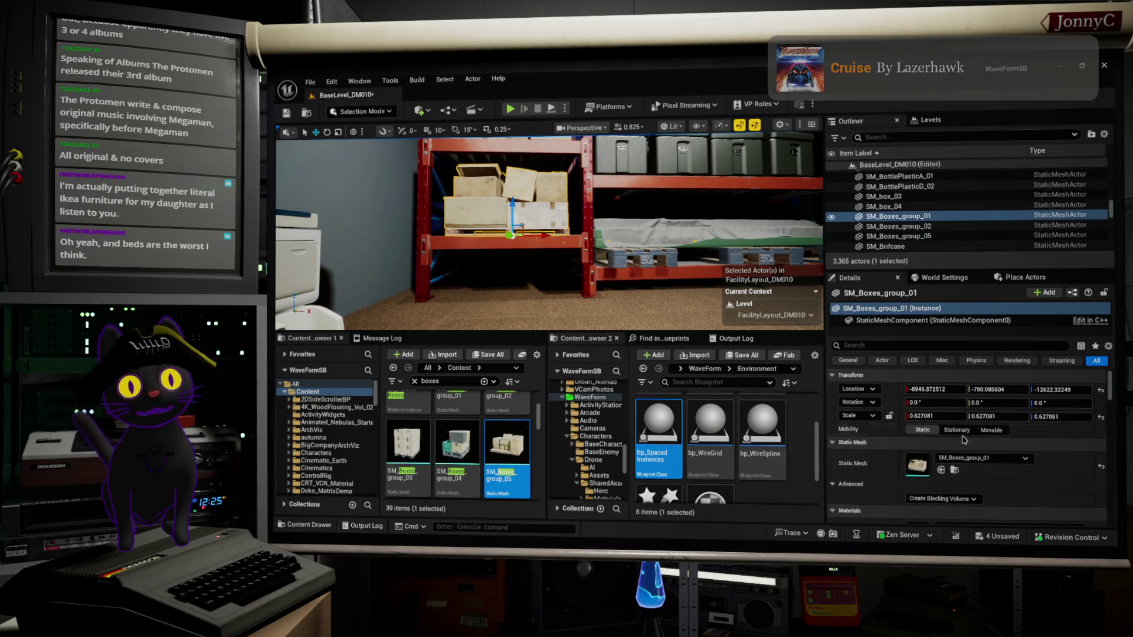
Enter 0.65 for the box group's X, Y and Z scale in the Details panel.
left_click(923, 415)
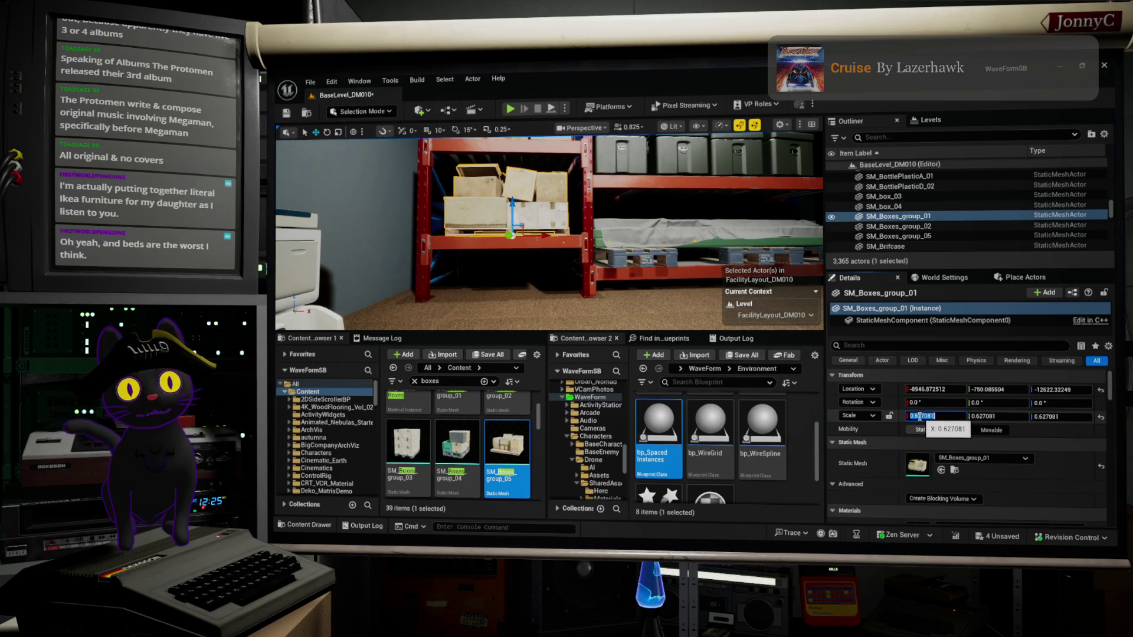
type("0.65")
left_click(987, 417)
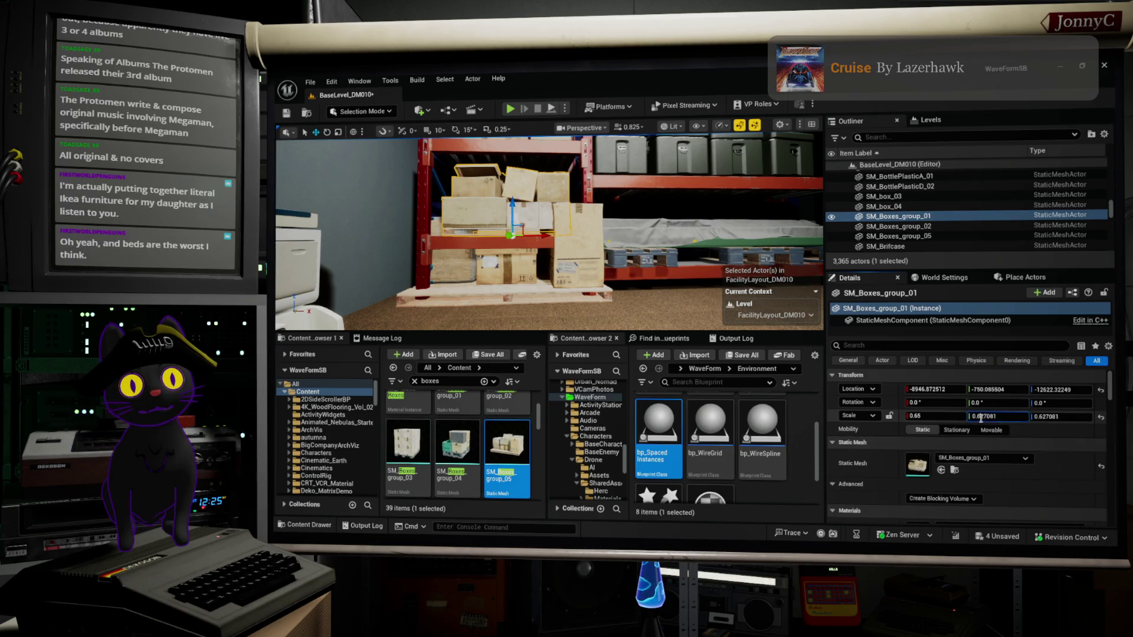
left_click(1062, 416)
left_click(1043, 417)
type("0.65")
key("Return")
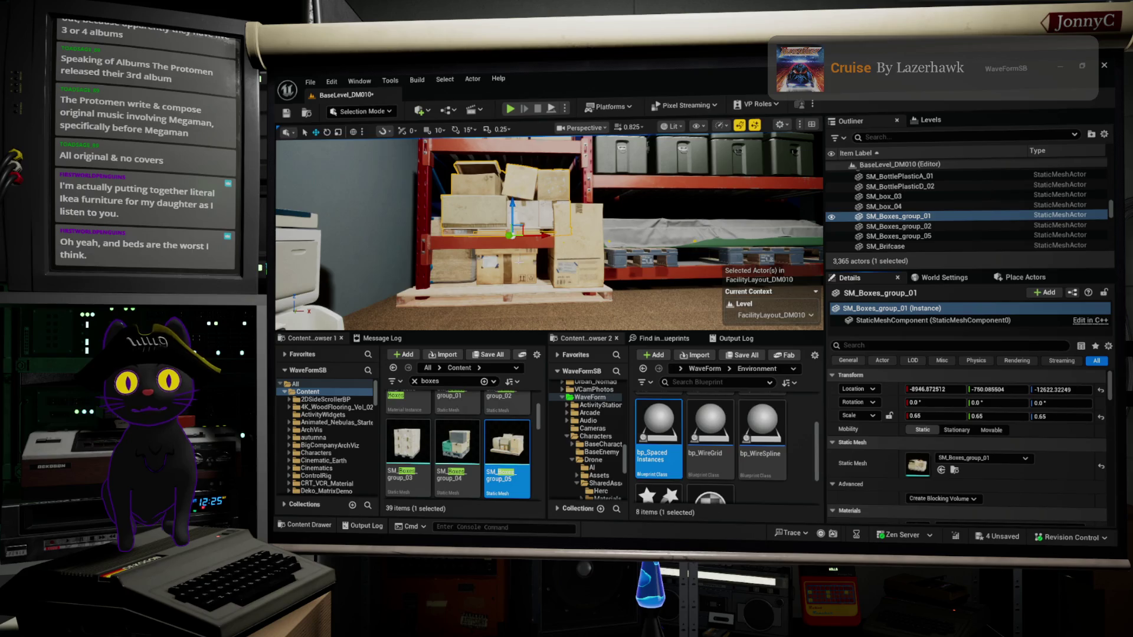
left_click(515, 272)
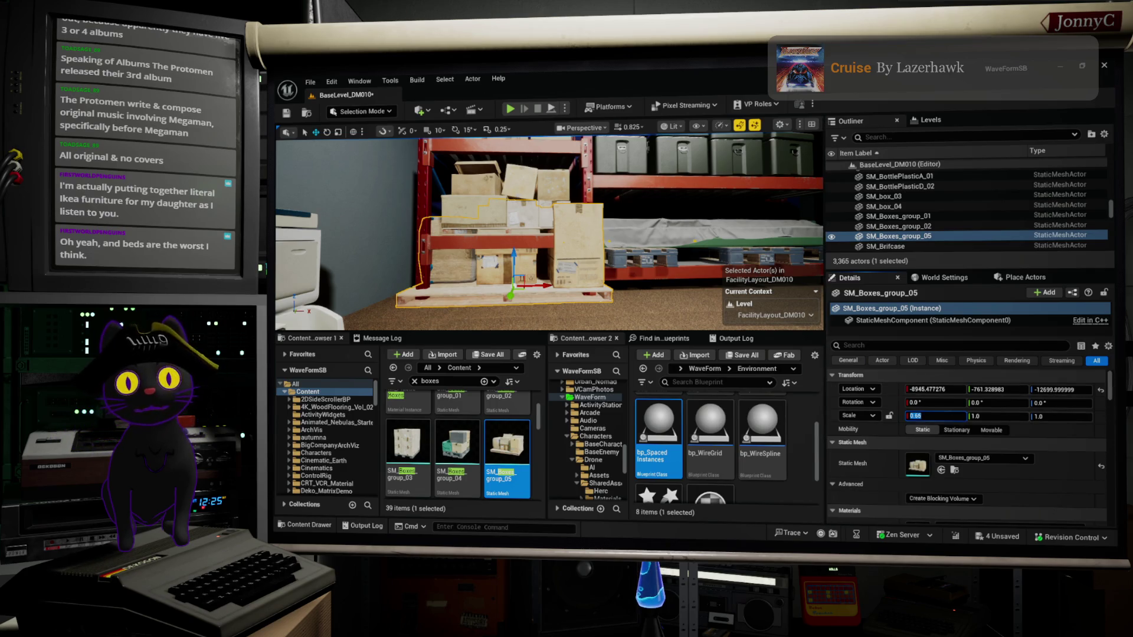
key("Return")
left_click(898, 216)
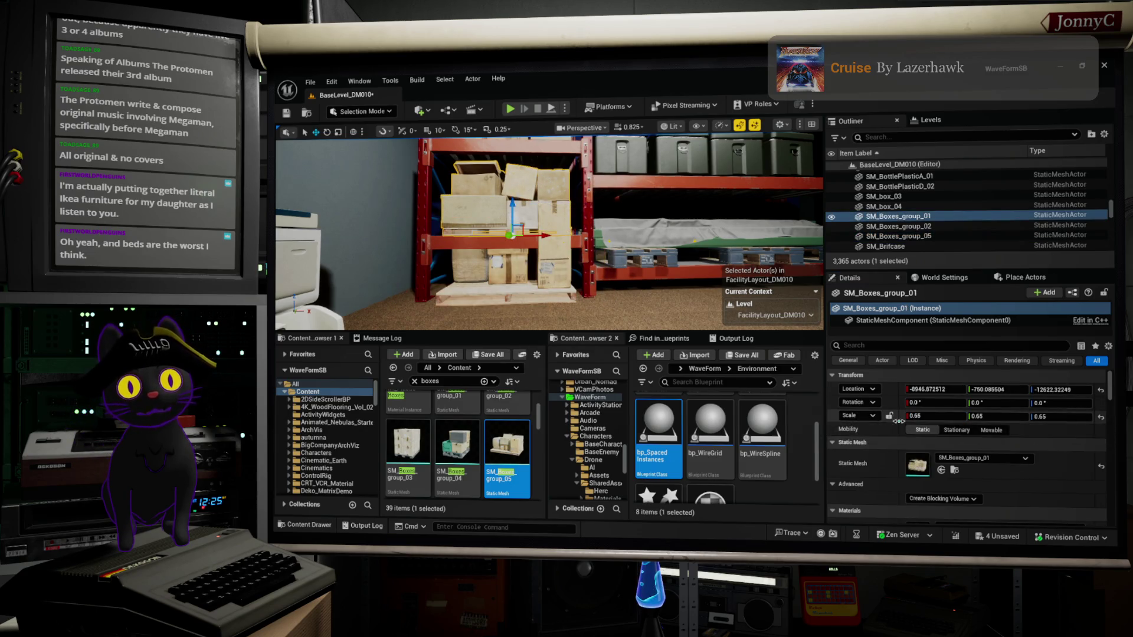
Copy SM_Boxes_group_01's 0.65 scale and paste it onto SM_Boxes_group_05.
right_click(837, 421)
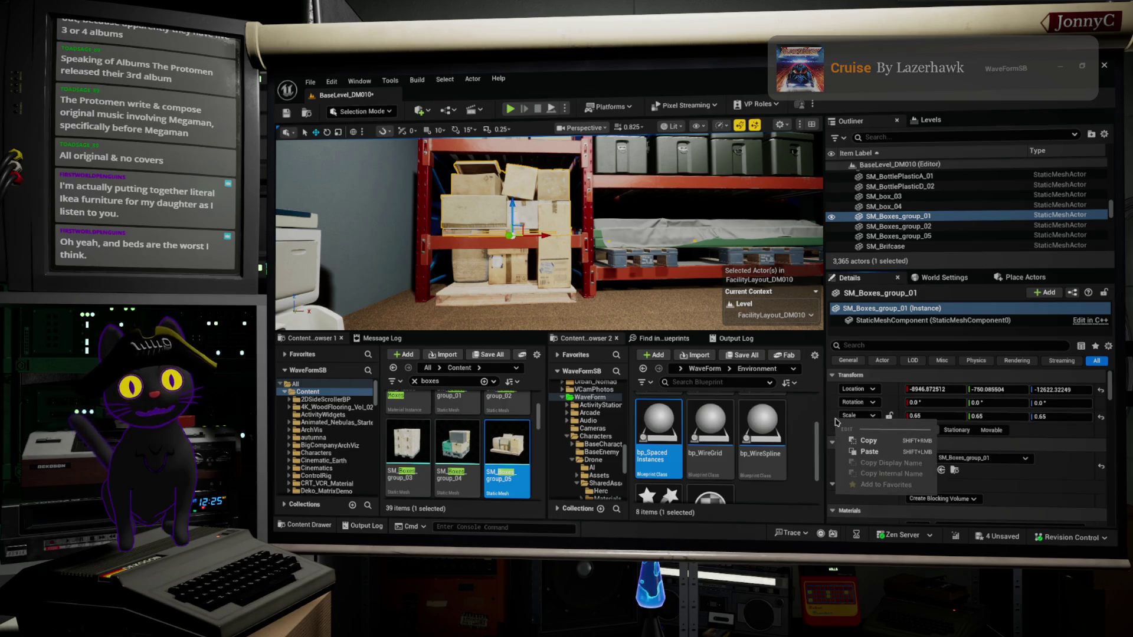
left_click(878, 442)
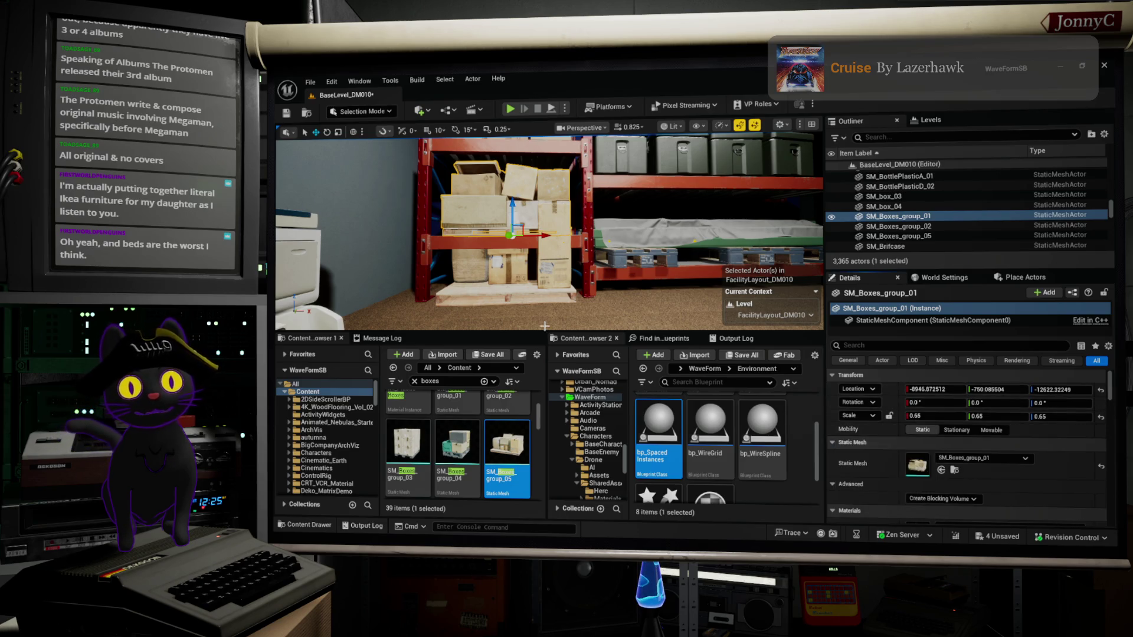
left_click(511, 280)
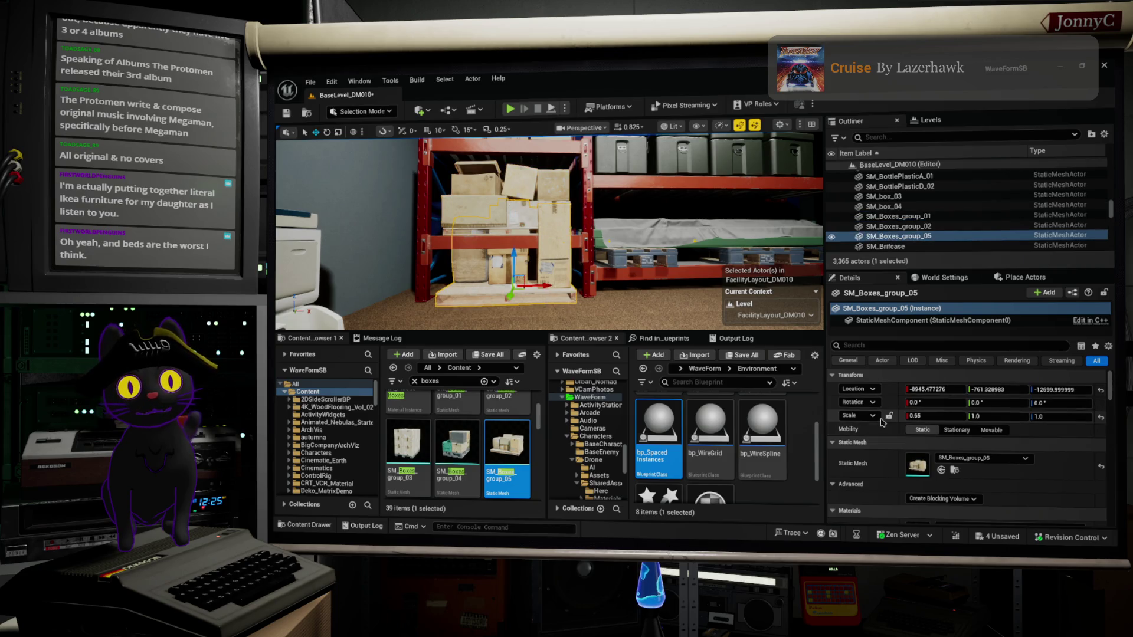
right_click(834, 420)
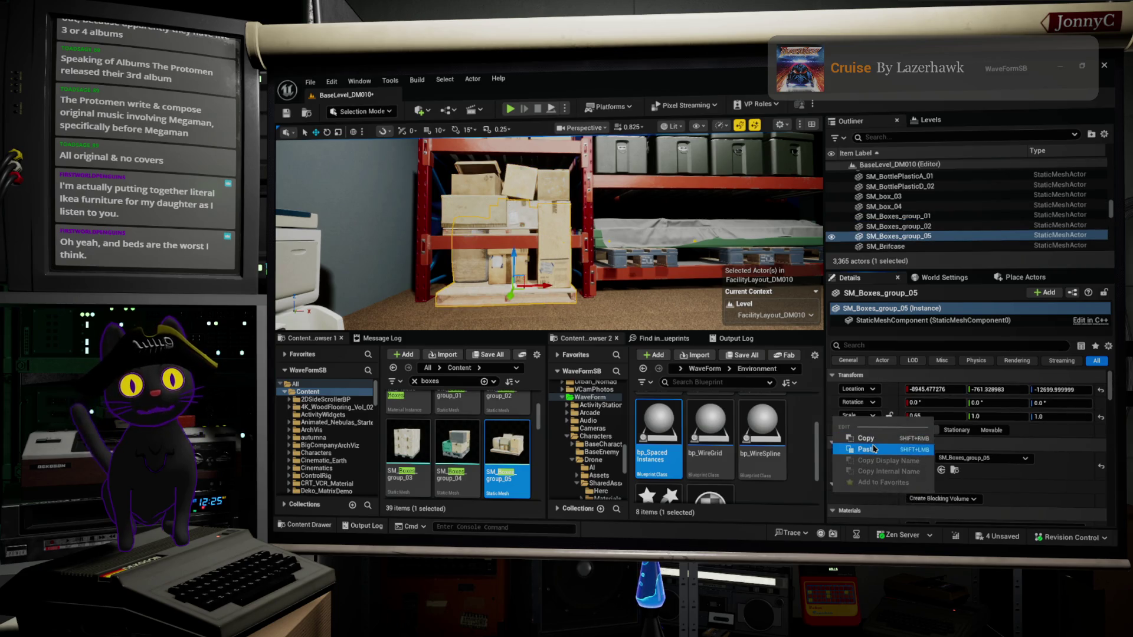
left_click(875, 450)
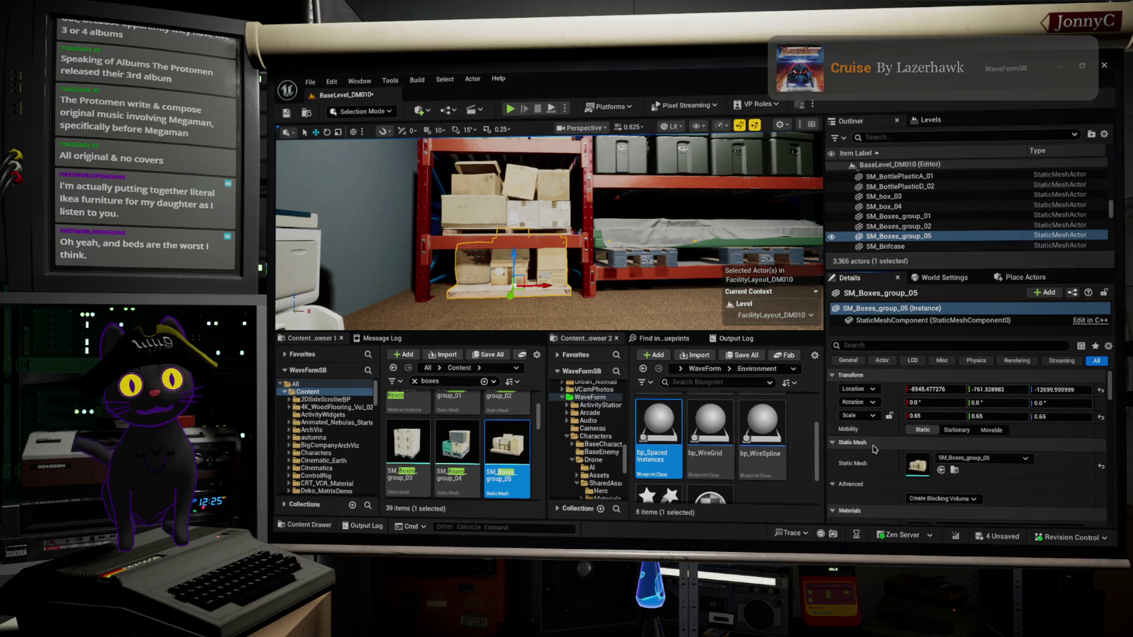
Raise a shelf deck together with its box group higher along Z.
right_click(854, 380)
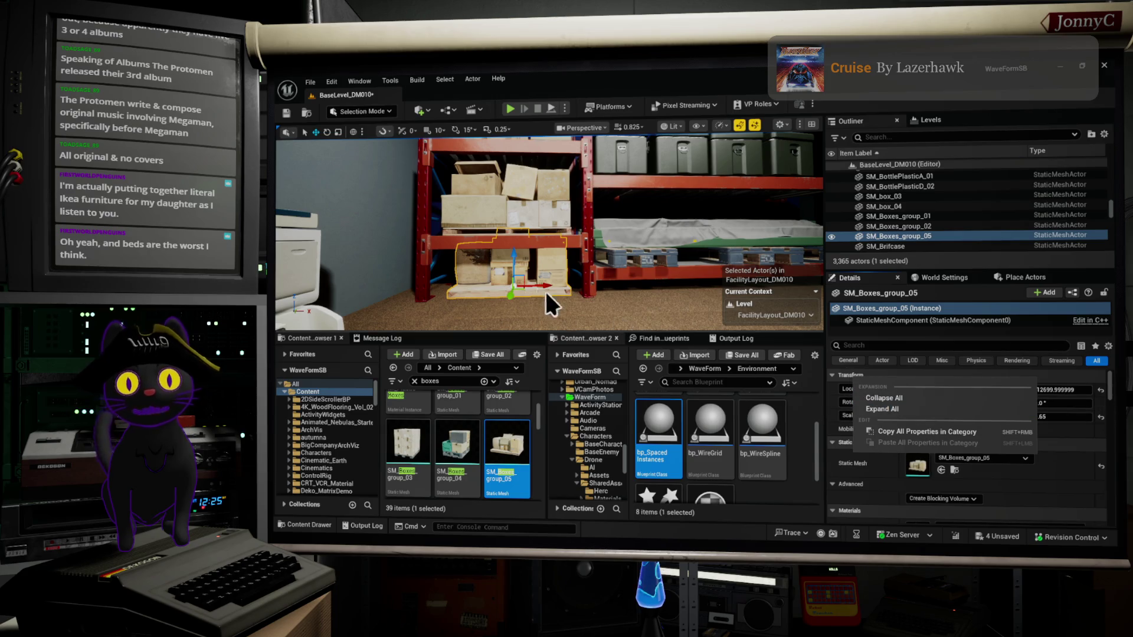
left_click(490, 267)
scroll(549, 233, "up", 5)
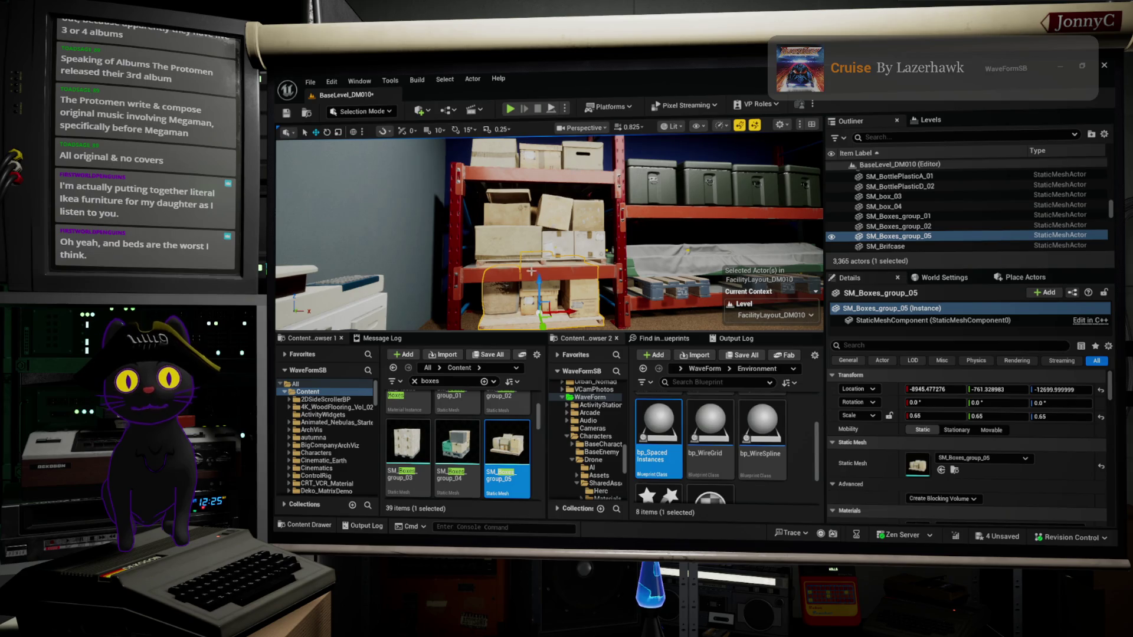
left_click(546, 263)
left_click(562, 249, "ctrl")
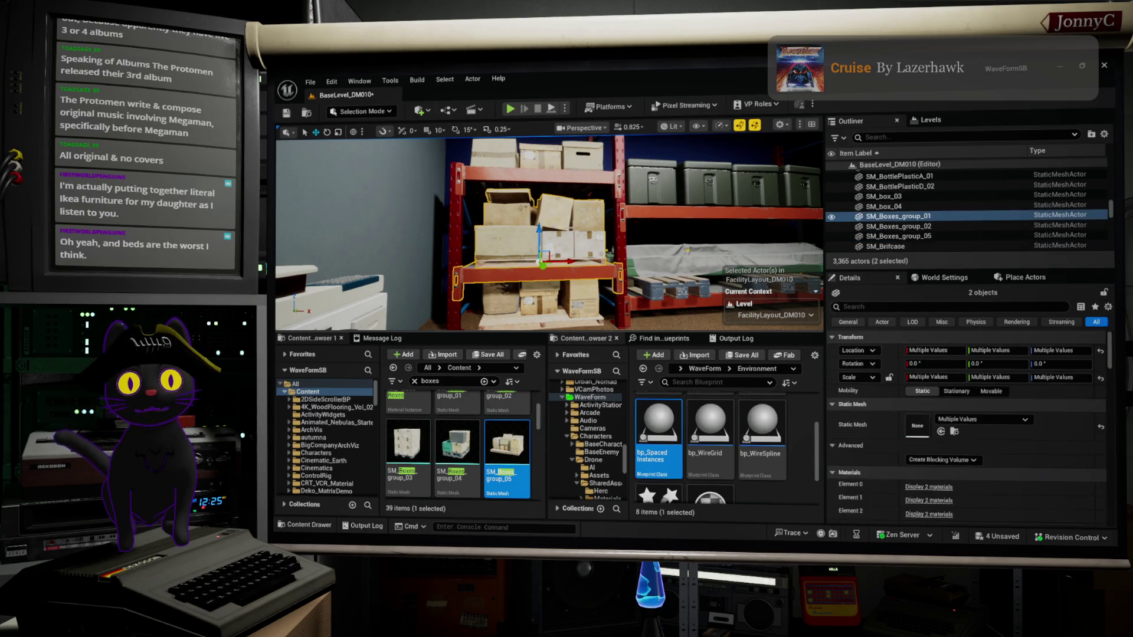
left_click_drag(540, 228, 545, 177)
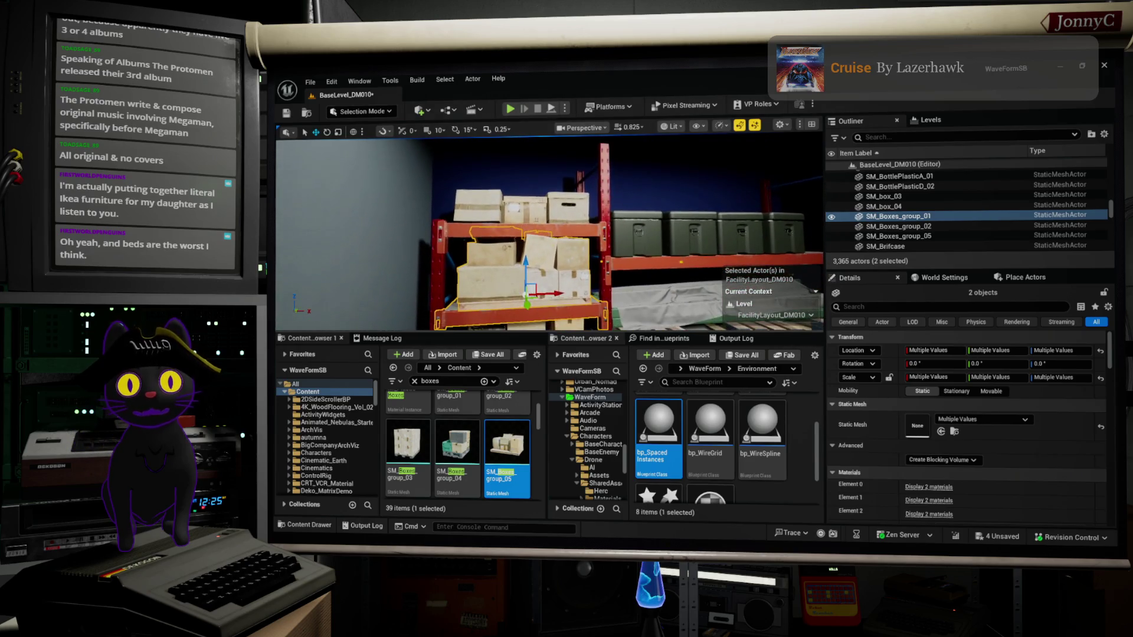
left_click(441, 266)
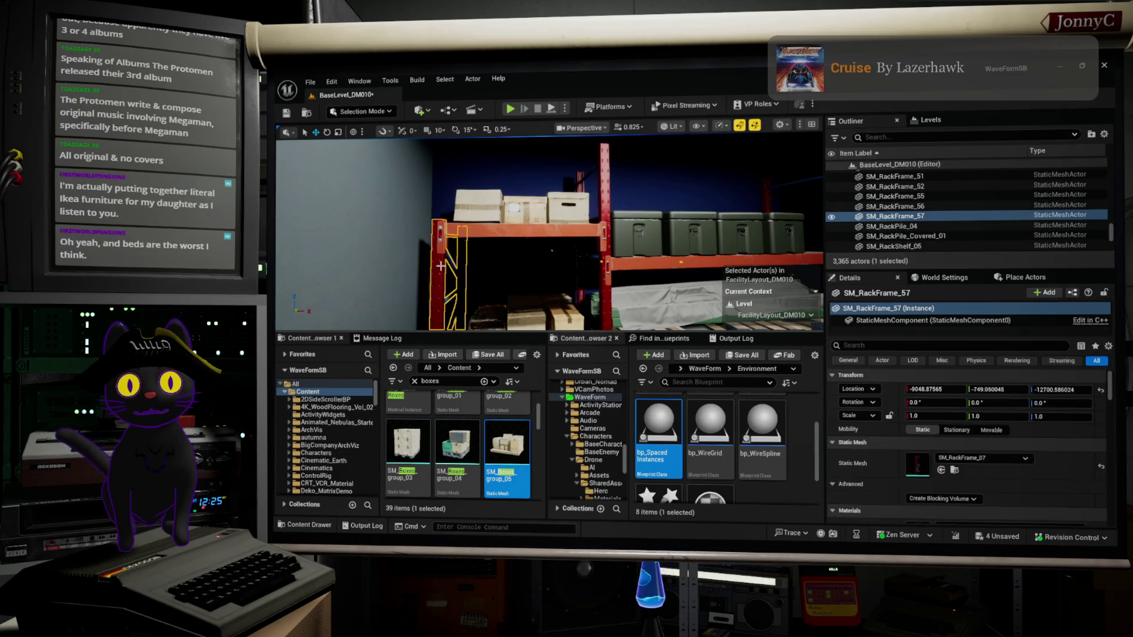
Swap the left rack post's mesh to SM_RackFrame_03 after trying SM_RackFrame_08, then select the top shelf and boxes.
left_click(955, 471)
scroll(476, 439, "up", 1)
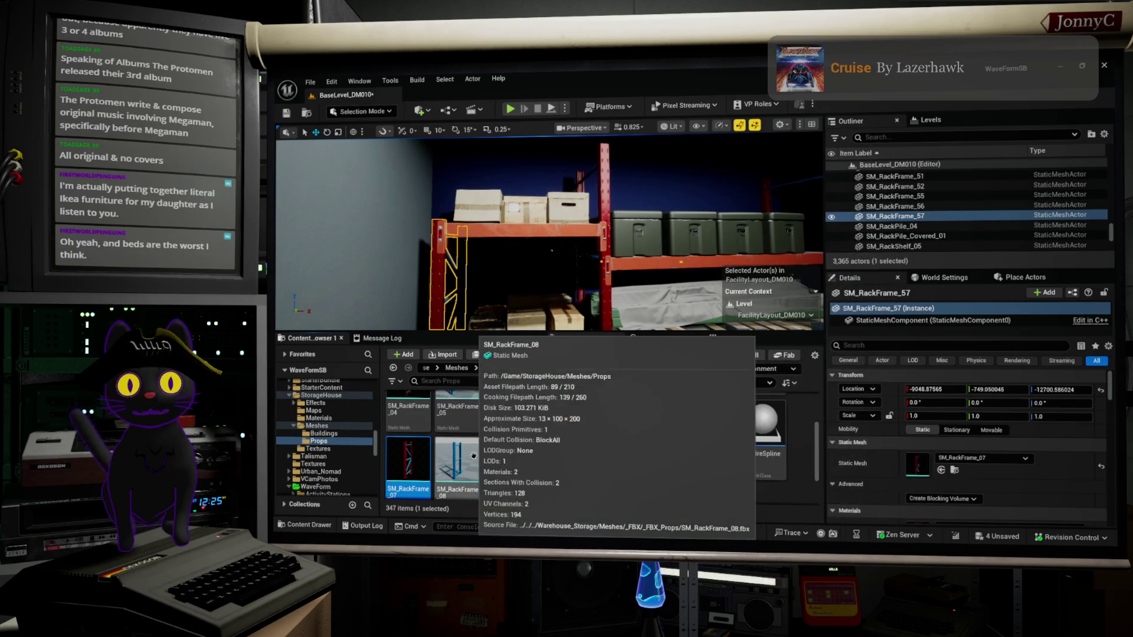
left_click(473, 456)
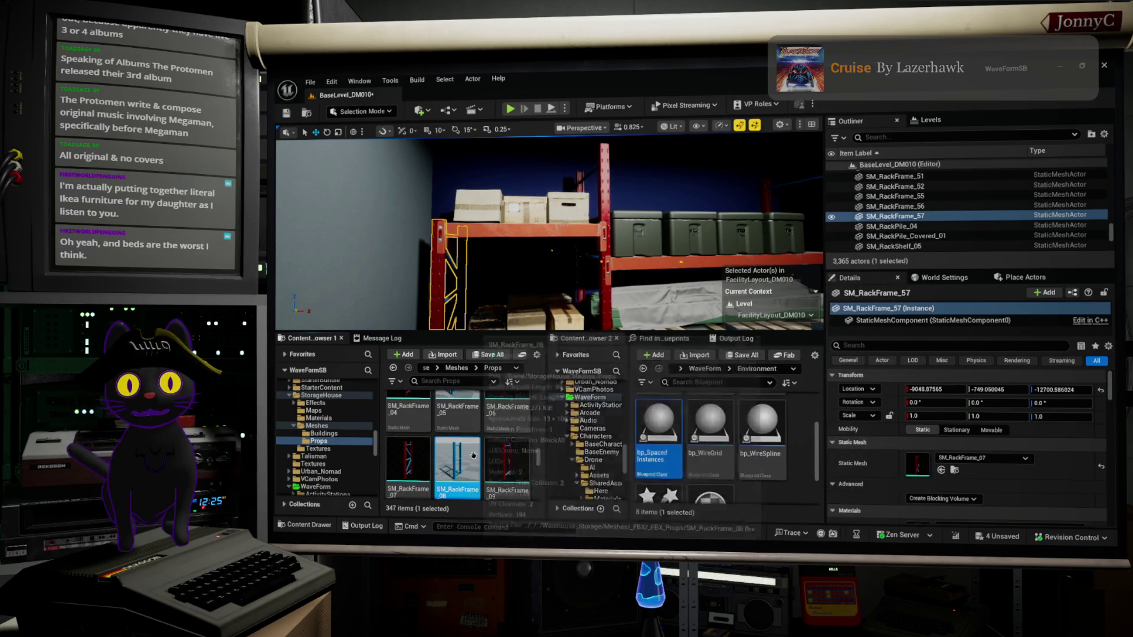
left_click(942, 469)
left_click_drag(477, 280, 464, 315)
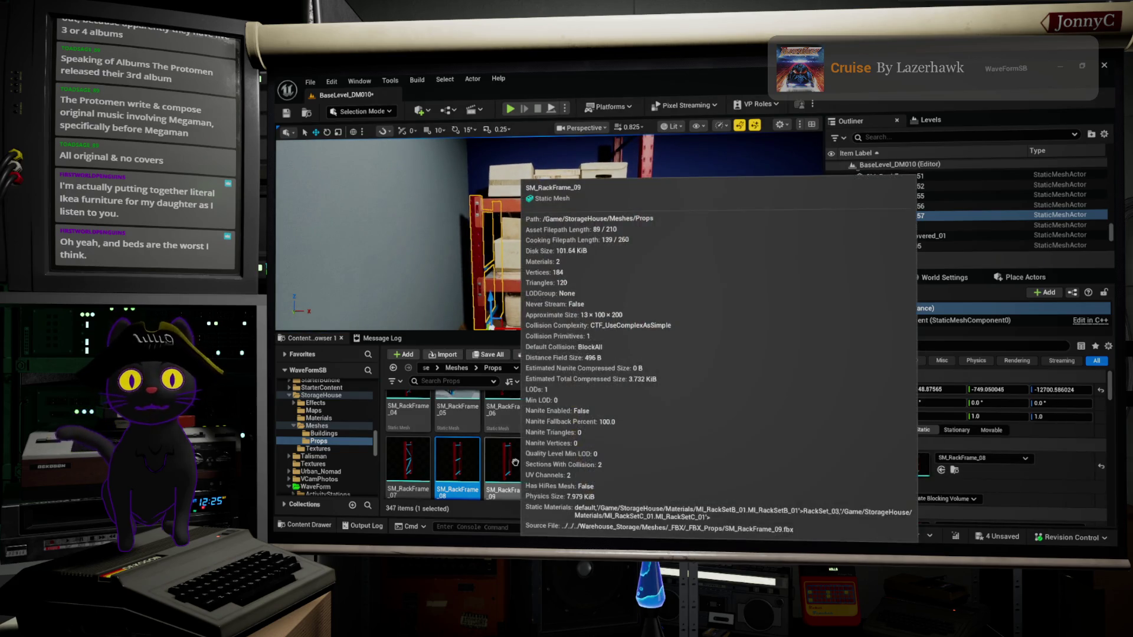
scroll(537, 458, "up", 1)
scroll(398, 446, "up", 3)
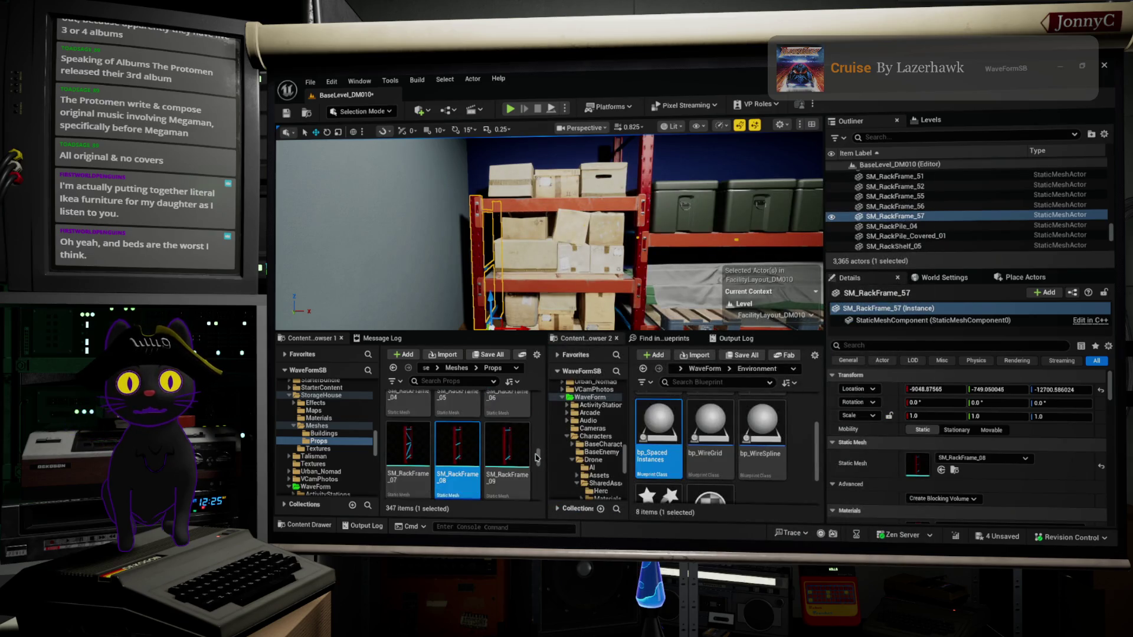
scroll(398, 446, "up", 2)
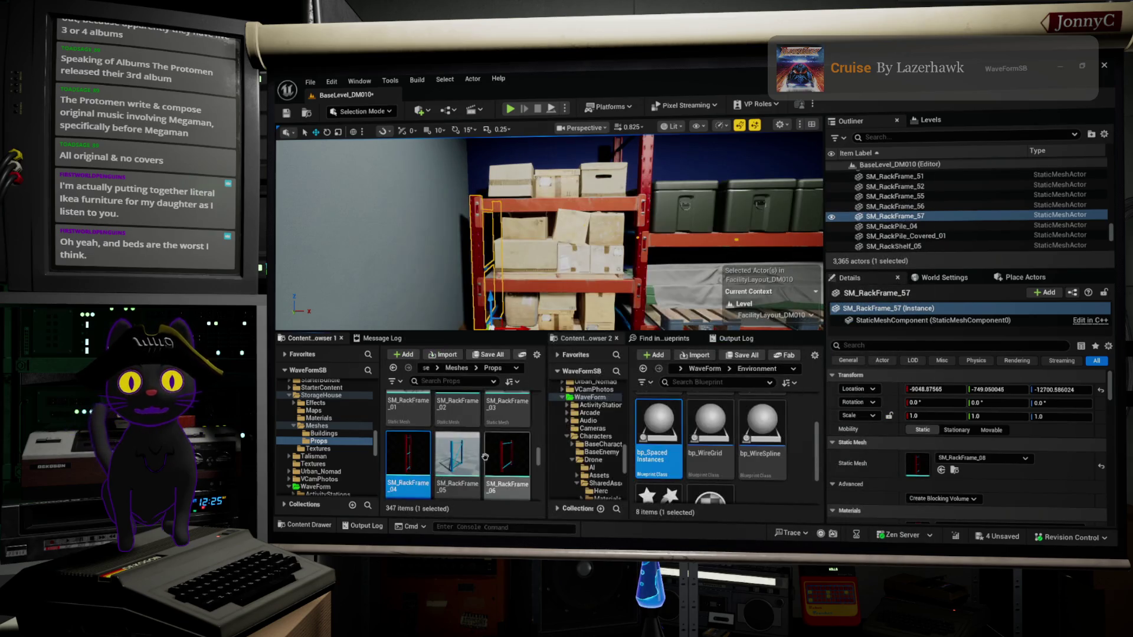
left_click(521, 453)
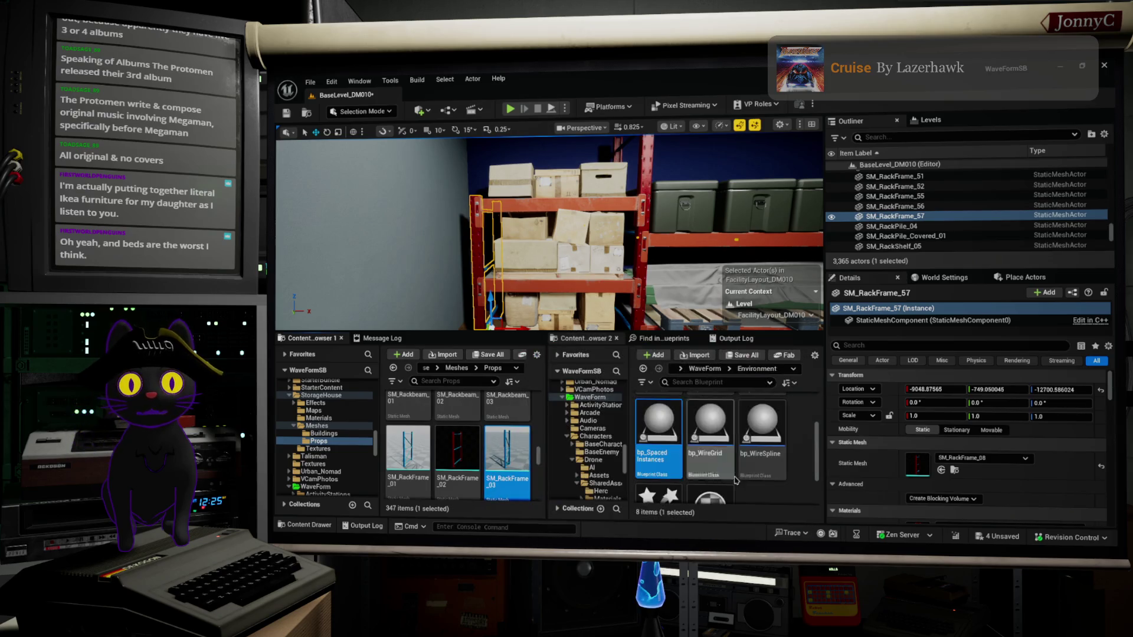
left_click(940, 470)
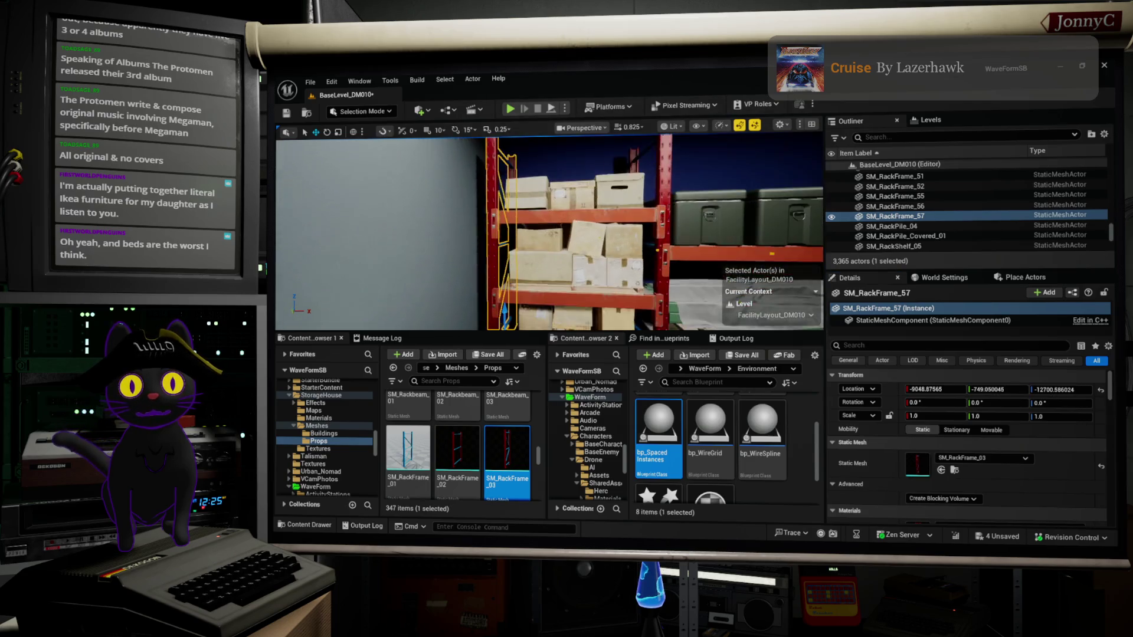
left_click(580, 211)
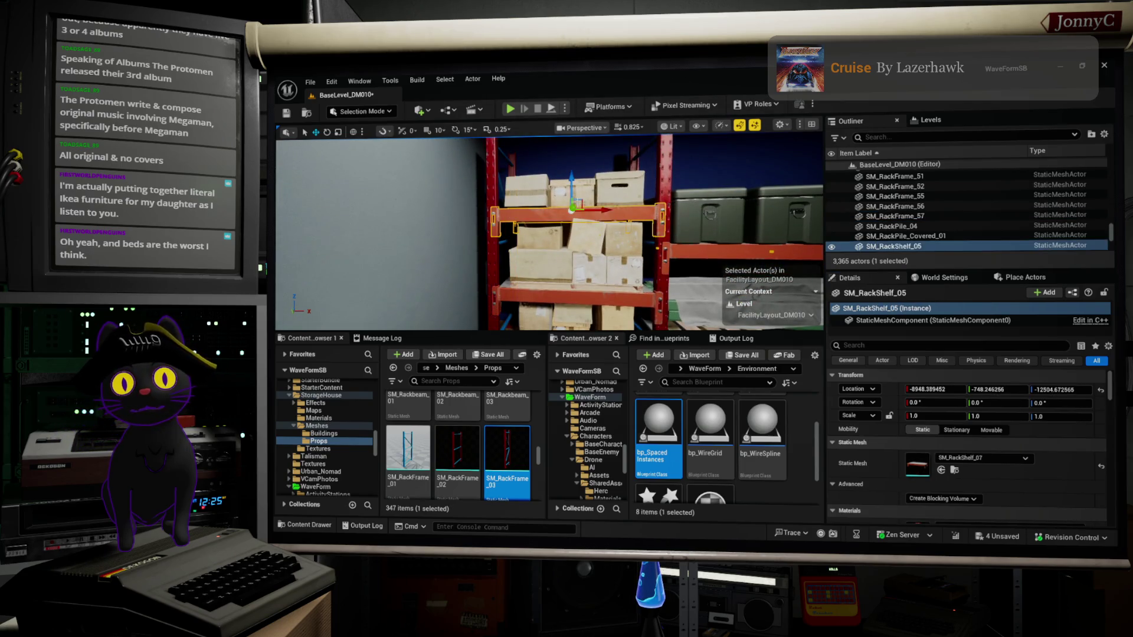
left_click(581, 182, "ctrl")
Raise the top shelf deck and its boxes, then scale SM_Boxes_group_01 uniformly to 0.709812.
mouse_move(571, 190)
left_mouse_down()
mouse_move(571, 170)
mouse_move(625, 212)
mouse_move(614, 177)
mouse_move(630, 247)
left_mouse_up()
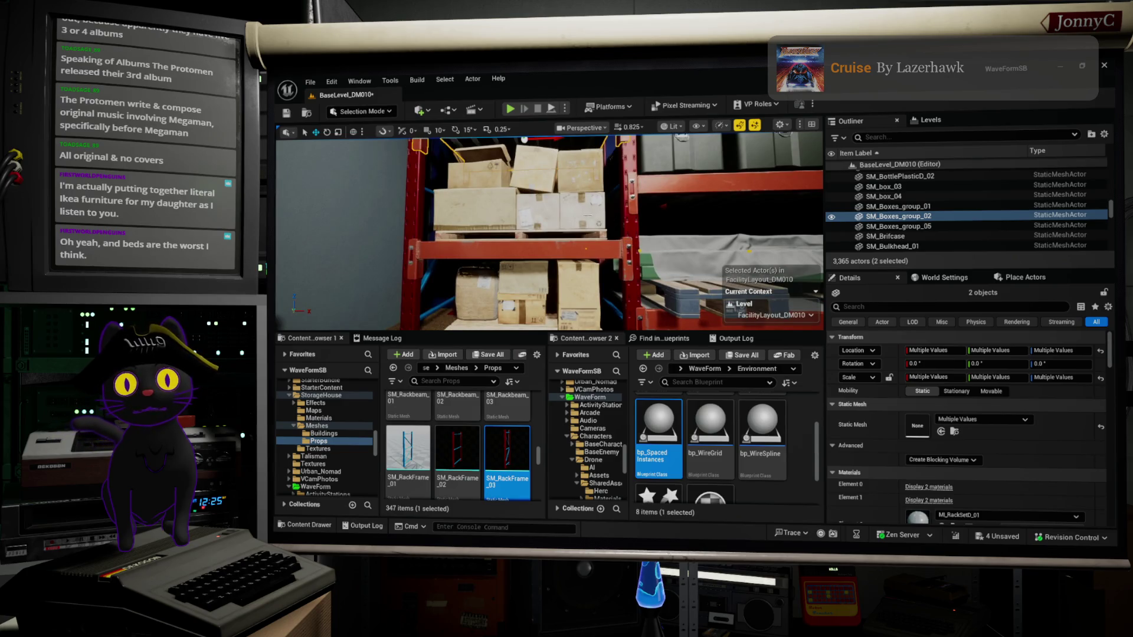
left_click(589, 216)
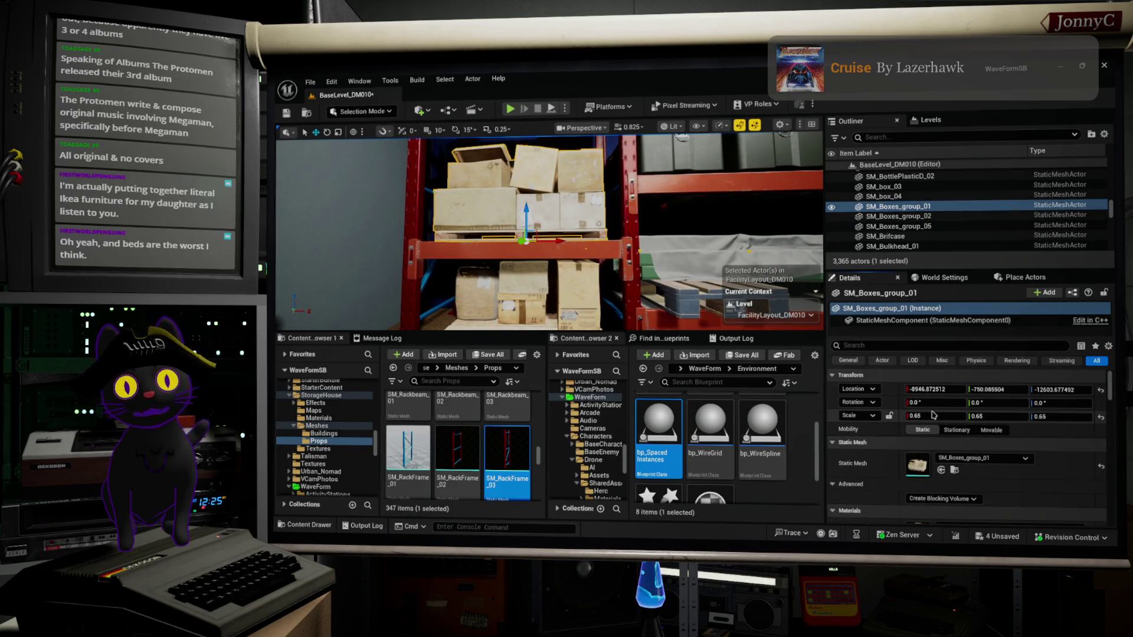
key("f")
key("e")
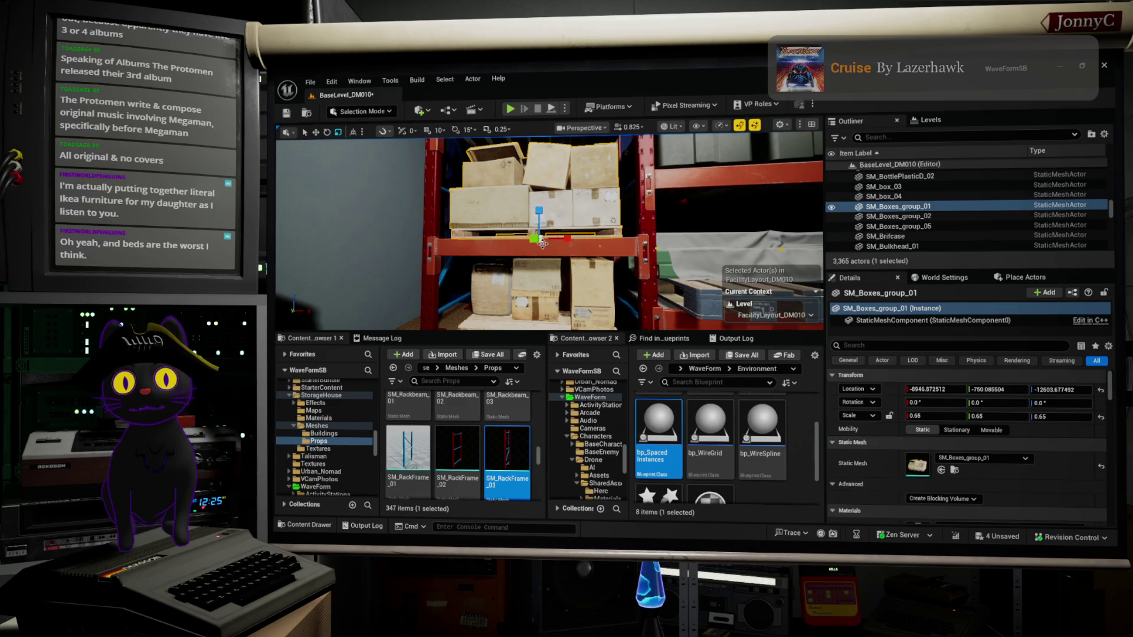
left_click_drag(542, 242, 561, 231)
left_click_drag(535, 238, 566, 240)
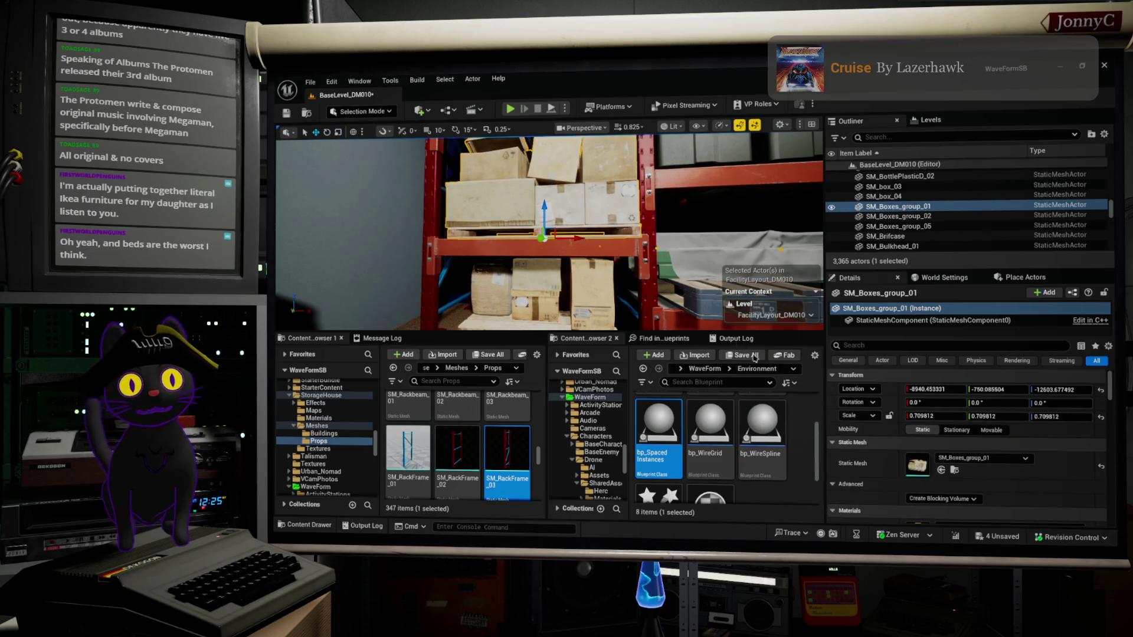
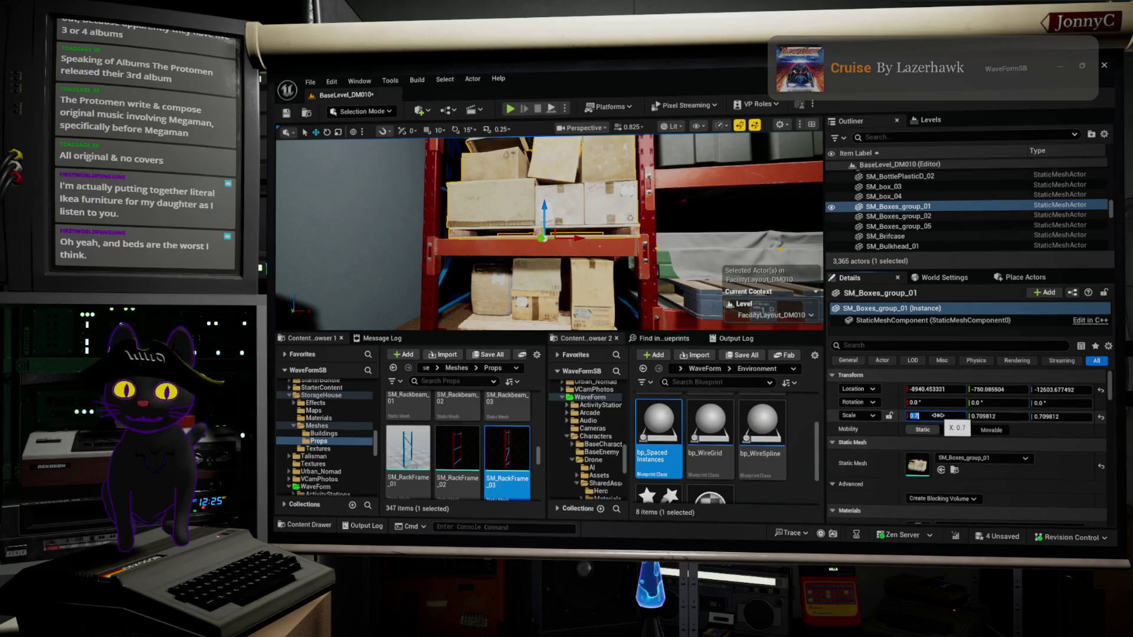
Scale the box groups down to 0.7, with the lower-shelf group at 0.7, 0.7, 0.65.
type("0.7")
left_click(1003, 416)
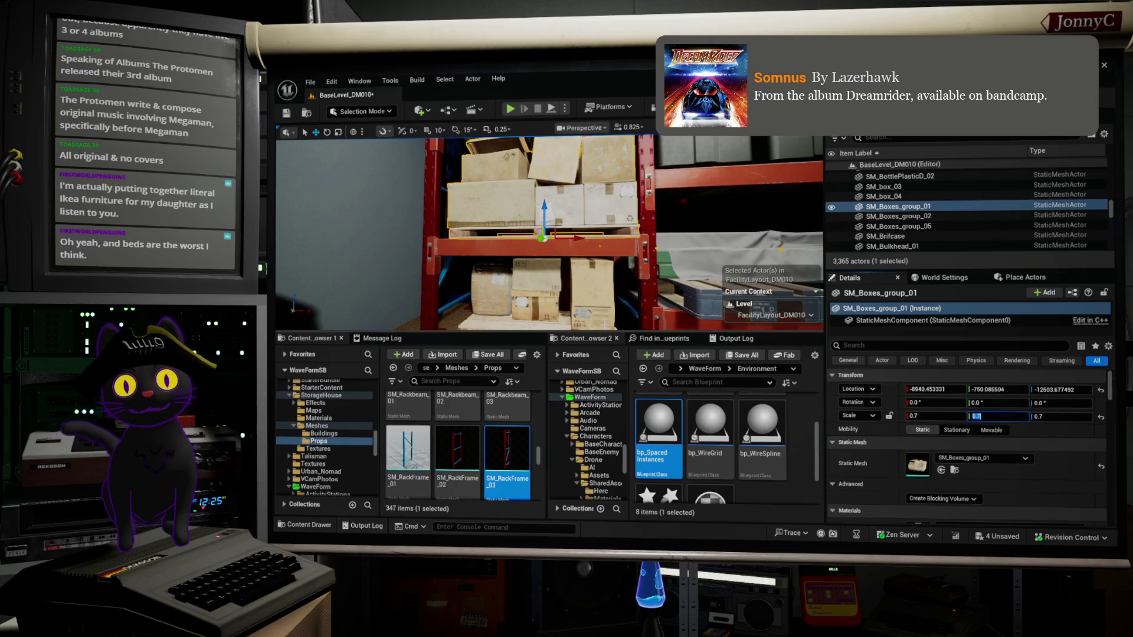
left_click_drag(912, 417, 931, 419)
left_click(930, 417)
type("0.7")
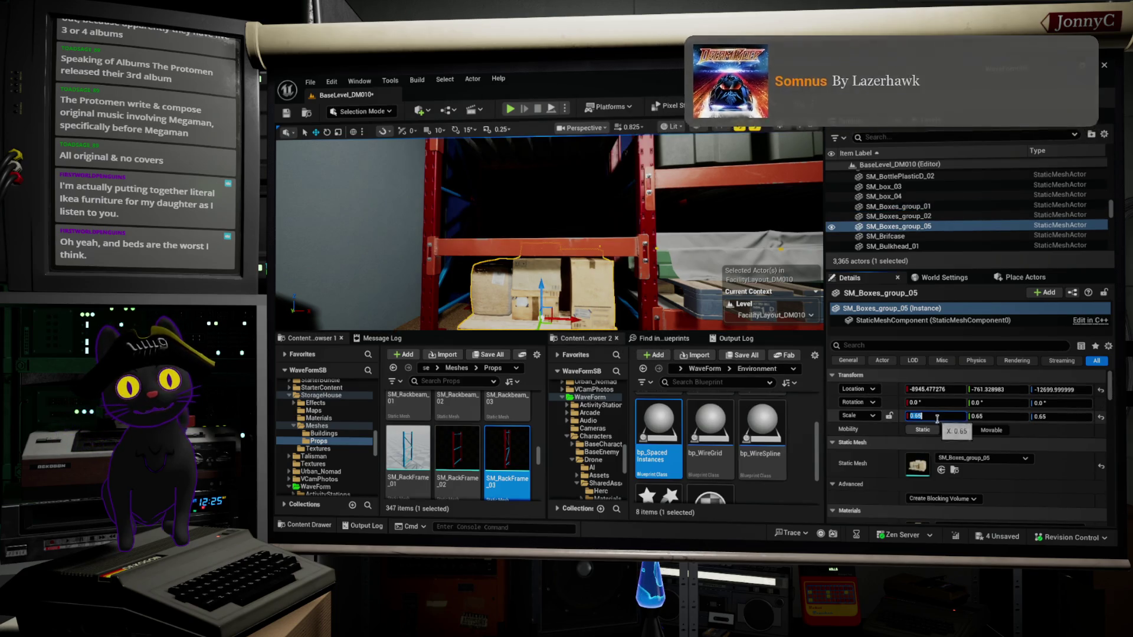
left_click(1006, 416)
left_click(1048, 418)
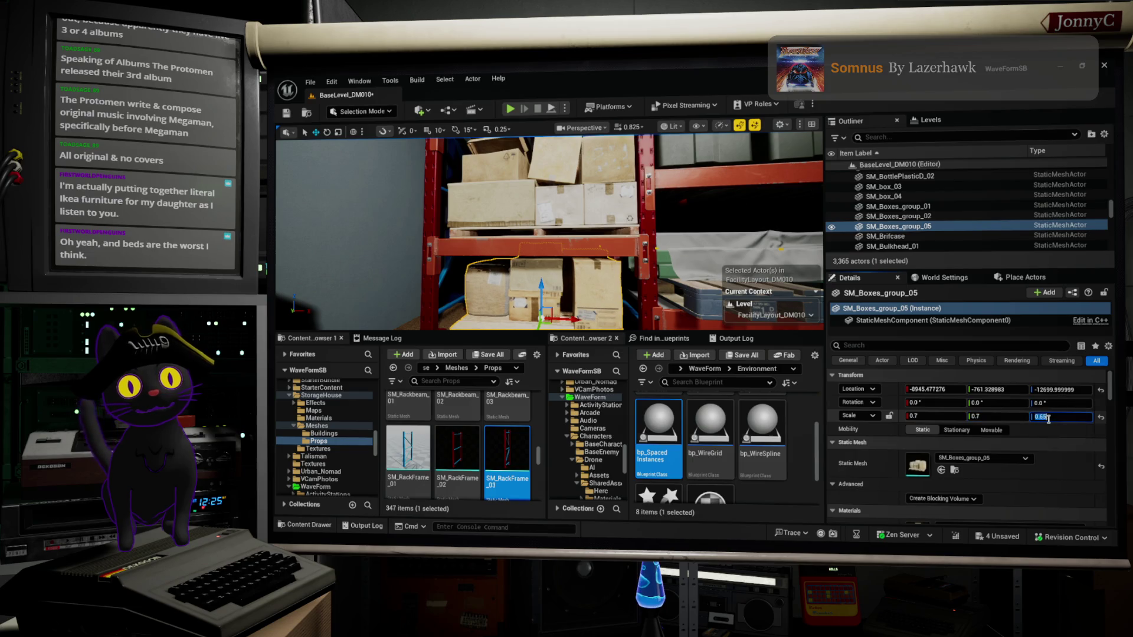
key("Return")
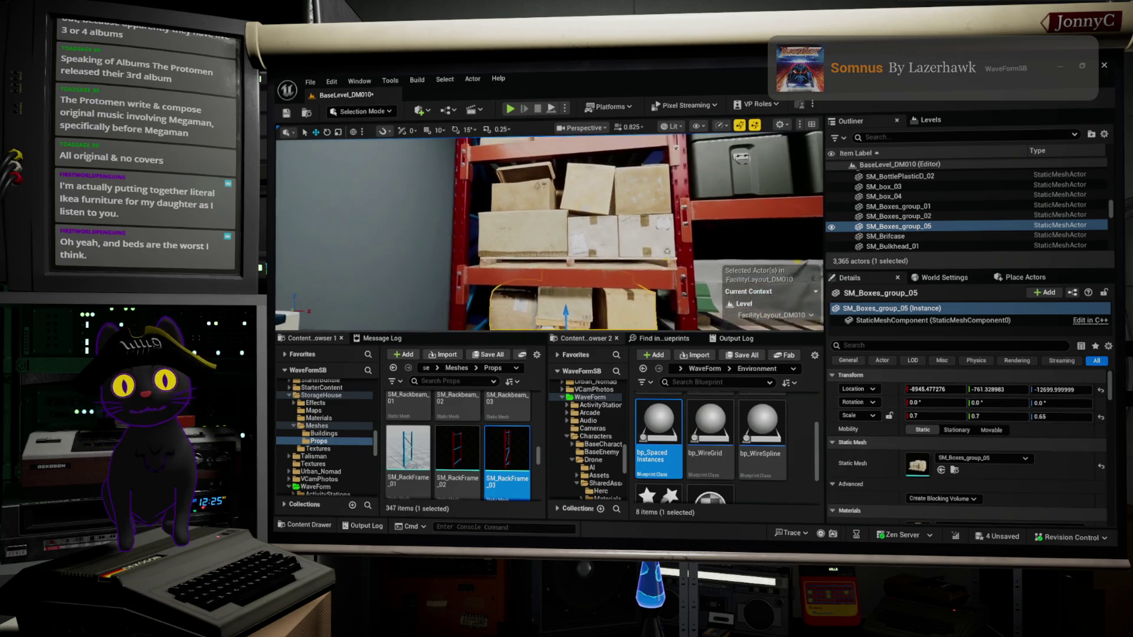
Raise the shelf beam together with its boxes, then frame the upper boxes group.
scroll(548, 161, "down", 4)
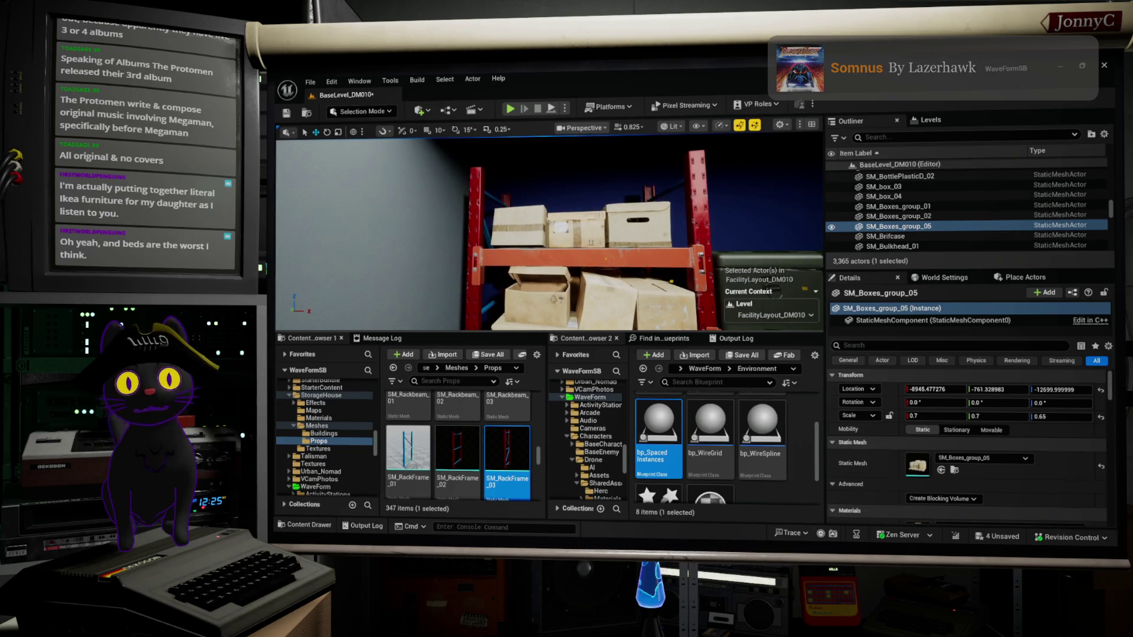
left_click(511, 253, "ctrl")
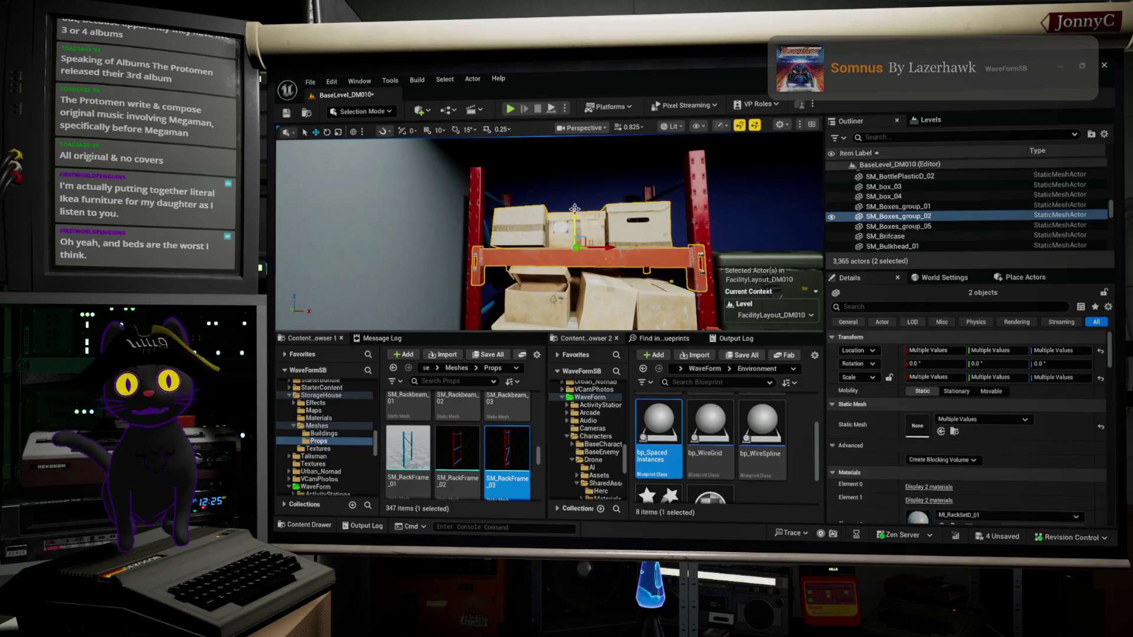
left_click_drag(574, 236, 574, 203)
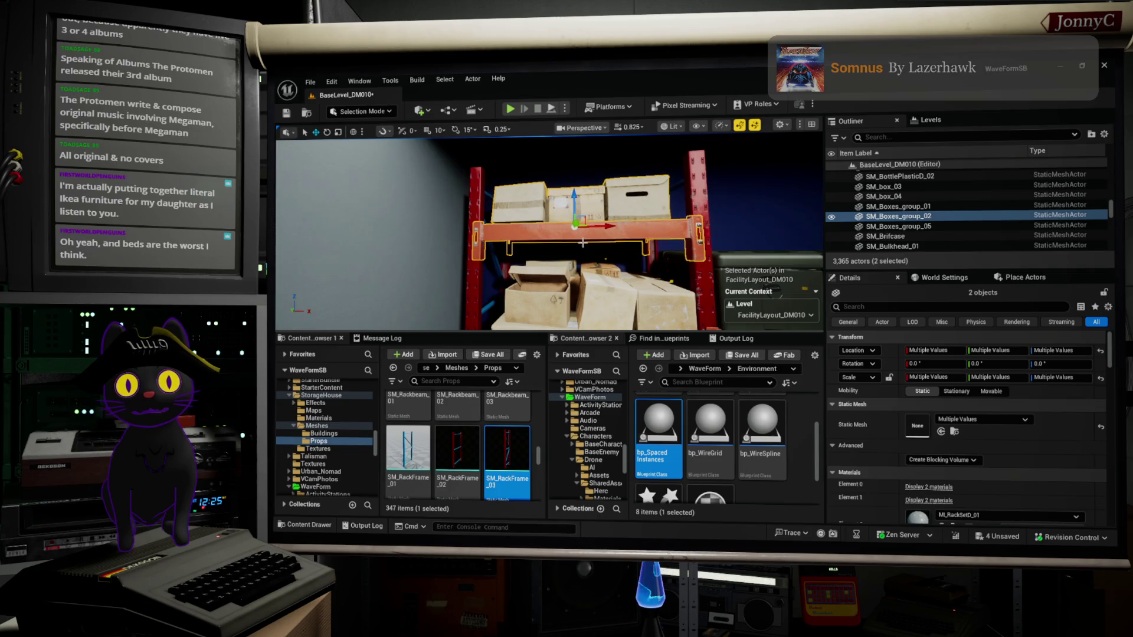
scroll(588, 281, "up", 3)
left_click(588, 280)
key("f")
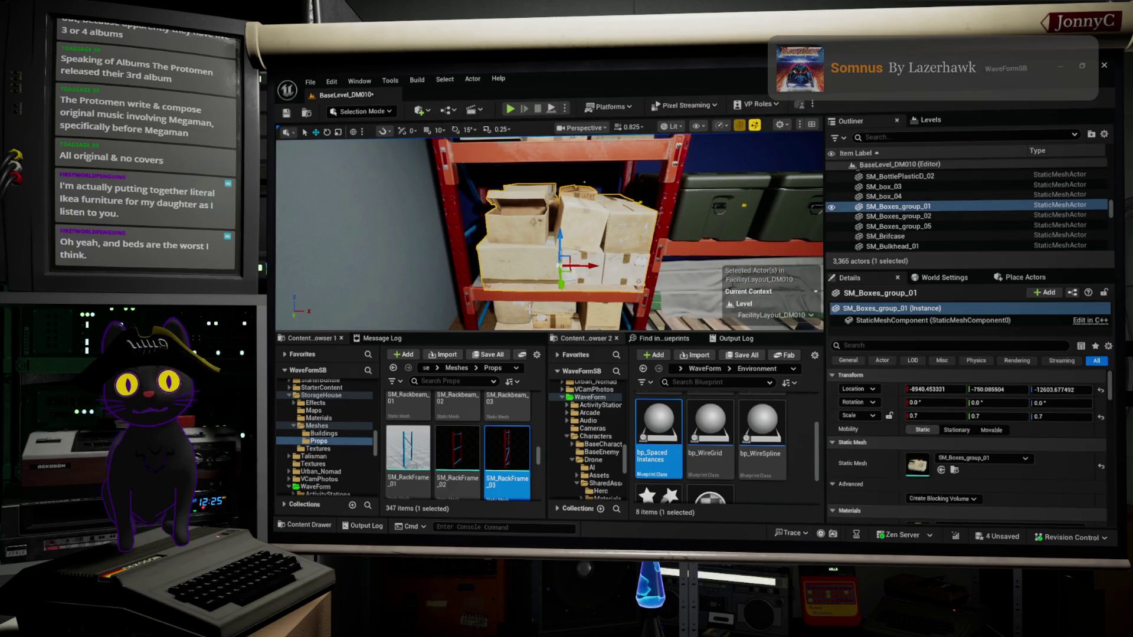
Return the rack shelf beam to its original height.
left_click(534, 294)
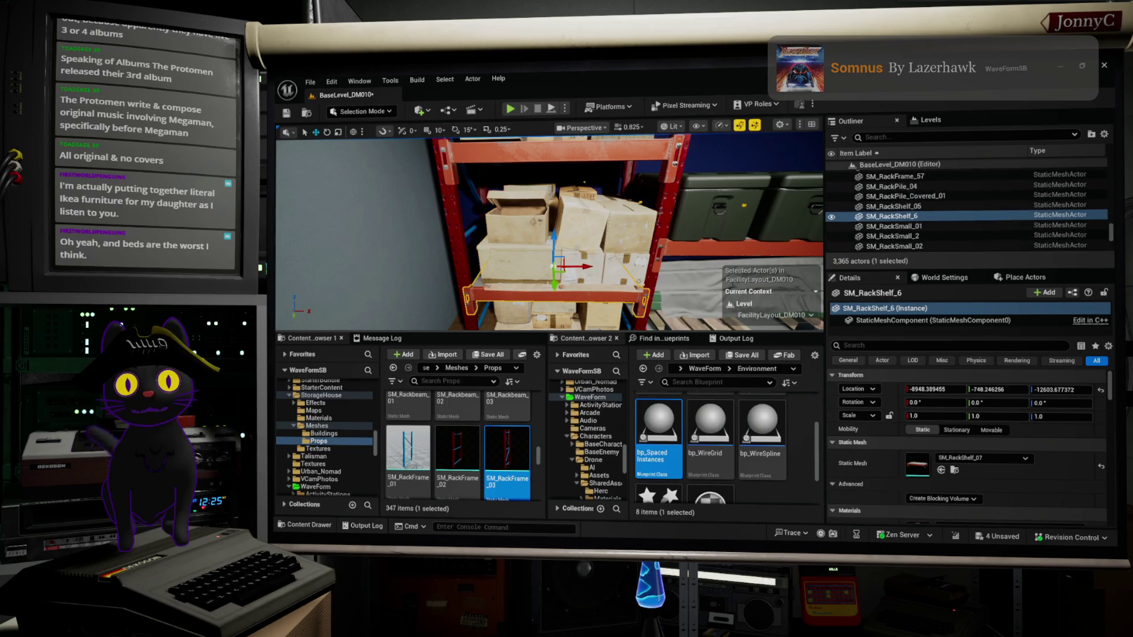
left_click_drag(553, 247, 554, 240)
left_click(499, 239)
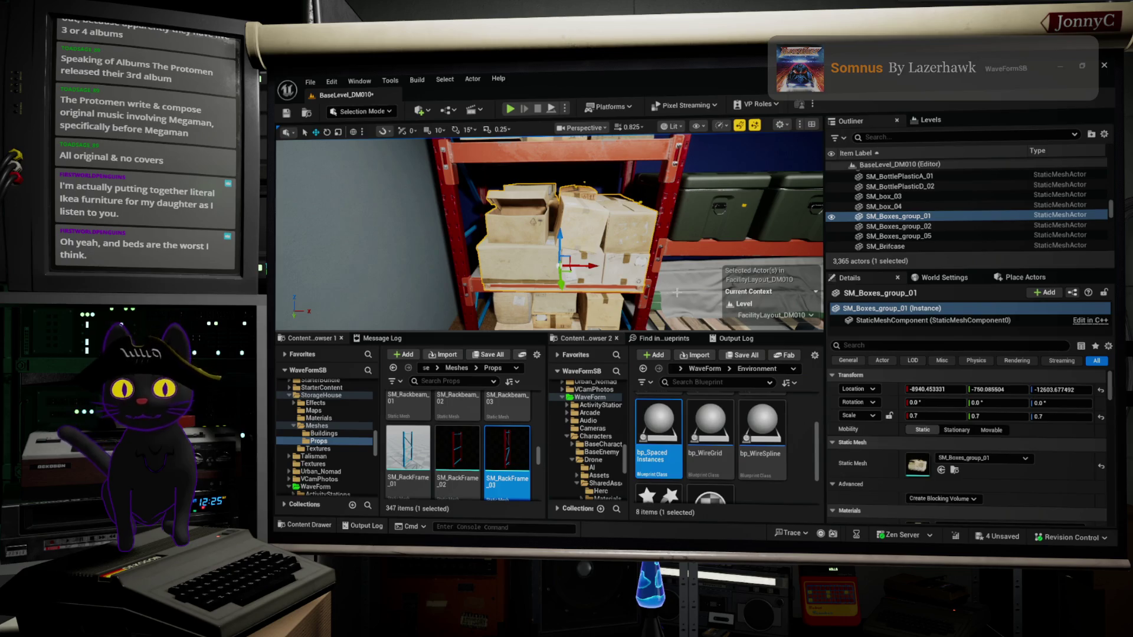
key("ctrl+z")
left_click_drag(547, 248, 560, 219)
left_click(521, 246, "ctrl")
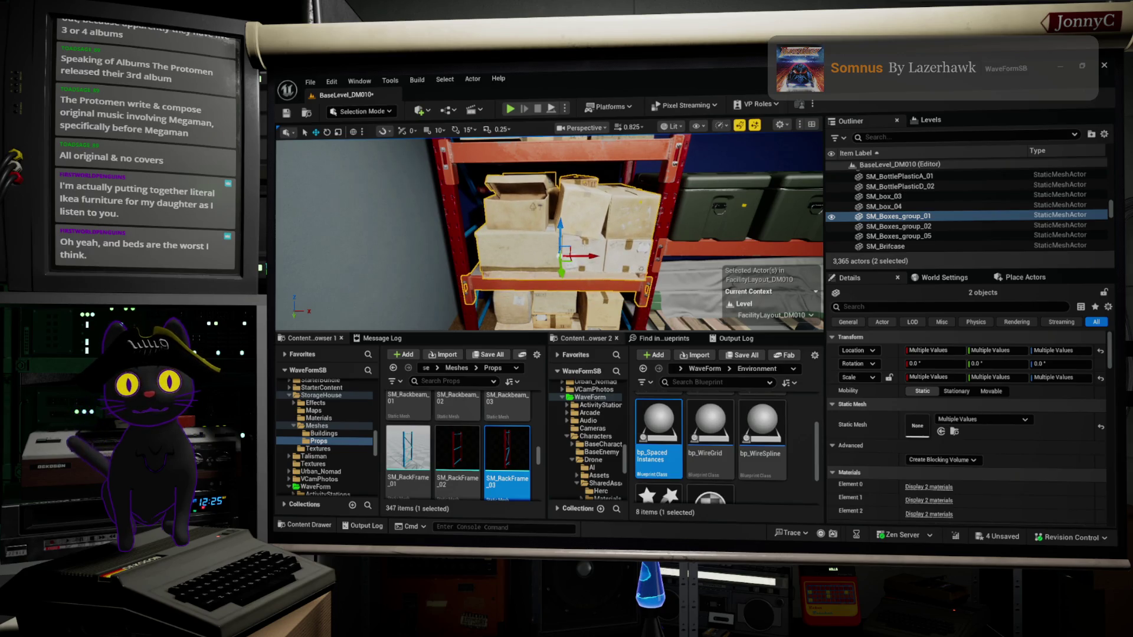
Nudge the upper box group slightly left, then fly through the room and select the pillar.
left_click(585, 245)
mouse_move(588, 255)
left_mouse_down()
mouse_move(559, 277)
mouse_move(528, 267)
mouse_move(553, 244)
left_mouse_up()
left_click(538, 258)
left_click_drag(619, 317, 619, 318)
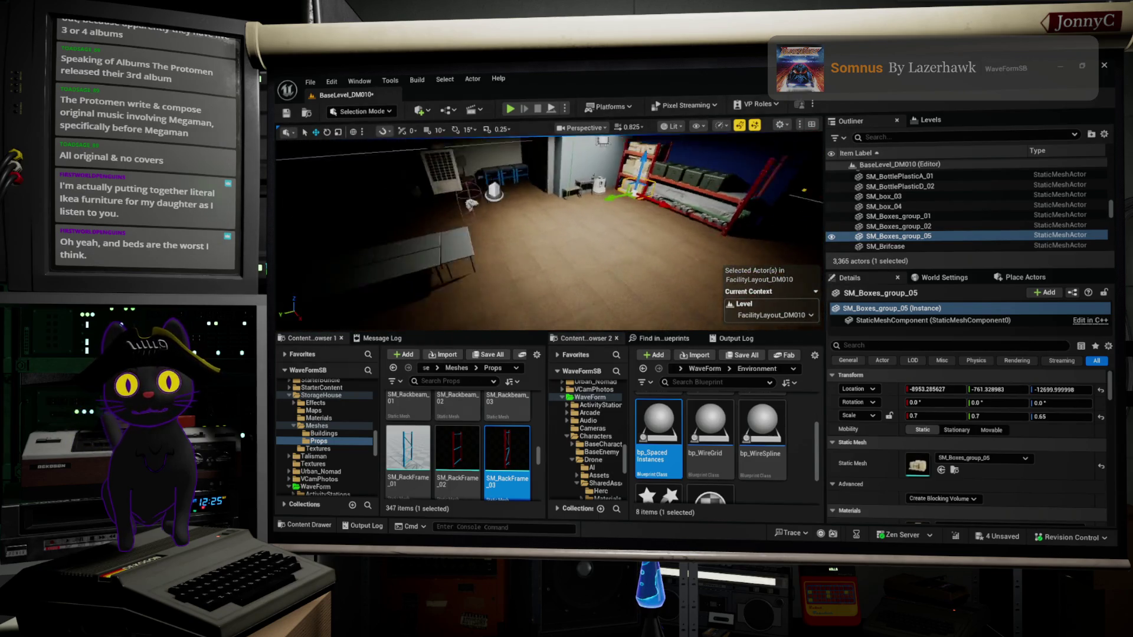
key("f")
left_click_drag(547, 211, 476, 196)
left_click_drag(498, 260, 499, 260)
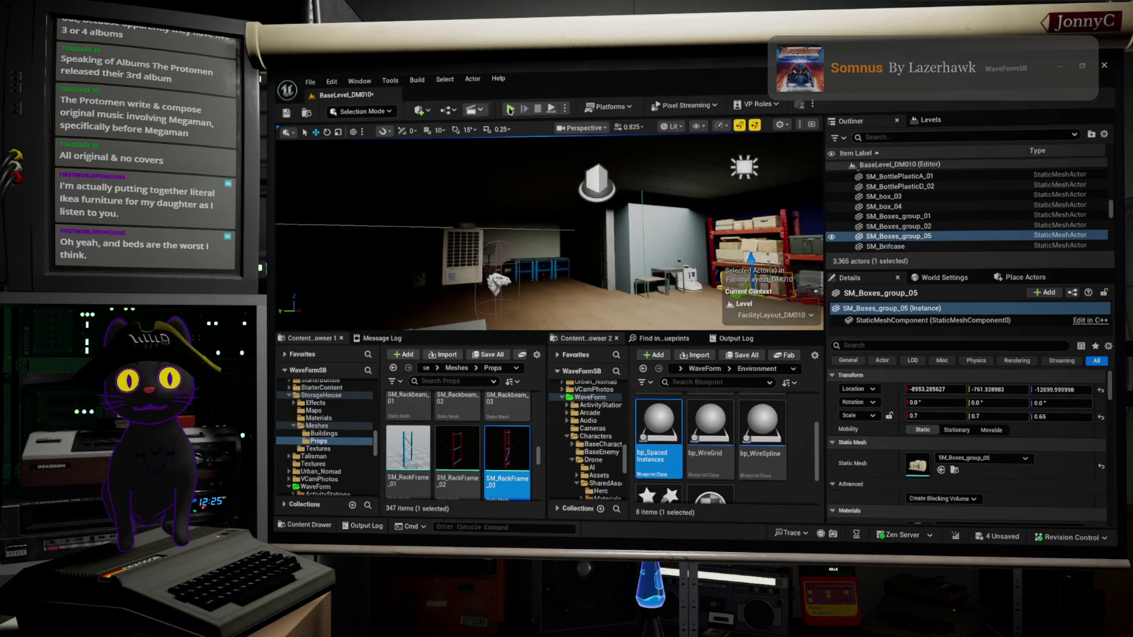
left_click(607, 220)
left_click_drag(606, 221, 607, 220)
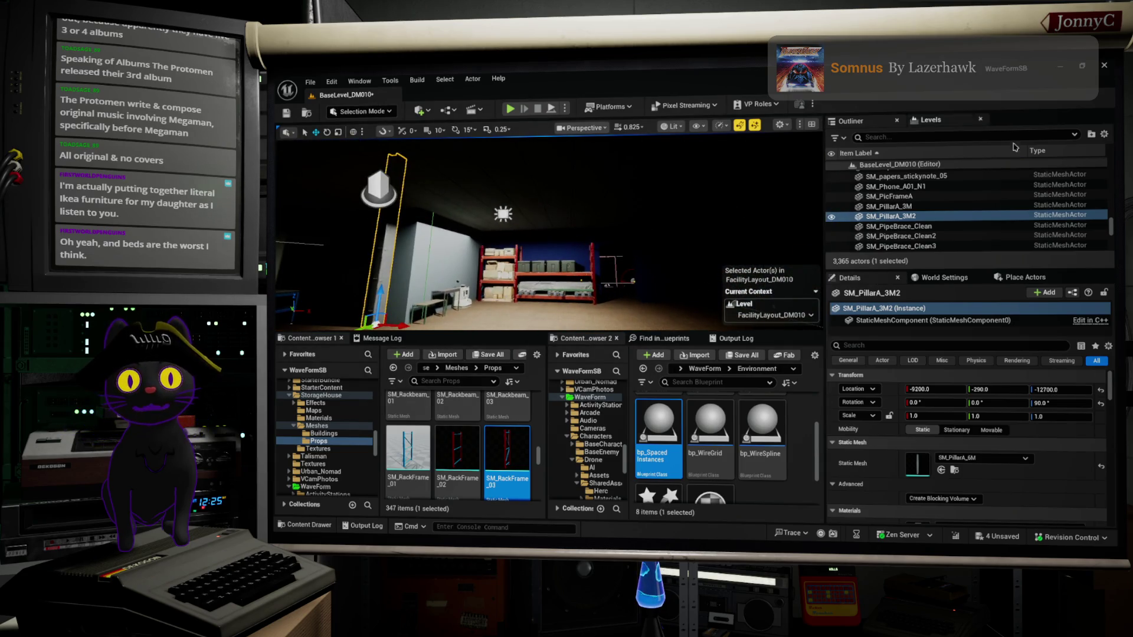
Switch the viewport to Unlit and locate the existing air duct's mesh in the Content Browser.
left_click(673, 126)
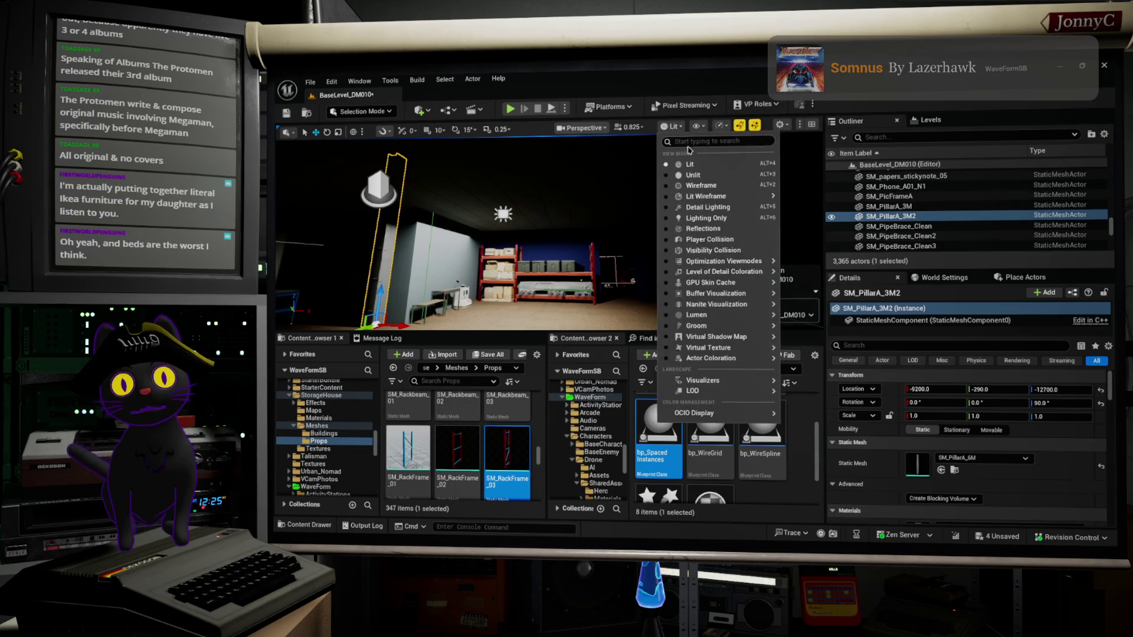
left_click(694, 175)
left_click_drag(549, 230, 549, 230)
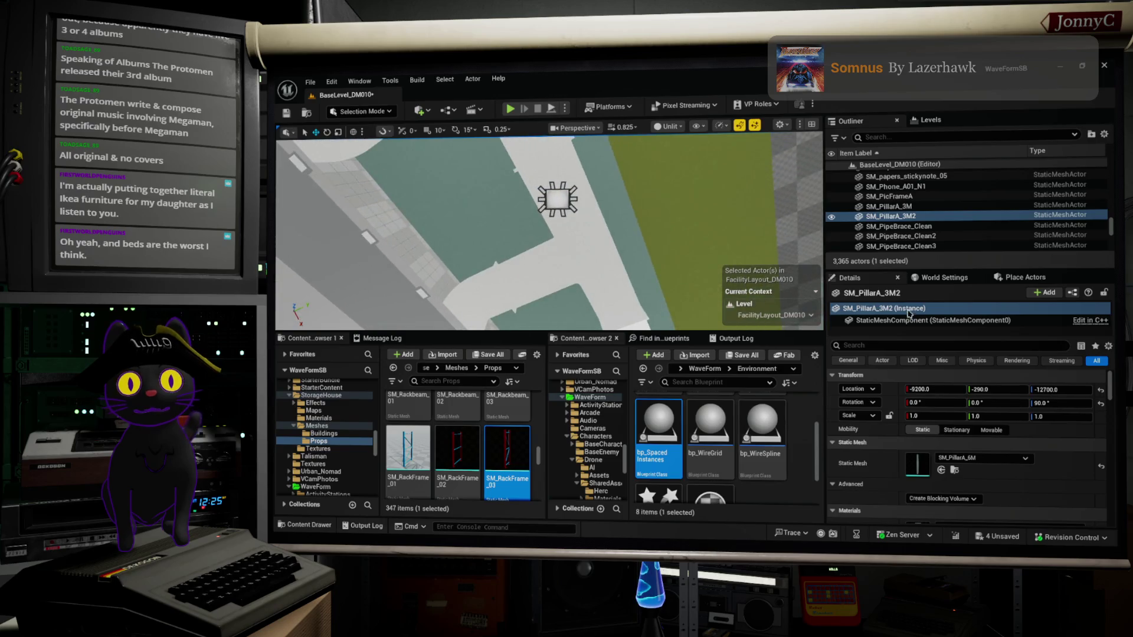
left_click(552, 233)
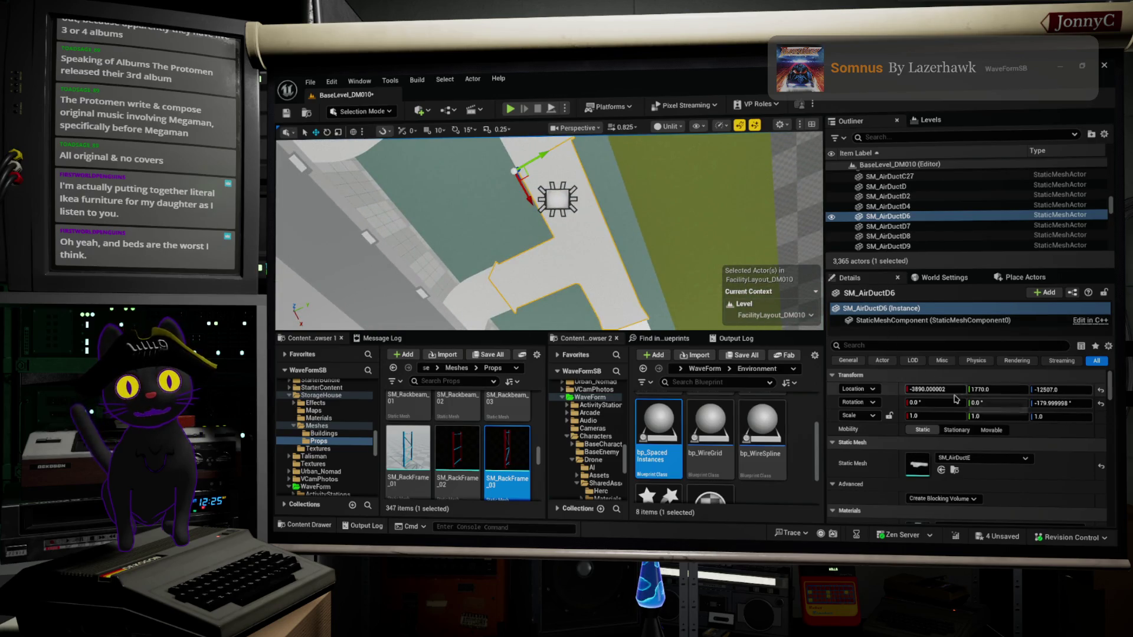
left_click(954, 470)
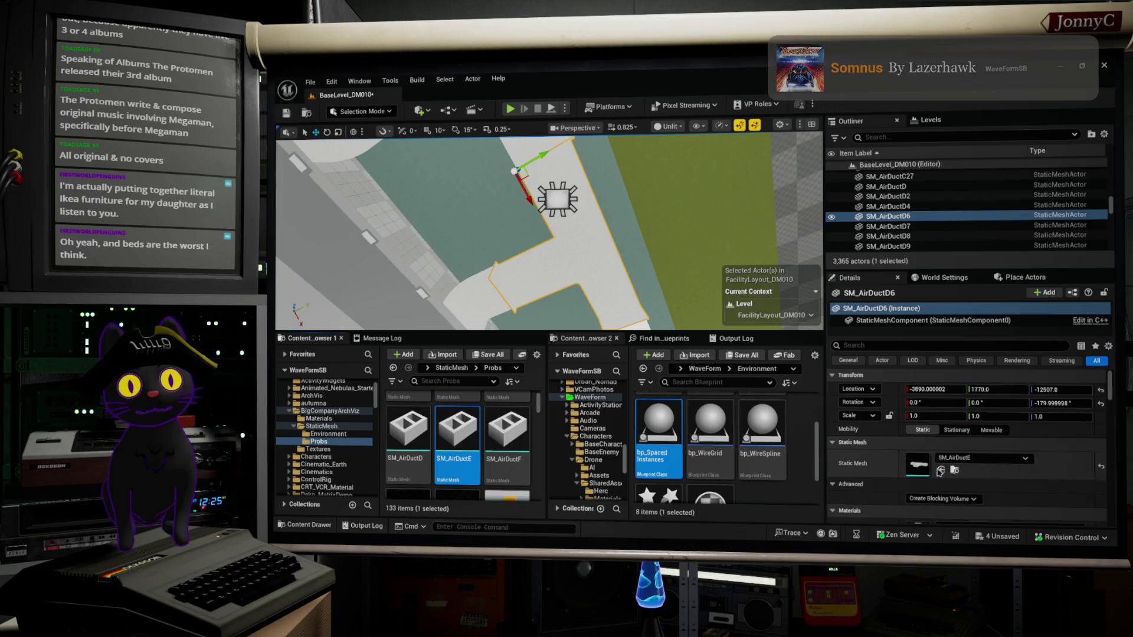
Place a new SM_AirDuctE piece on the floor in the middle of the room.
left_click_drag(403, 220, 404, 219)
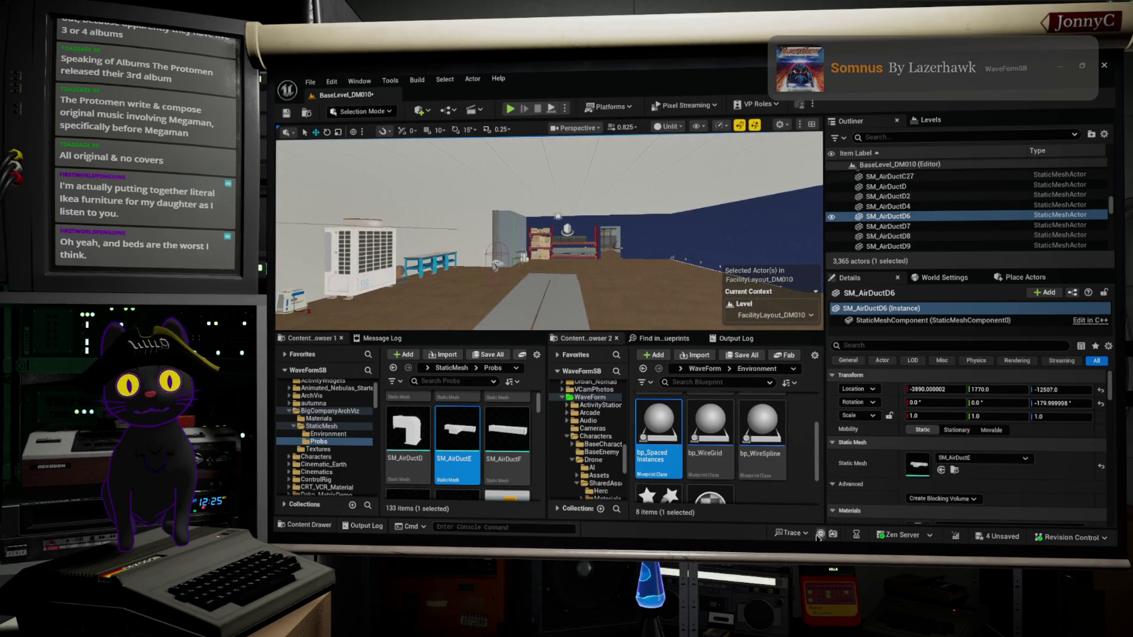
mouse_move(445, 425)
left_click_drag(444, 425, 484, 139)
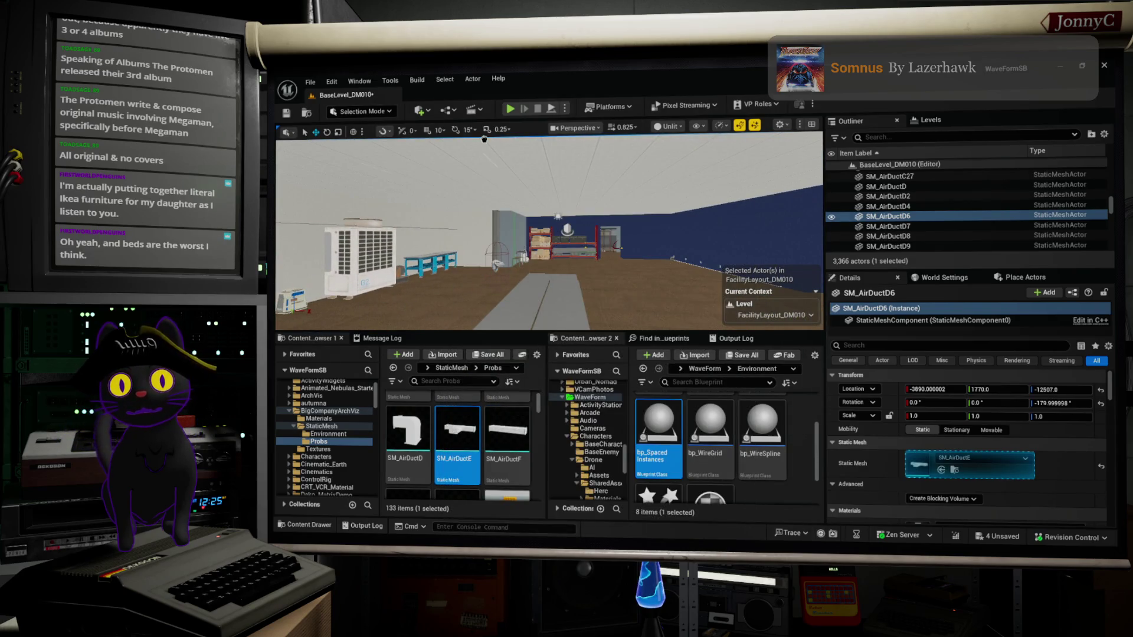
left_click_drag(485, 272, 494, 281)
left_click_drag(668, 288, 483, 283)
key("e")
mouse_move(568, 271)
left_mouse_down()
mouse_move(508, 289)
mouse_move(434, 233)
left_mouse_up()
key("ctrl+z")
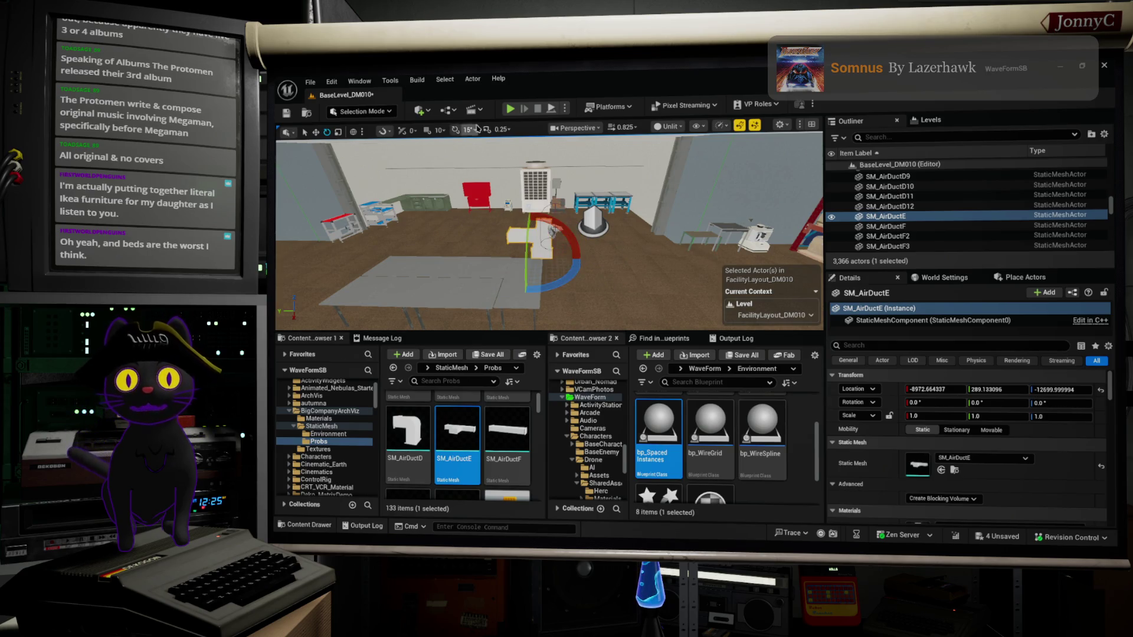
Snap-rotate SM_AirDuctE 90°, raise it up to the ceiling, then select the AC unit.
left_click(455, 129)
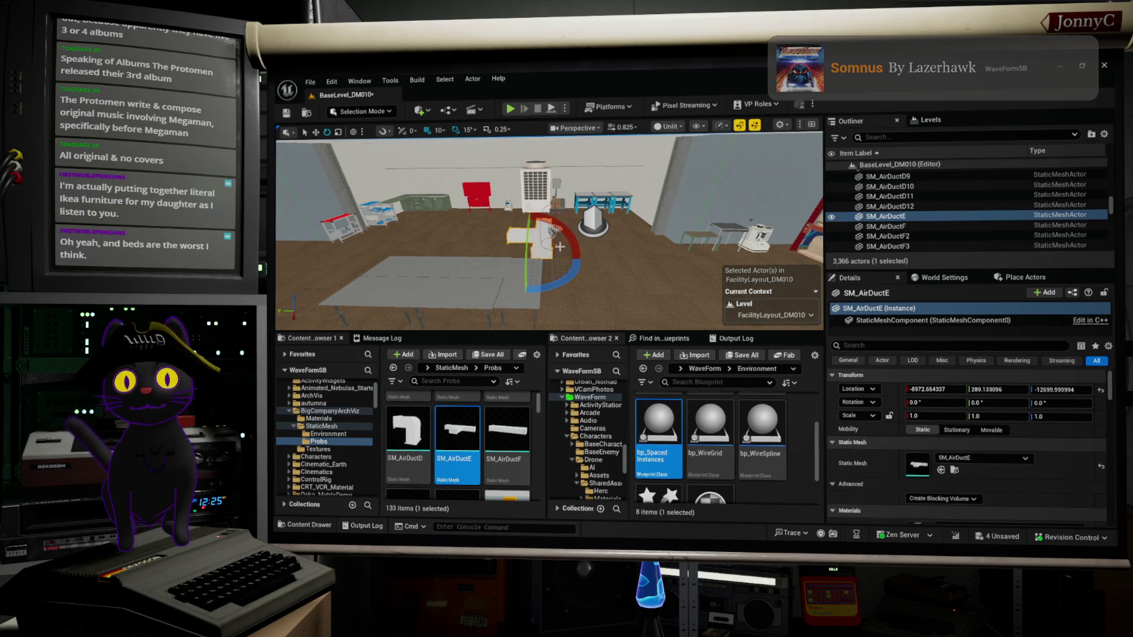
left_click_drag(562, 275, 475, 269)
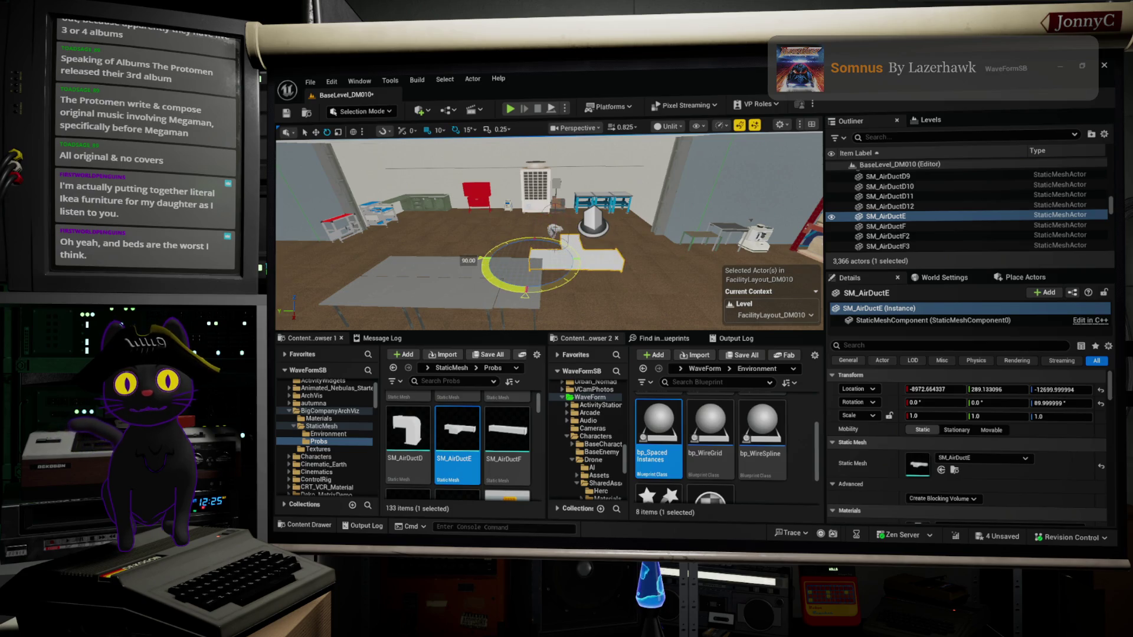
key("w")
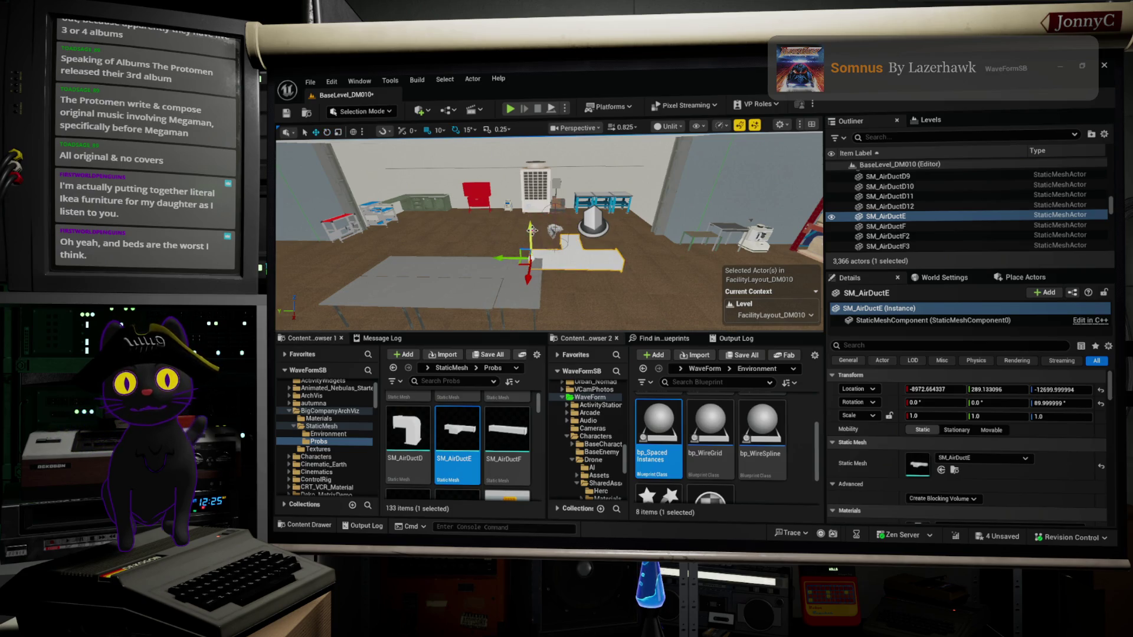
mouse_move(530, 236)
left_mouse_down()
mouse_move(529, 157)
mouse_move(548, 195)
mouse_move(548, 159)
left_mouse_up()
mouse_move(521, 236)
left_mouse_down()
mouse_move(530, 168)
mouse_move(511, 138)
left_mouse_up()
left_click_drag(520, 189, 507, 201)
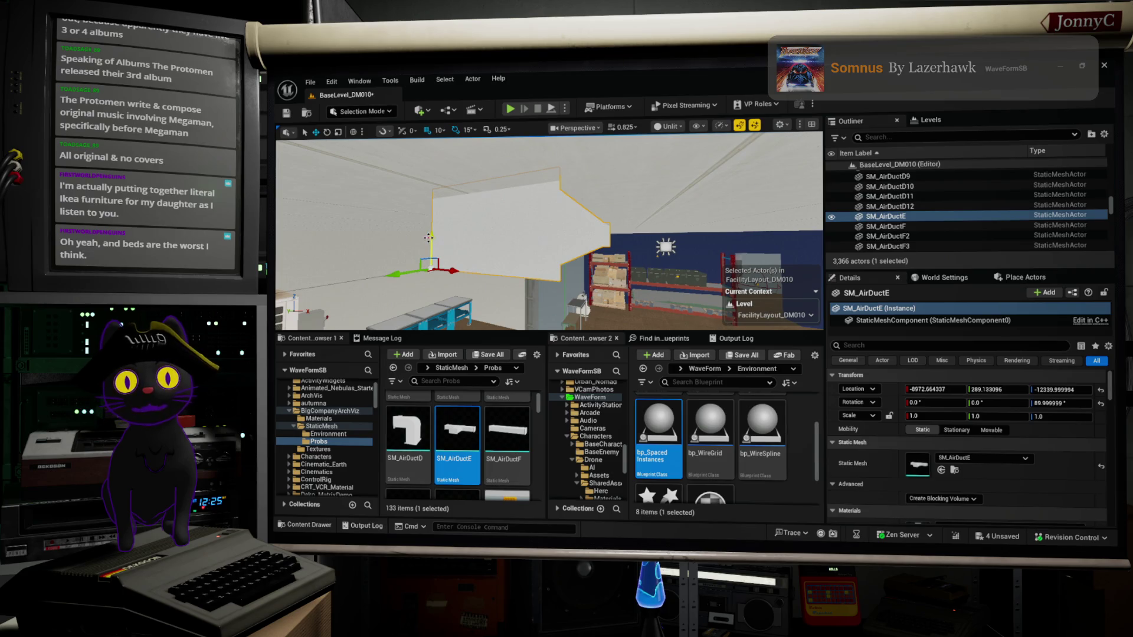
left_click_drag(432, 239, 435, 269)
mouse_move(555, 193)
left_mouse_down()
mouse_move(460, 179)
mouse_move(460, 248)
mouse_move(484, 200)
mouse_move(626, 160)
left_mouse_up()
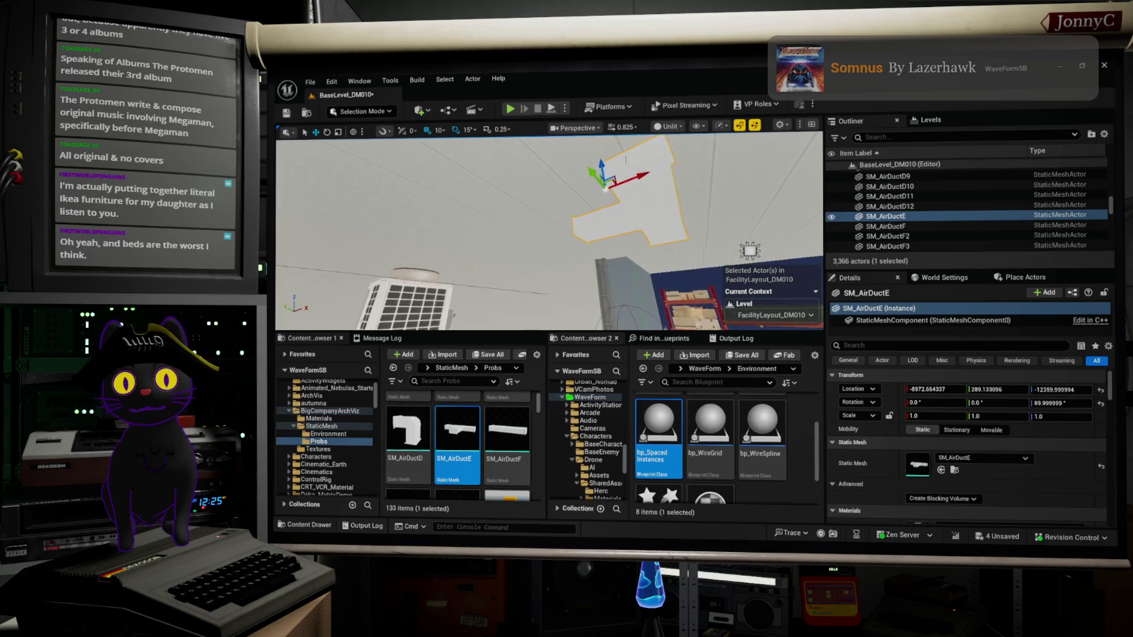
left_click(420, 276)
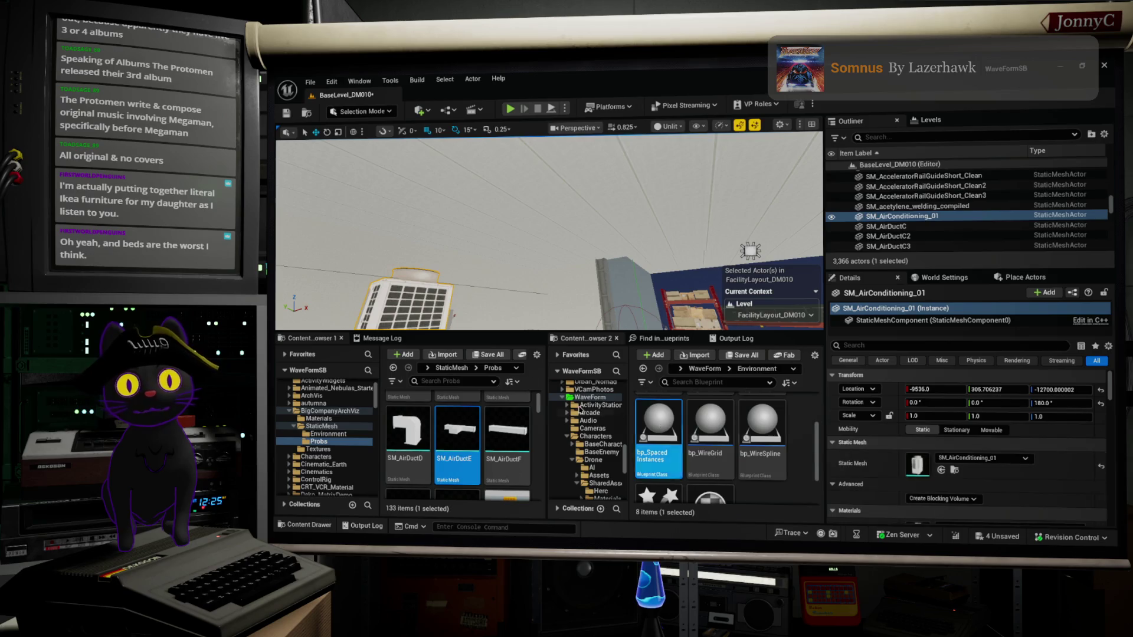
left_click_drag(590, 183, 566, 218)
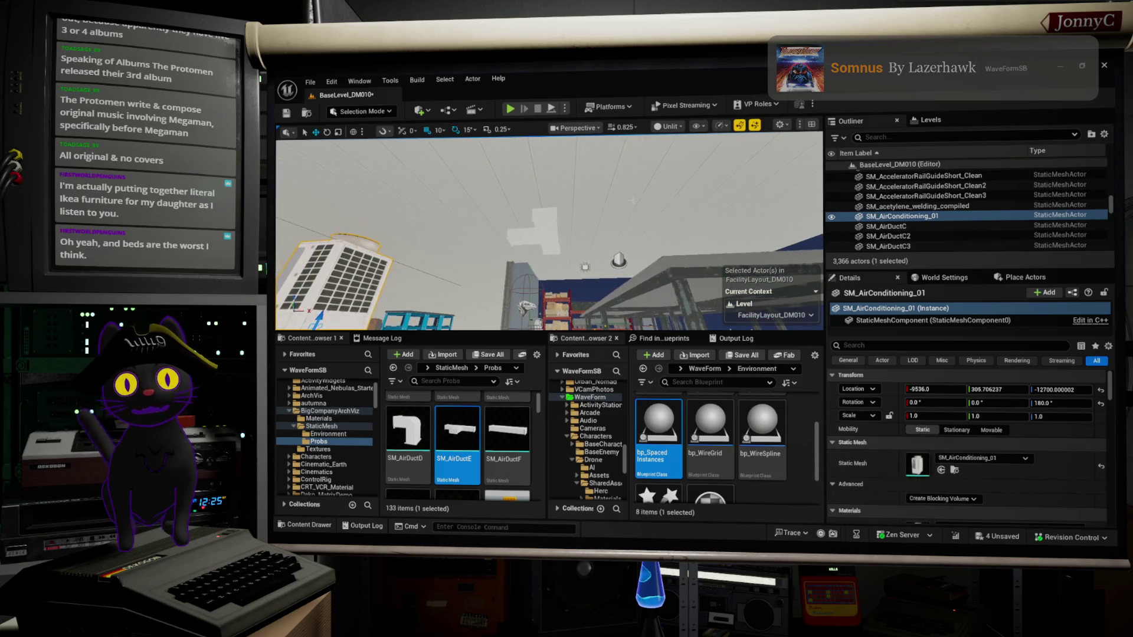
left_click(557, 234)
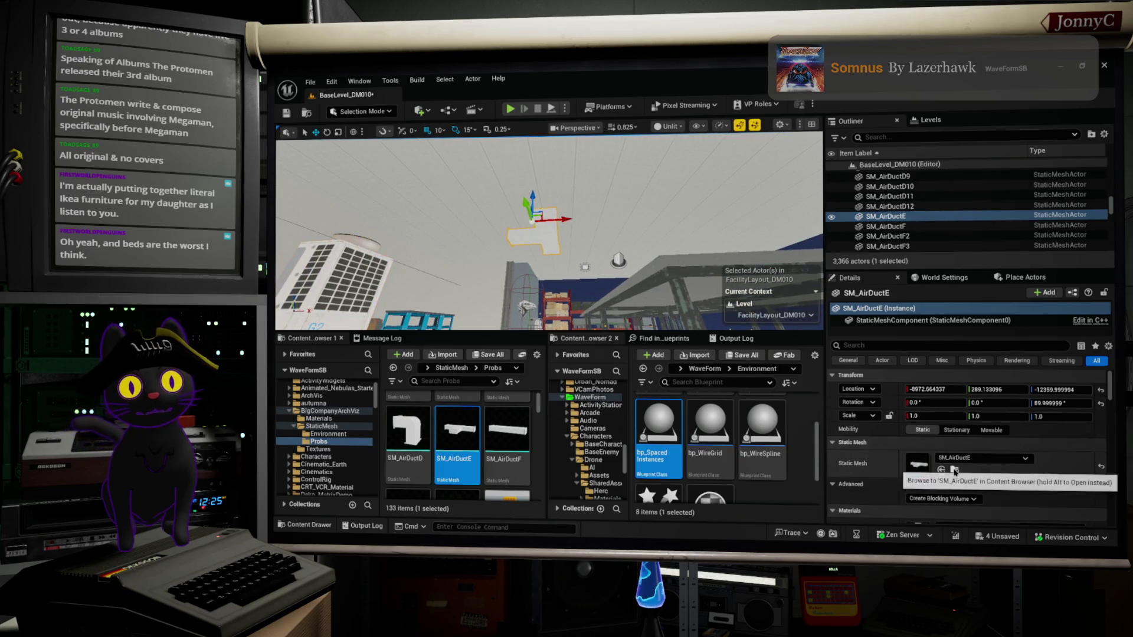
scroll(449, 425, "up", 1)
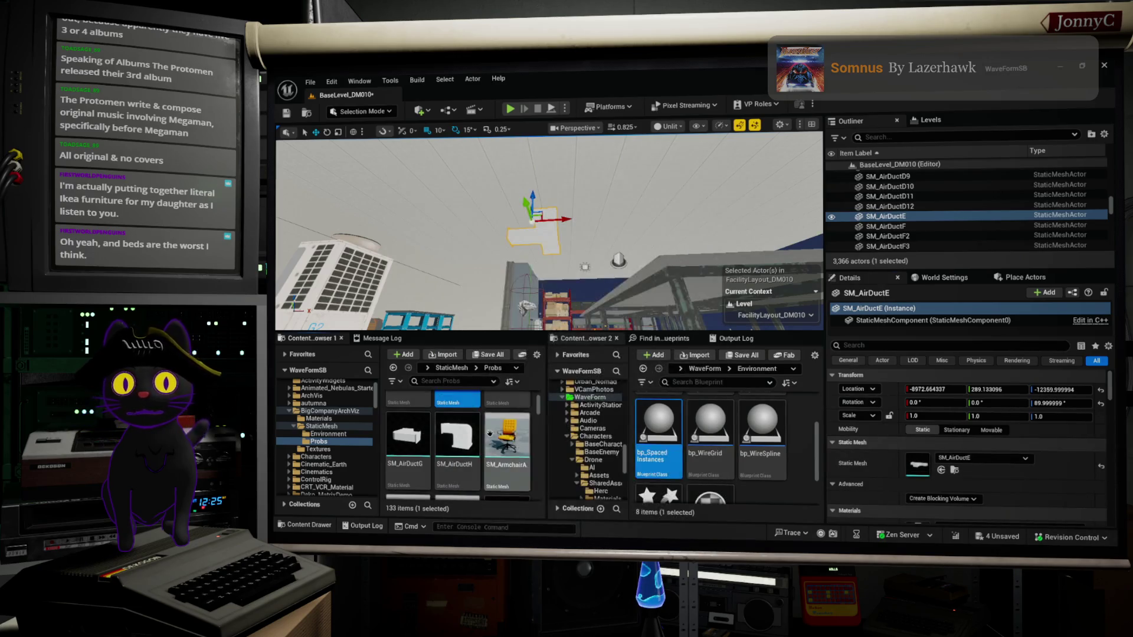
scroll(514, 429, "up", 1)
left_click(521, 424)
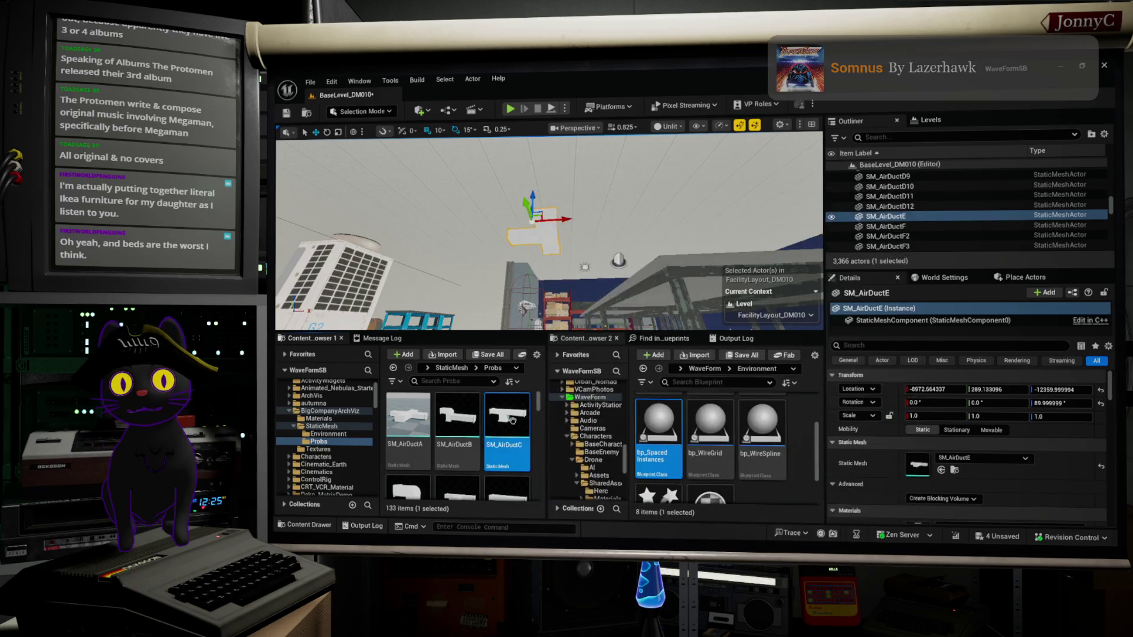
scroll(513, 418, "down", 1)
scroll(512, 415, "down", 4)
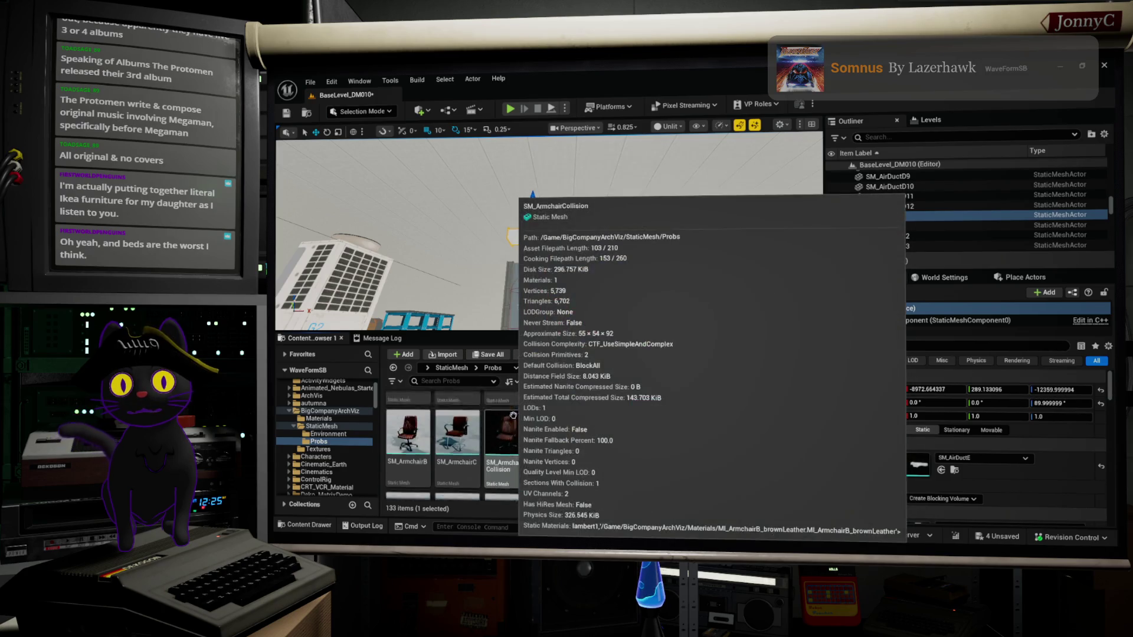
scroll(513, 415, "up", 4)
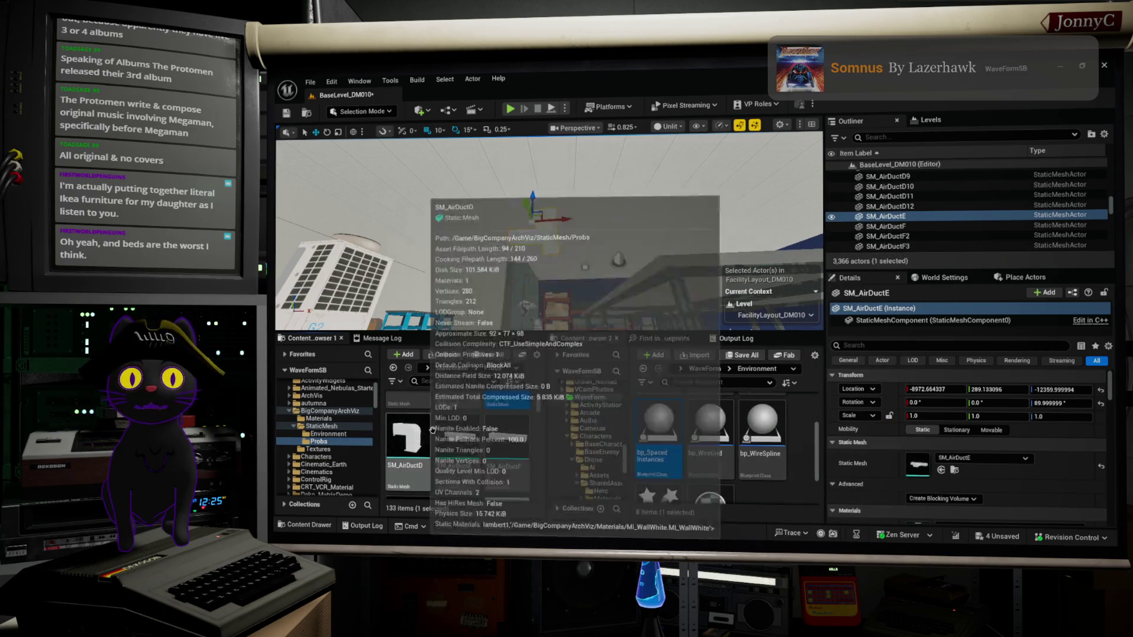
scroll(322, 400, "up", 3)
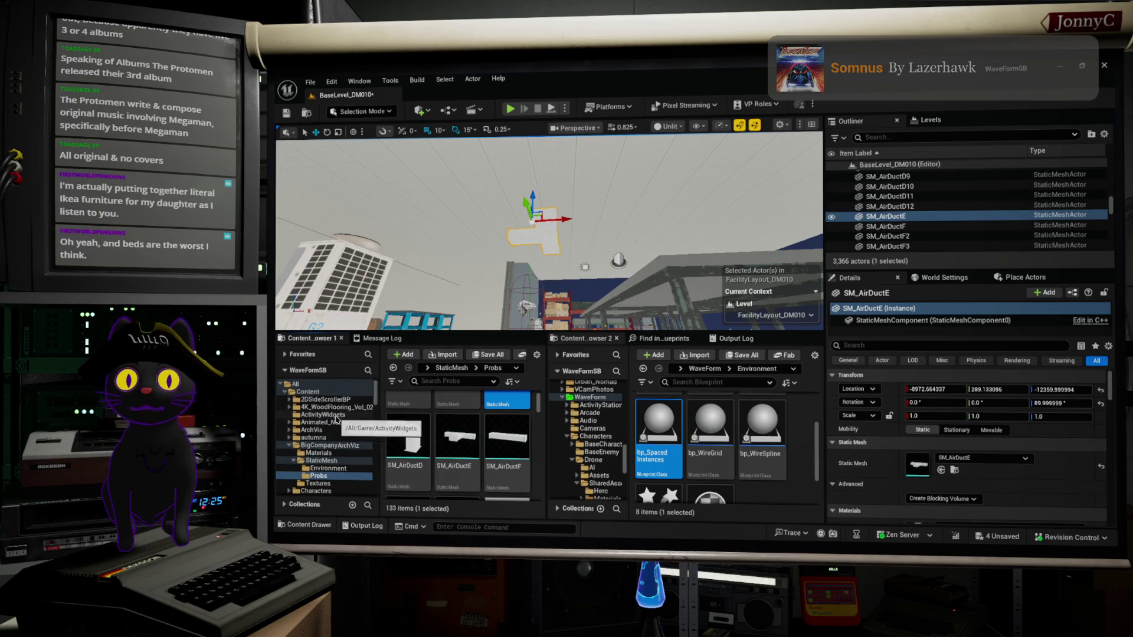
left_click(306, 372)
left_click(302, 387)
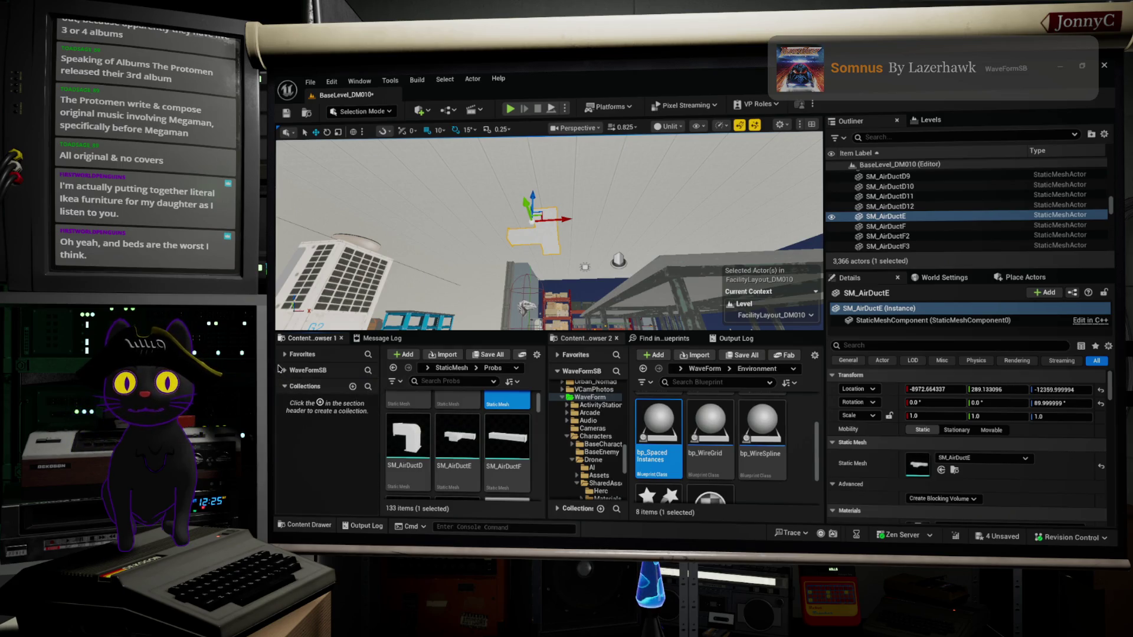
left_click(285, 371)
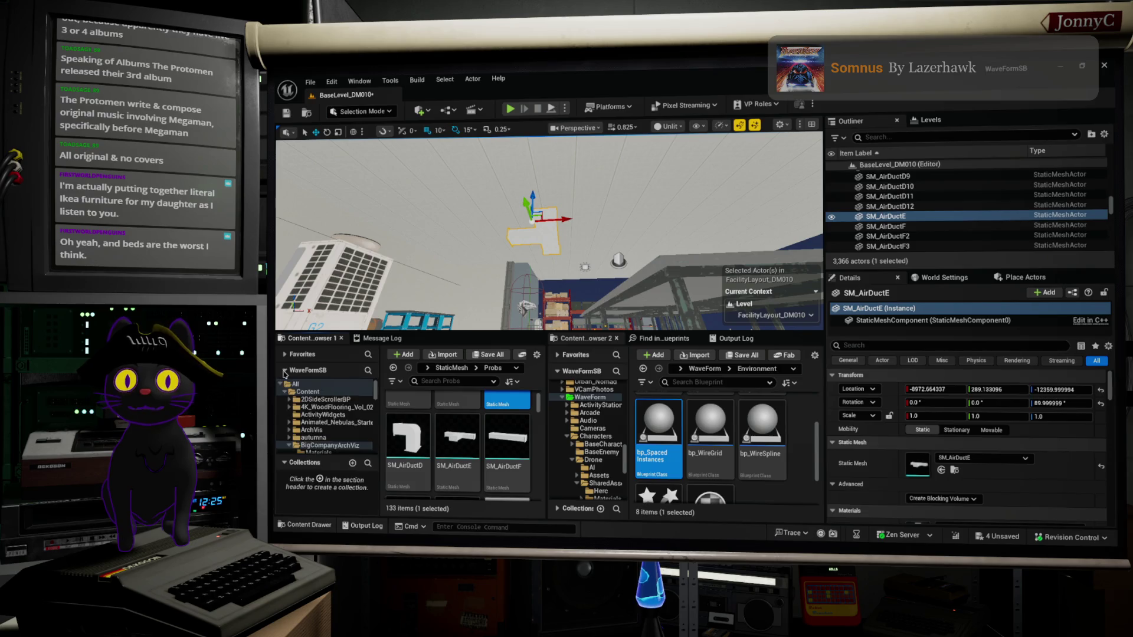
Search all Content for 'Duct', try placing a 3-way foil duct, then delete it.
left_click(307, 392)
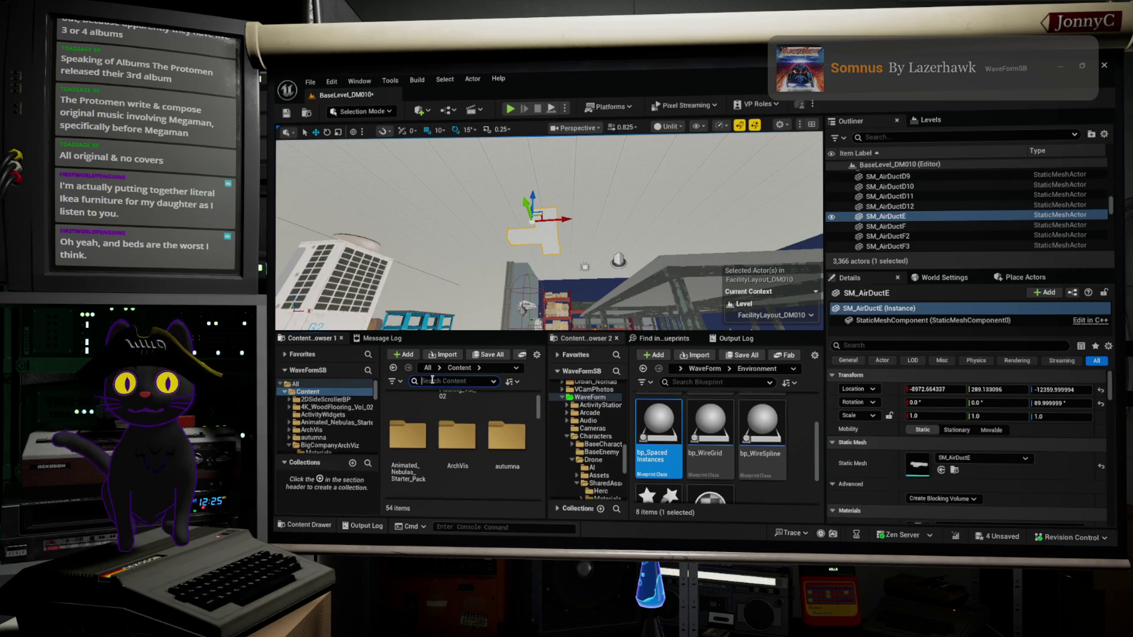
type("Duc")
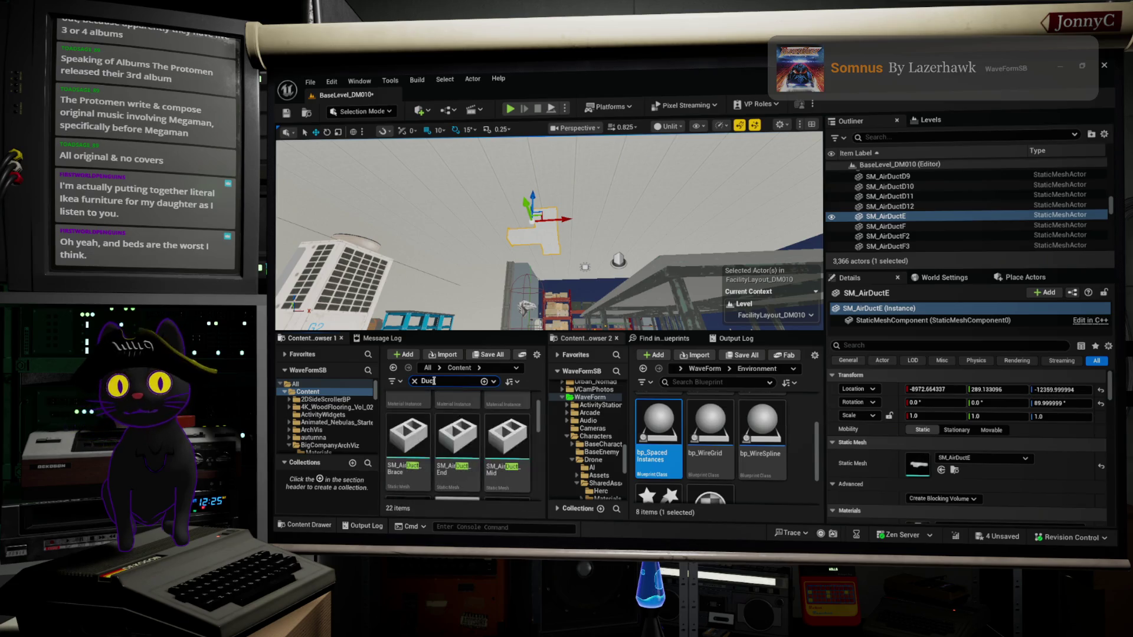
type("t")
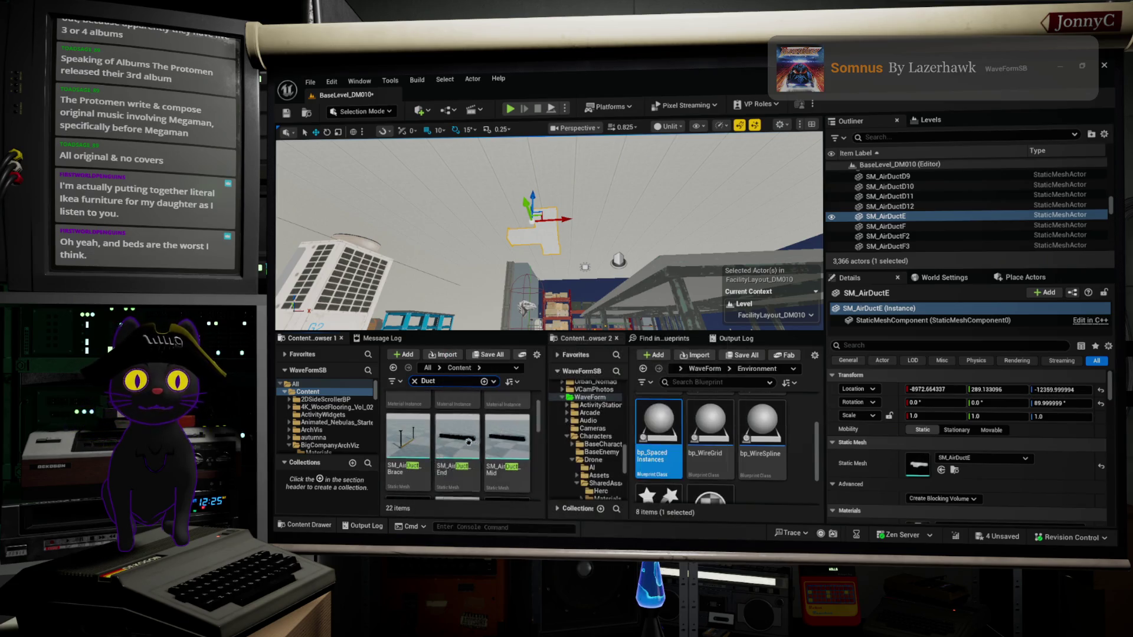
scroll(587, 436, "up", 3)
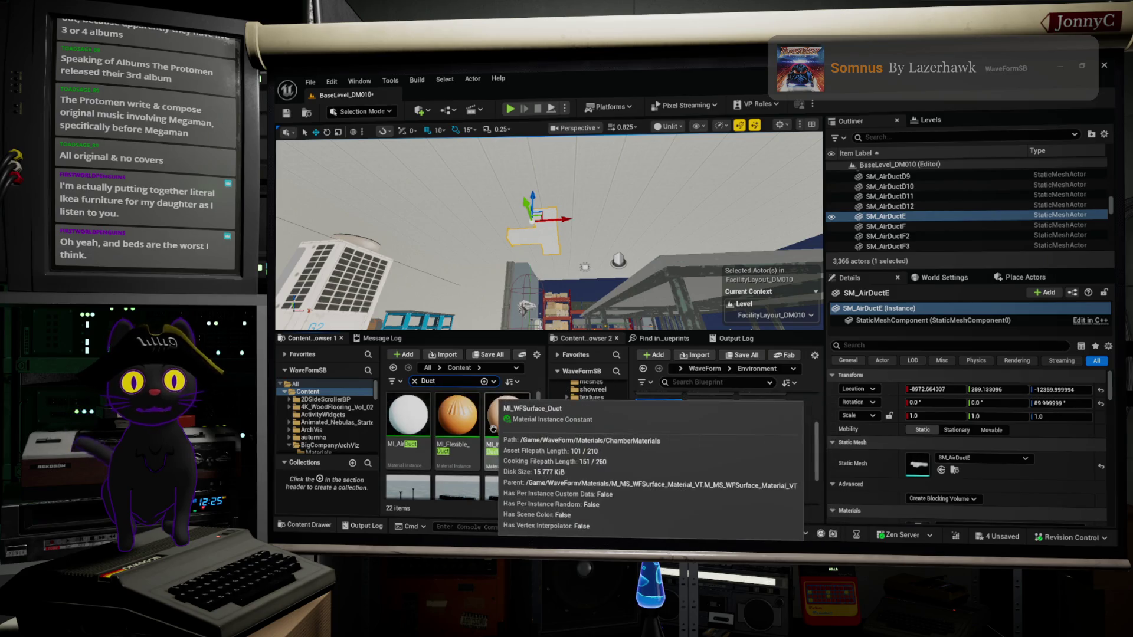
scroll(511, 422, "down", 2)
scroll(511, 423, "down", 3)
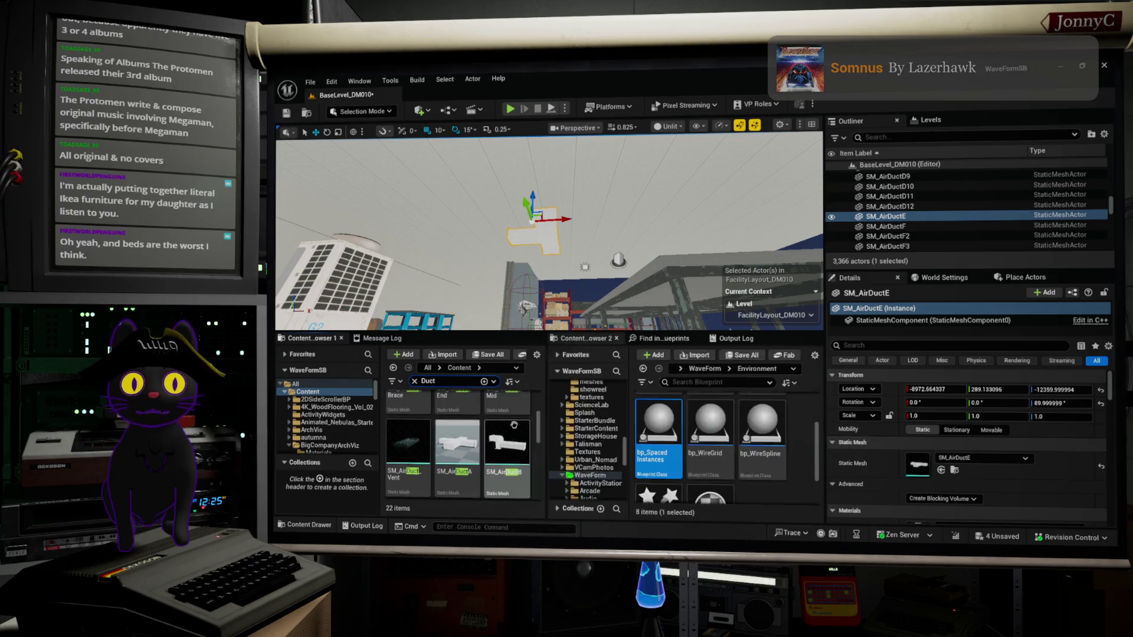
scroll(514, 424, "down", 3)
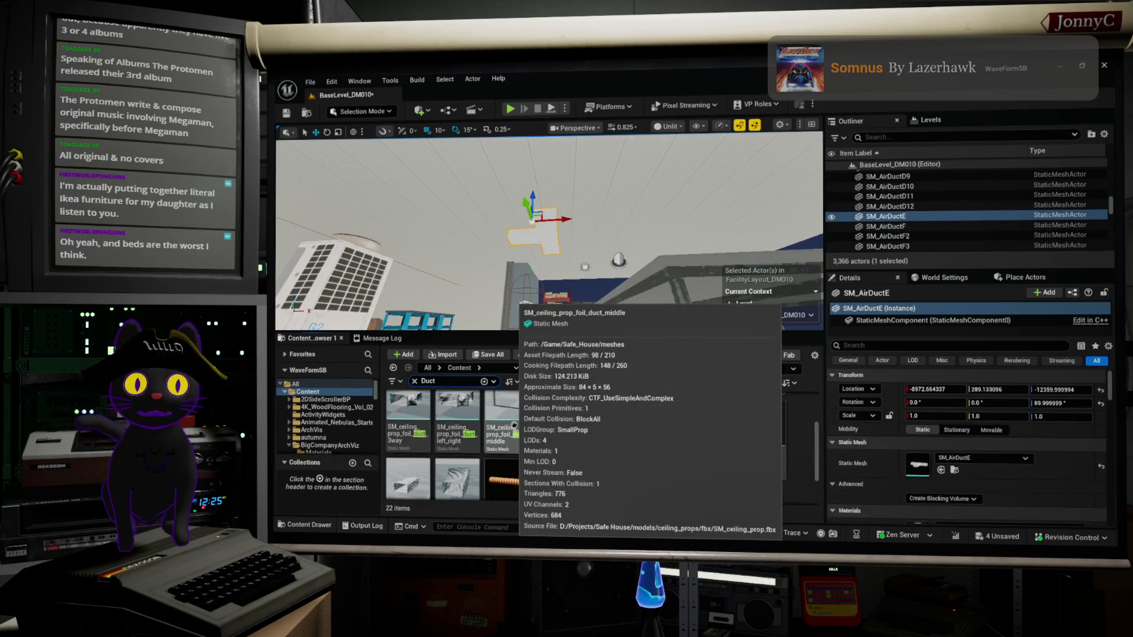
scroll(514, 424, "down", 3)
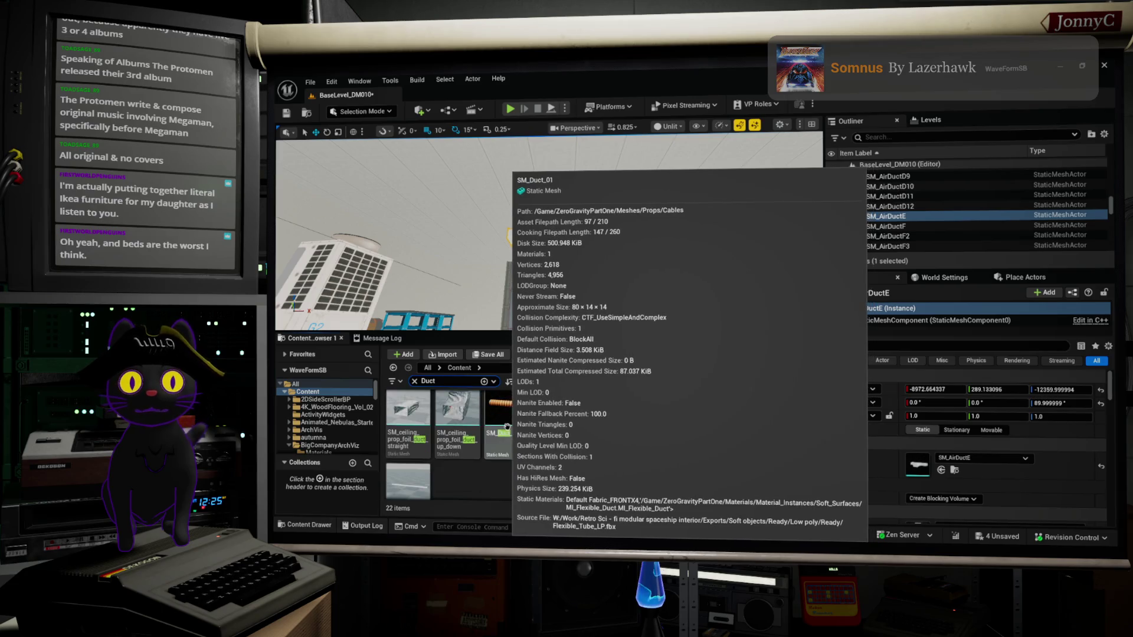
scroll(506, 426, "down", 2)
scroll(478, 434, "up", 2)
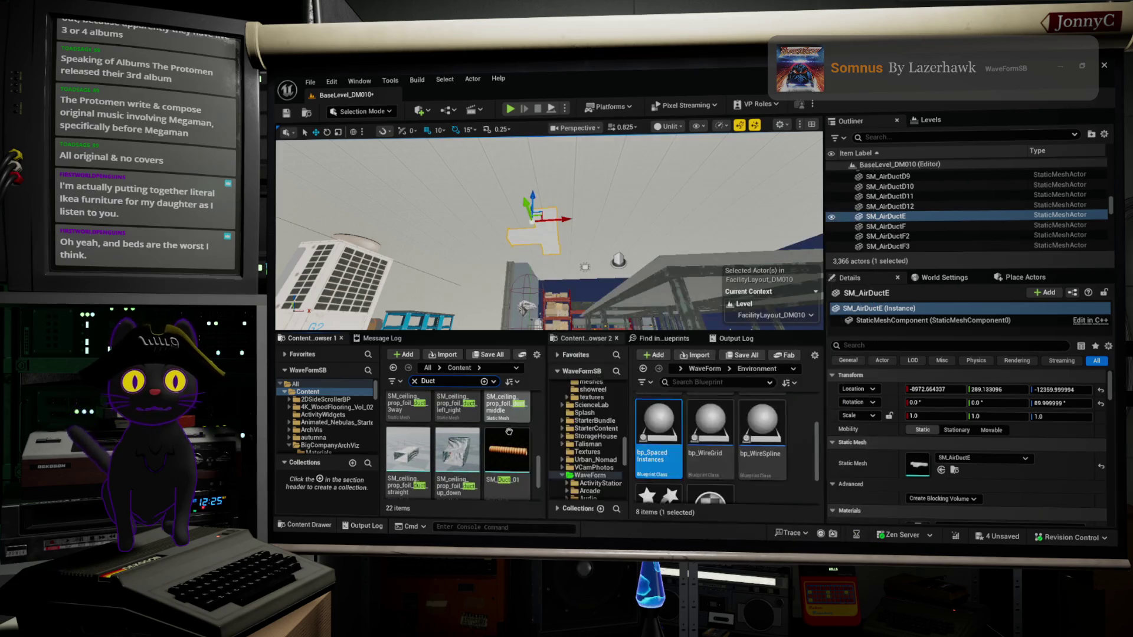
scroll(472, 437, "up", 1)
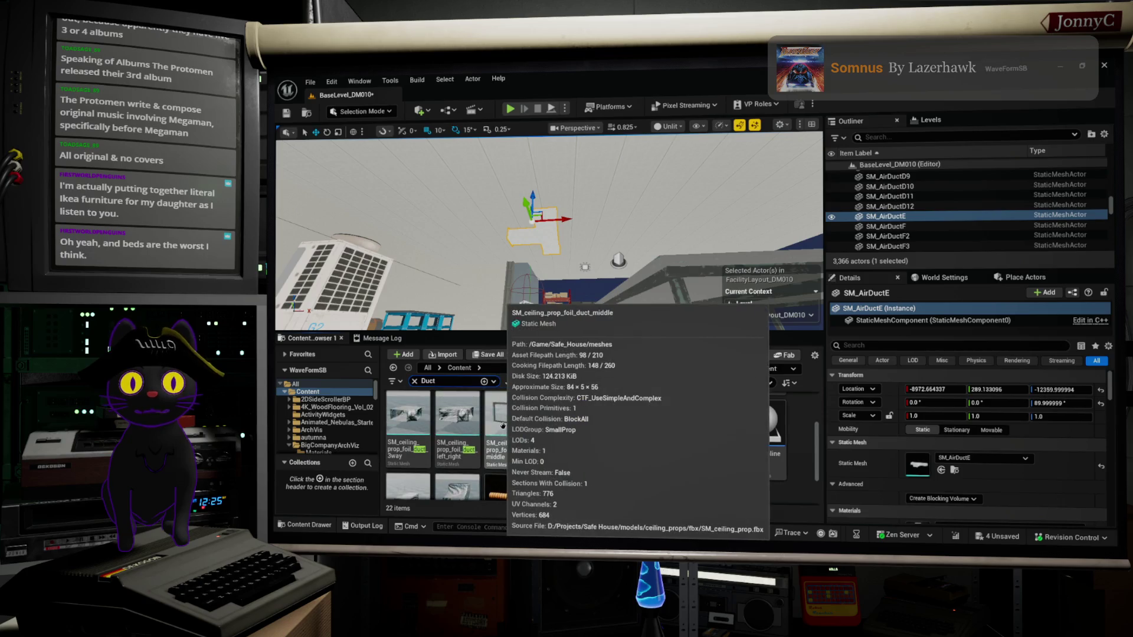
scroll(524, 407, "up", 1)
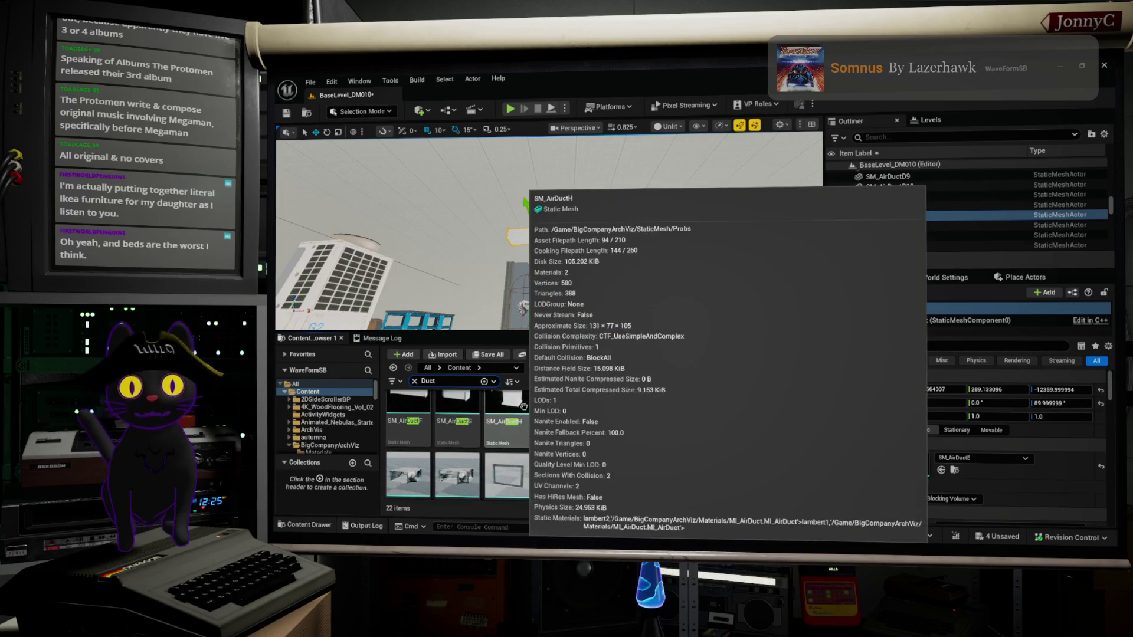
scroll(523, 407, "down", 1)
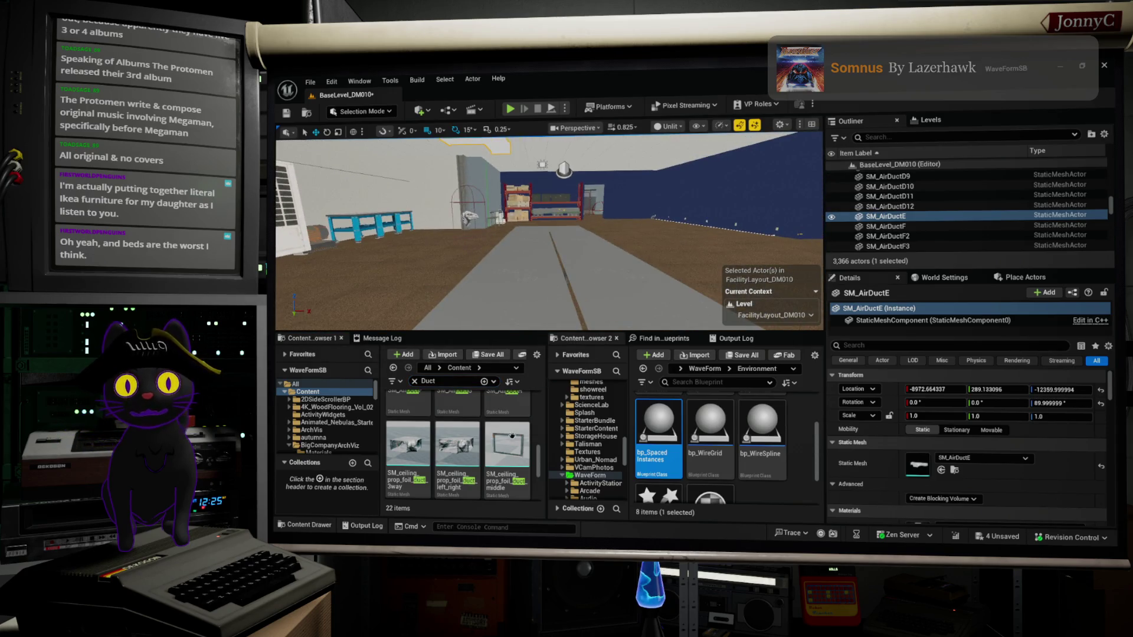
mouse_move(407, 444)
left_mouse_down()
mouse_move(519, 278)
mouse_move(581, 258)
left_mouse_up()
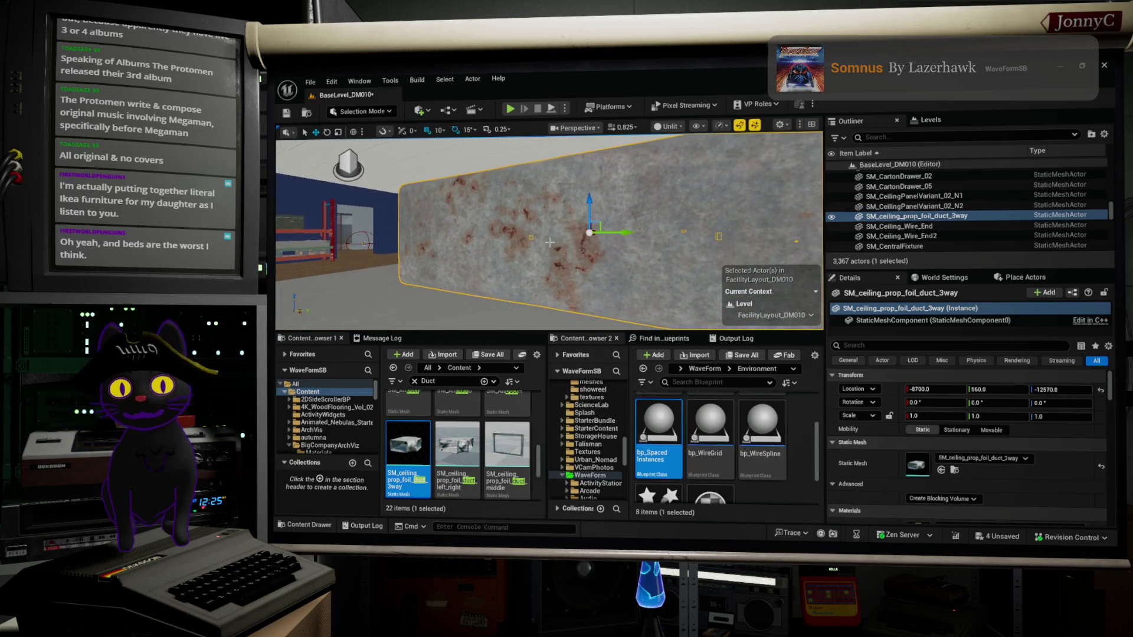
key("Delete")
Place an SM_AirDuctH duct piece beside the AC unit.
scroll(453, 448, "down", 2)
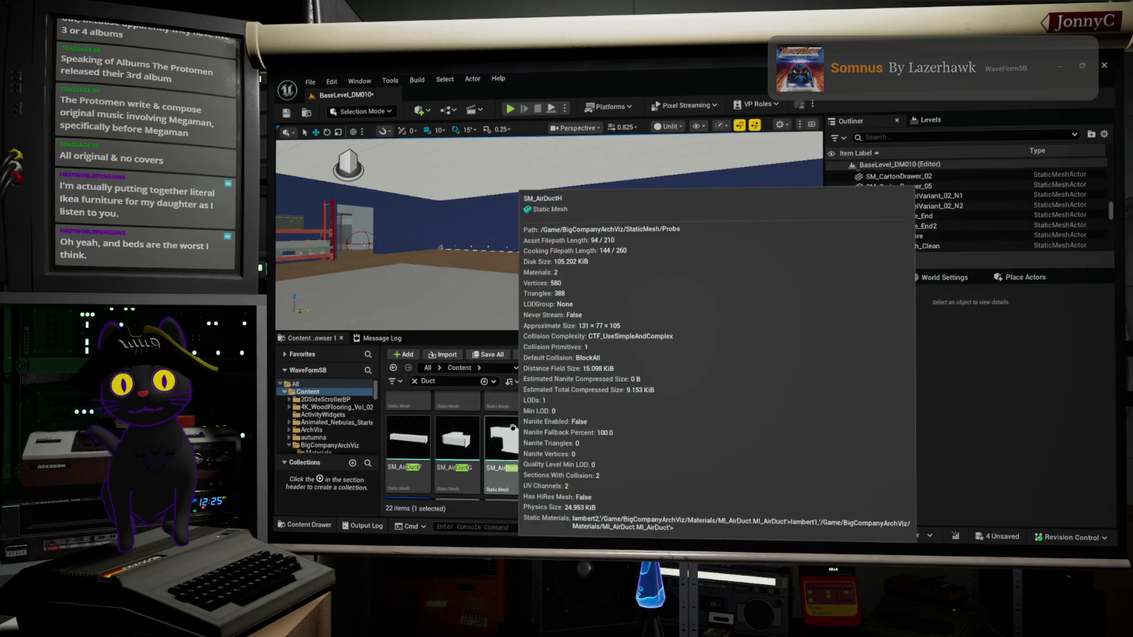
left_click(524, 437)
left_click_drag(538, 178, 364, 306)
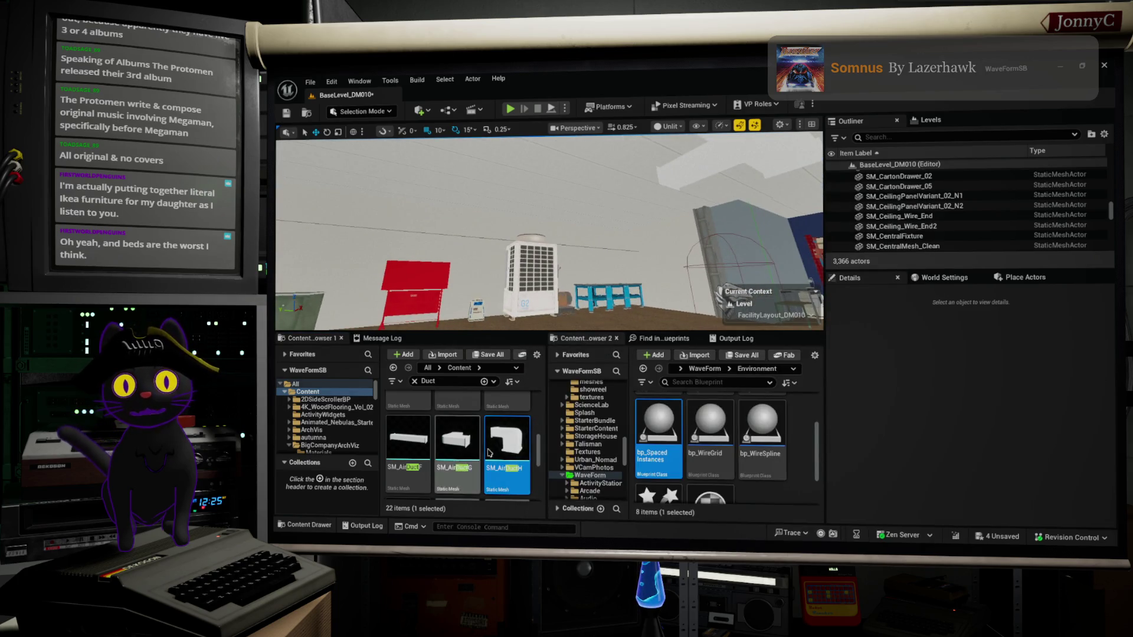
left_click_drag(489, 453, 569, 239)
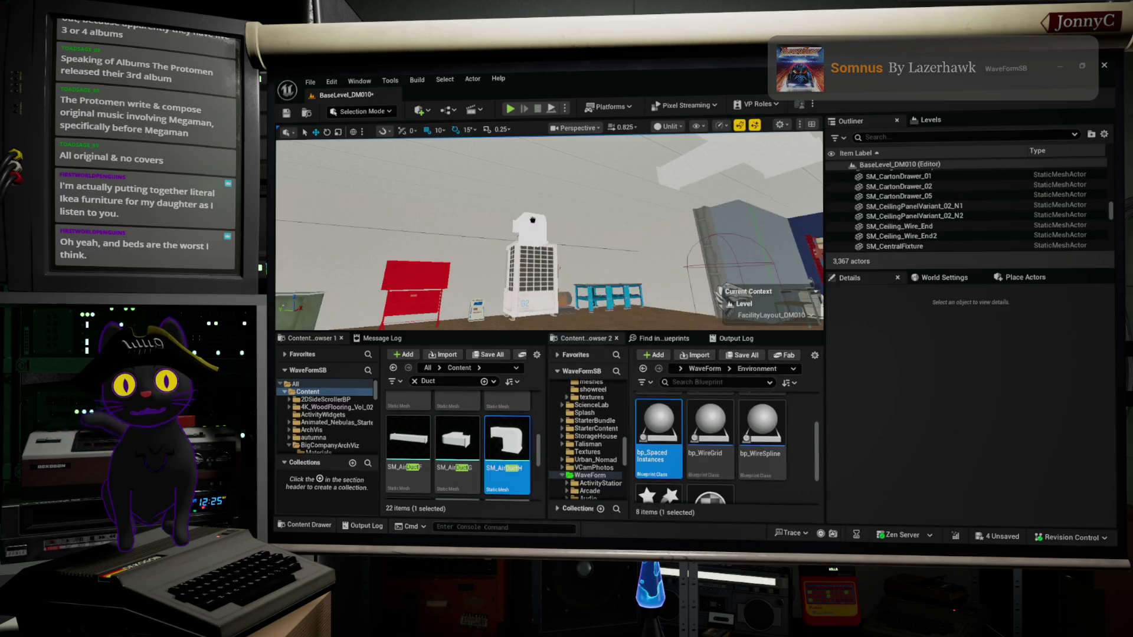
Turn the SM_AirDuctH duct, shift it 100 units along X and enlarge it uniformly.
left_click(539, 210)
key("f")
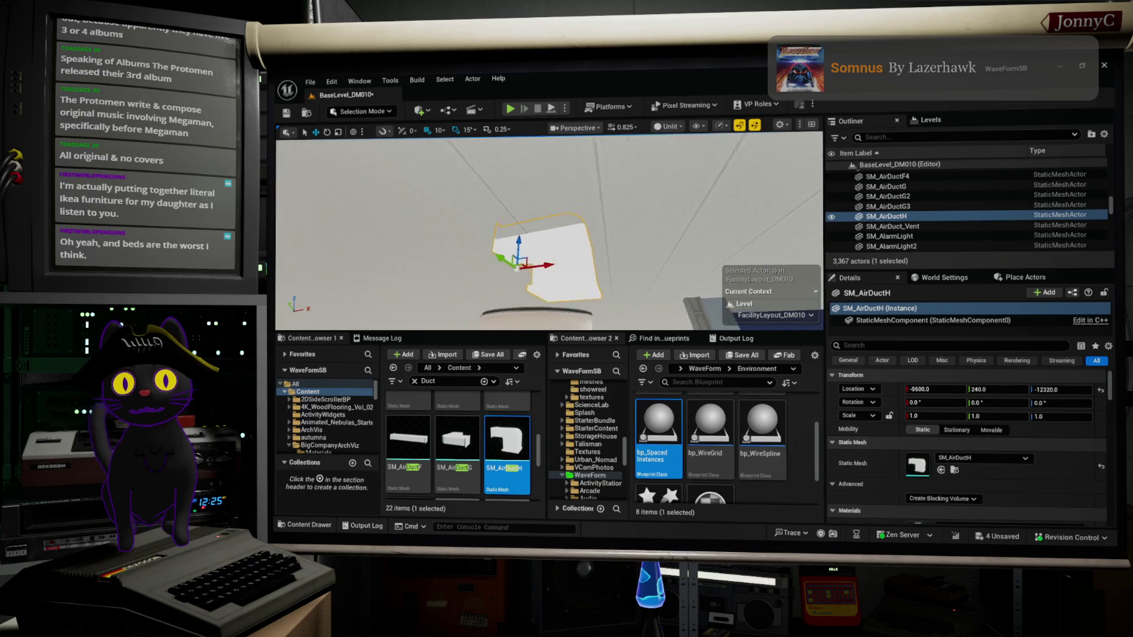
scroll(549, 230, "down", 3)
scroll(549, 230, "up", 4)
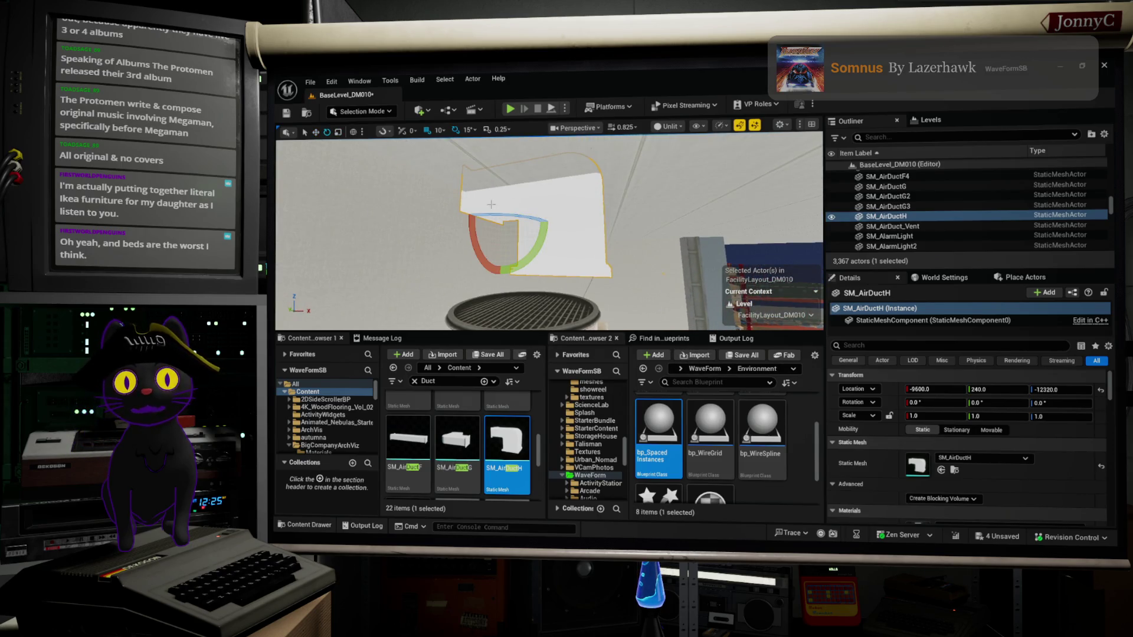
left_click_drag(520, 216, 472, 225)
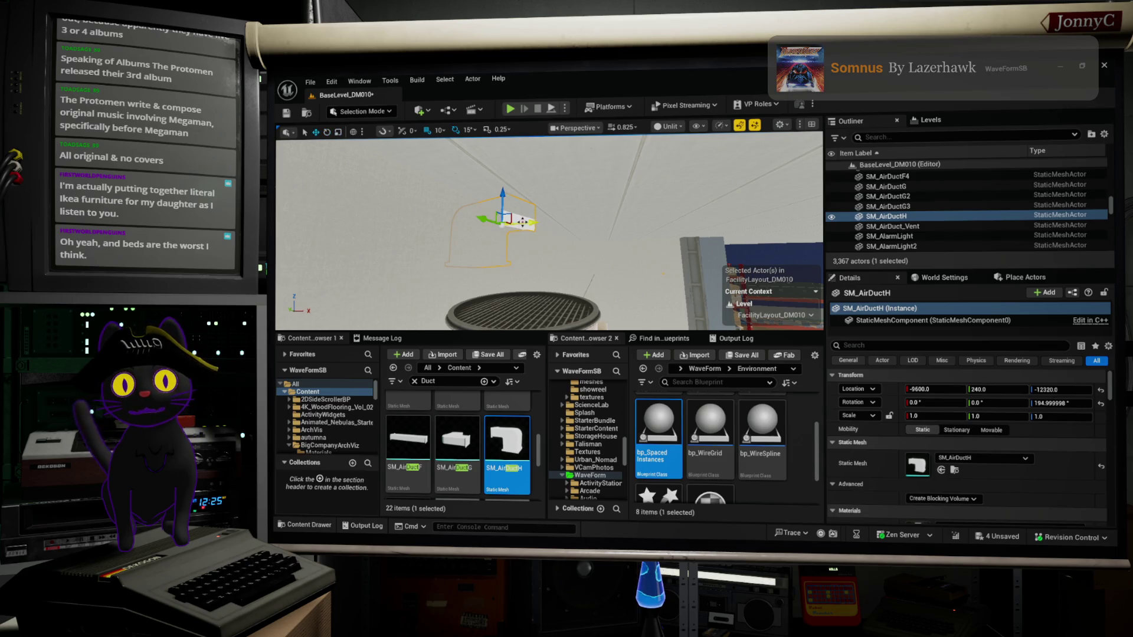
left_click_drag(575, 228, 671, 218)
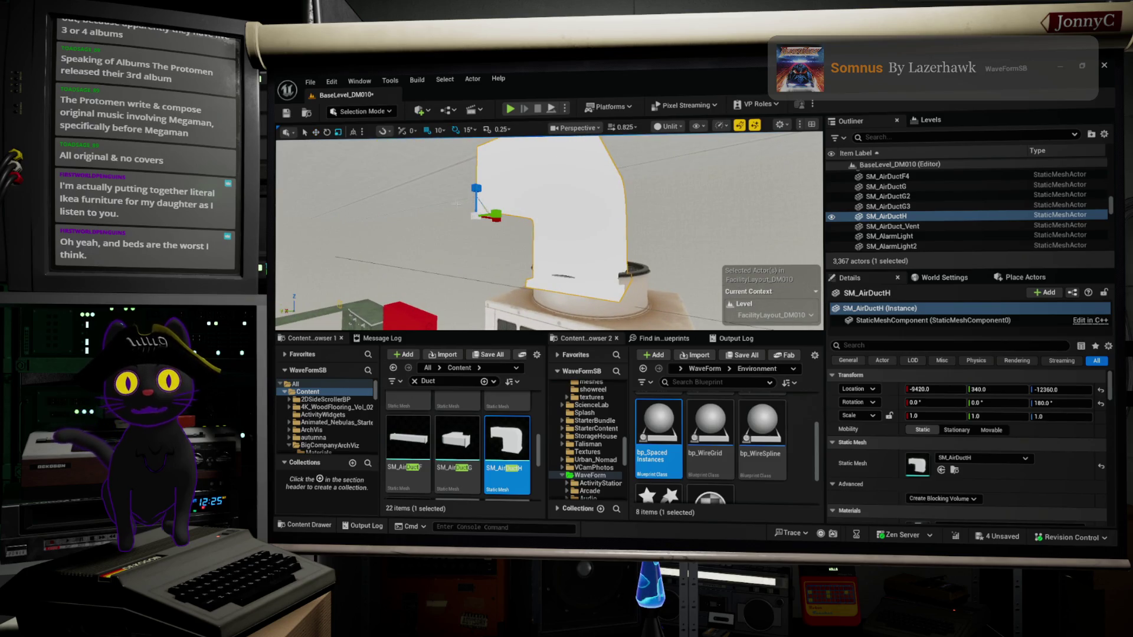
left_click_drag(475, 219, 486, 208)
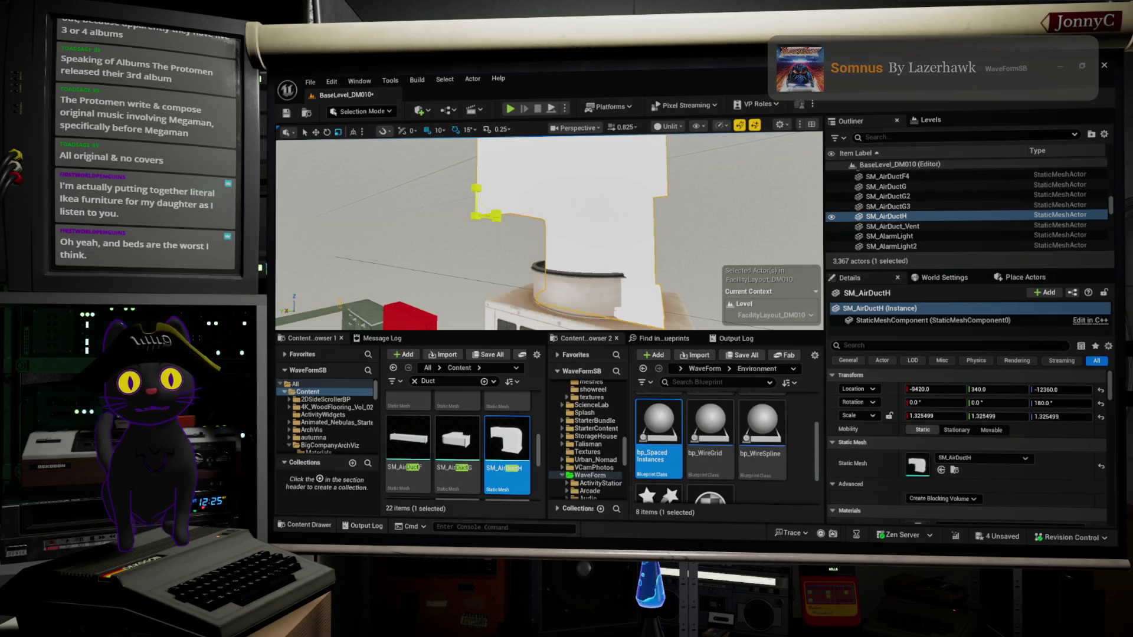
Nudge the duct 20 units along X to seat it on top of the AC unit.
left_click_drag(452, 245, 389, 266)
left_click_drag(501, 209, 548, 294)
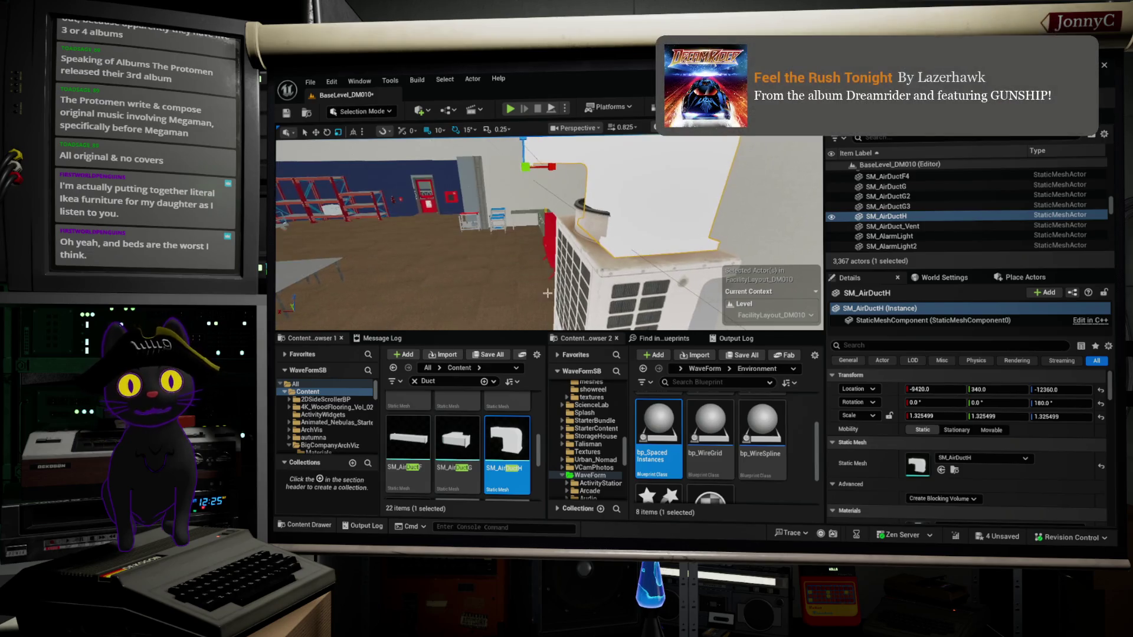
mouse_move(603, 257)
left_mouse_down()
mouse_move(579, 267)
mouse_move(579, 223)
left_mouse_up()
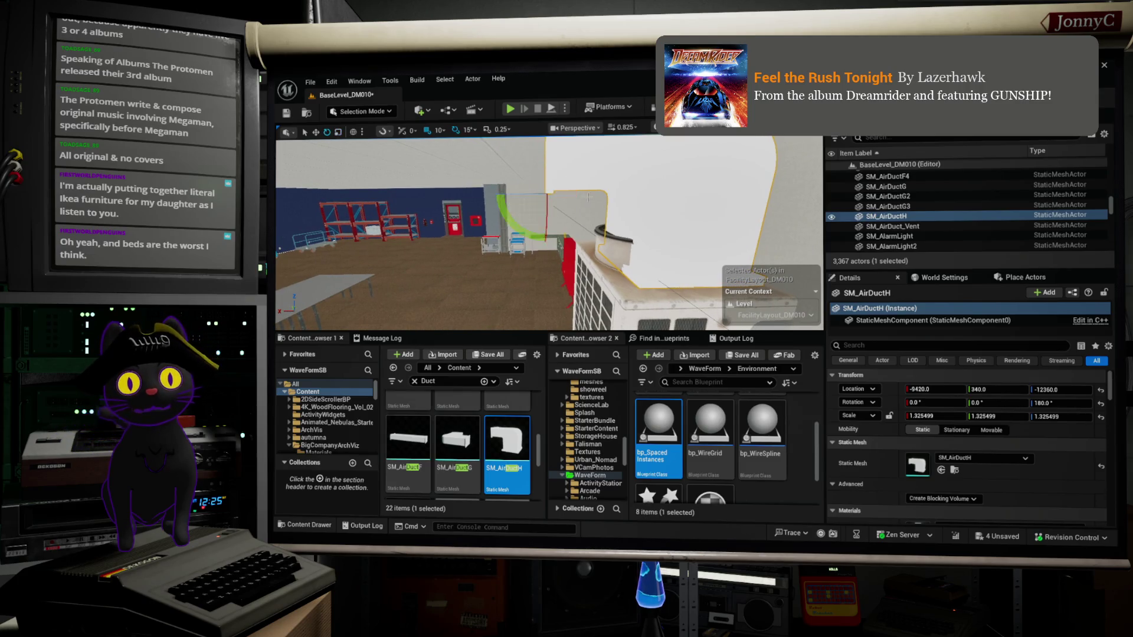
left_click_drag(513, 195, 497, 194)
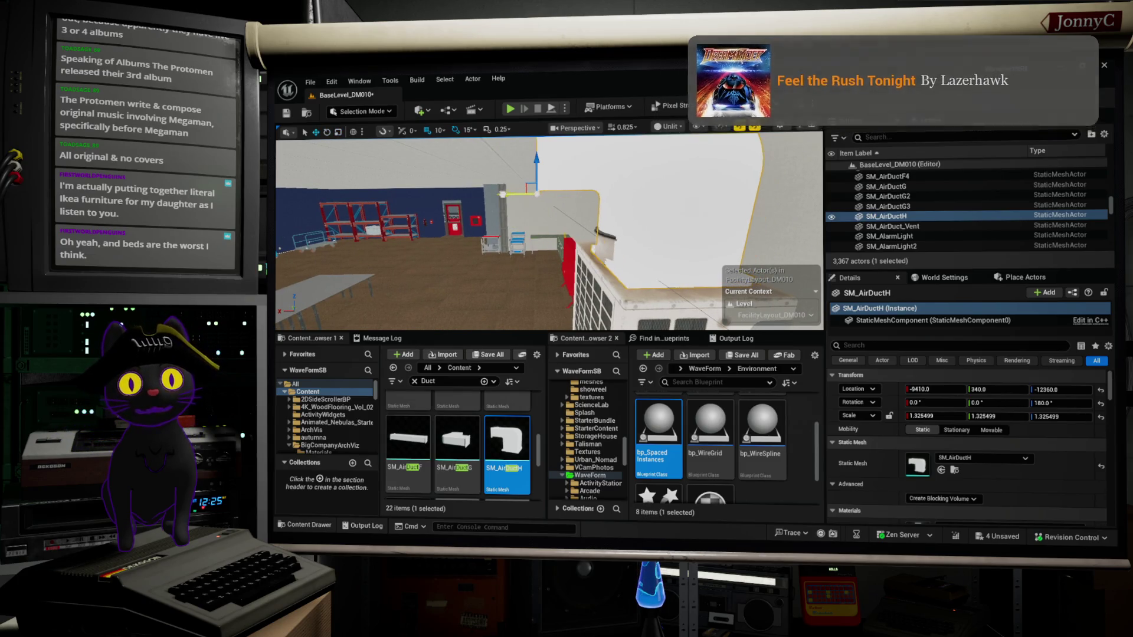
key("f")
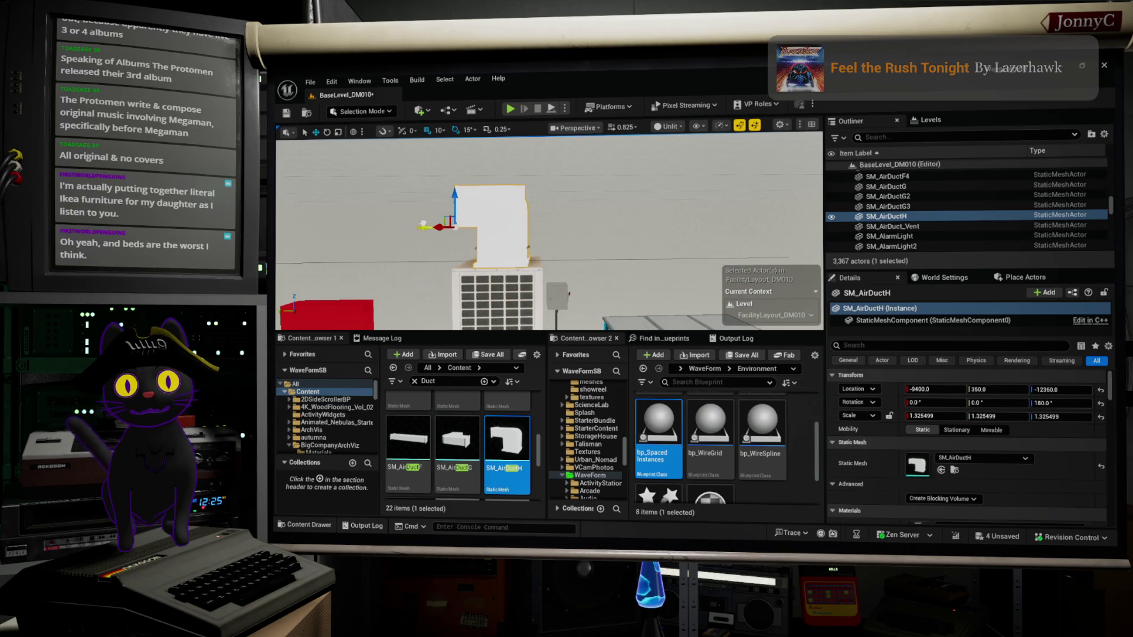
mouse_move(548, 236)
left_mouse_down()
mouse_move(626, 265)
mouse_move(608, 251)
mouse_move(425, 207)
left_mouse_up()
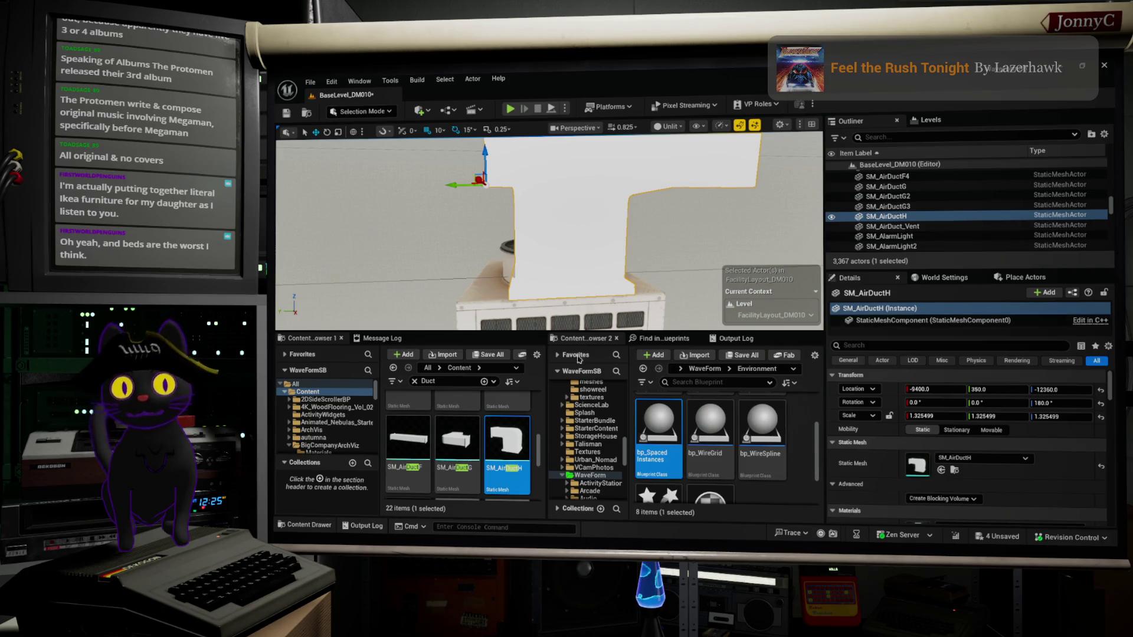
scroll(580, 443, "up", 10)
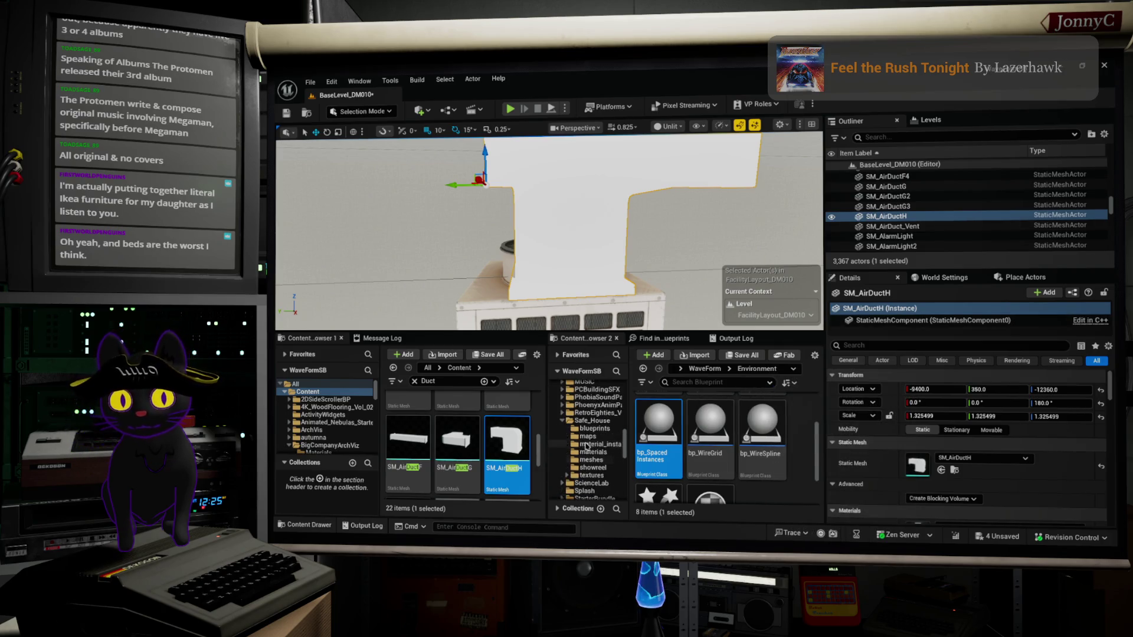
In Content Browser 2, search all Content for 'vent' and abandon placing SM_AirDuct_Vent.
scroll(593, 442, "up", 10)
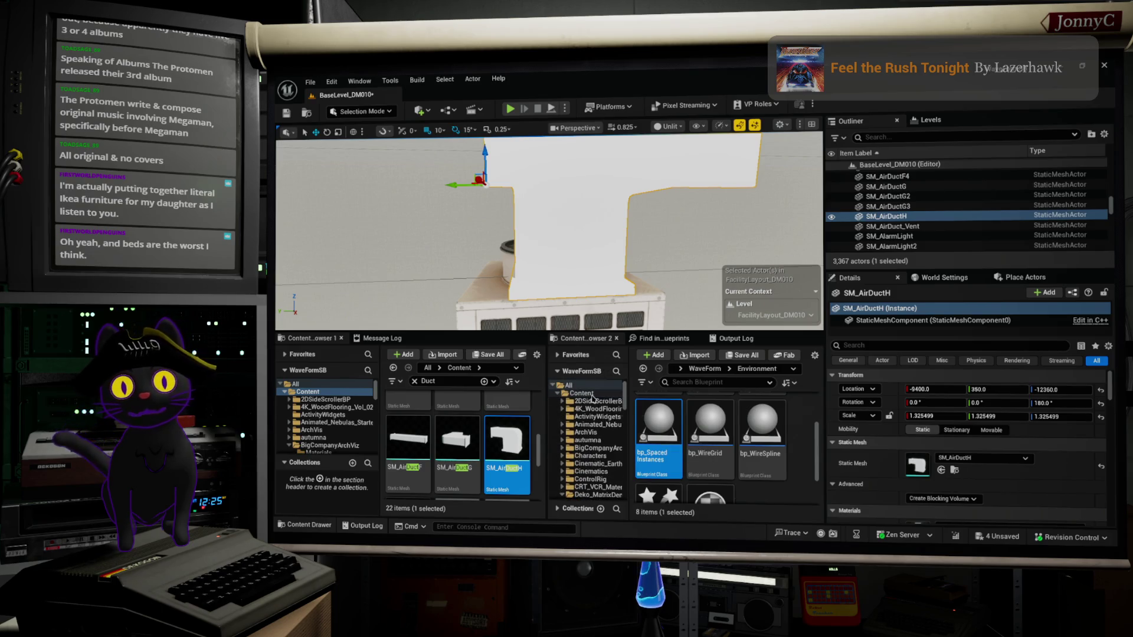
left_click(619, 393)
type("v")
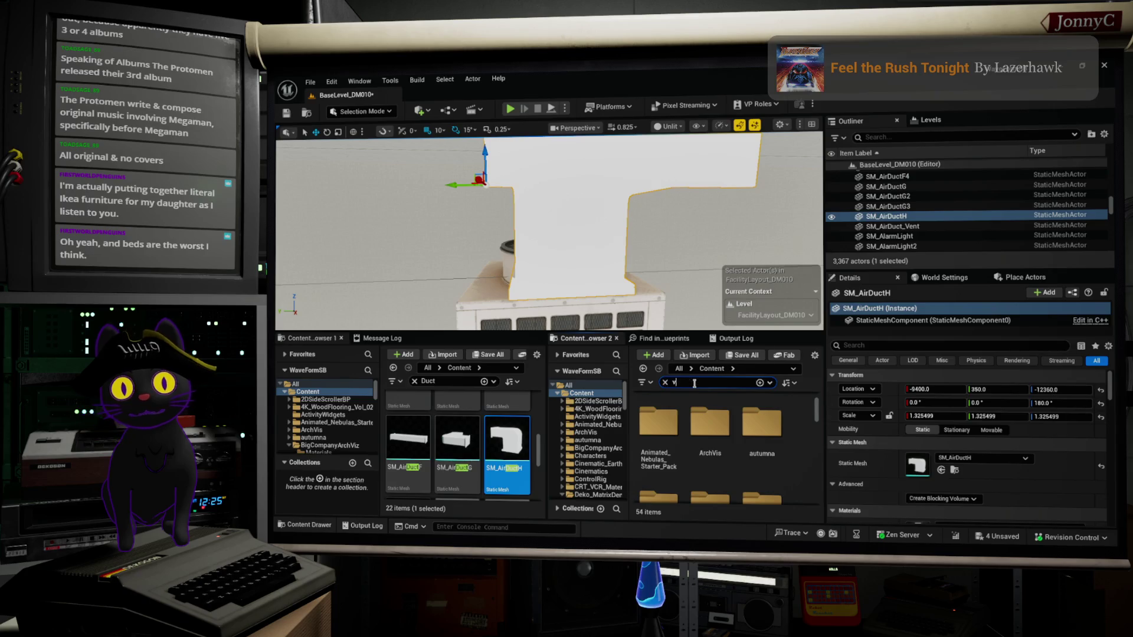
type("en")
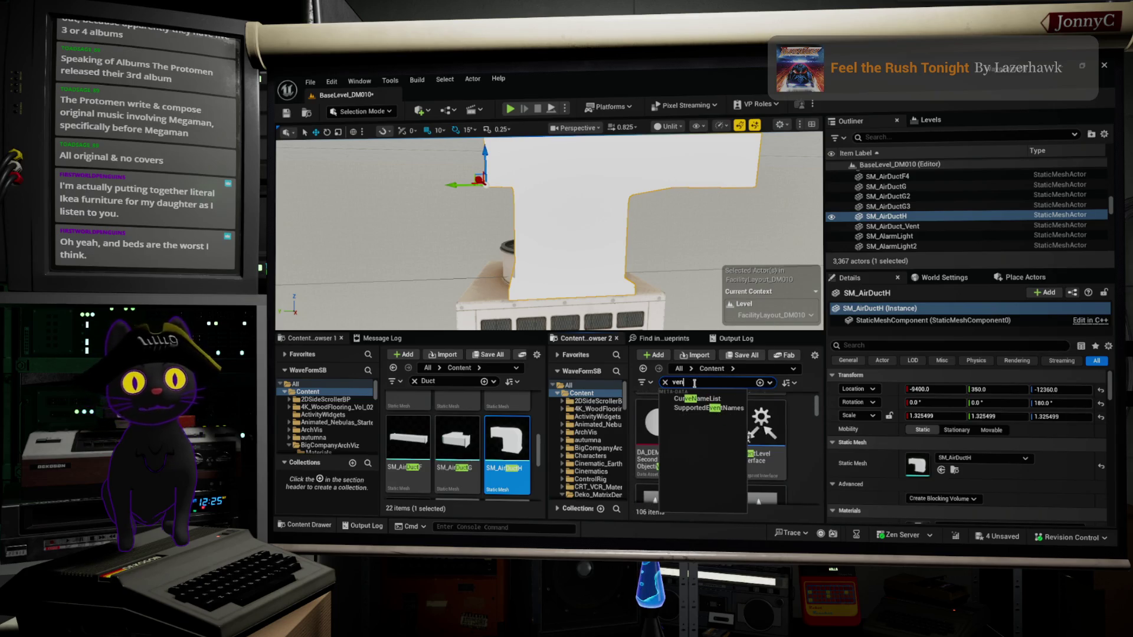
type("t")
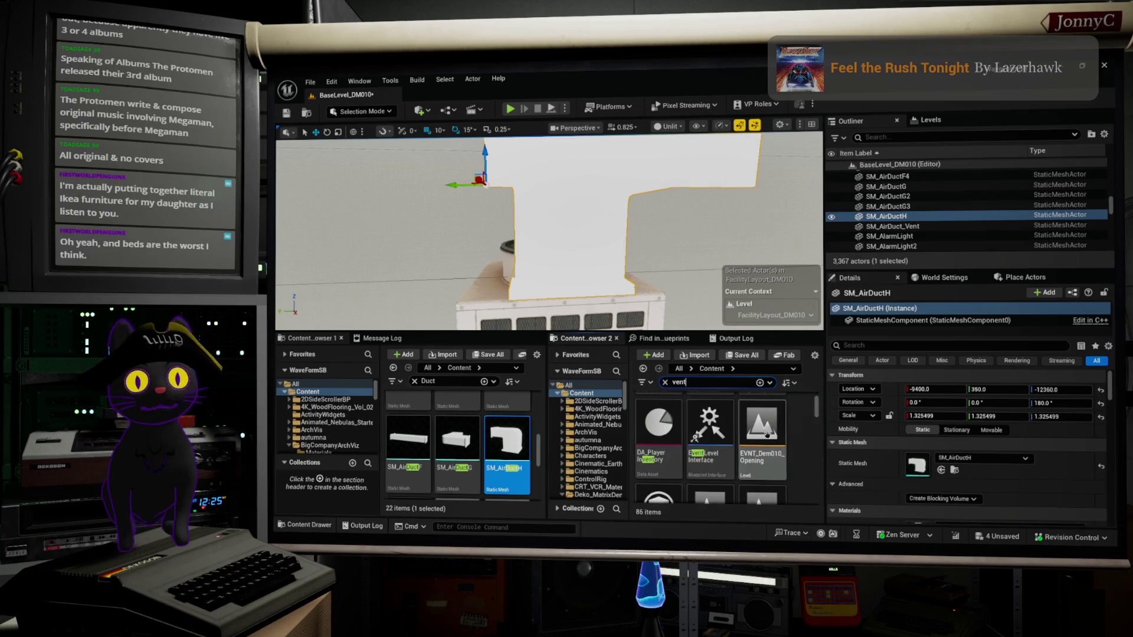
scroll(767, 435, "down", 2)
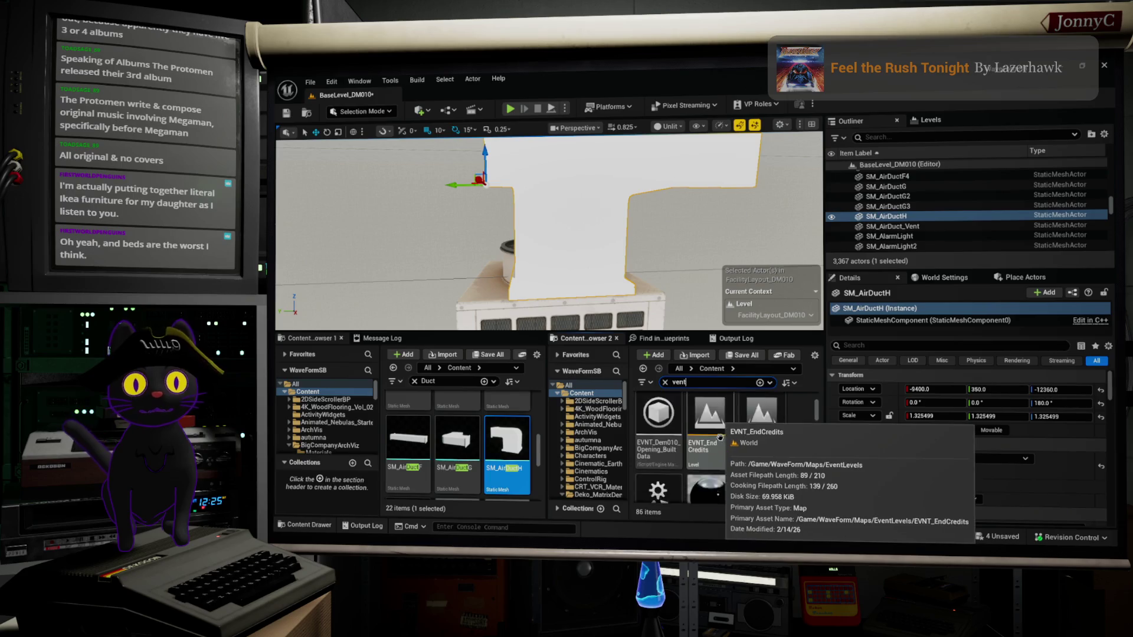
scroll(720, 437, "down", 3)
scroll(780, 433, "down", 3)
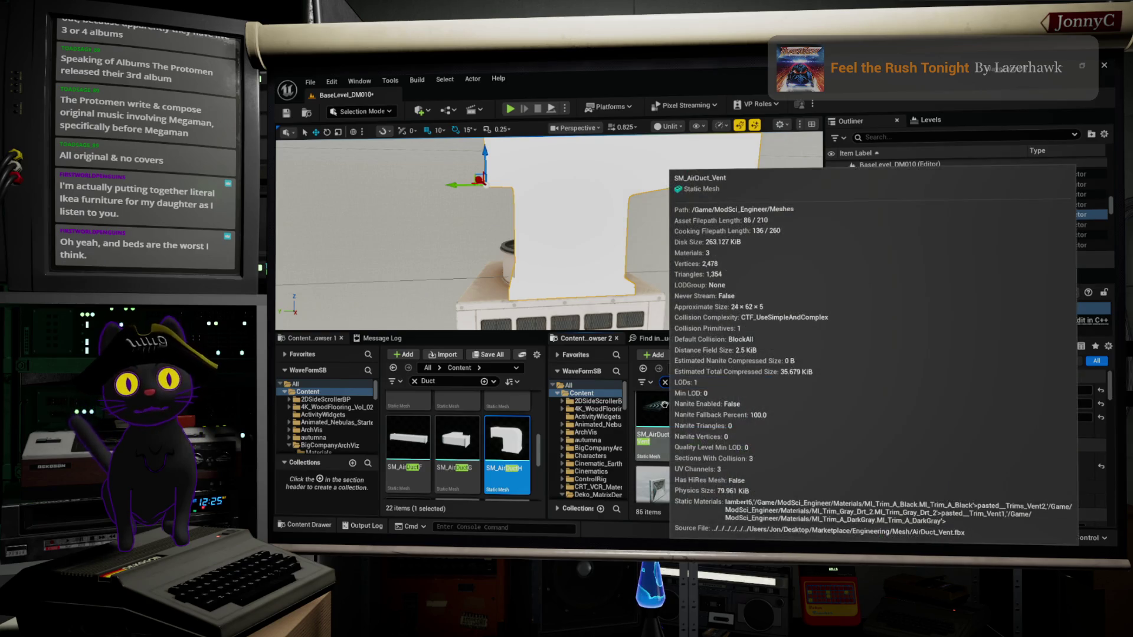
left_click_drag(664, 405, 576, 261)
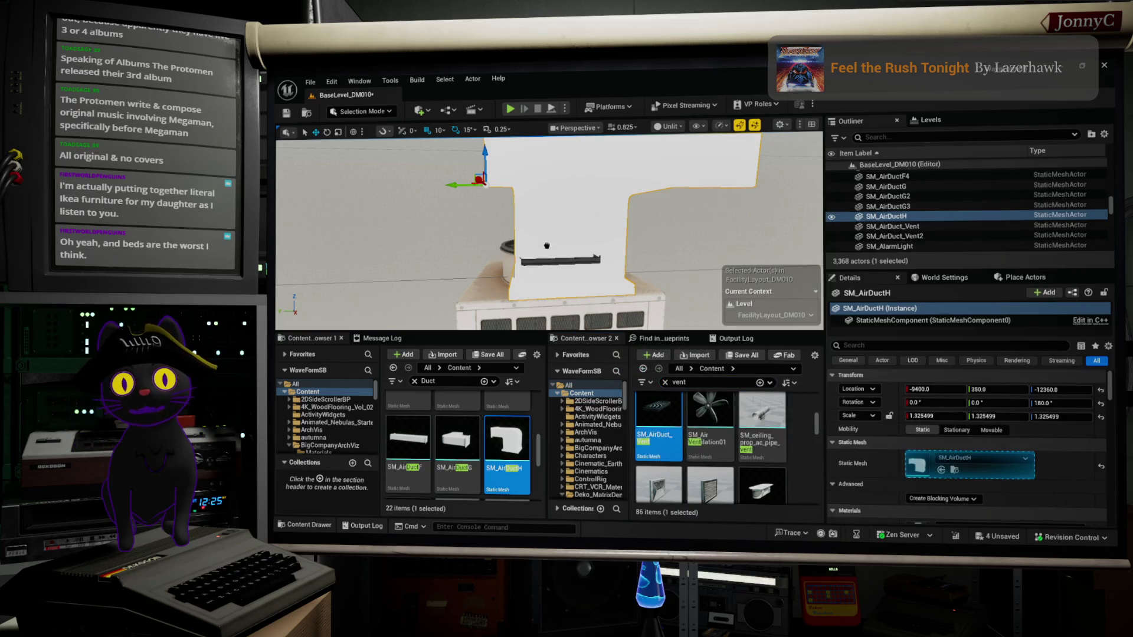
mouse_move(512, 288)
left_mouse_down()
mouse_move(762, 416)
mouse_move(745, 425)
left_mouse_up()
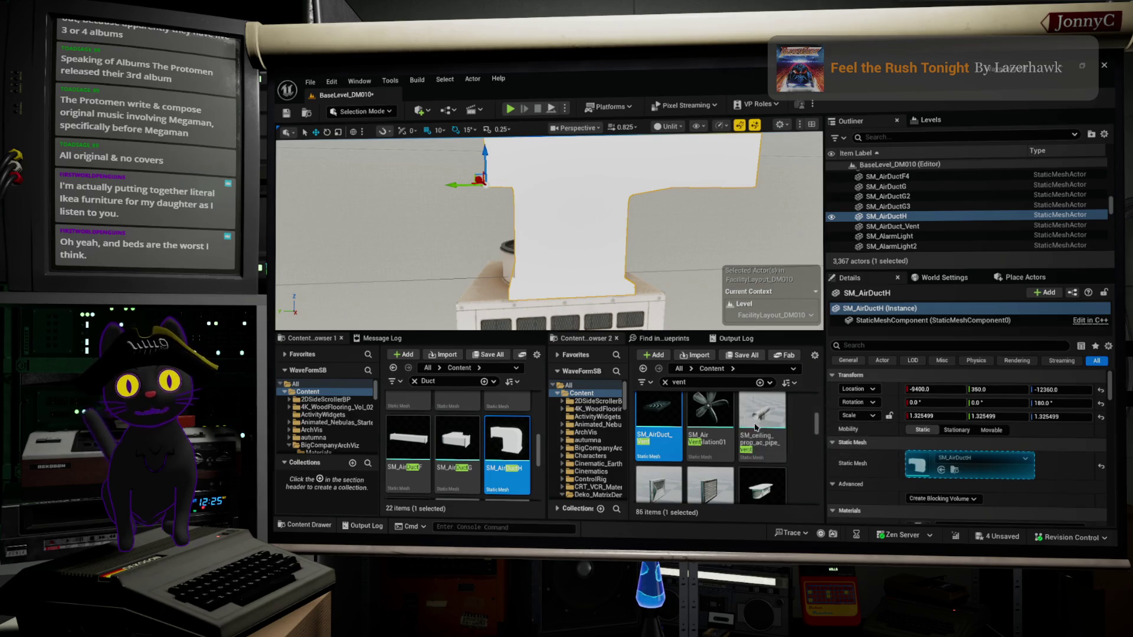
left_click(807, 504)
scroll(810, 502, "down", 1)
scroll(810, 502, "down", 1)
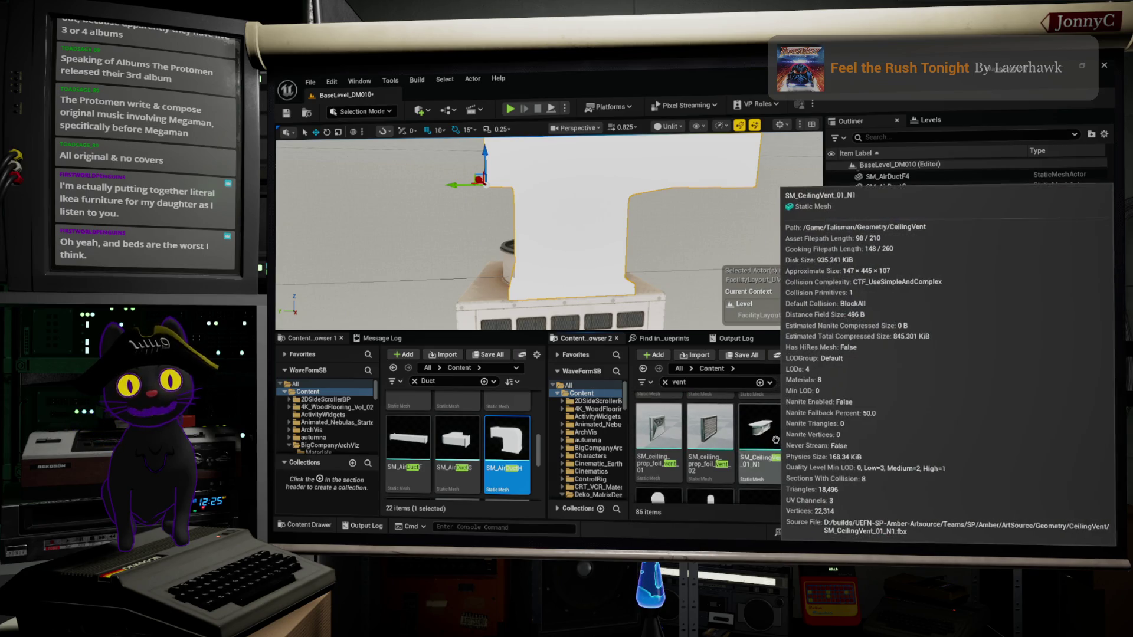
Try SM_CeilingVent_01_N1 beside the air duct, inspect it up close, then delete it.
left_click_drag(761, 454, 655, 278)
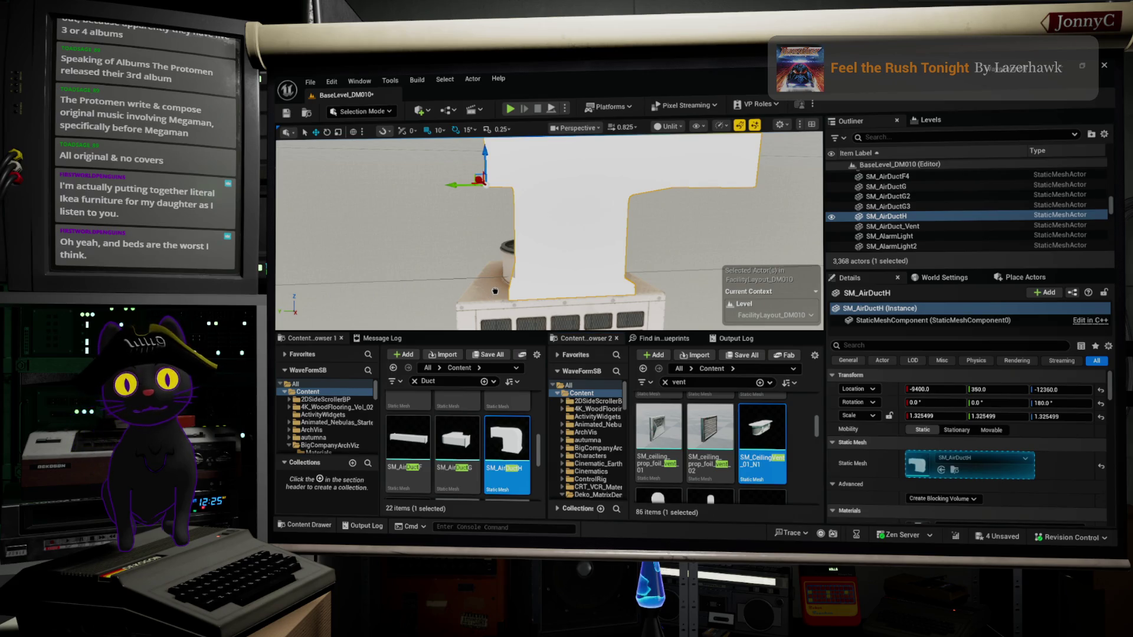
left_click_drag(506, 283, 505, 283)
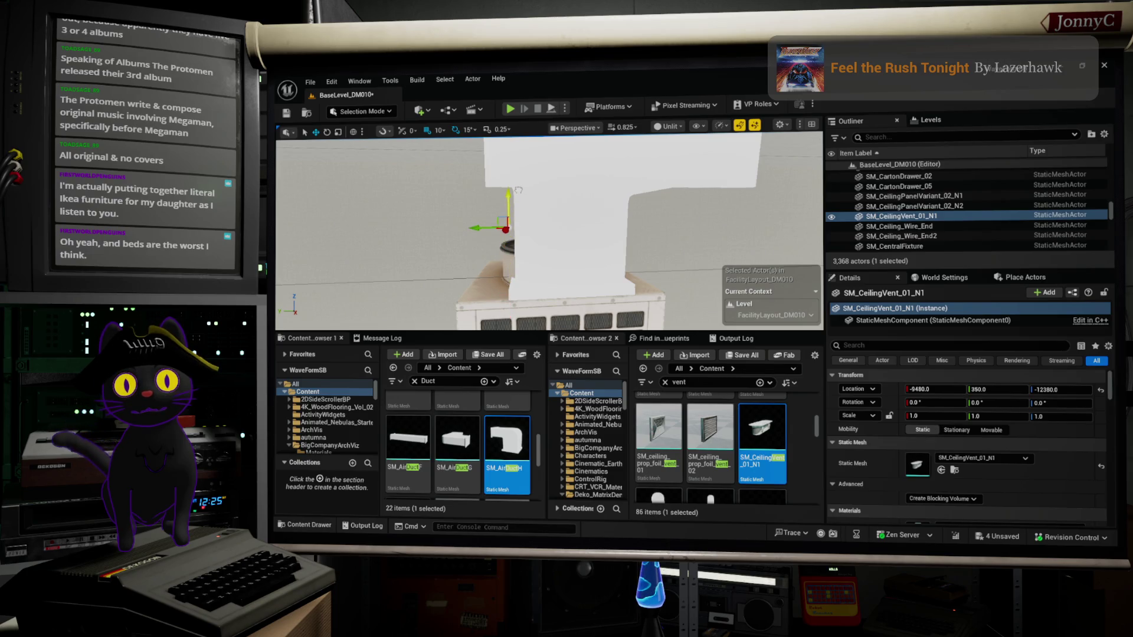
key("f")
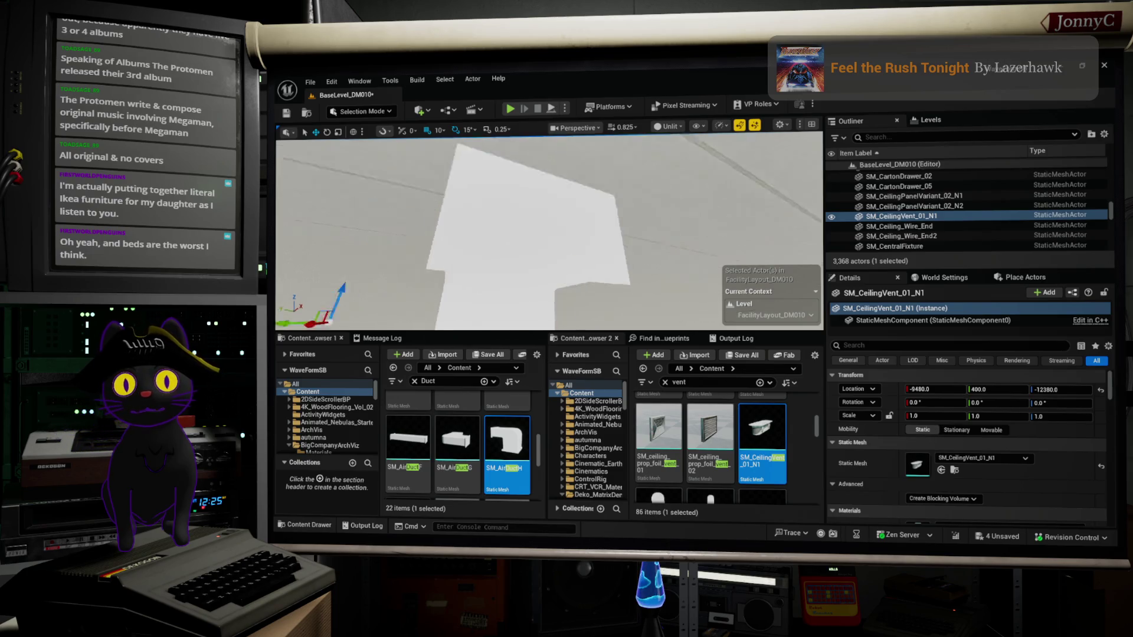
key("f")
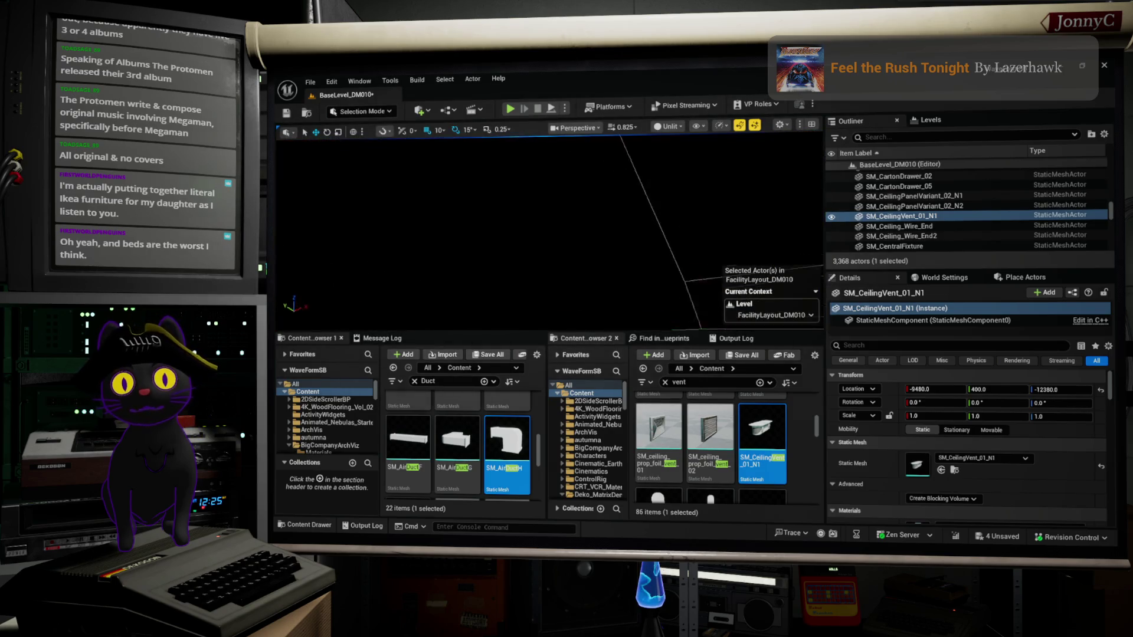
key("f")
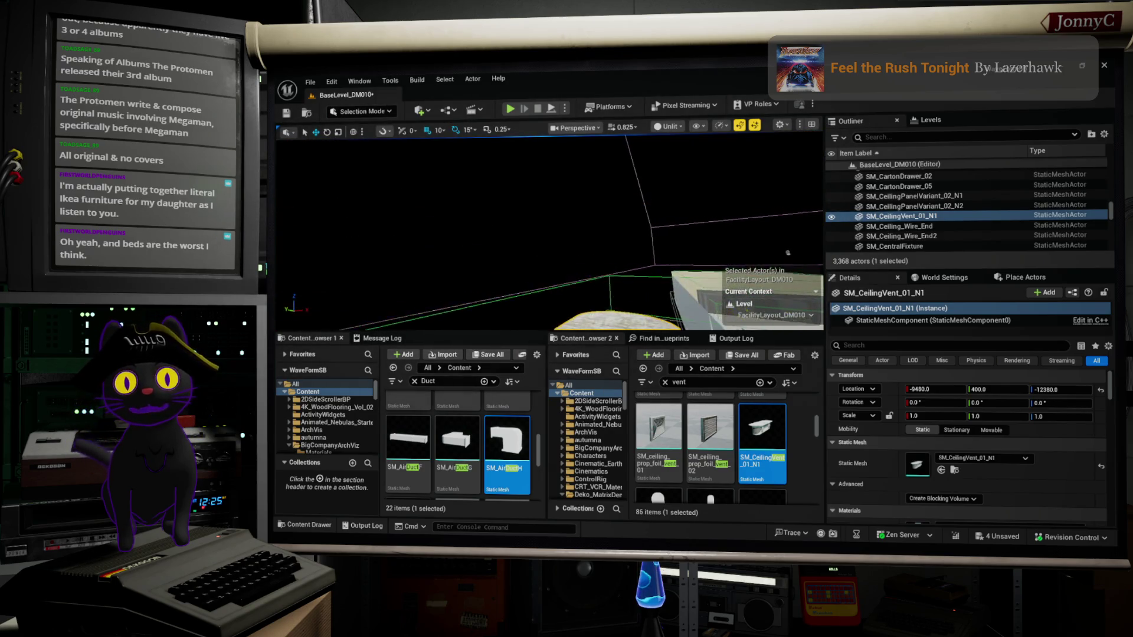
key("f")
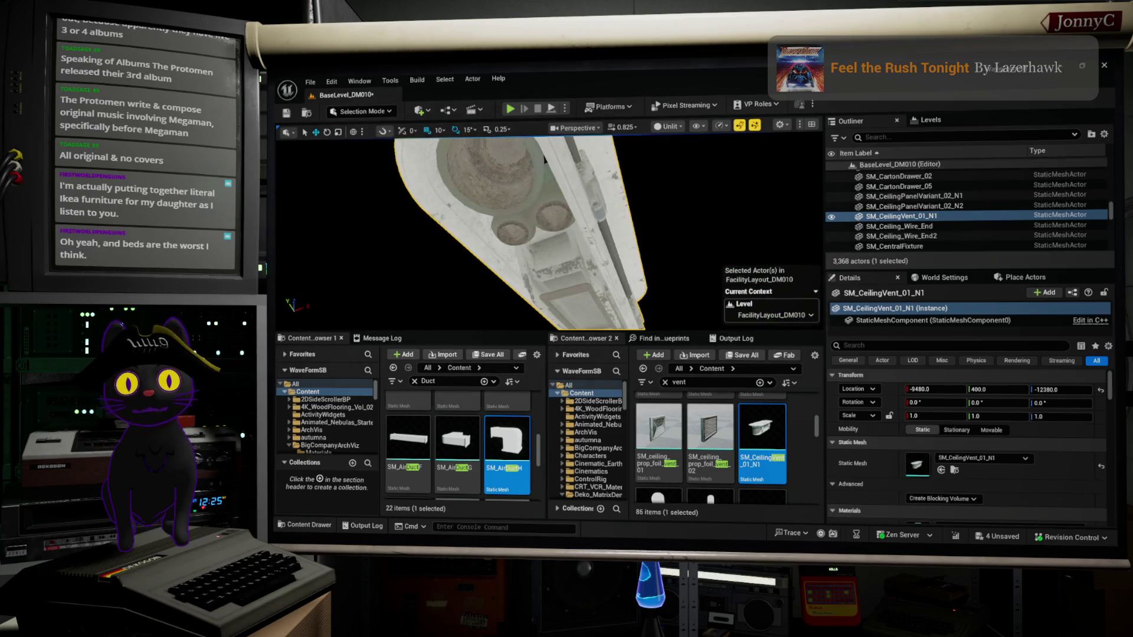
key("Delete")
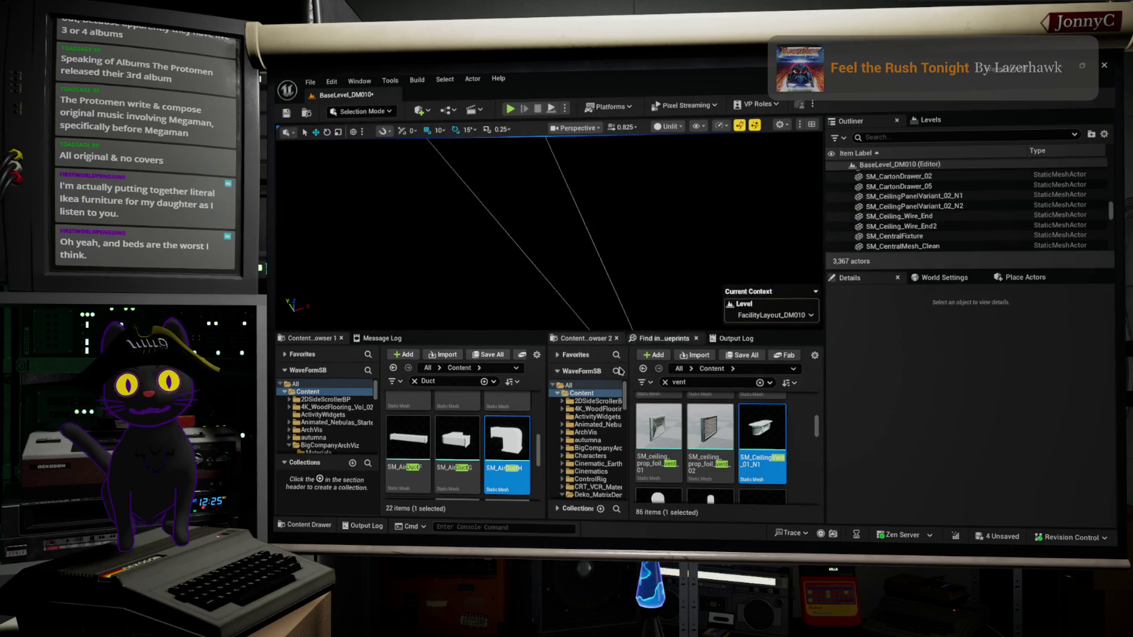
scroll(687, 466, "down", 3)
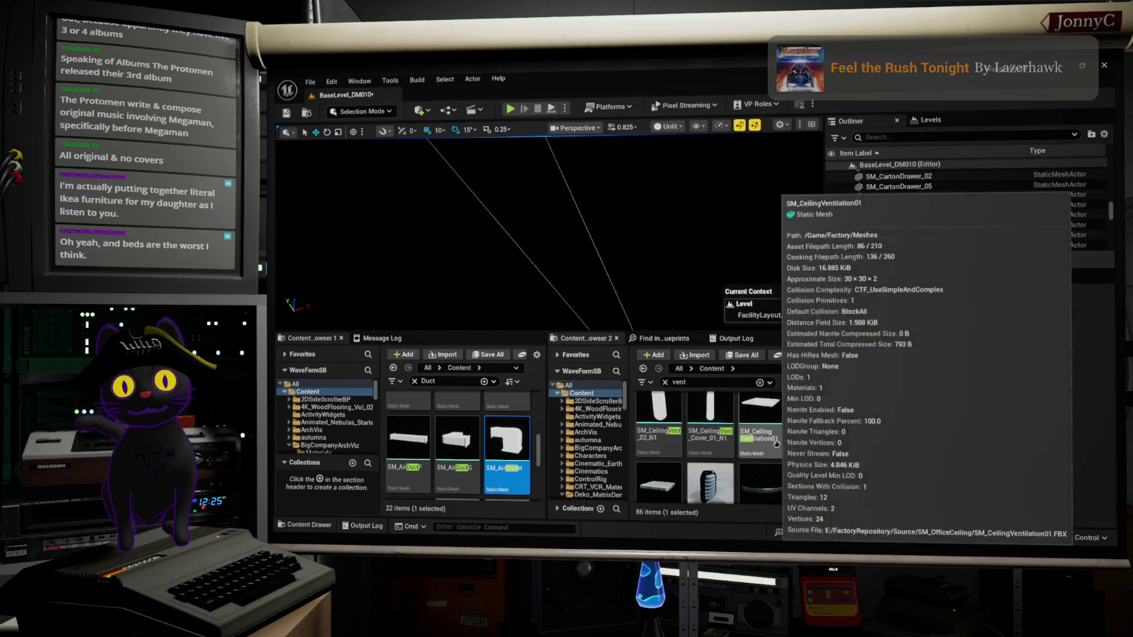
scroll(776, 444, "down", 1)
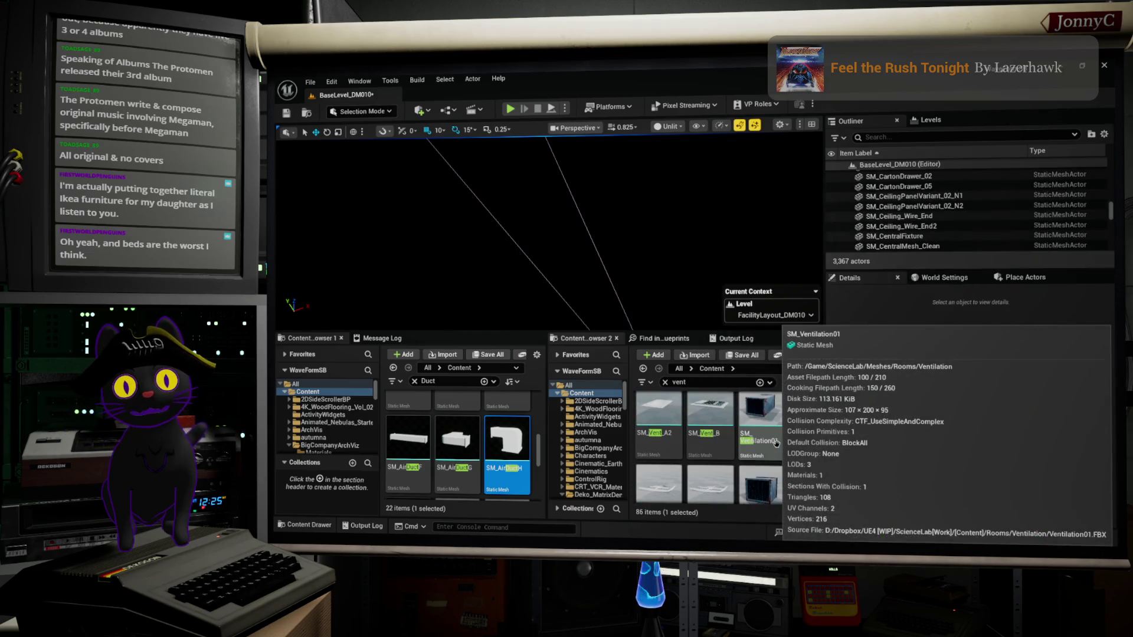
left_click(781, 402)
scroll(782, 449, "down", 2)
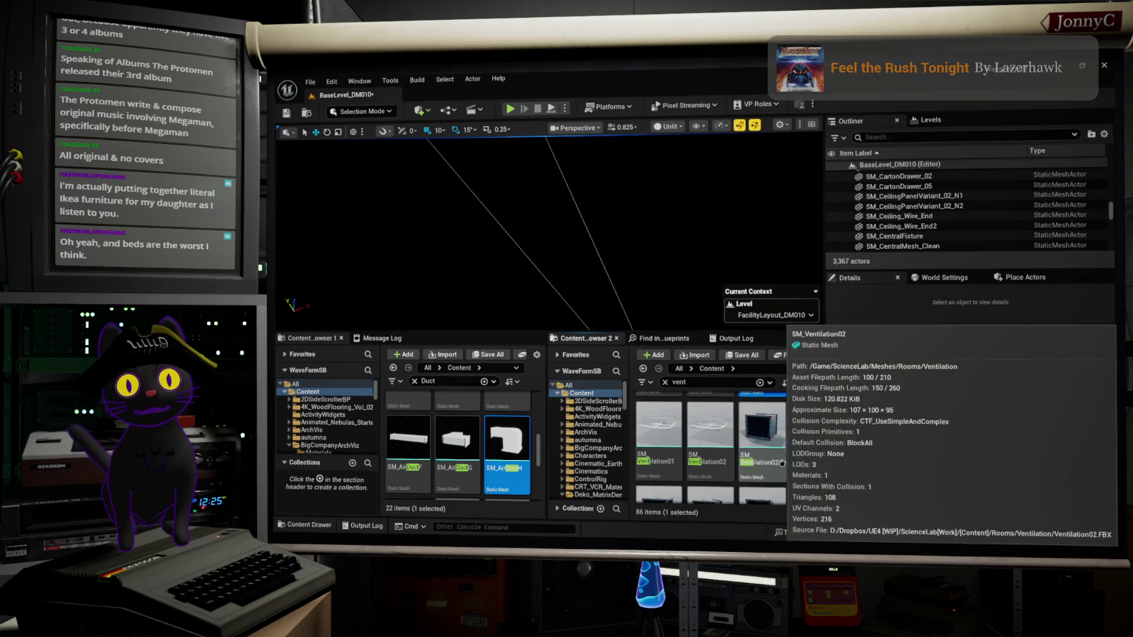
scroll(779, 463, "down", 2)
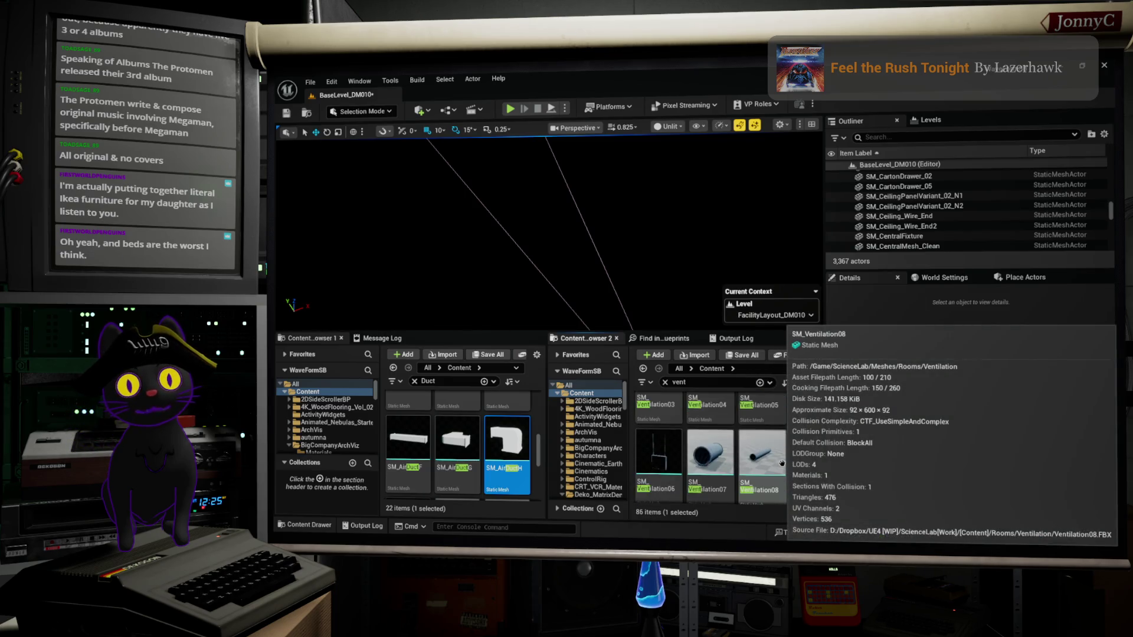
scroll(766, 466, "down", 1)
scroll(765, 467, "down", 1)
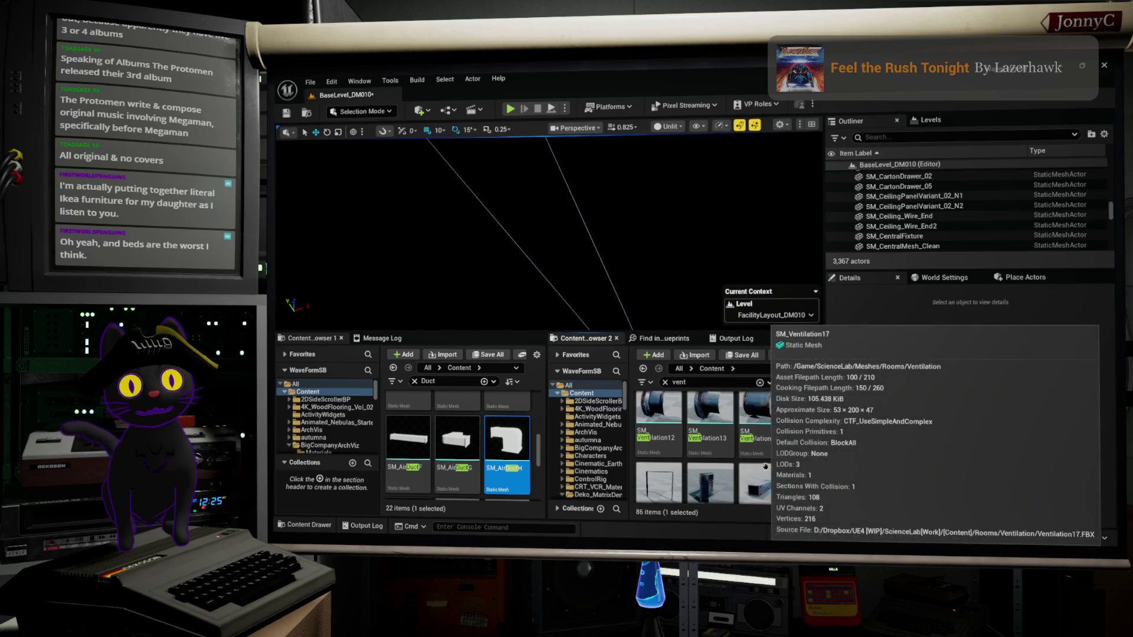
scroll(766, 465, "down", 2)
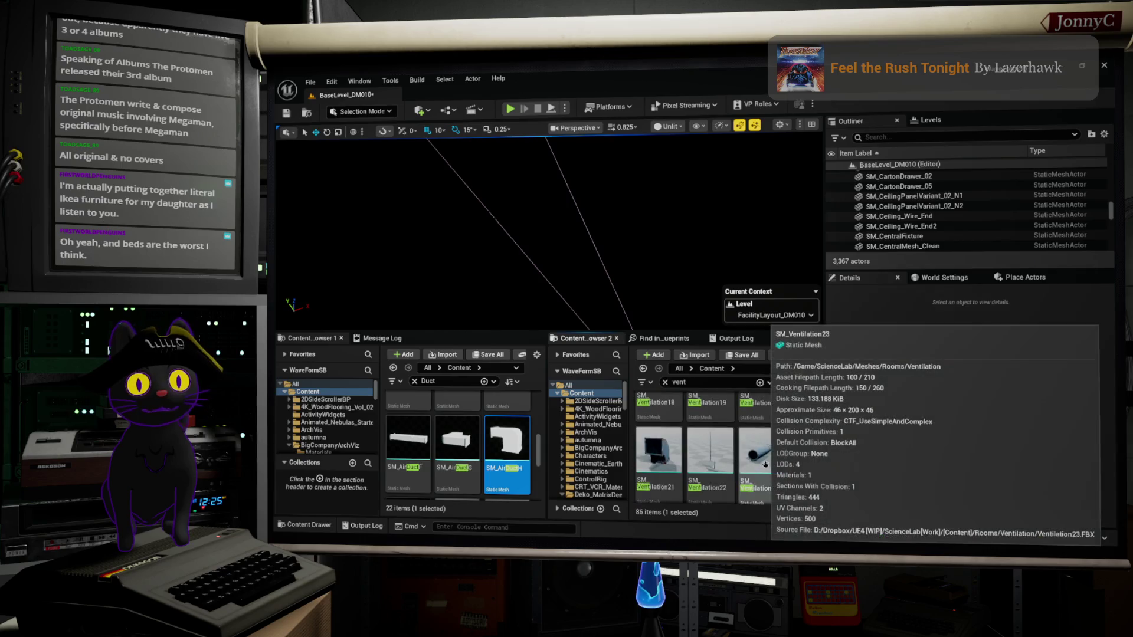
scroll(765, 465, "up", 3)
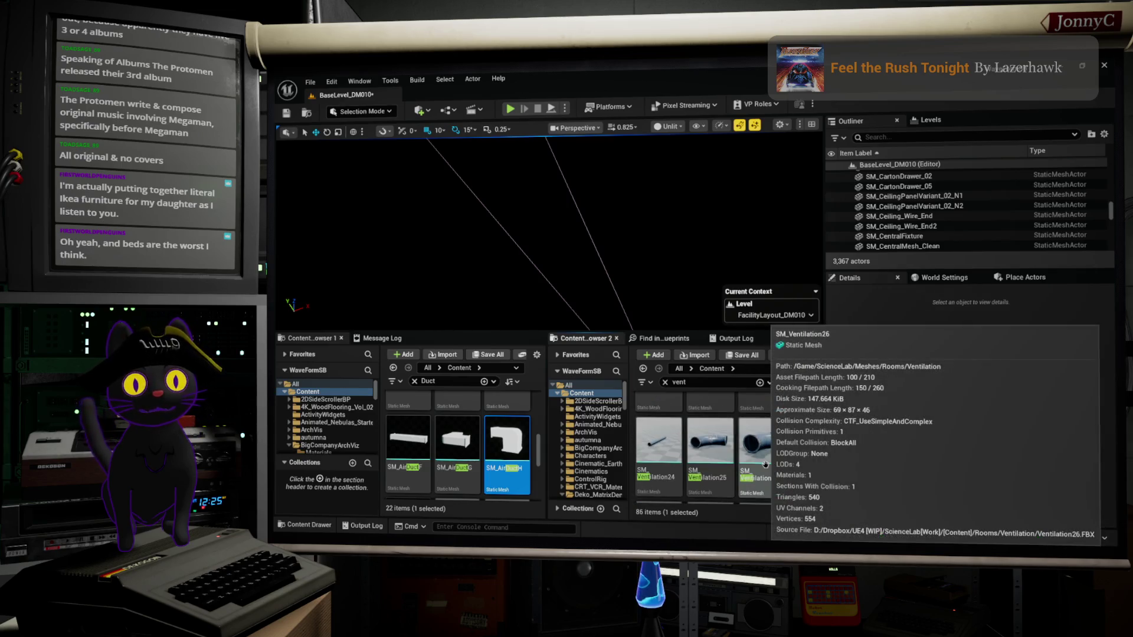
scroll(765, 464, "up", 5)
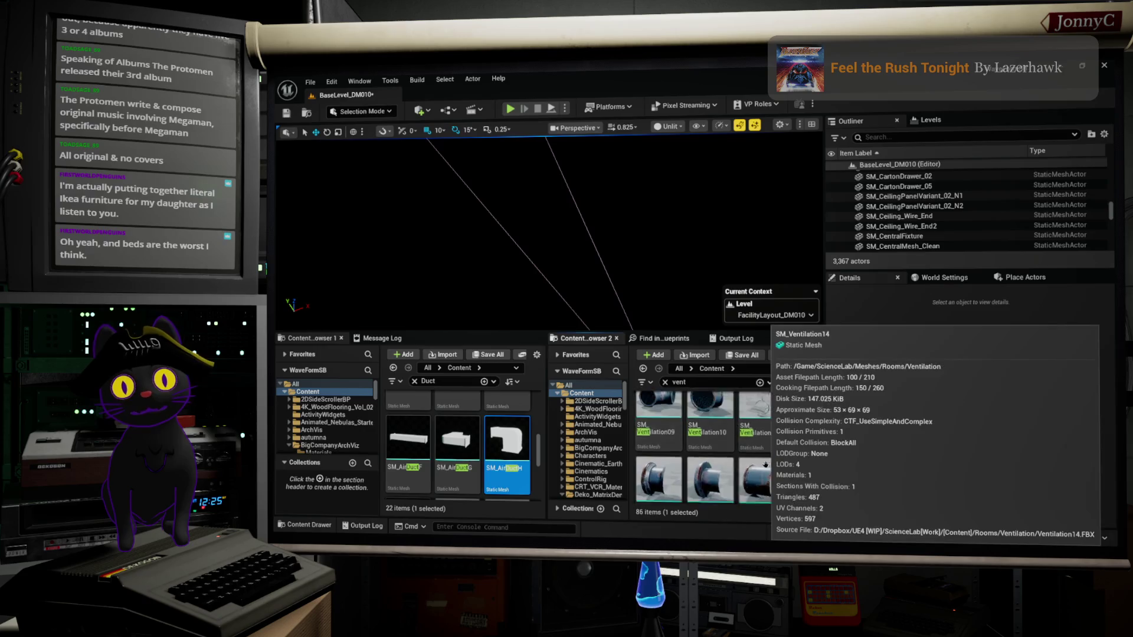
scroll(725, 447, "up", 1)
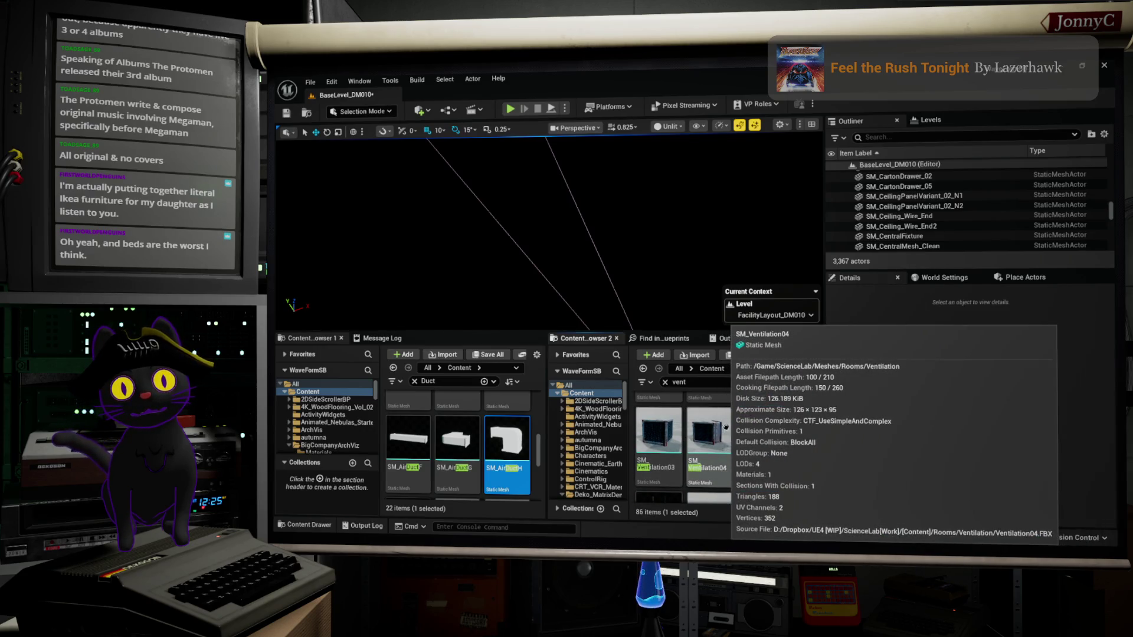
scroll(767, 432, "up", 1)
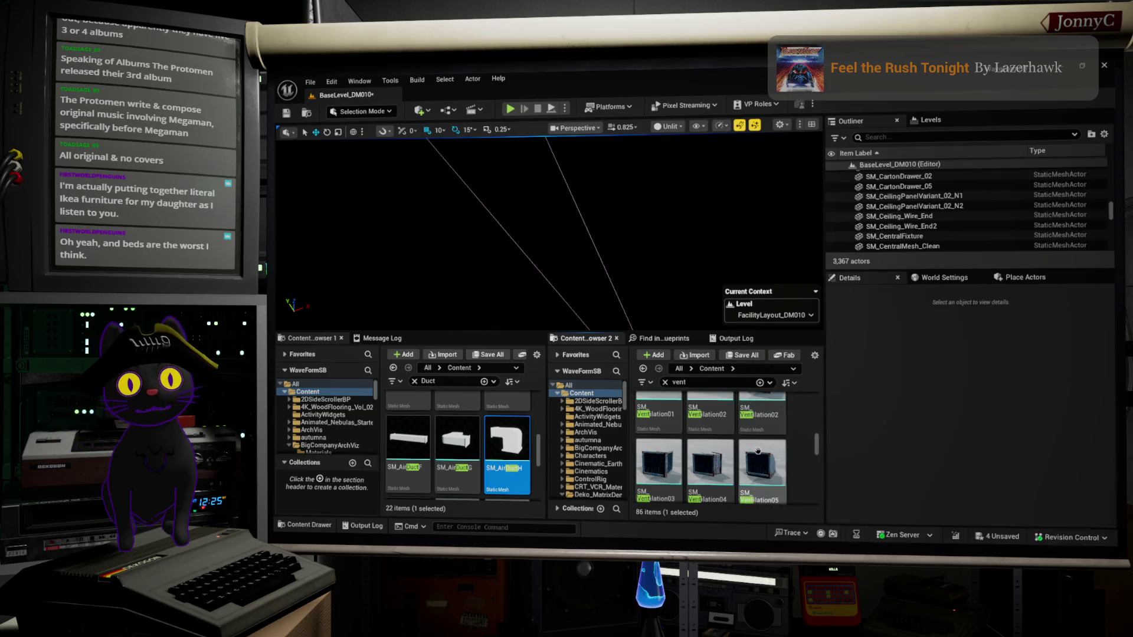
right_click(760, 455)
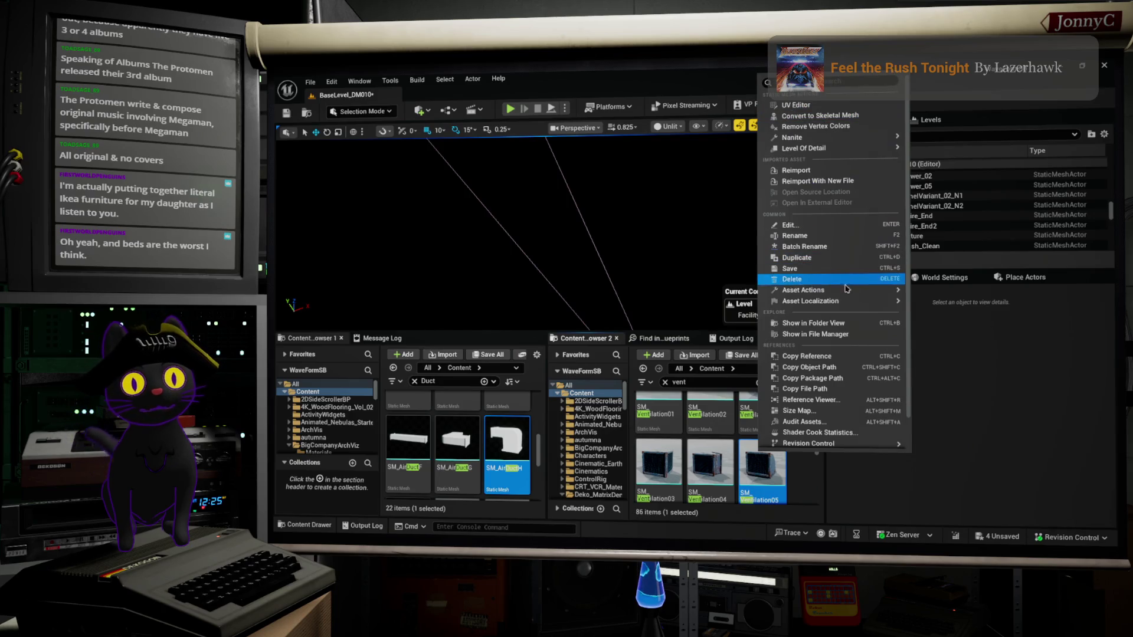
left_click(849, 327)
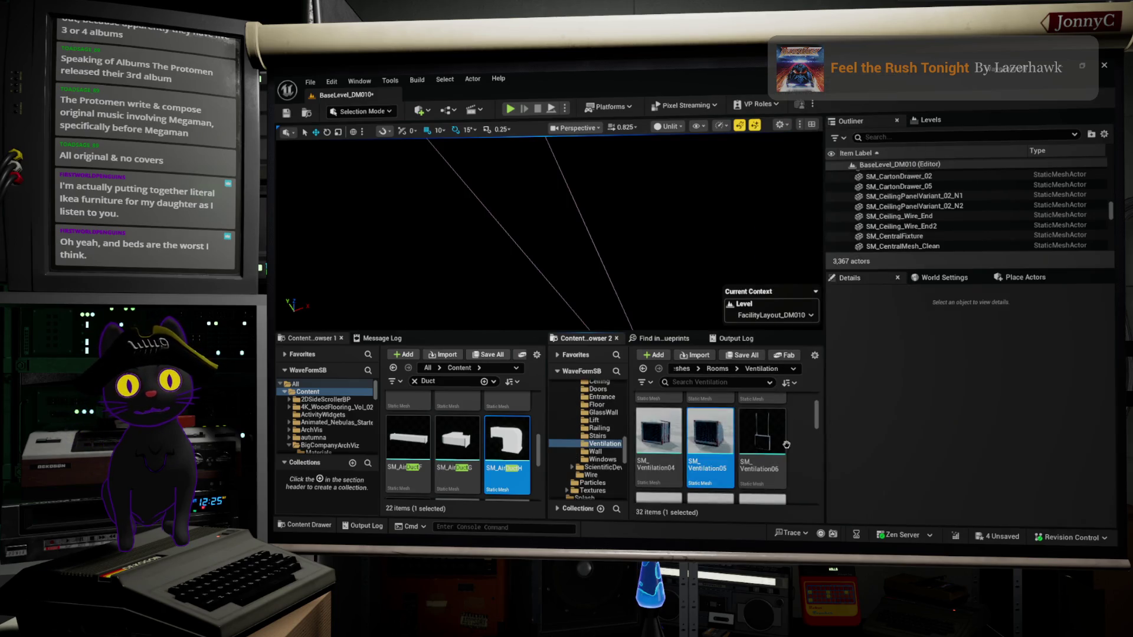
scroll(779, 461, "down", 2)
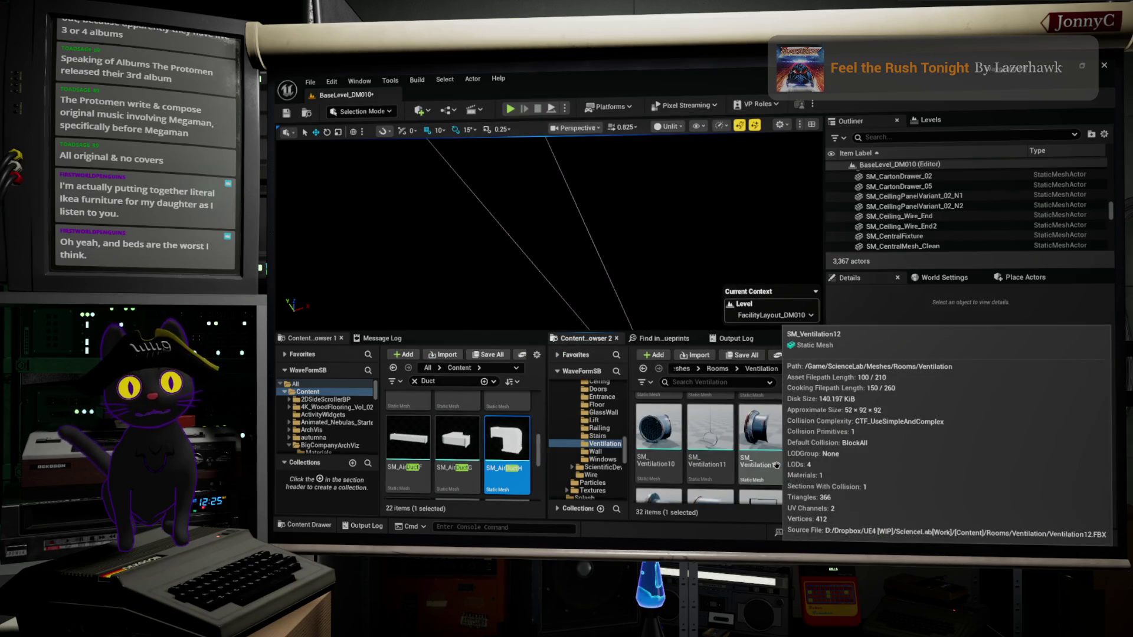
scroll(779, 462, "down", 5)
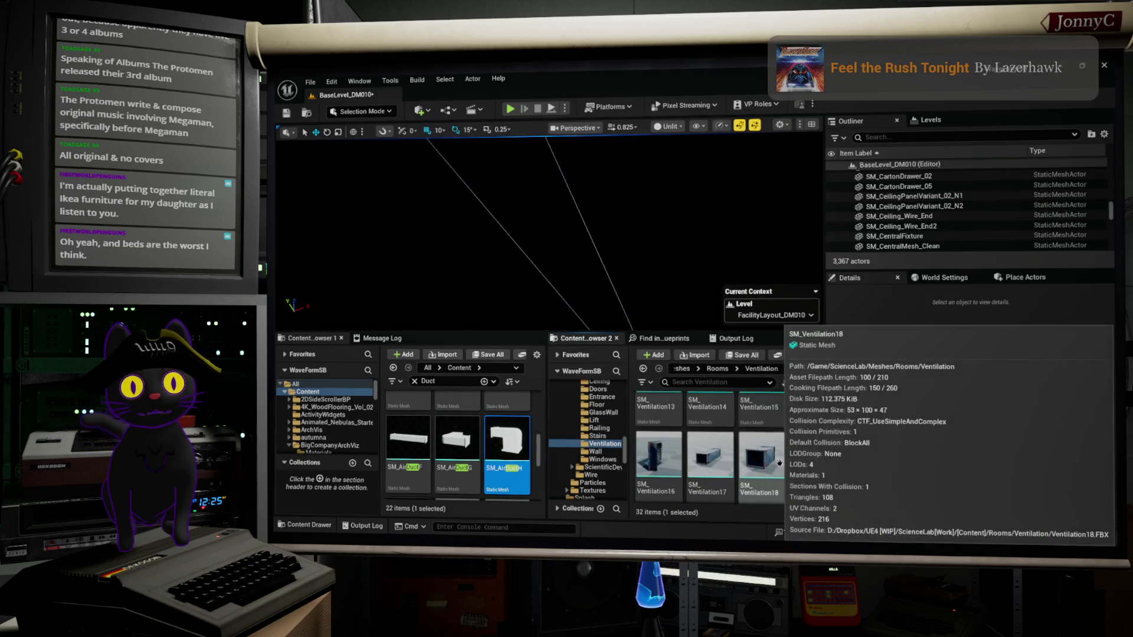
scroll(779, 462, "down", 5)
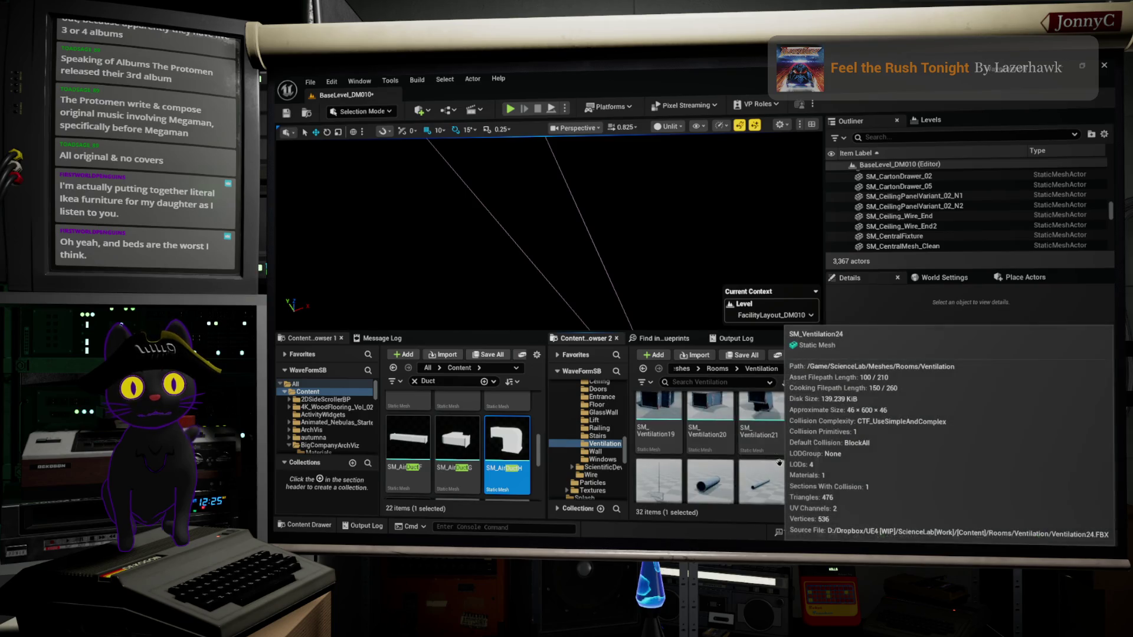
scroll(779, 462, "down", 5)
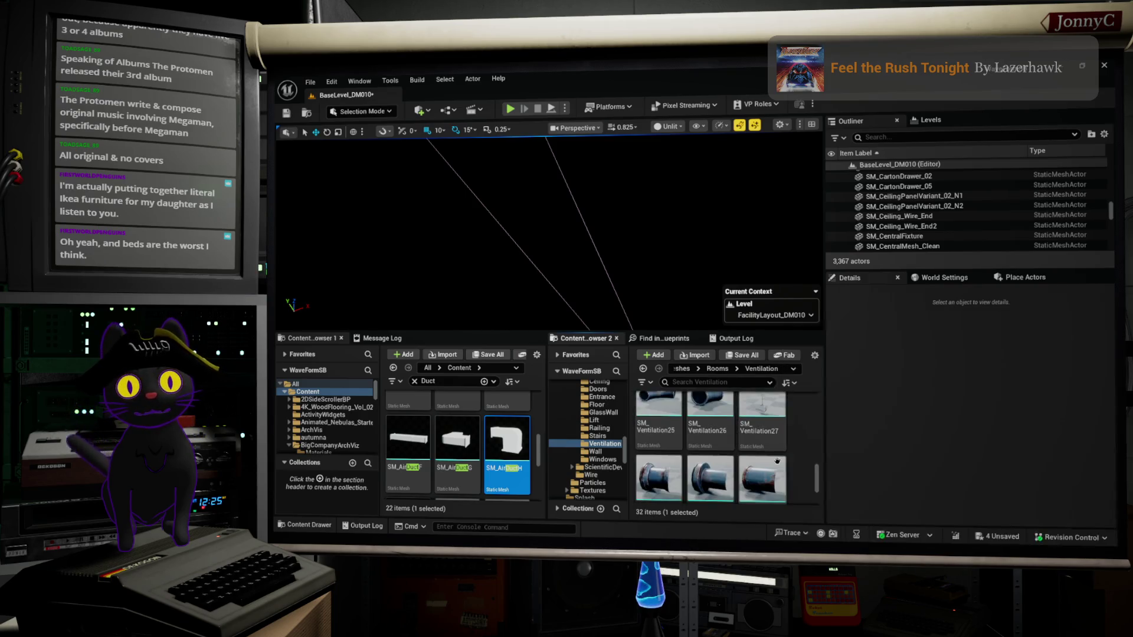
scroll(772, 470, "down", 2)
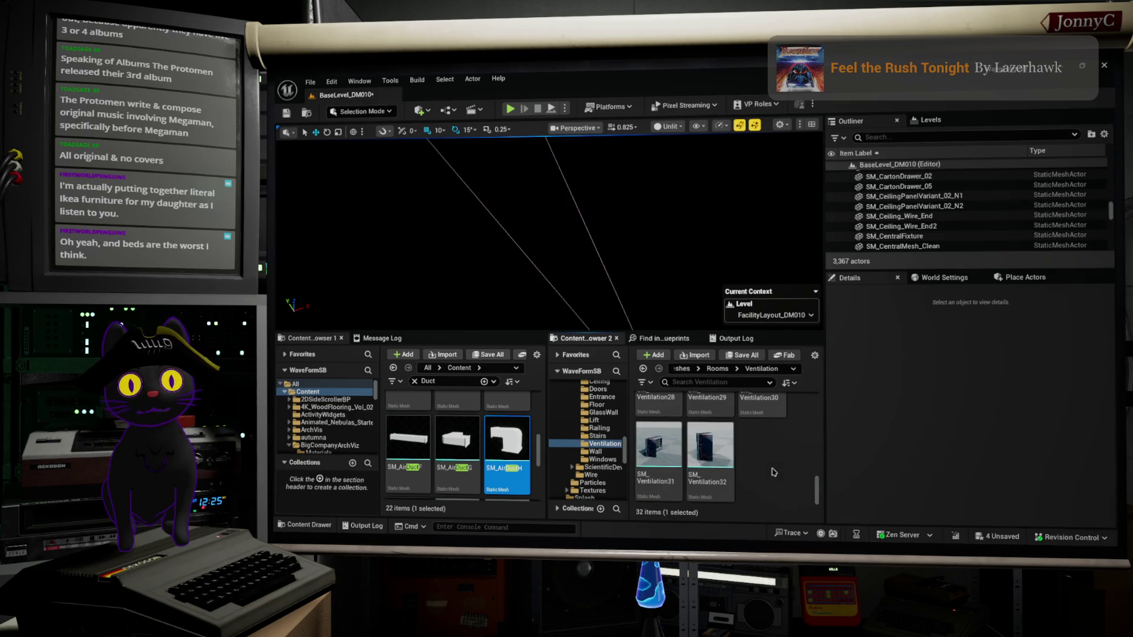
scroll(768, 461, "up", 8)
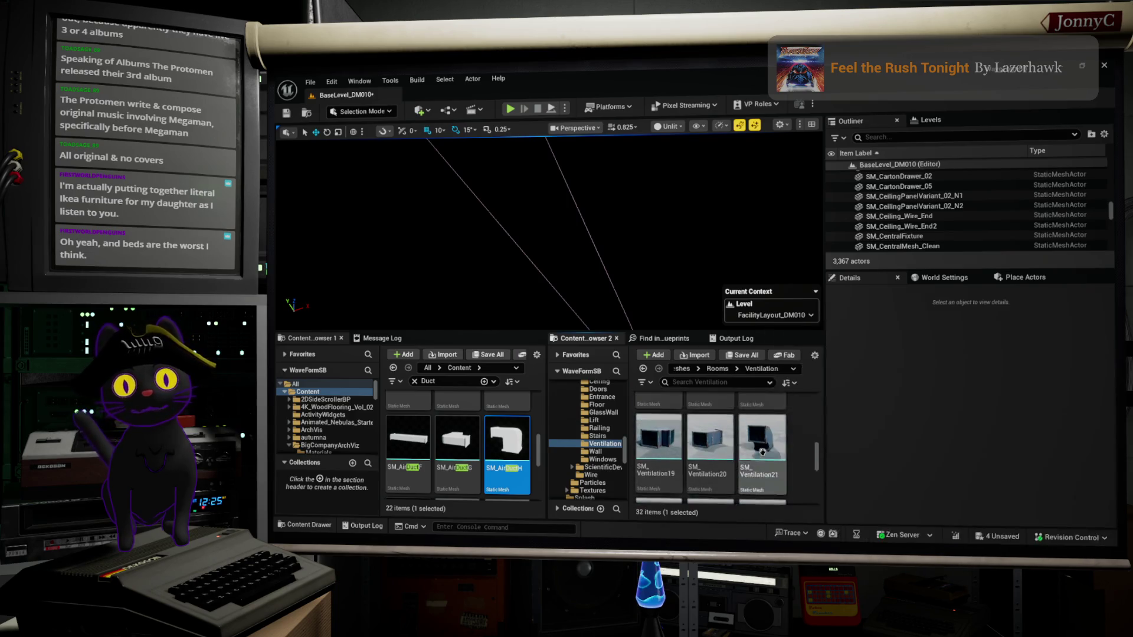
scroll(764, 450, "up", 6)
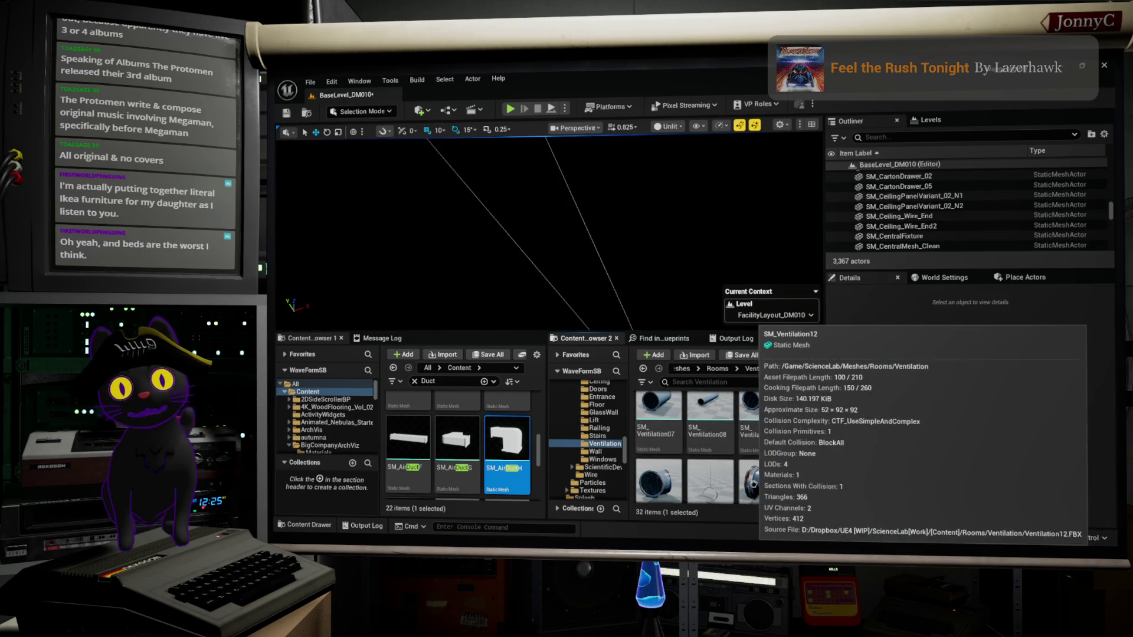
left_click_drag(758, 481, 713, 255)
Bring SM_Ventilation12 in near the AC unit and delete the white duct box above it.
left_click_drag(743, 446, 770, 490)
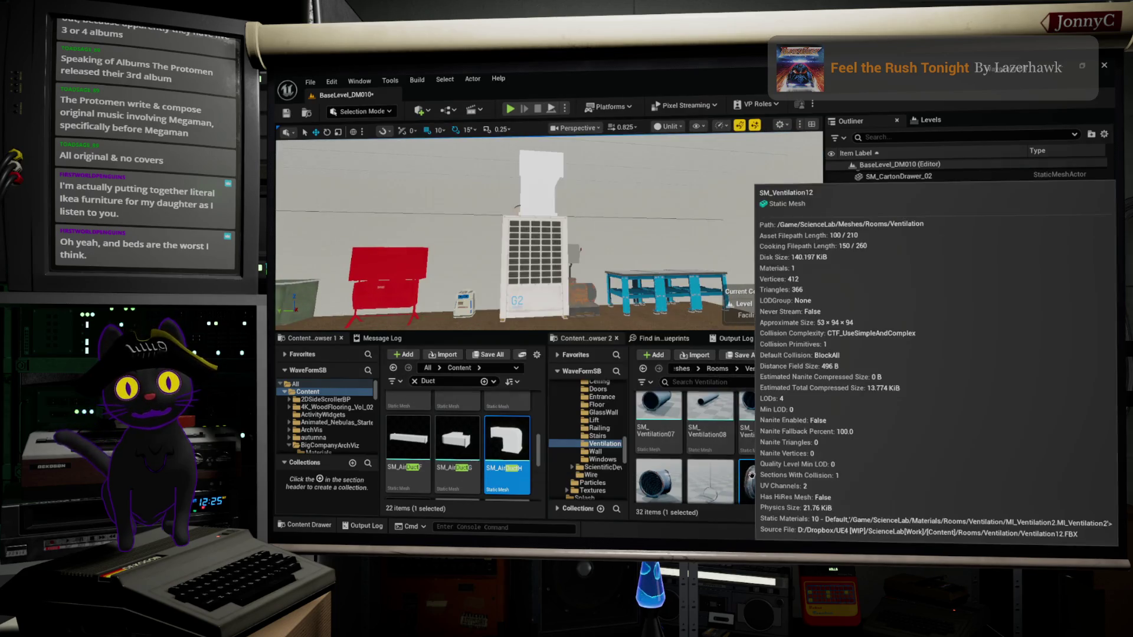
mouse_move(773, 487)
left_mouse_down()
mouse_move(572, 386)
mouse_move(687, 290)
left_mouse_up()
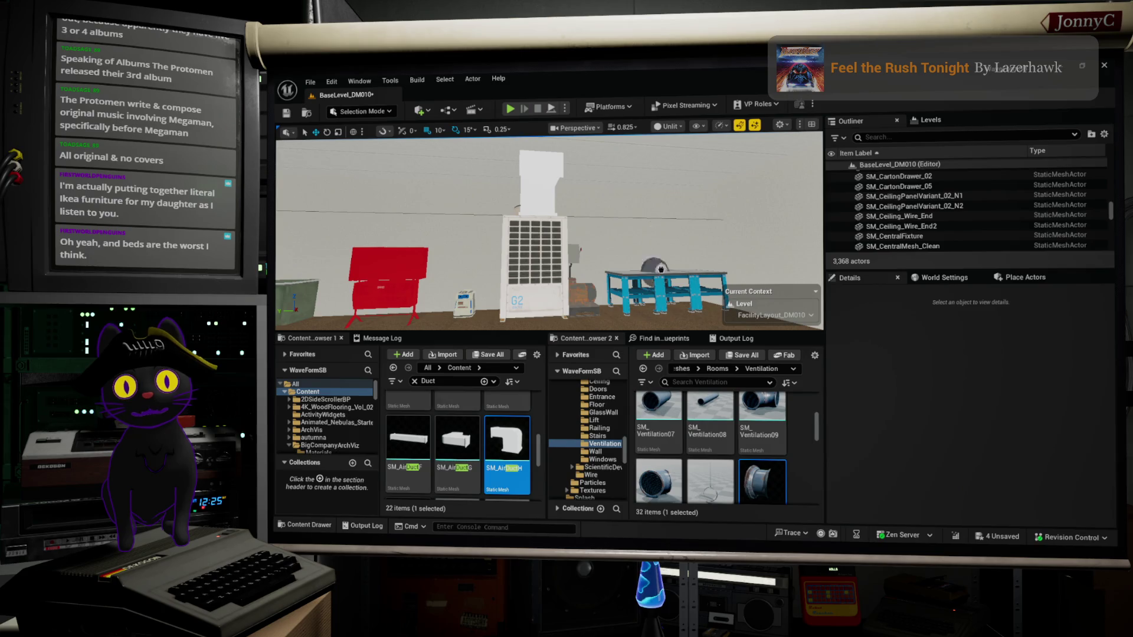
left_click_drag(661, 314, 661, 313)
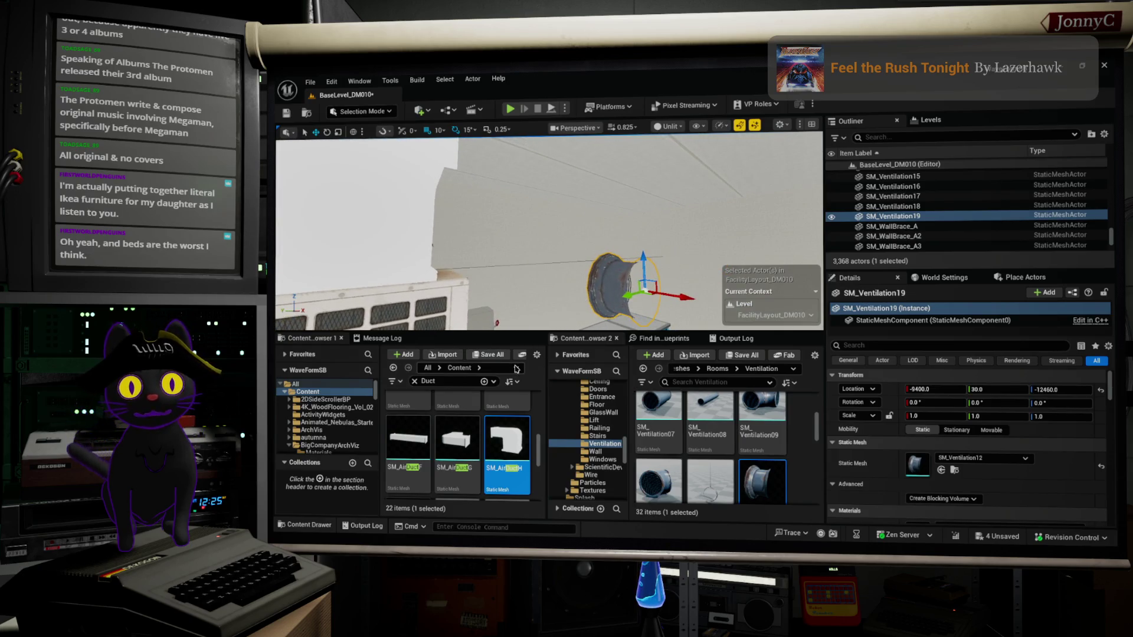
mouse_move(774, 411)
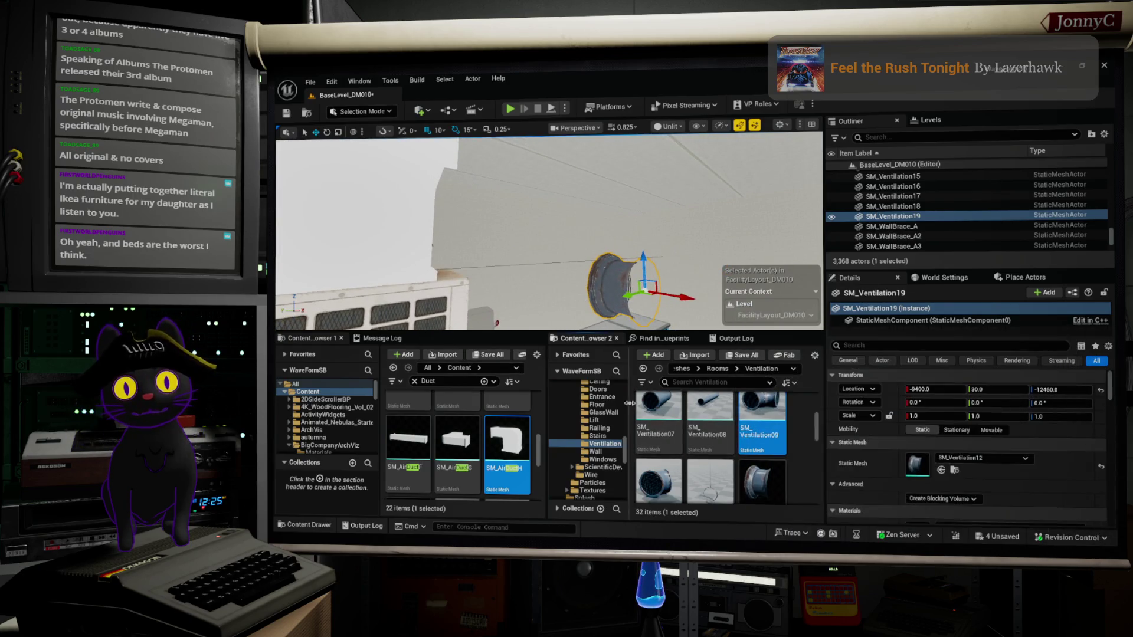
left_click_drag(609, 258, 609, 258)
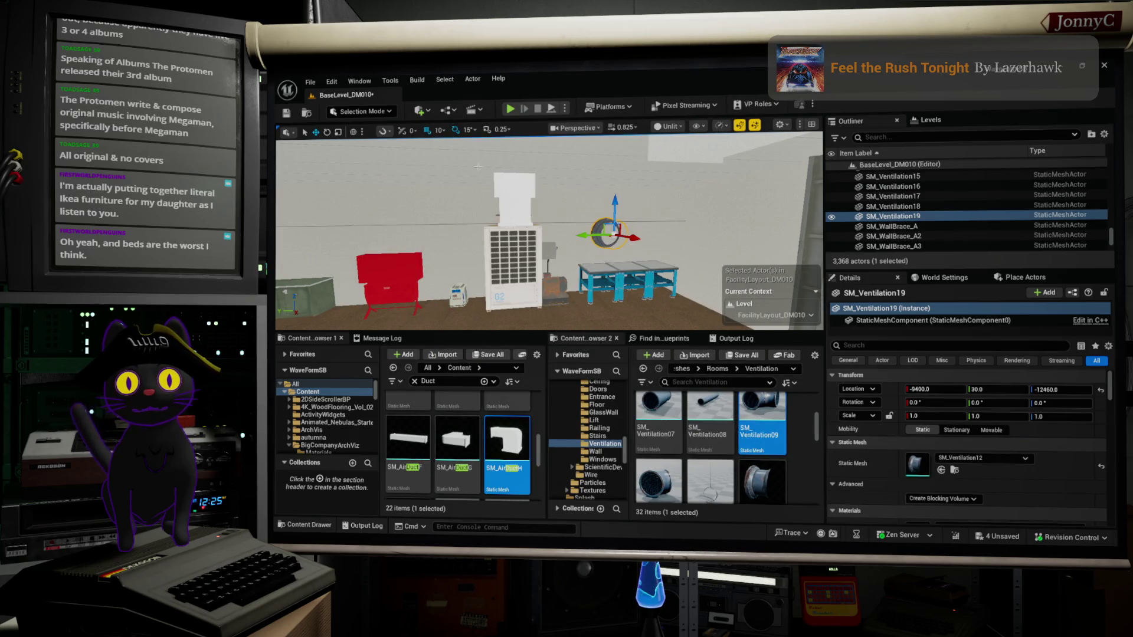
left_click(502, 188)
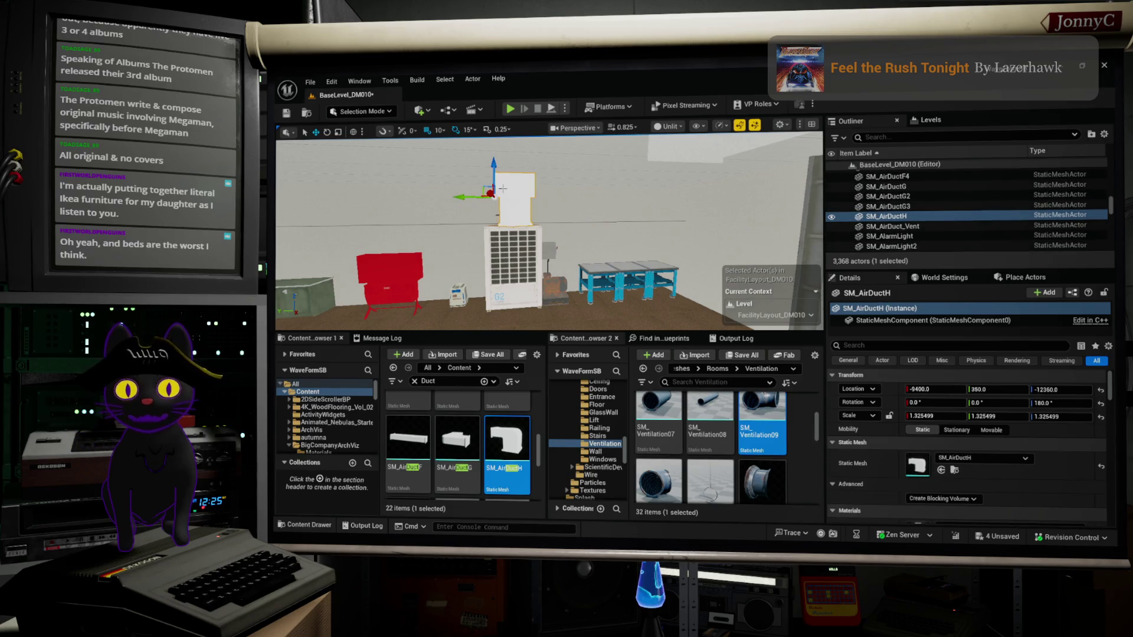
key("Delete")
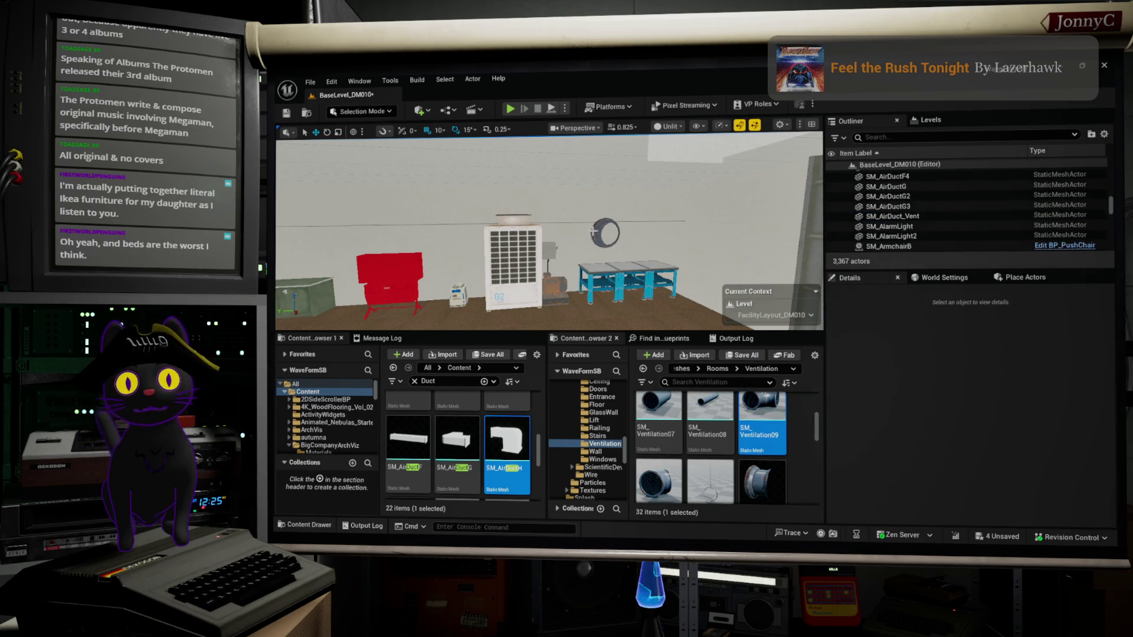
Slide the round vent along the wall over the AC unit and rotate it 60°.
left_click(595, 232)
left_click_drag(598, 234, 462, 221)
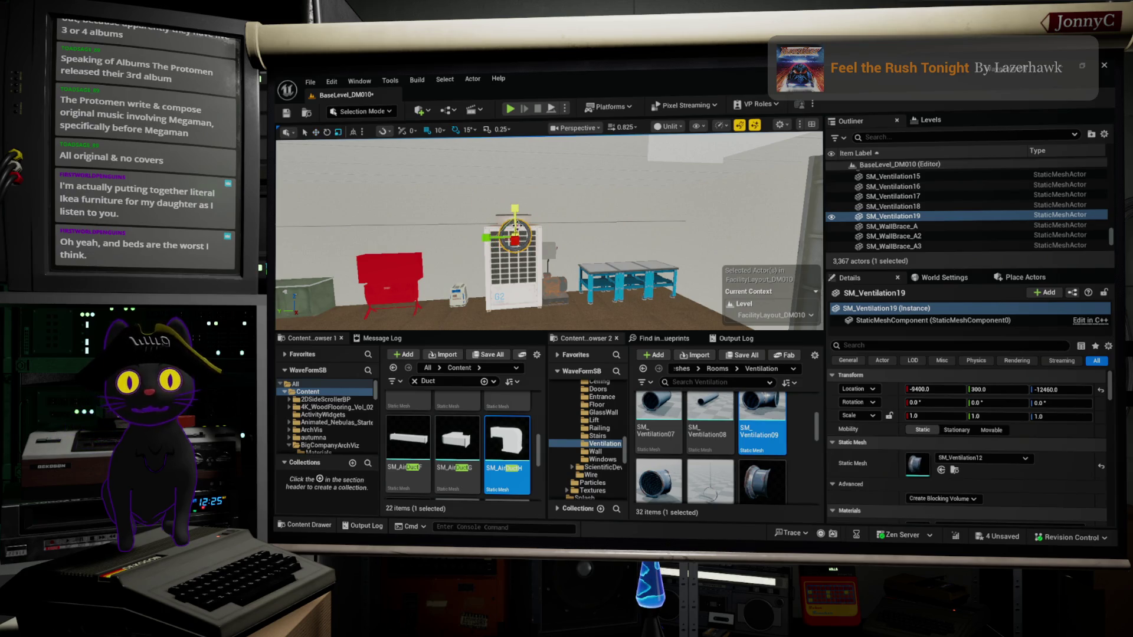
left_click_drag(533, 249, 608, 248)
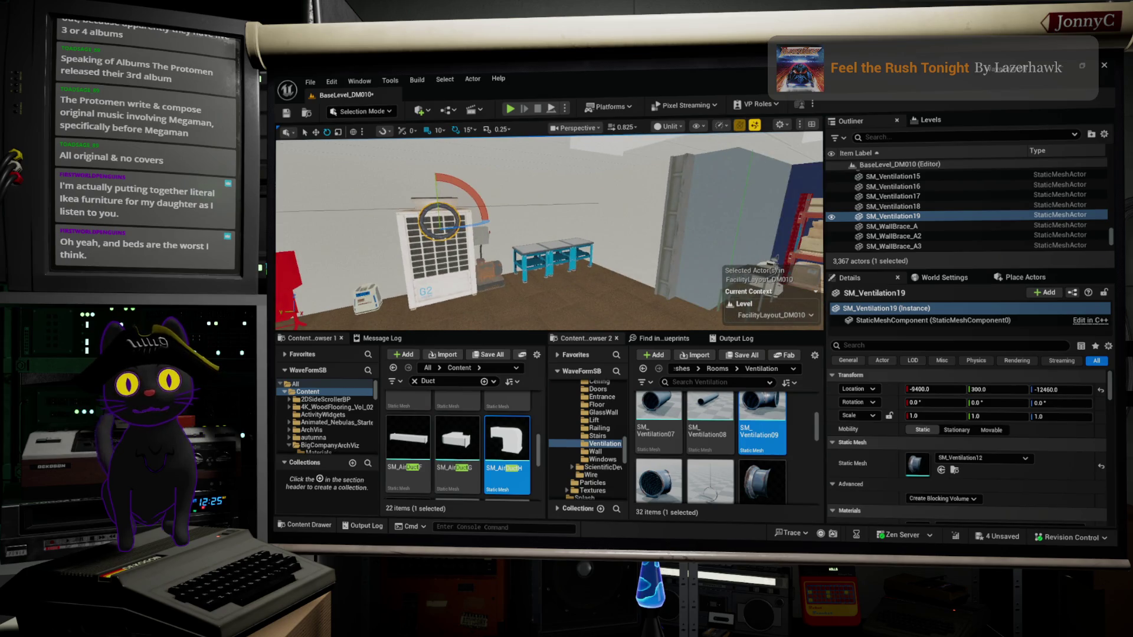
left_click_drag(750, 237, 654, 202)
left_click(621, 194)
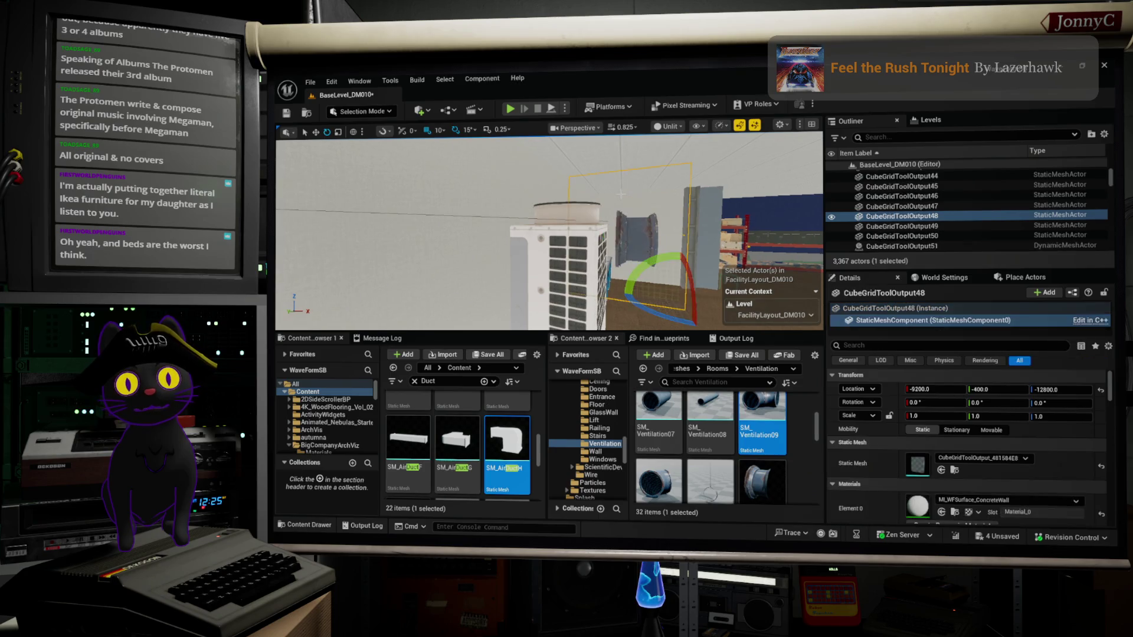
left_click(641, 232)
mouse_move(630, 193)
left_mouse_down()
mouse_move(695, 191)
mouse_move(639, 194)
left_mouse_up()
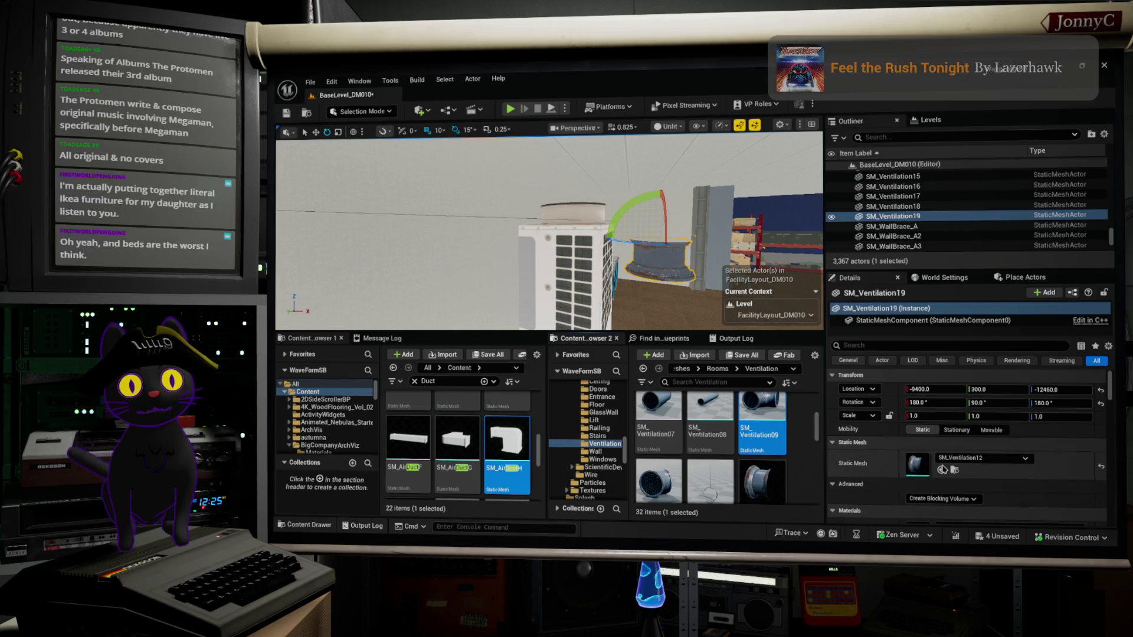
left_click(941, 470)
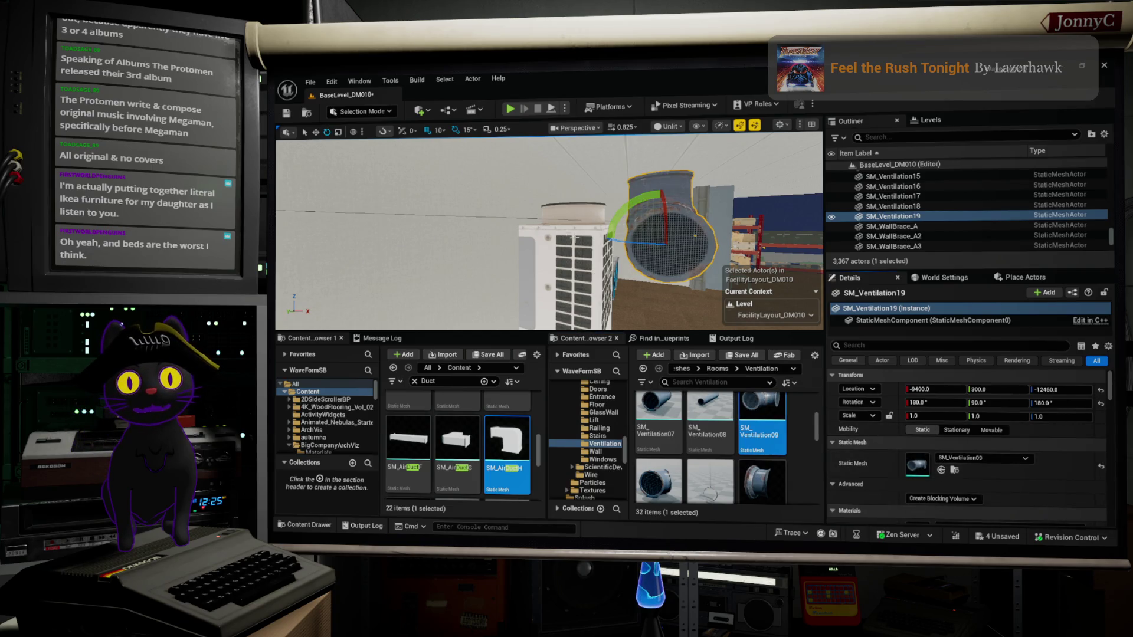
Rotate the SM_Ventilation09 elbow and lower it onto the AC unit's round outlet.
left_click_drag(630, 244, 650, 242)
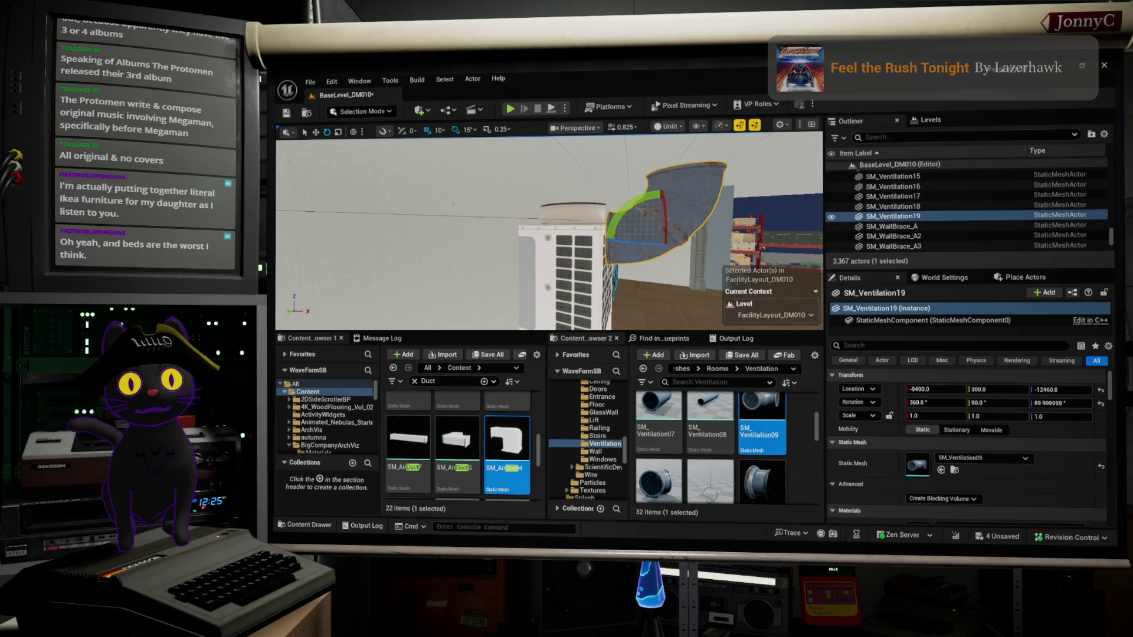
left_click_drag(650, 205, 620, 231)
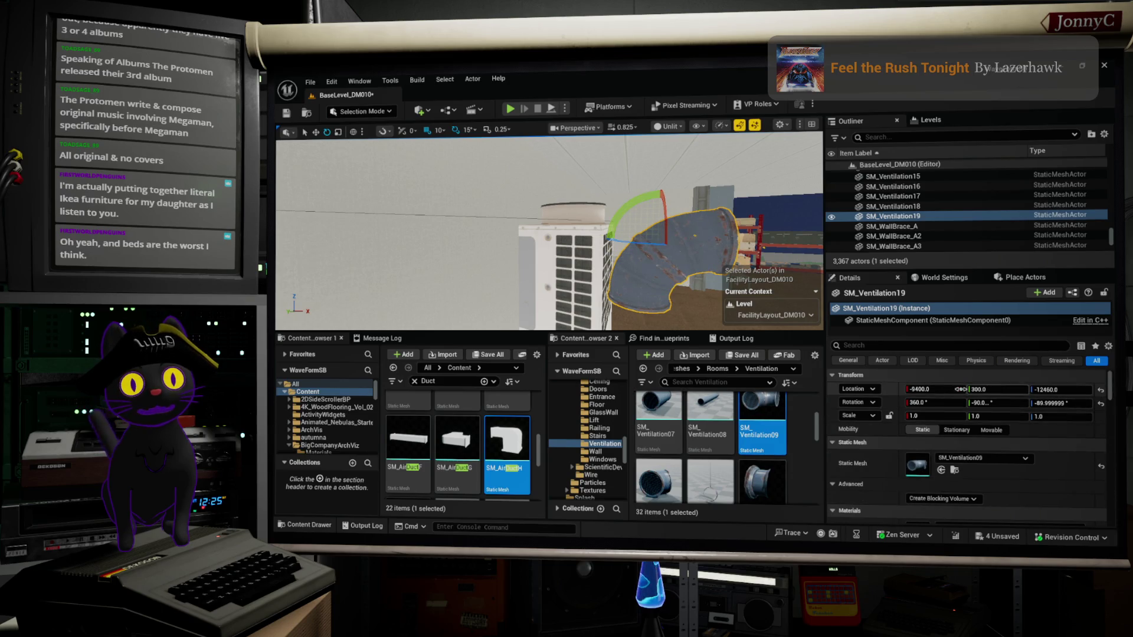
scroll(670, 255, "down", 5)
key("w")
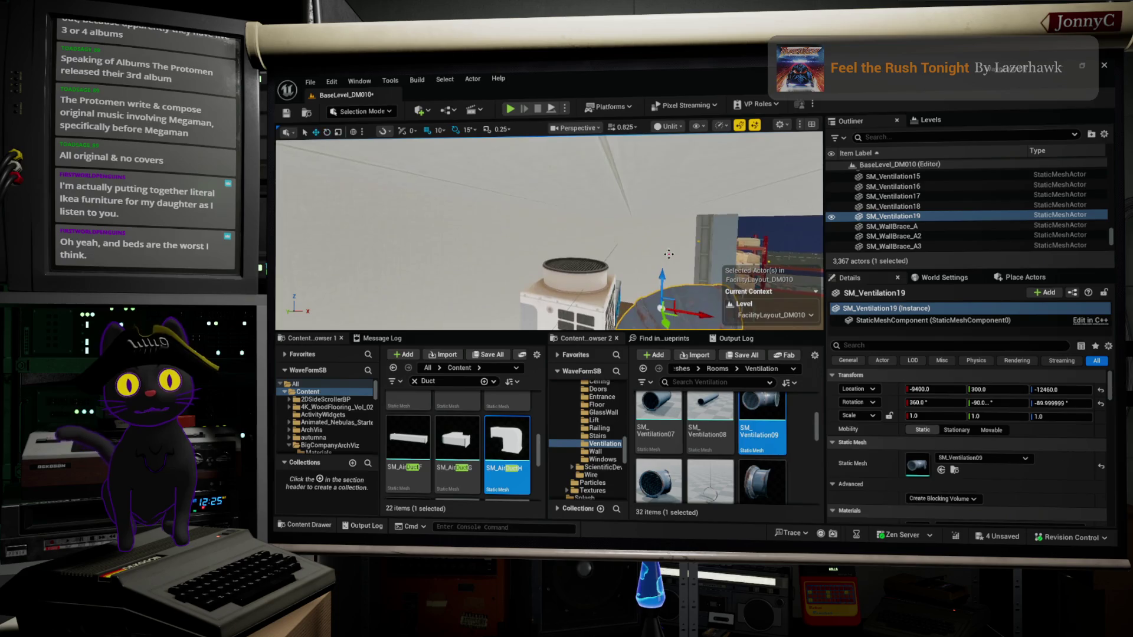
mouse_move(657, 275)
left_mouse_down()
mouse_move(658, 159)
mouse_move(689, 182)
mouse_move(687, 208)
mouse_move(623, 209)
left_mouse_up()
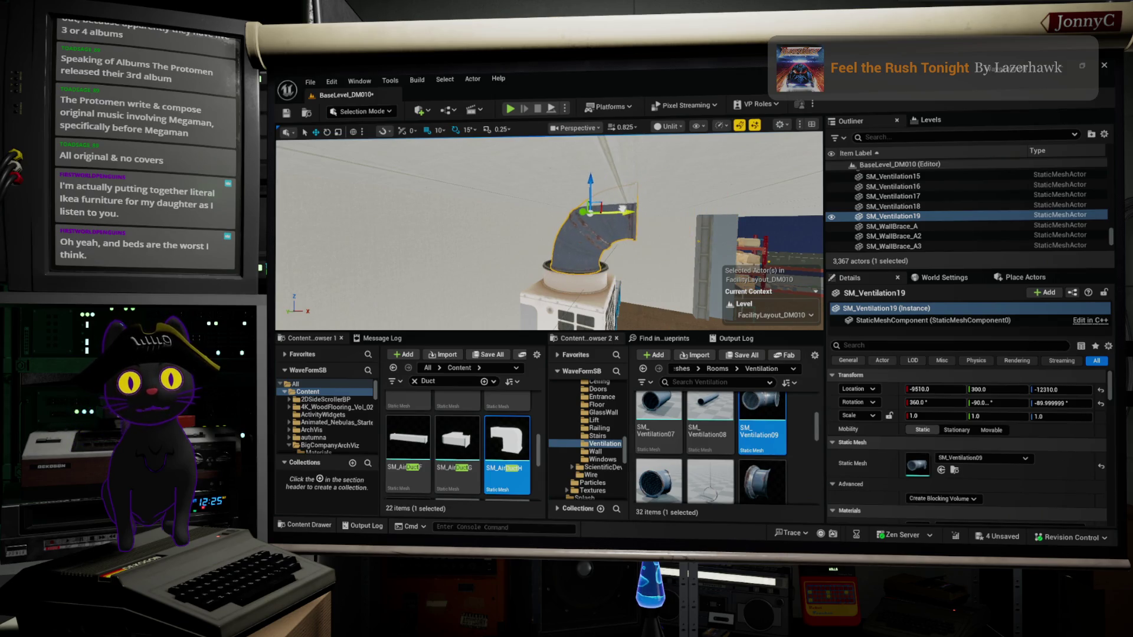
scroll(623, 209, "down", 10)
left_click_drag(662, 242, 637, 224)
left_click(577, 205)
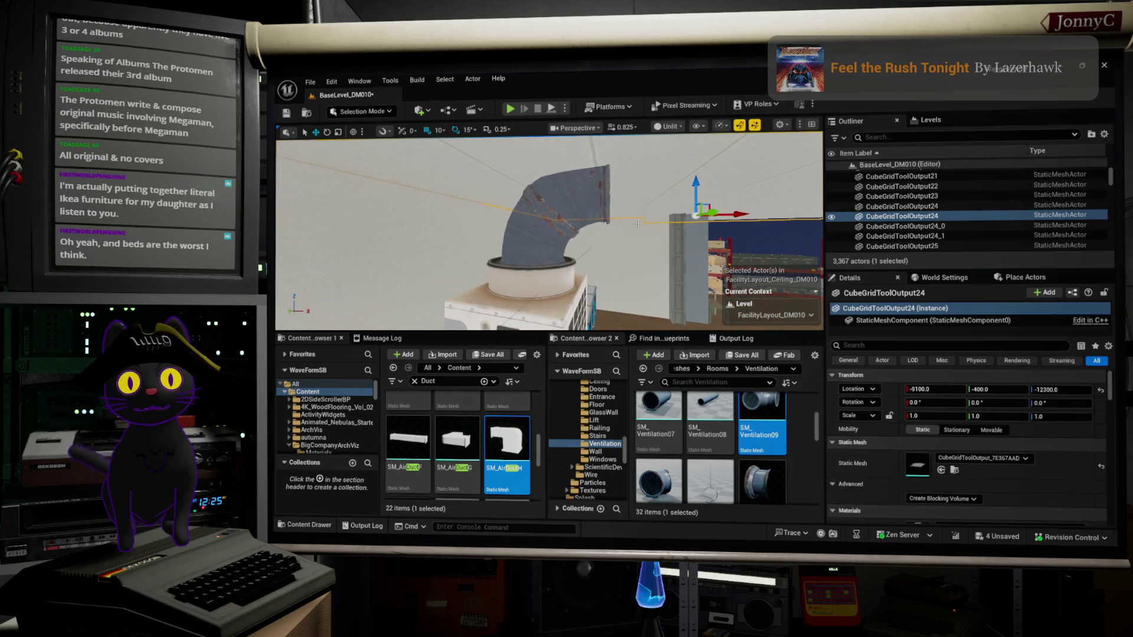
left_click(583, 199)
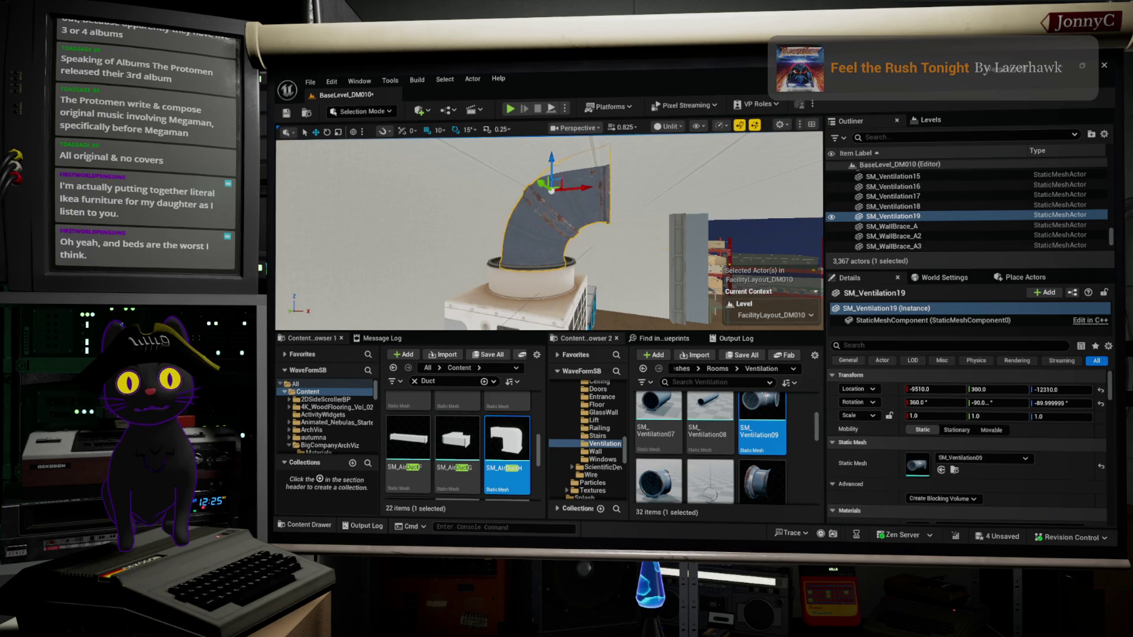
left_click_drag(550, 158, 552, 173)
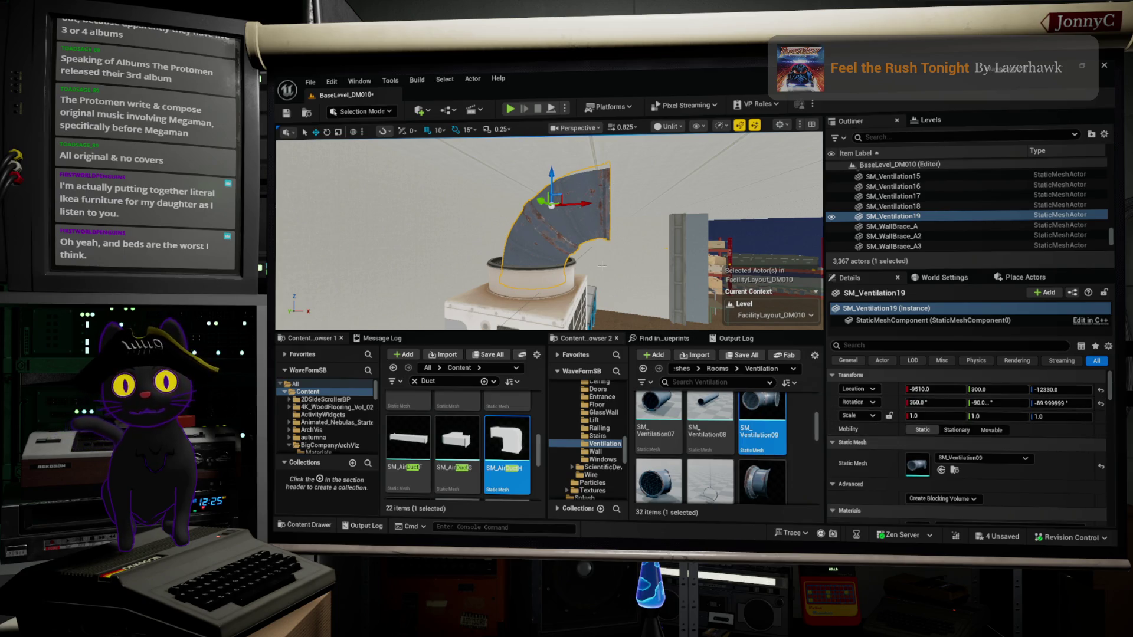
scroll(549, 231, "up", 2)
Scale the elbow duct to about 0.75 and fine-tune its position along X.
key("e")
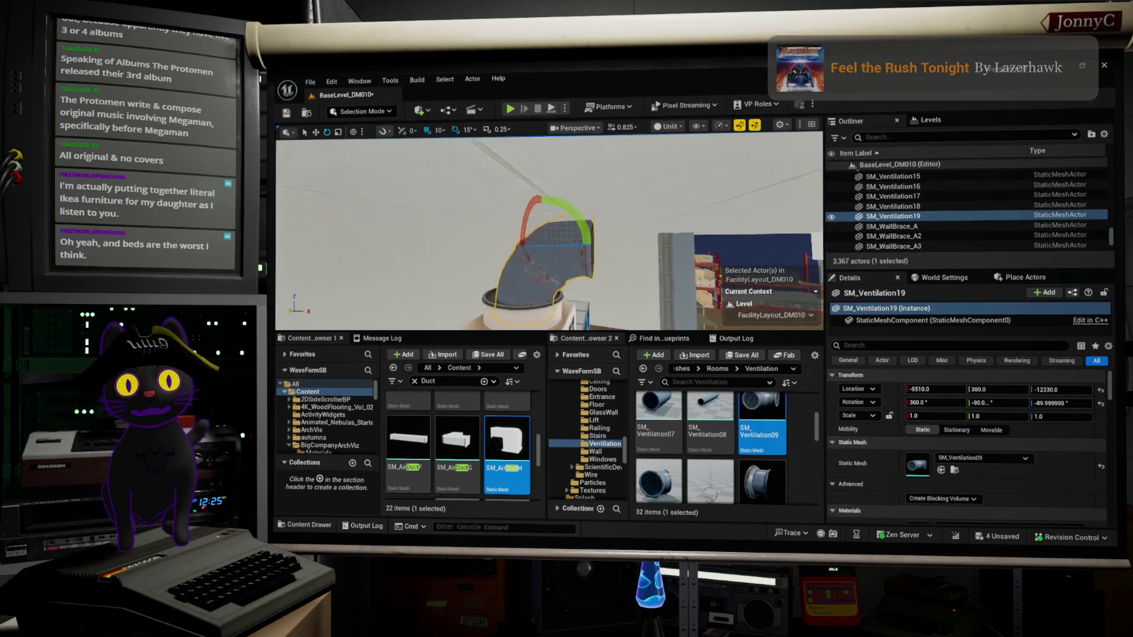
key("r")
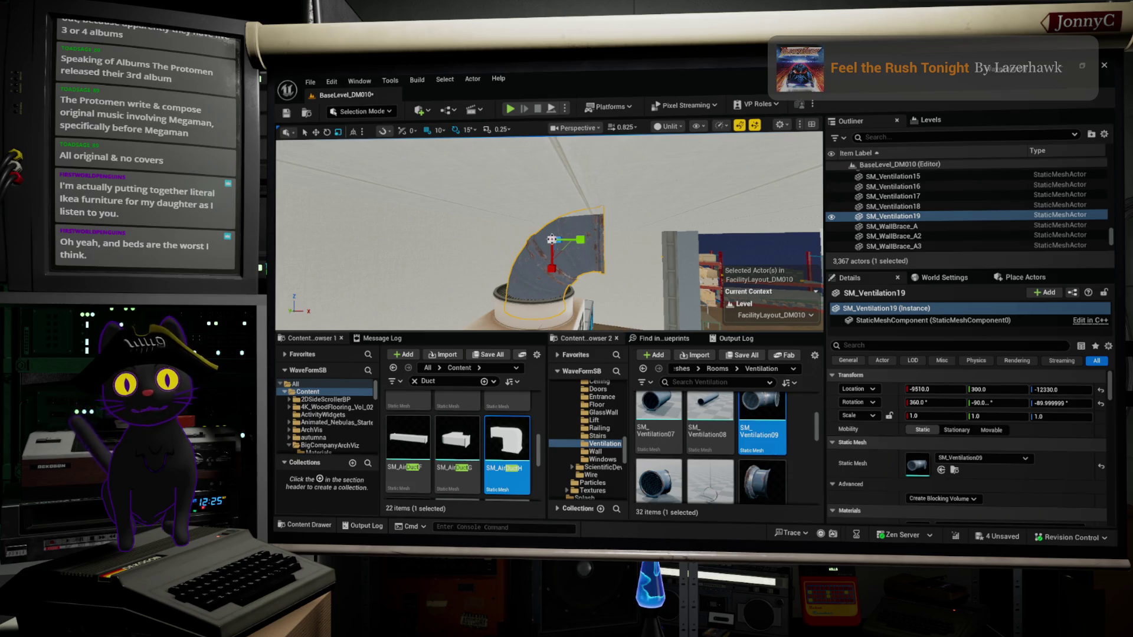
left_click_drag(551, 239, 532, 249)
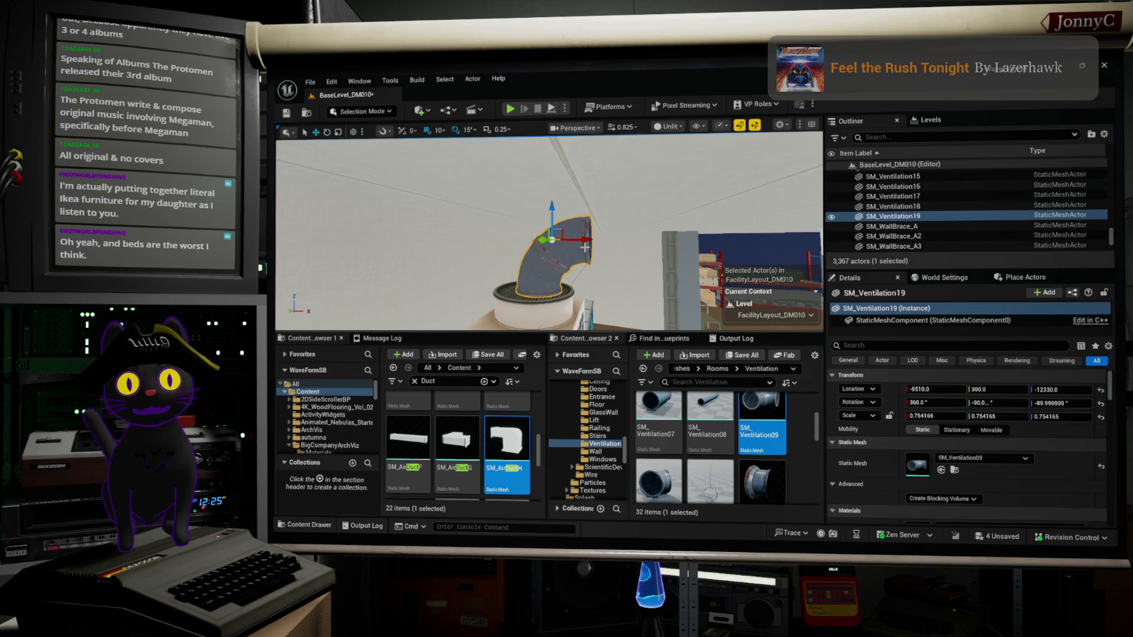
left_click_drag(585, 243, 576, 242)
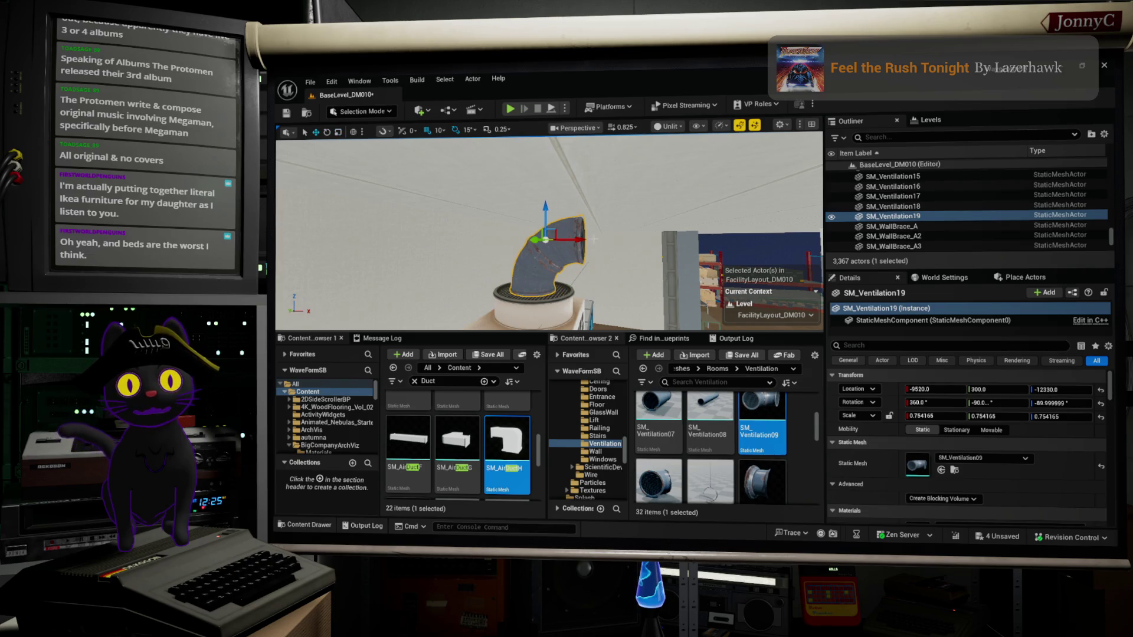
left_click_drag(632, 73, 693, 71)
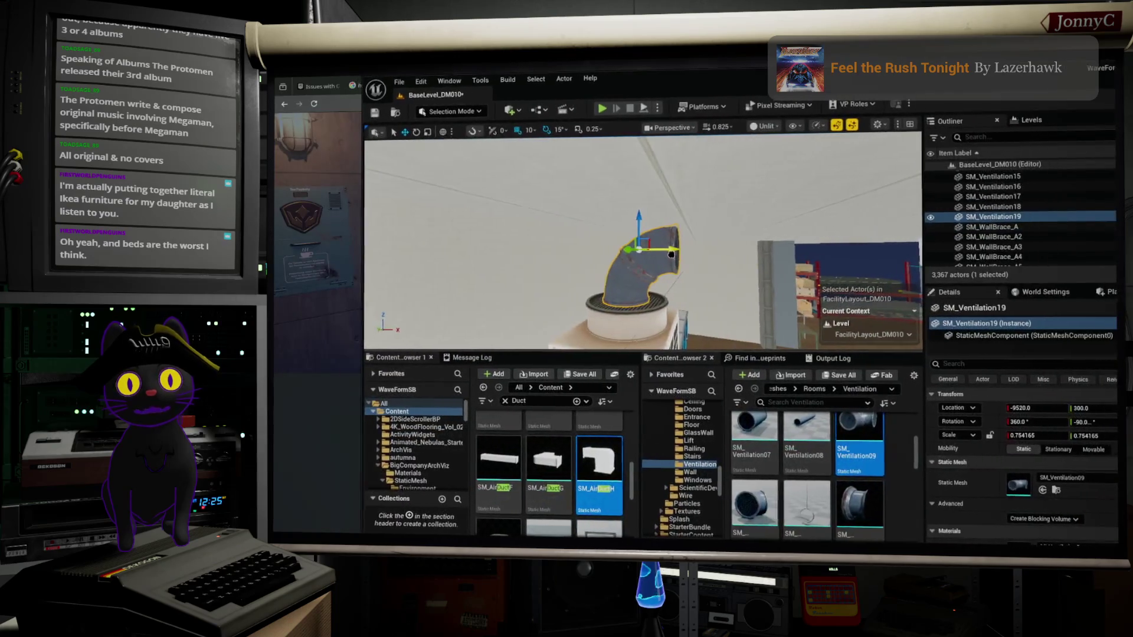
double_click(694, 80)
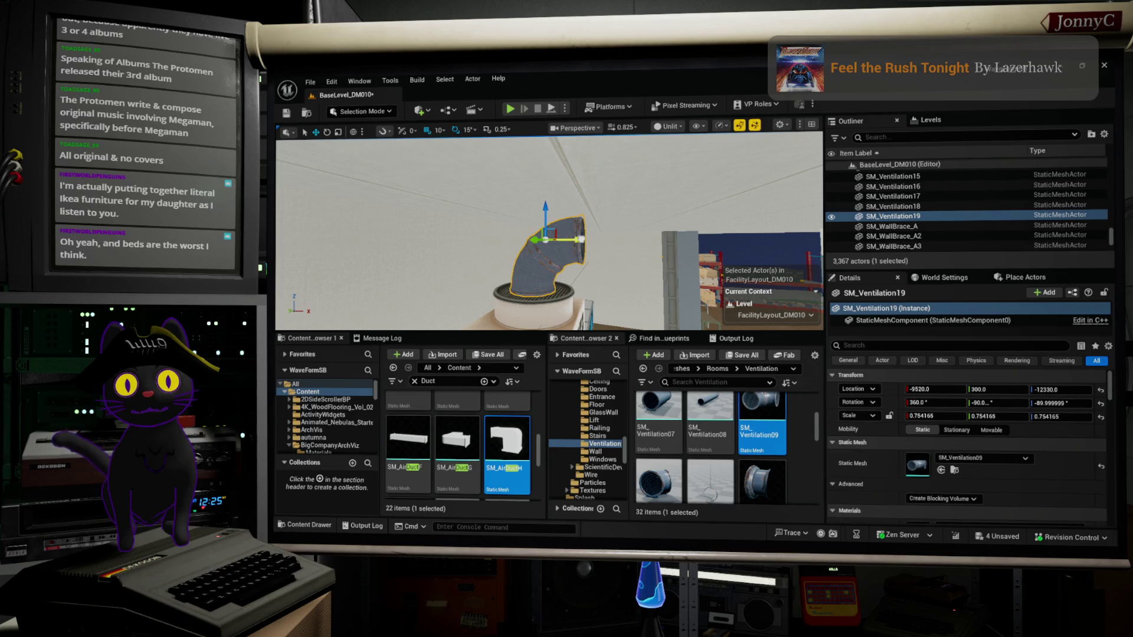
left_click_drag(577, 239, 579, 237)
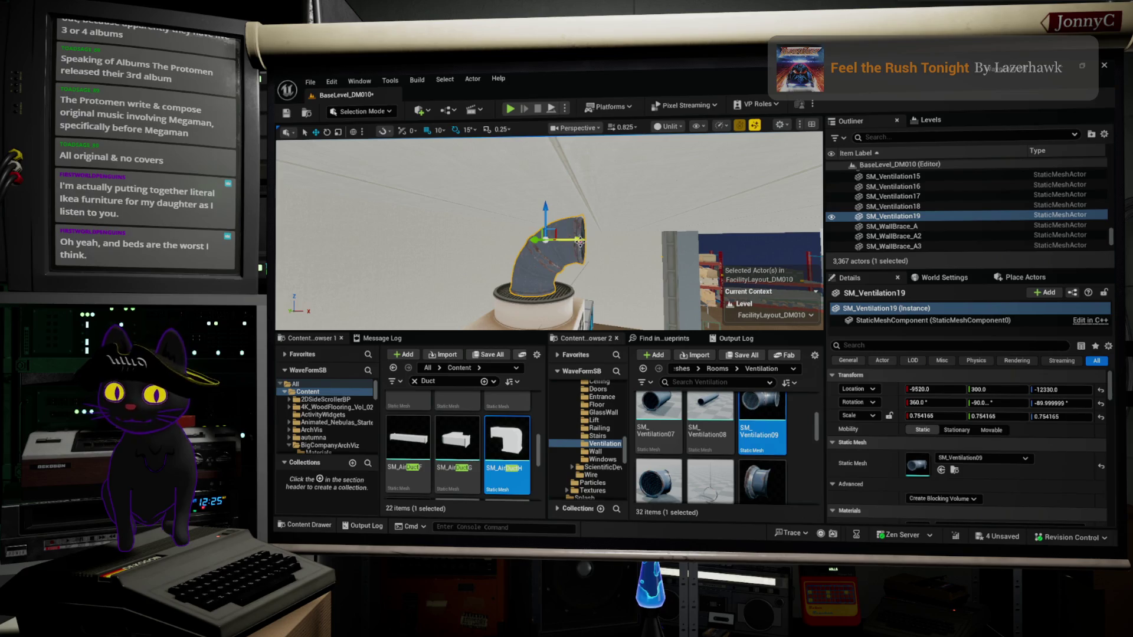
left_click_drag(580, 242, 650, 241)
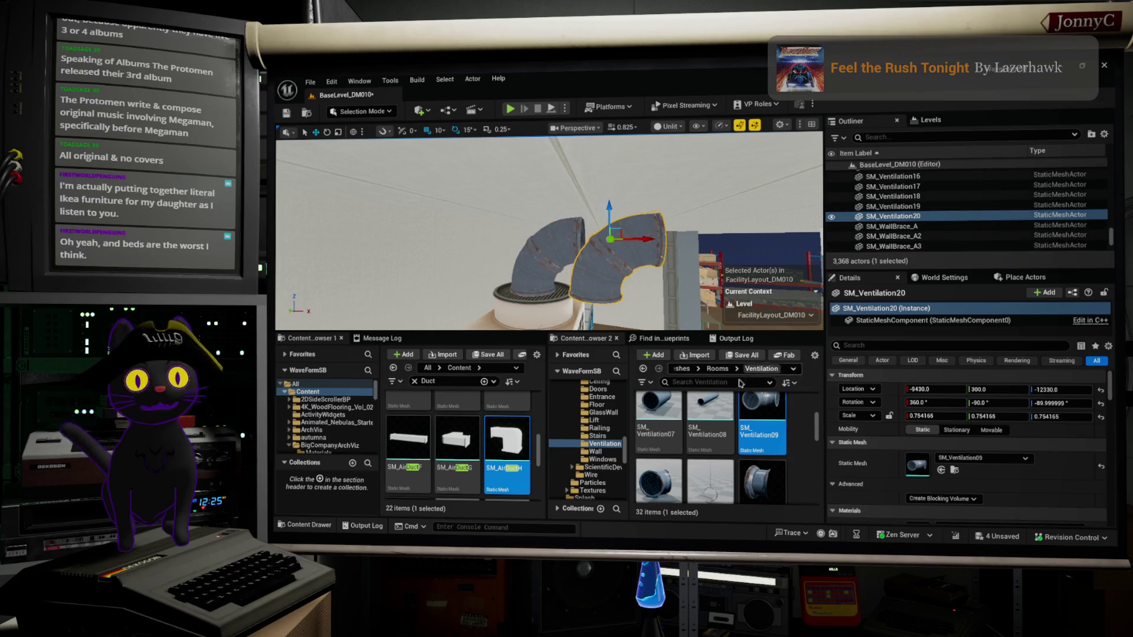
Give SM_Ventilation20 the SM_Ventilation07 straight duct mesh and nudge it along X beside the elbow.
left_click(658, 413)
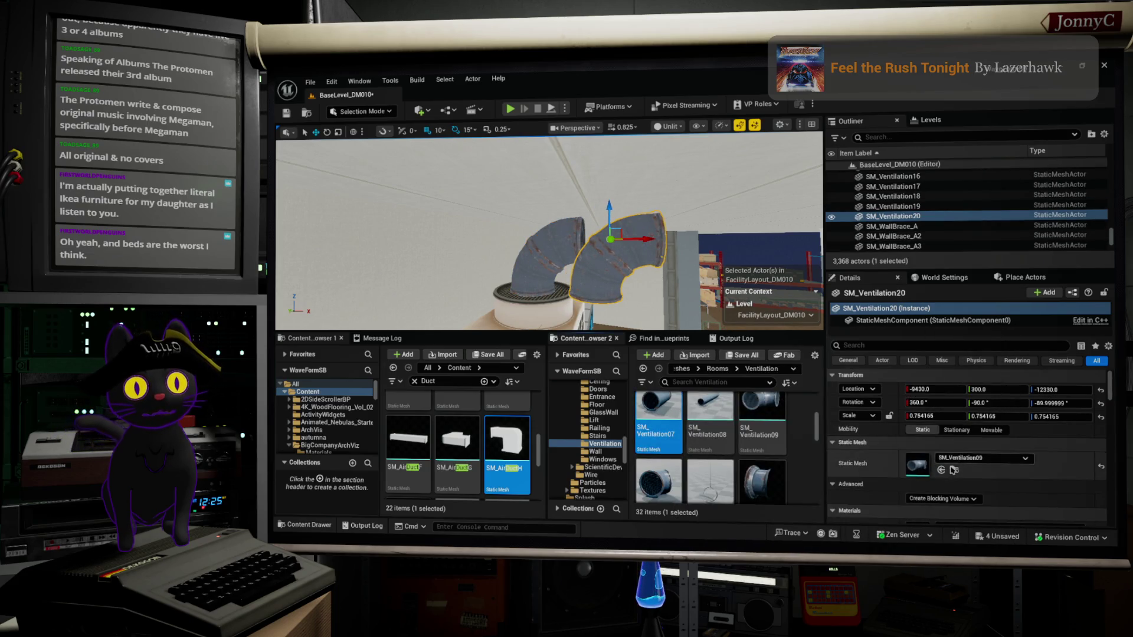
left_click(941, 470)
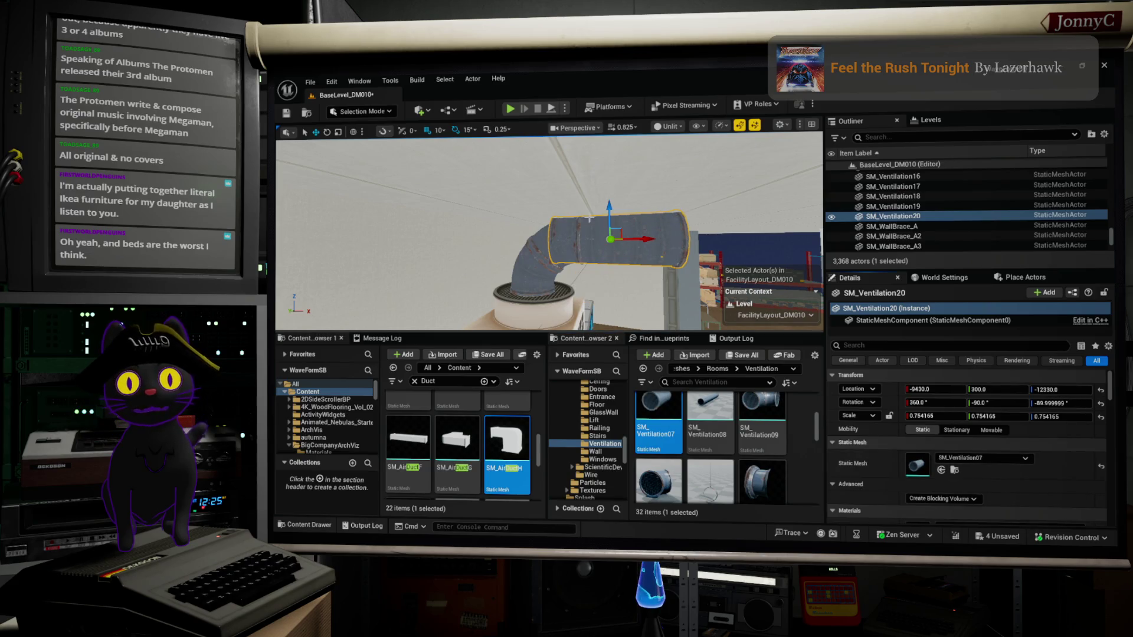
mouse_move(655, 240)
left_mouse_down()
mouse_move(684, 248)
mouse_move(501, 239)
mouse_move(484, 218)
left_mouse_up()
scroll(767, 449, "up", 1)
scroll(768, 437, "up", 2)
scroll(769, 434, "down", 3)
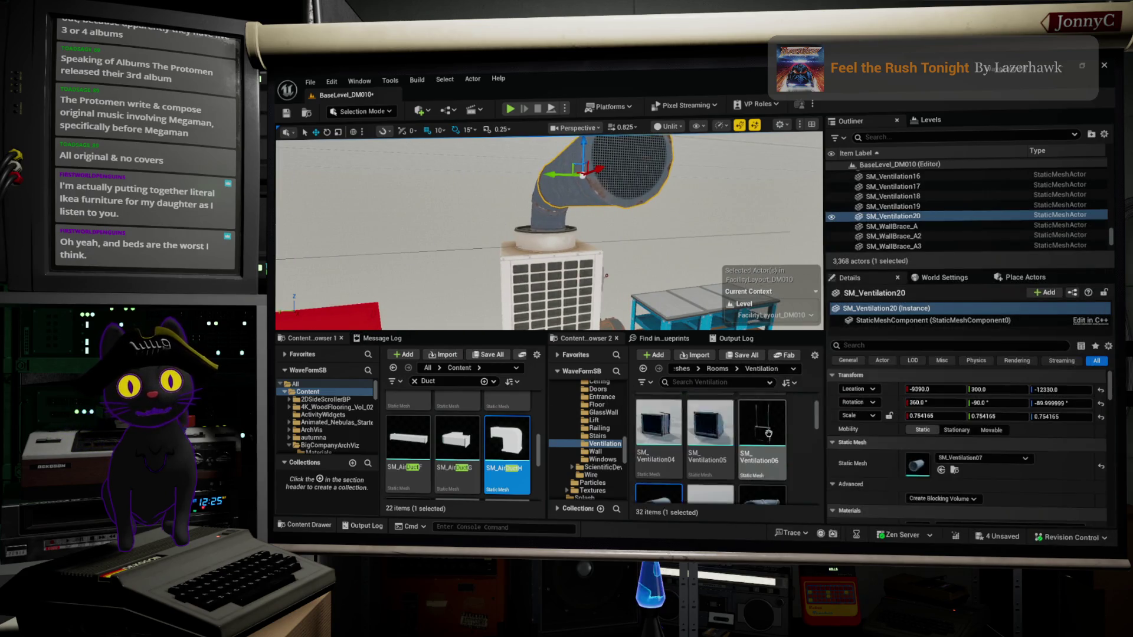
scroll(769, 434, "down", 2)
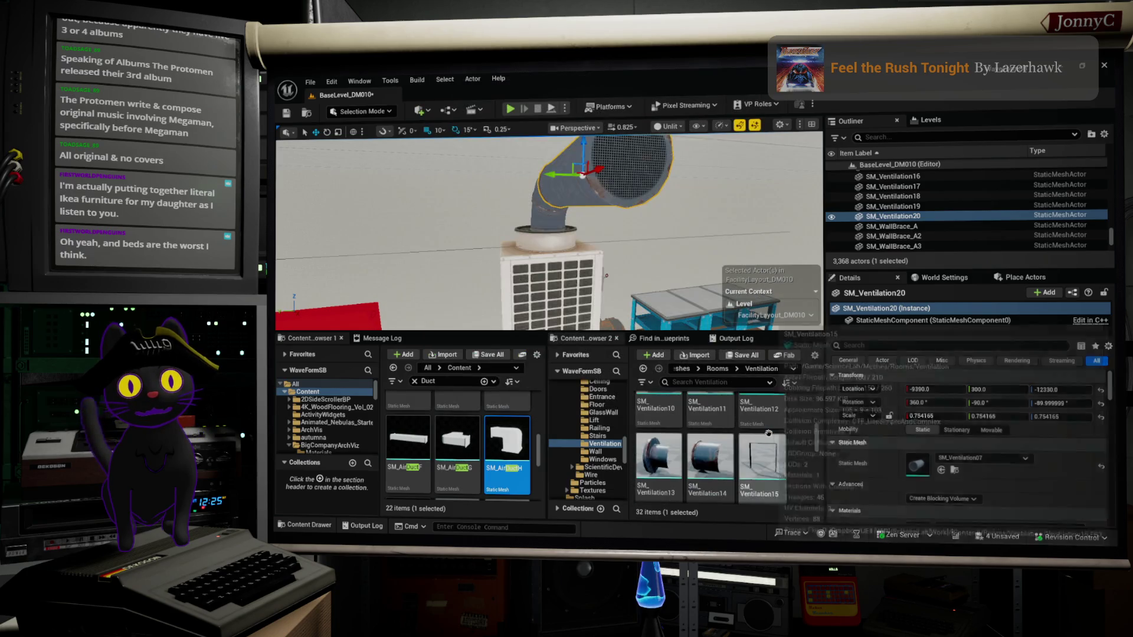
scroll(768, 434, "down", 3)
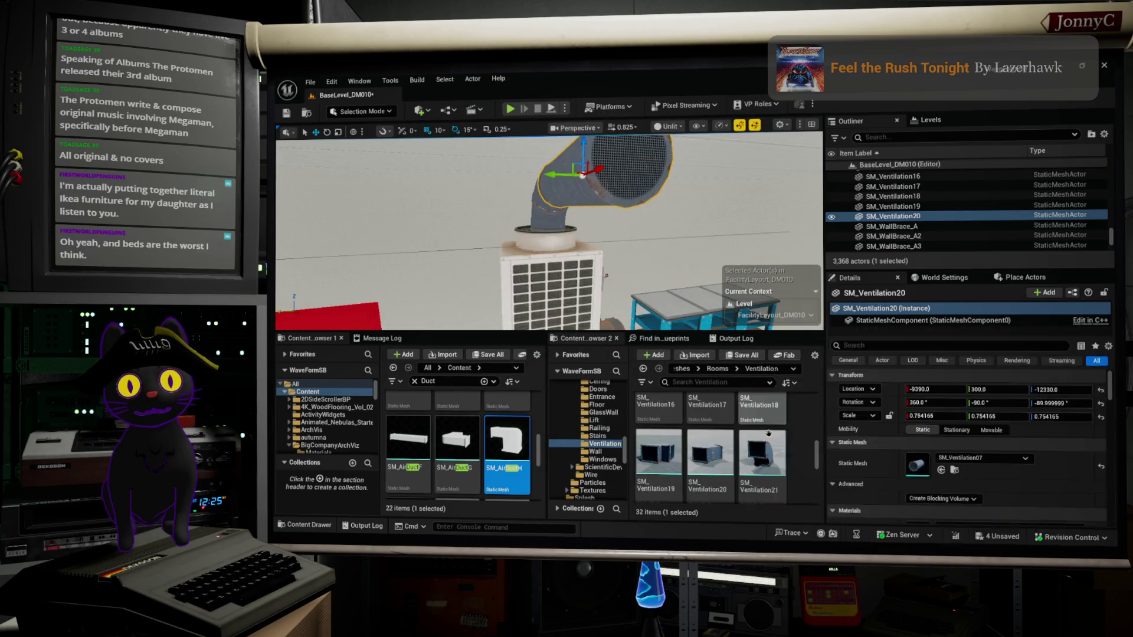
scroll(769, 434, "down", 2)
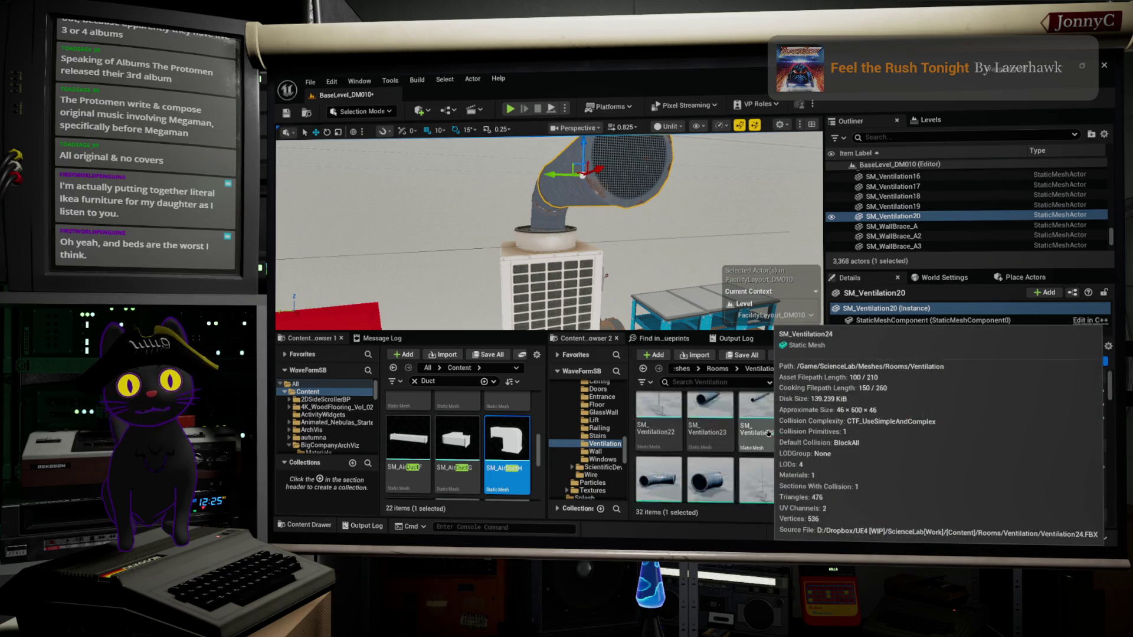
scroll(767, 437, "down", 1)
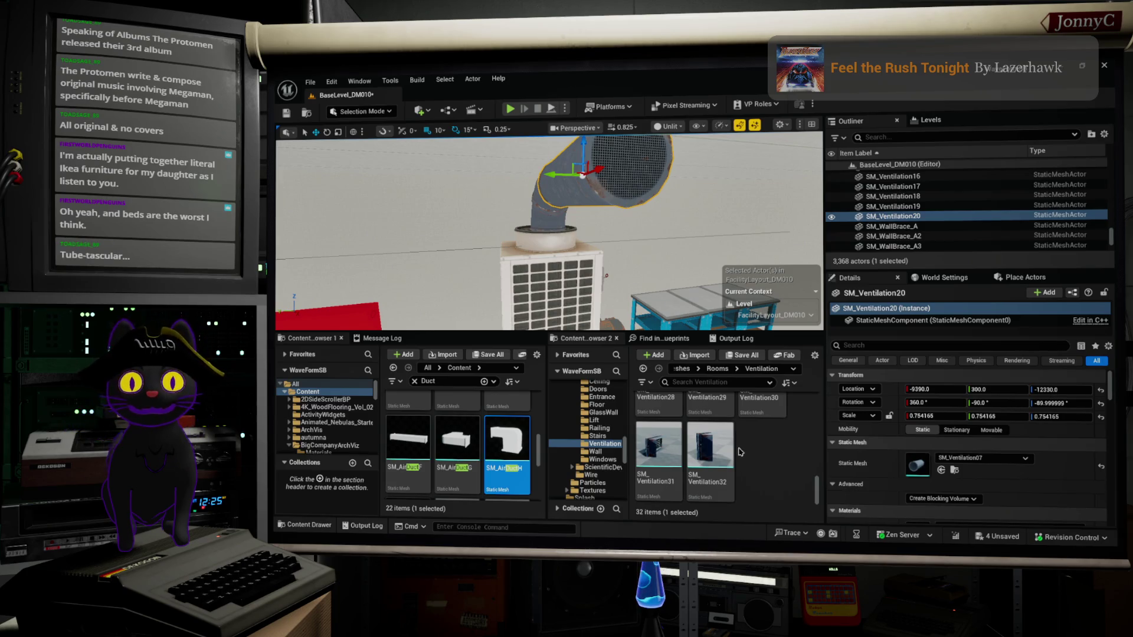
scroll(760, 453, "up", 1)
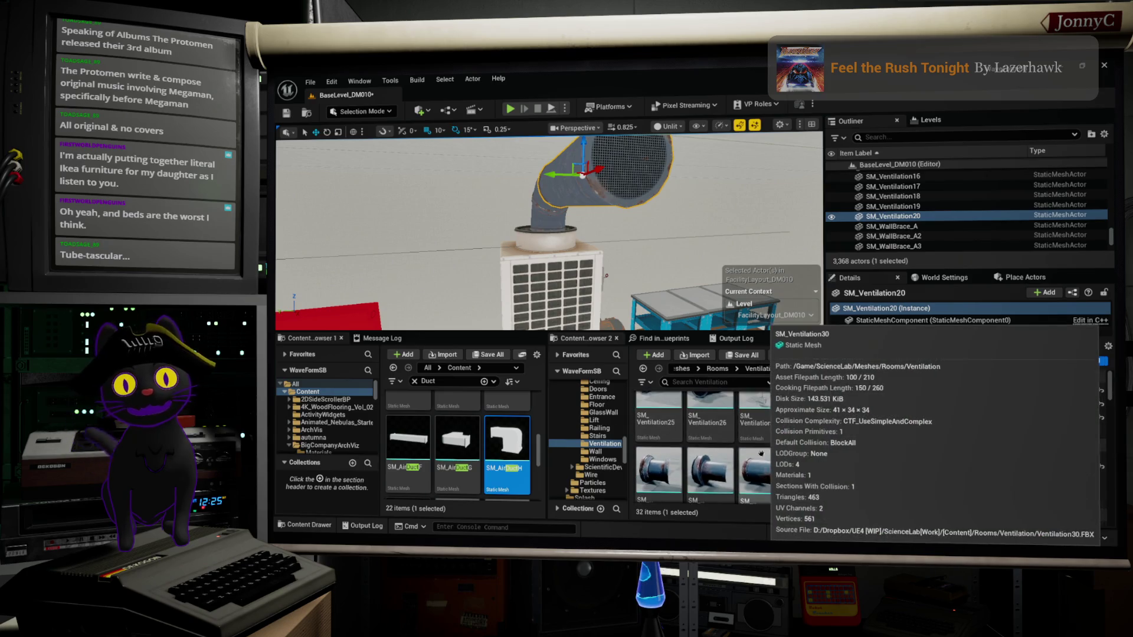
key("f")
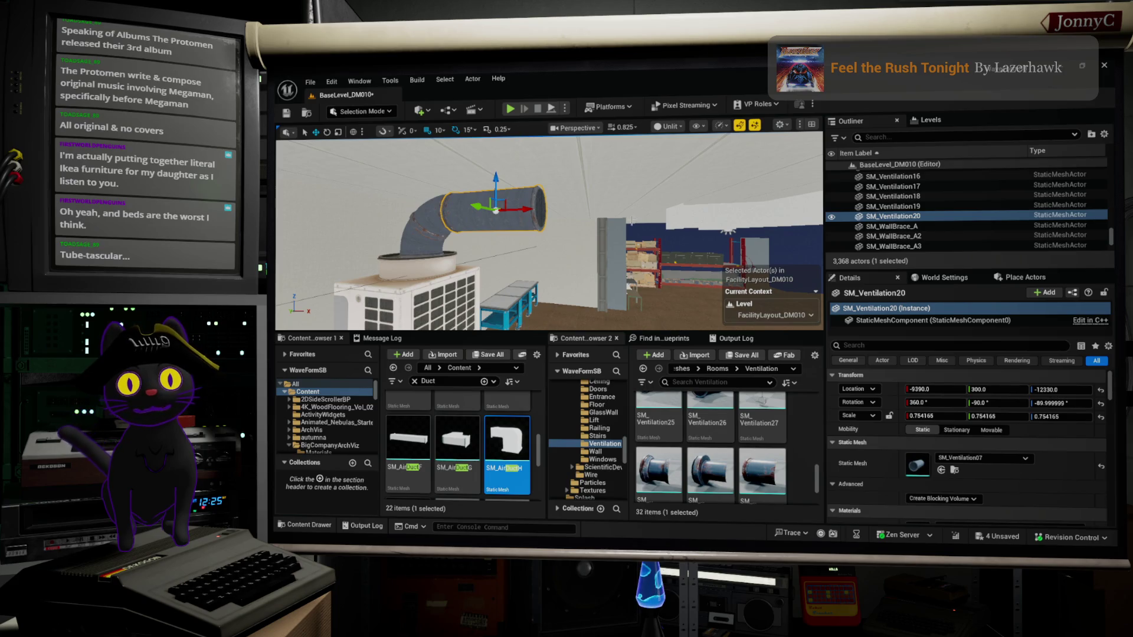
Select the straight duct piece above the AC unit and frame it in the view.
left_click(602, 234)
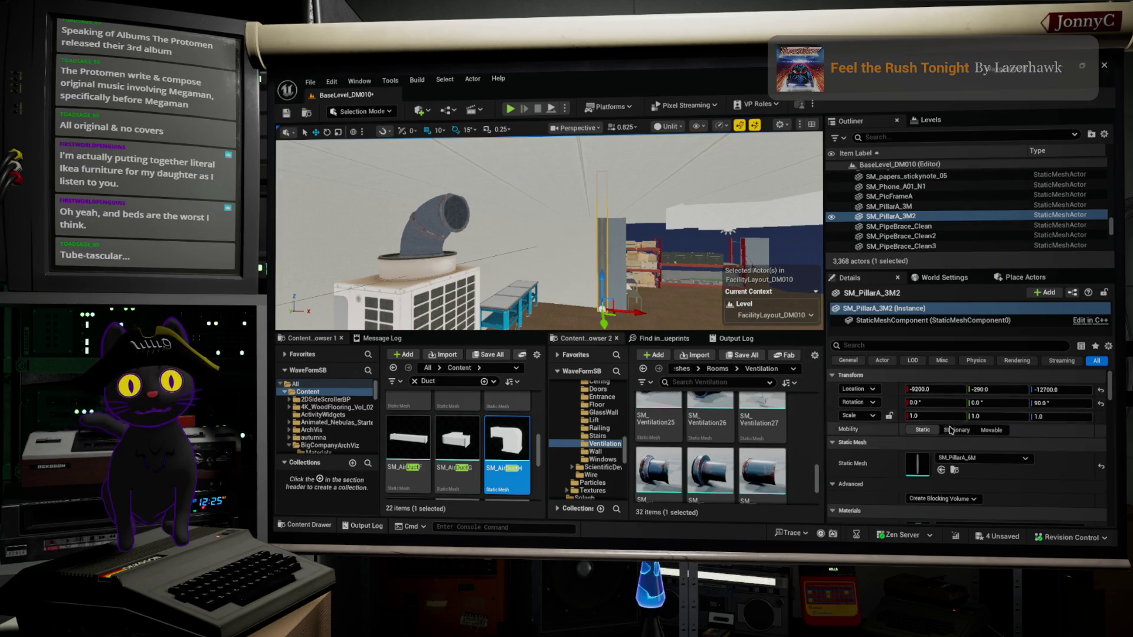
key("f")
scroll(549, 230, "down", 5)
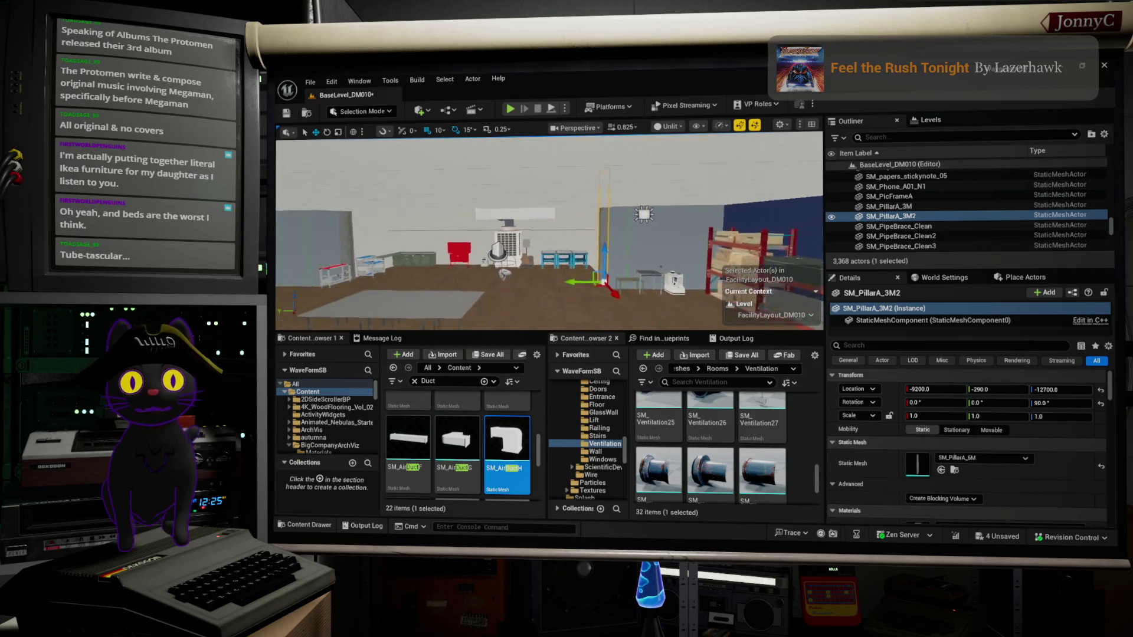
left_click_drag(571, 260, 571, 260)
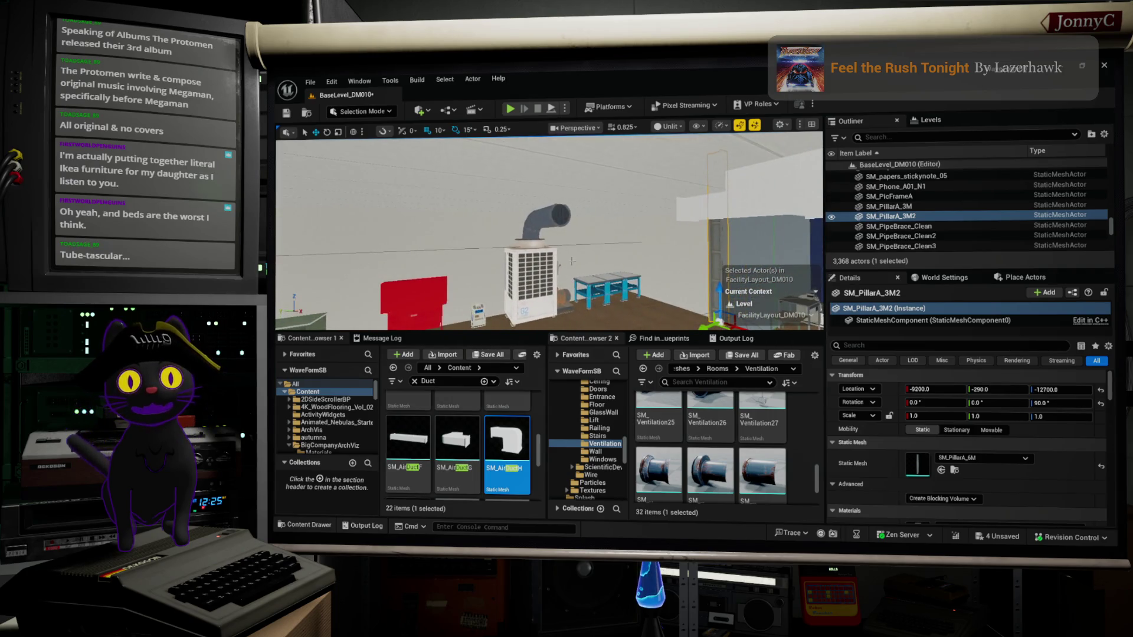
left_click(546, 216)
key("f")
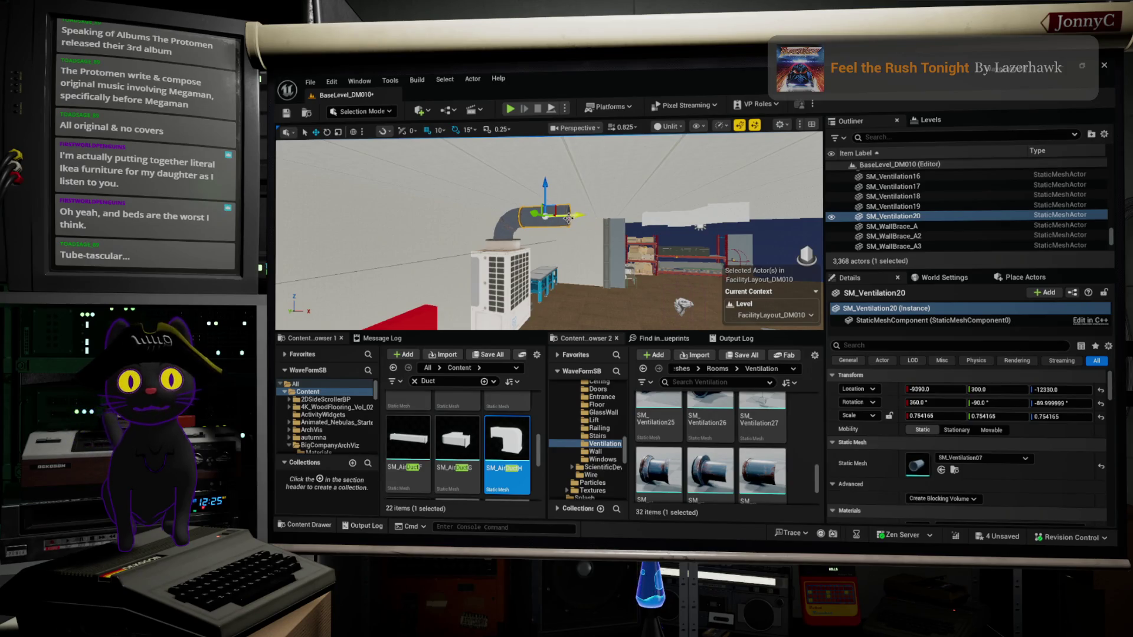
Alt-drag the straight duct along X to add a second section, SM_Ventilation21.
left_click_drag(579, 215, 606, 222)
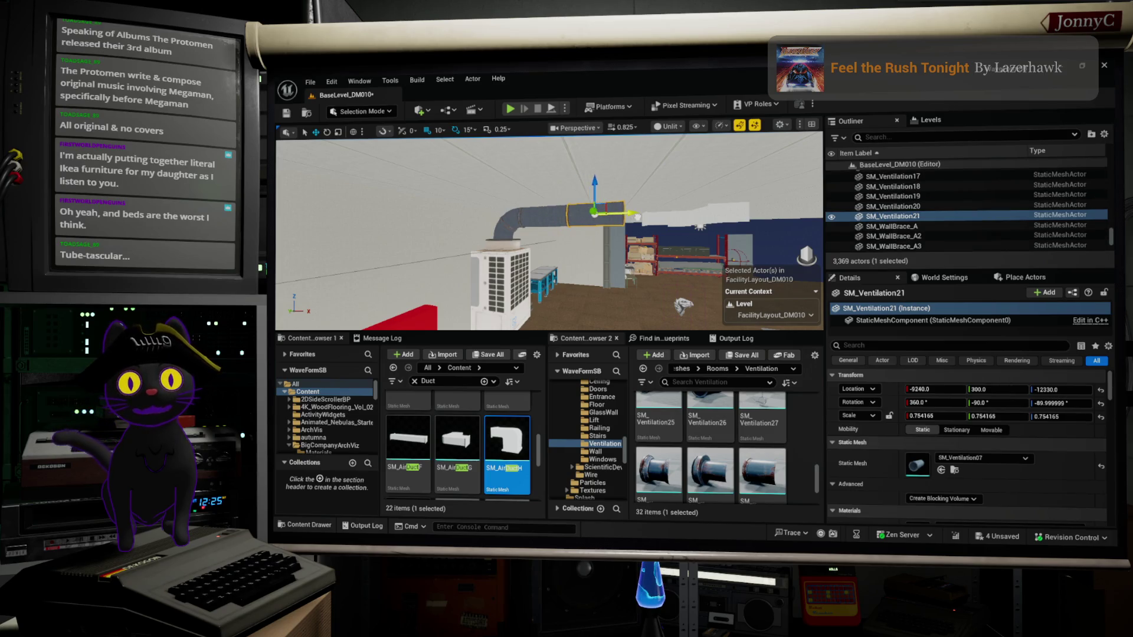
key("f")
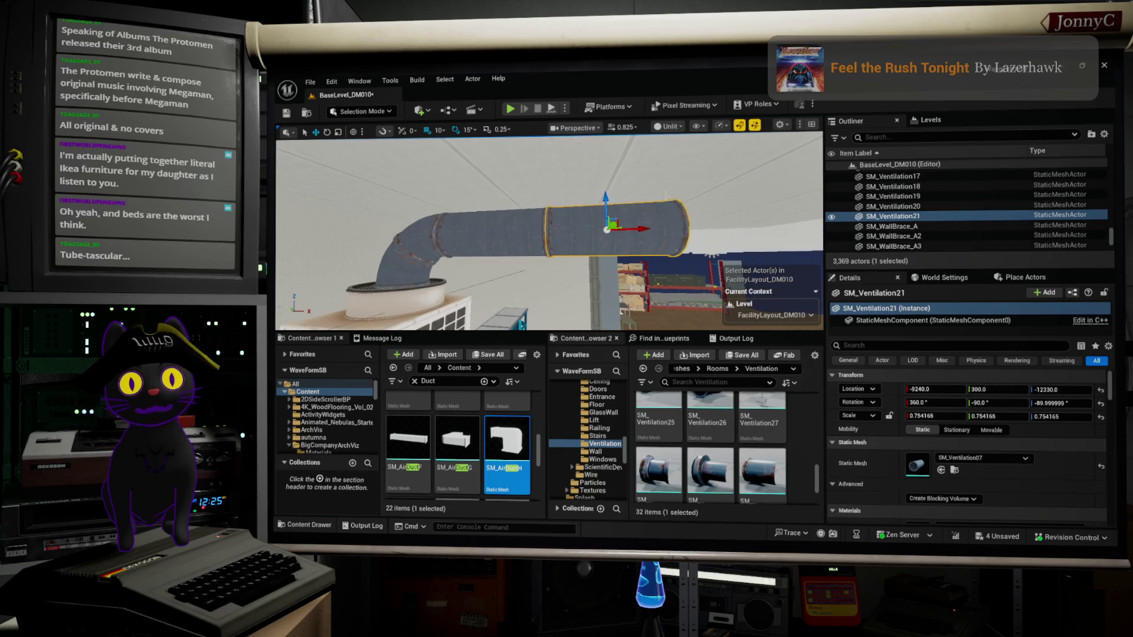
left_click_drag(680, 253, 741, 246)
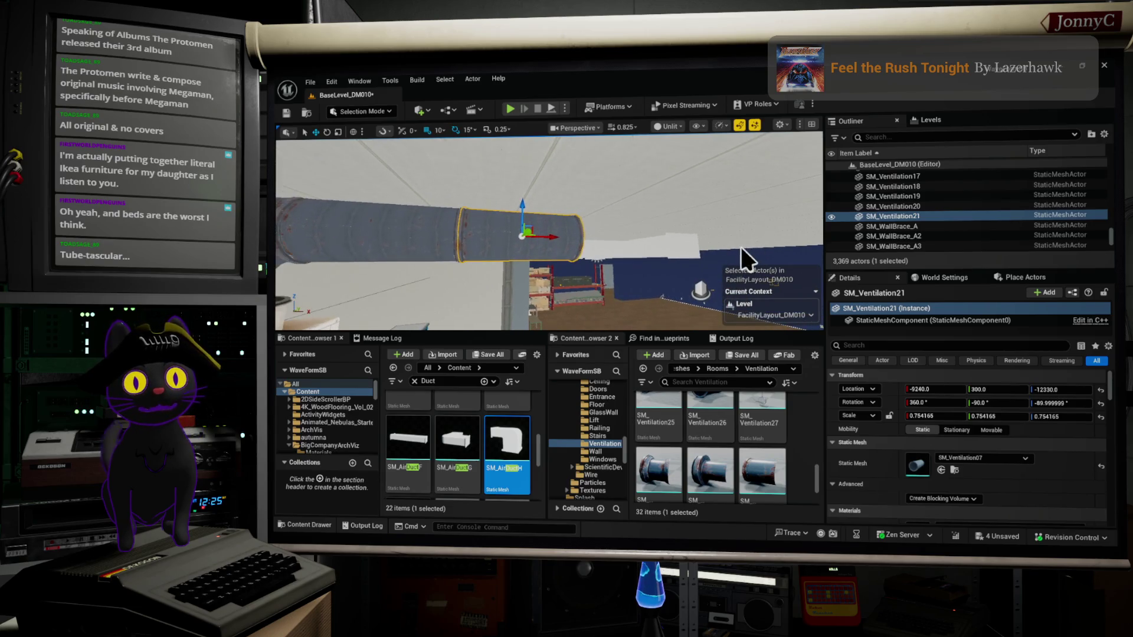
left_click(675, 240)
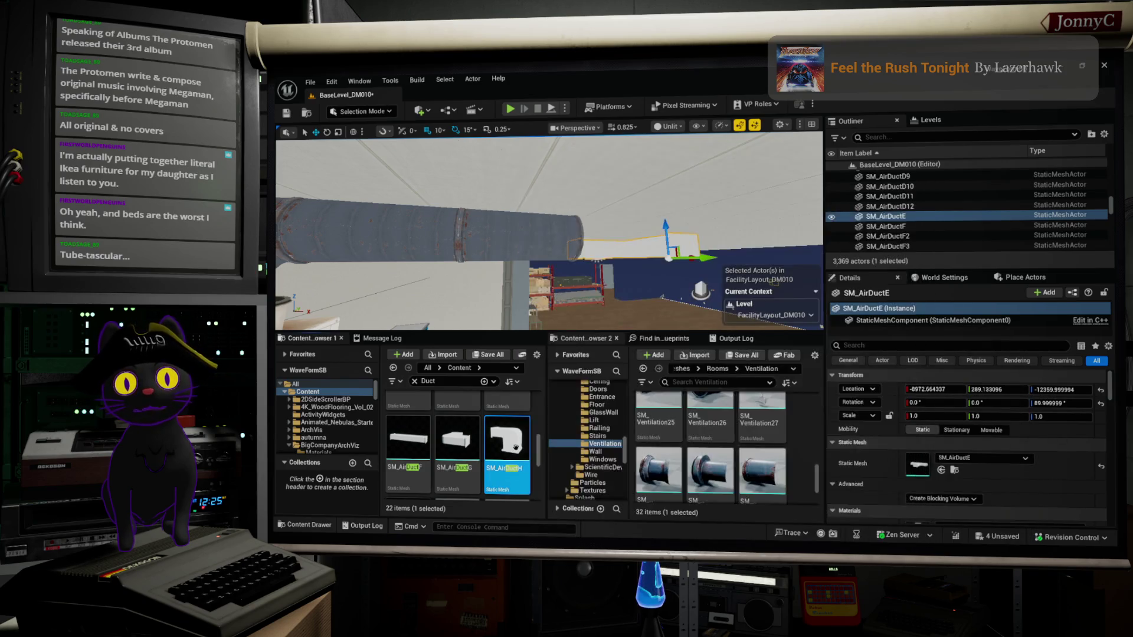
key("f")
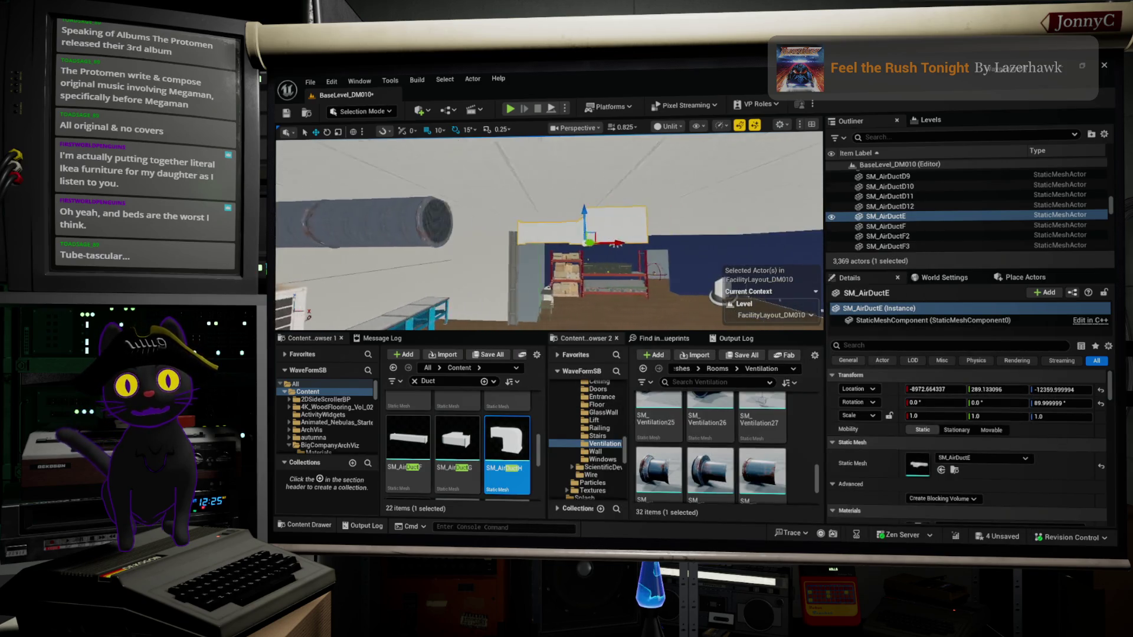
scroll(508, 448, "up", 3)
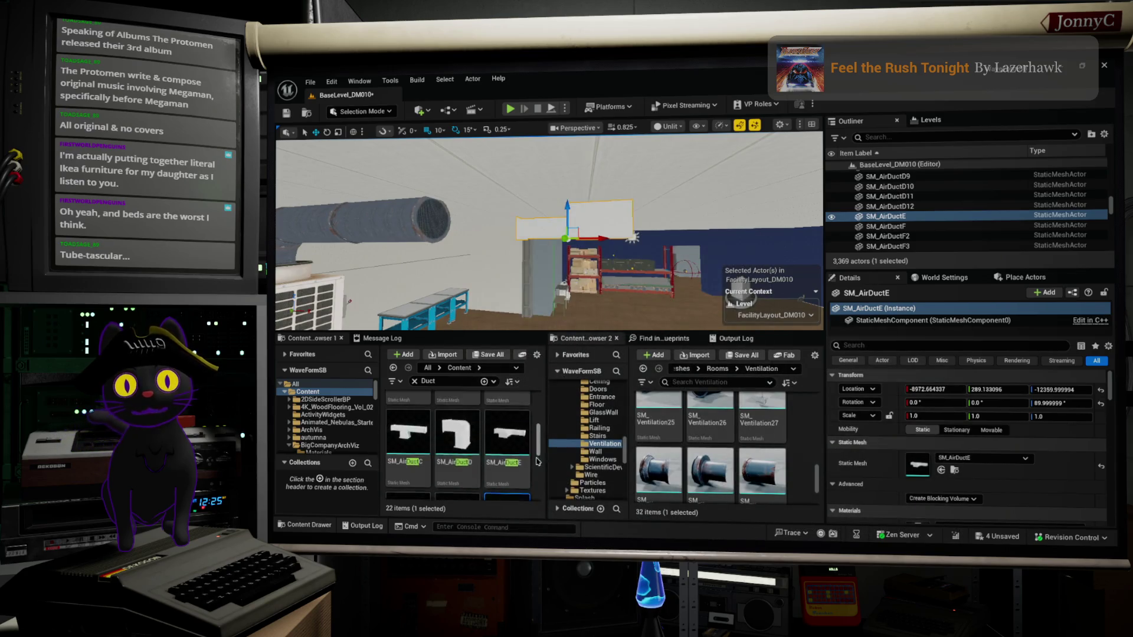
scroll(511, 461, "up", 3)
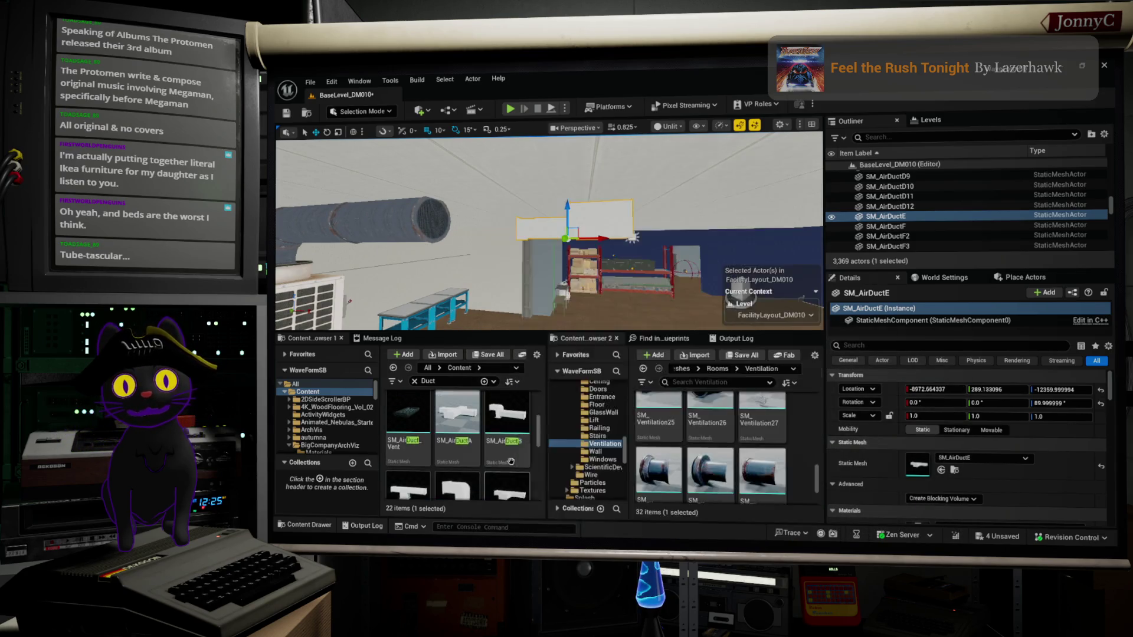
scroll(513, 460, "up", 2)
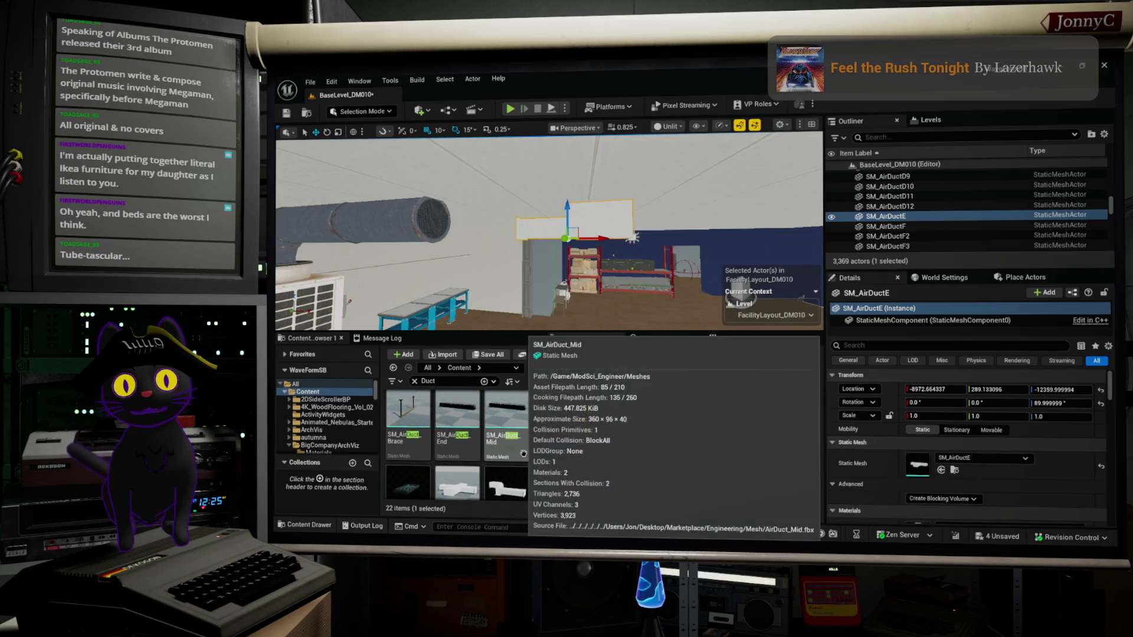
scroll(524, 453, "up", 1)
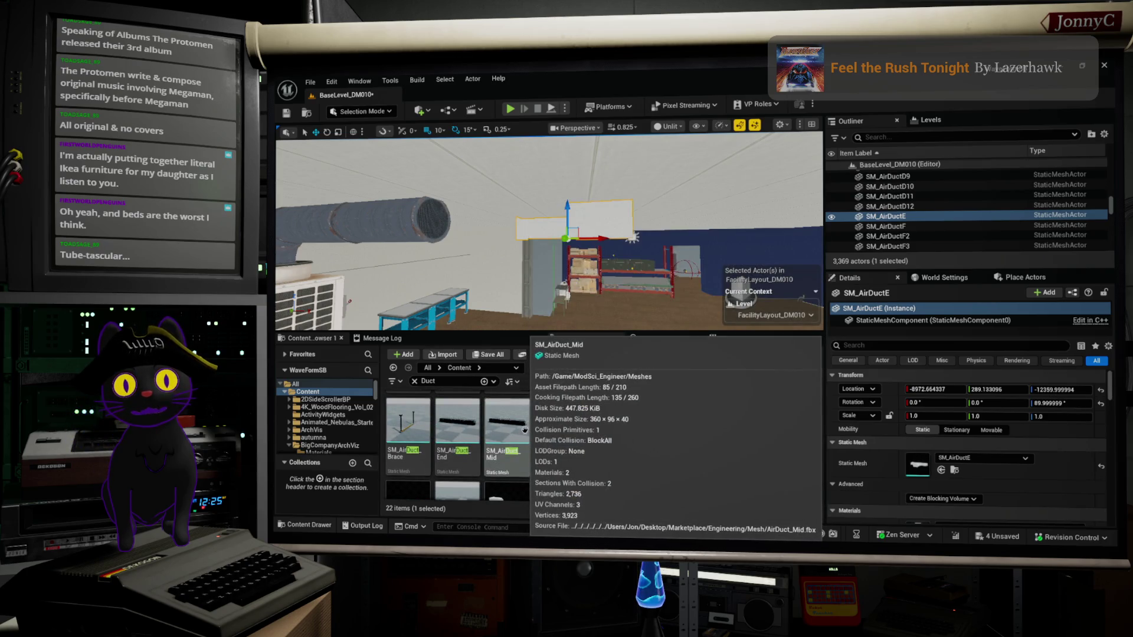
mouse_move(475, 427)
left_mouse_down()
mouse_move(495, 378)
mouse_move(487, 217)
left_mouse_up()
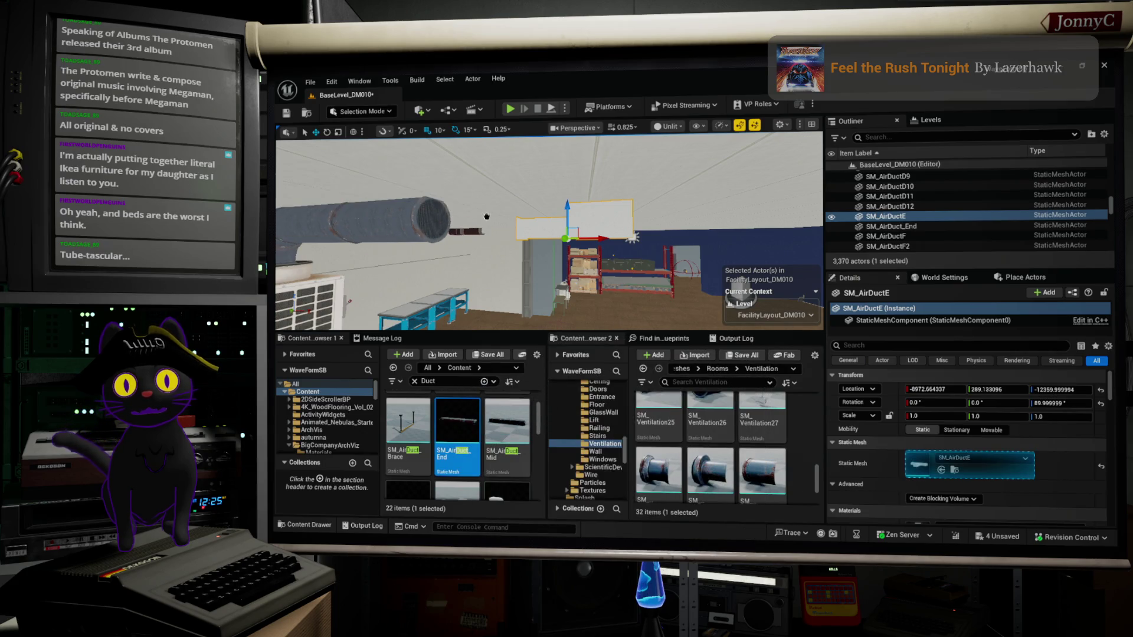
left_click(406, 179)
key("f")
left_click_drag(655, 210, 620, 233)
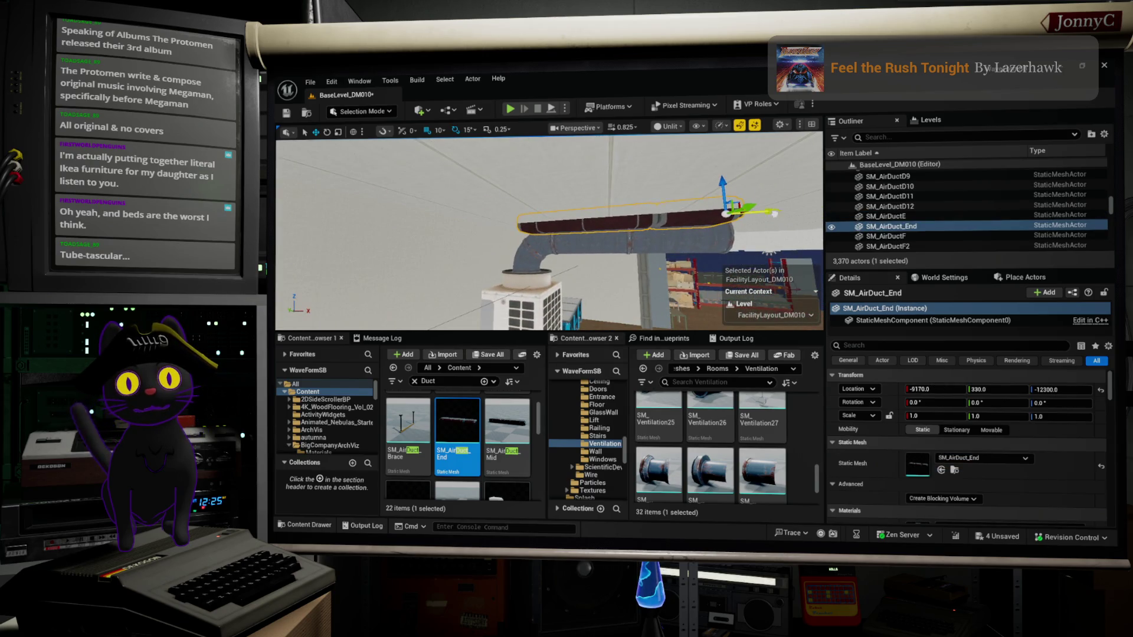
left_click_drag(774, 214, 819, 204)
left_click_drag(690, 254, 468, 242)
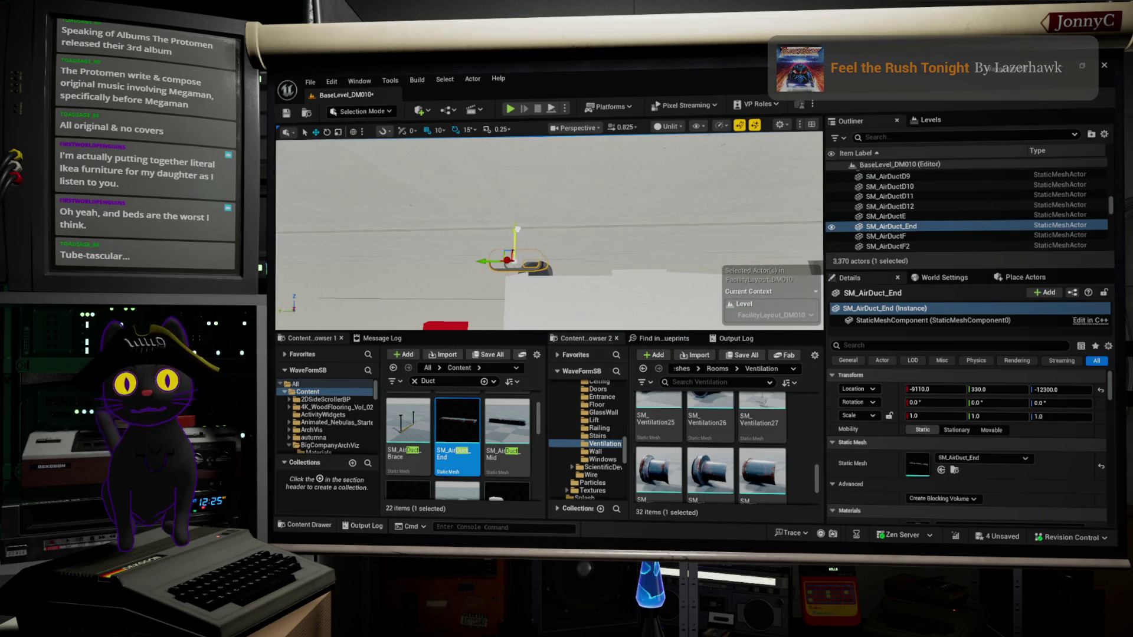
key("f")
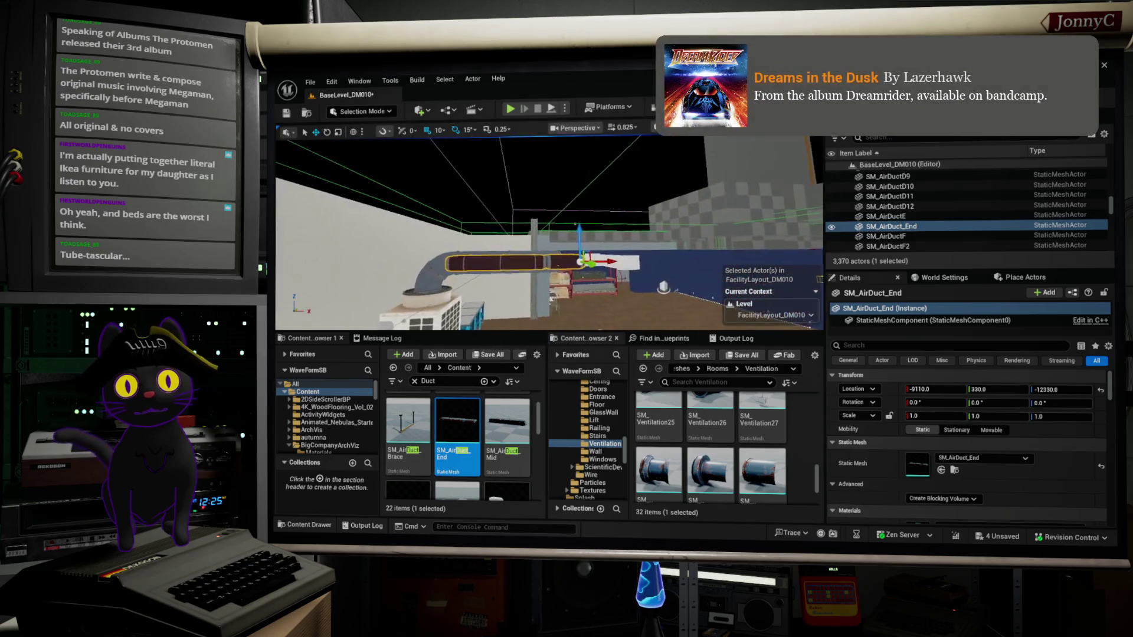
left_click_drag(577, 190, 663, 148)
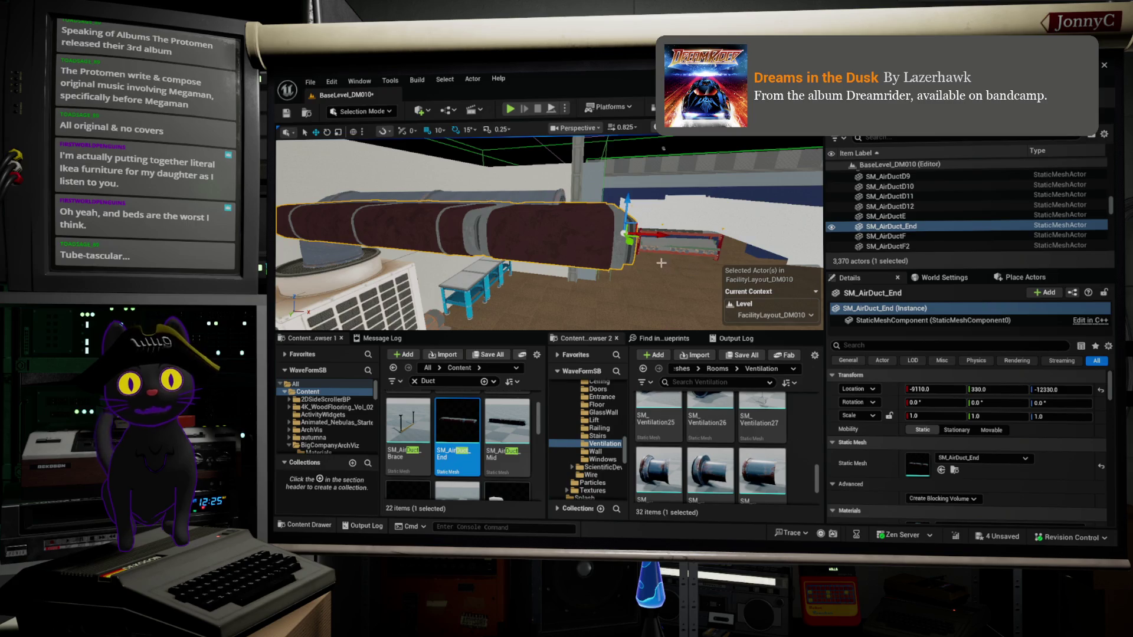
left_click_drag(658, 234, 692, 314)
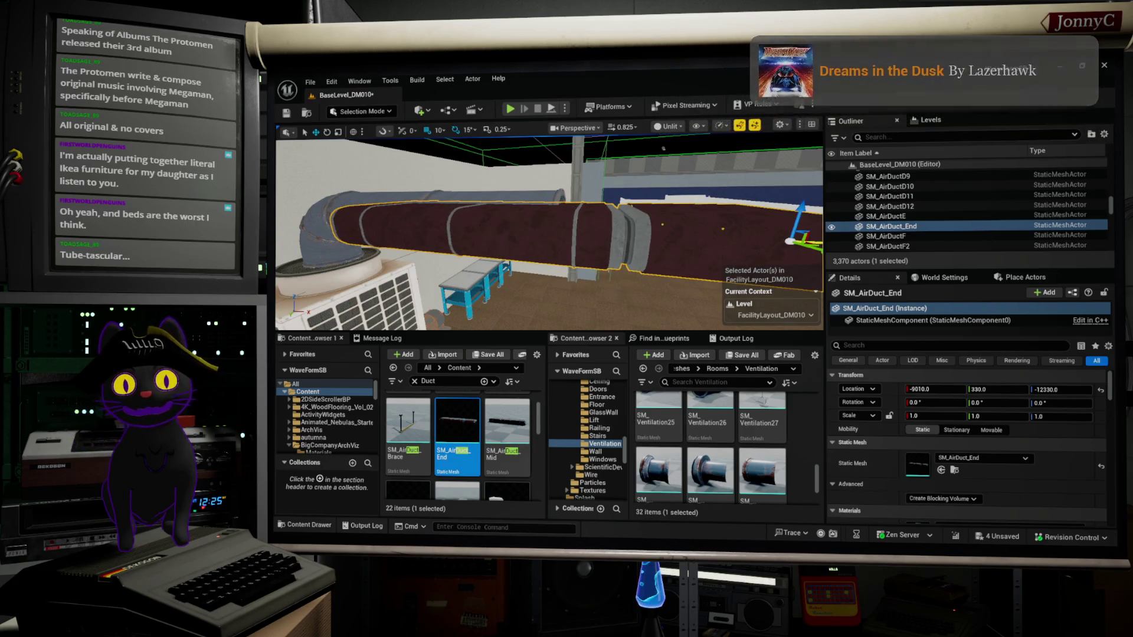
key("Delete")
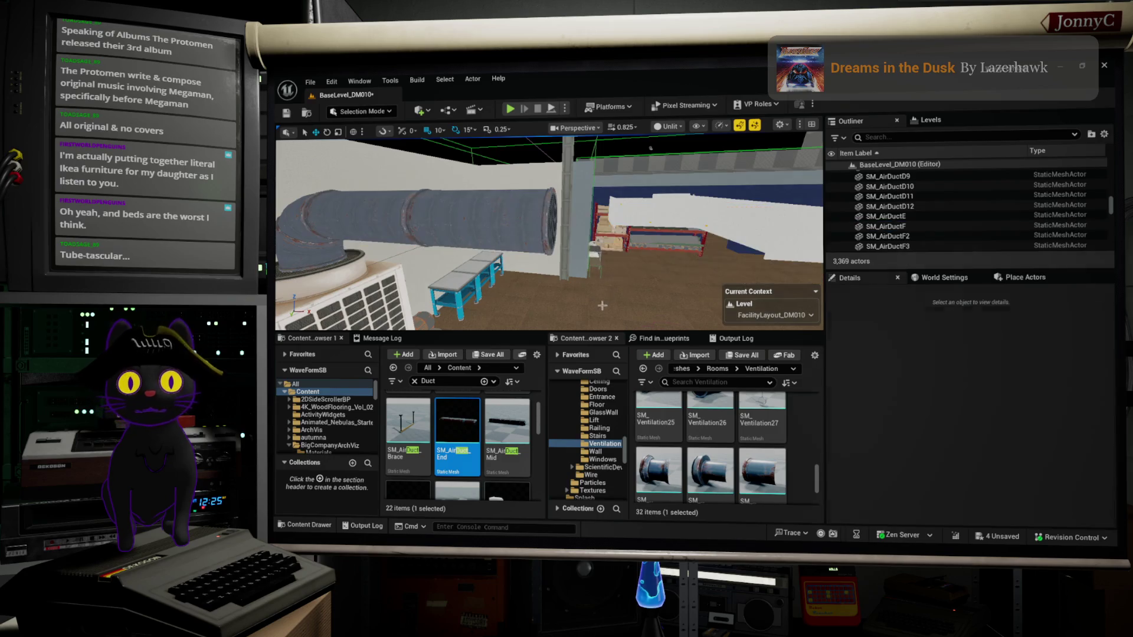
left_click(506, 422)
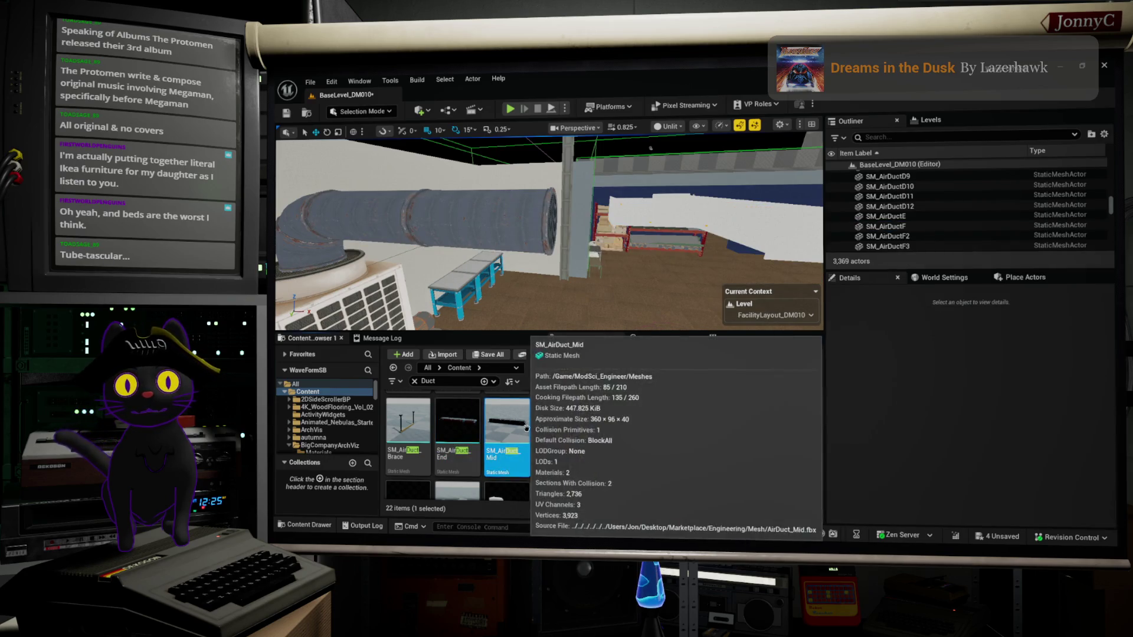
Place an SM_Ventilation18 vent box (SM_Ventilation22) into the level at the duct end.
scroll(505, 448, "down", 2)
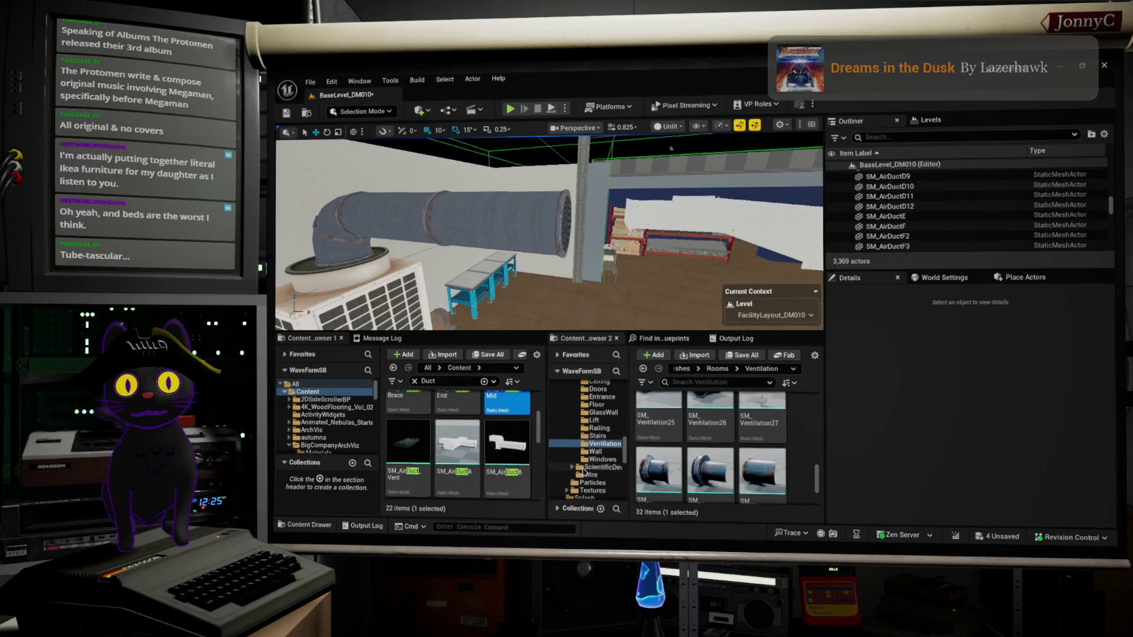
scroll(506, 456, "down", 3)
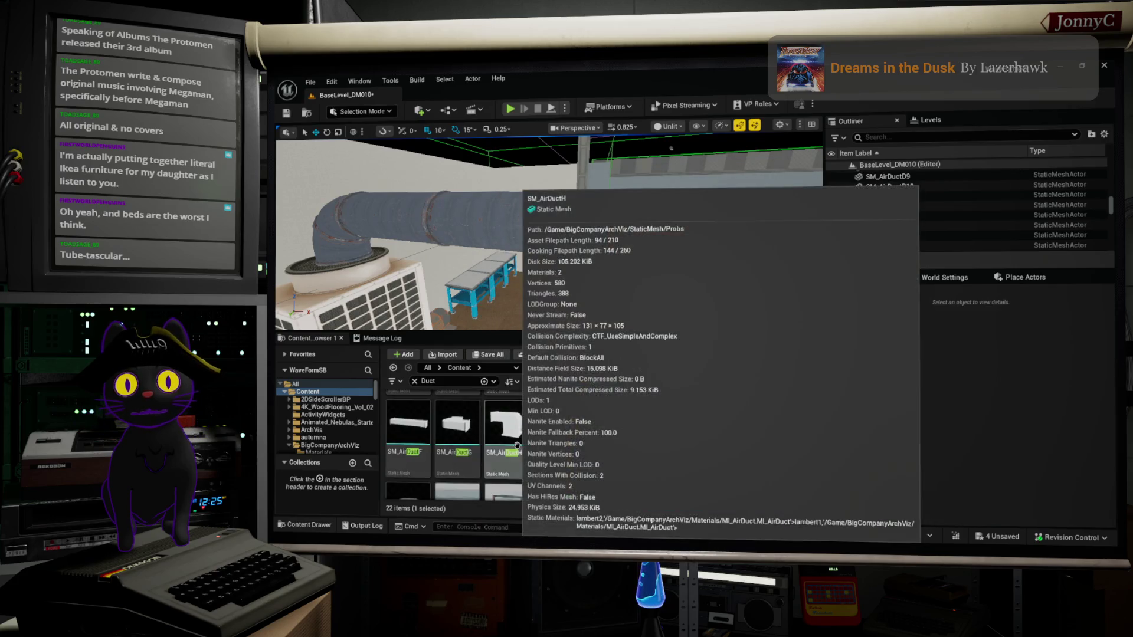
scroll(477, 433, "up", 1)
scroll(716, 438, "down", 2)
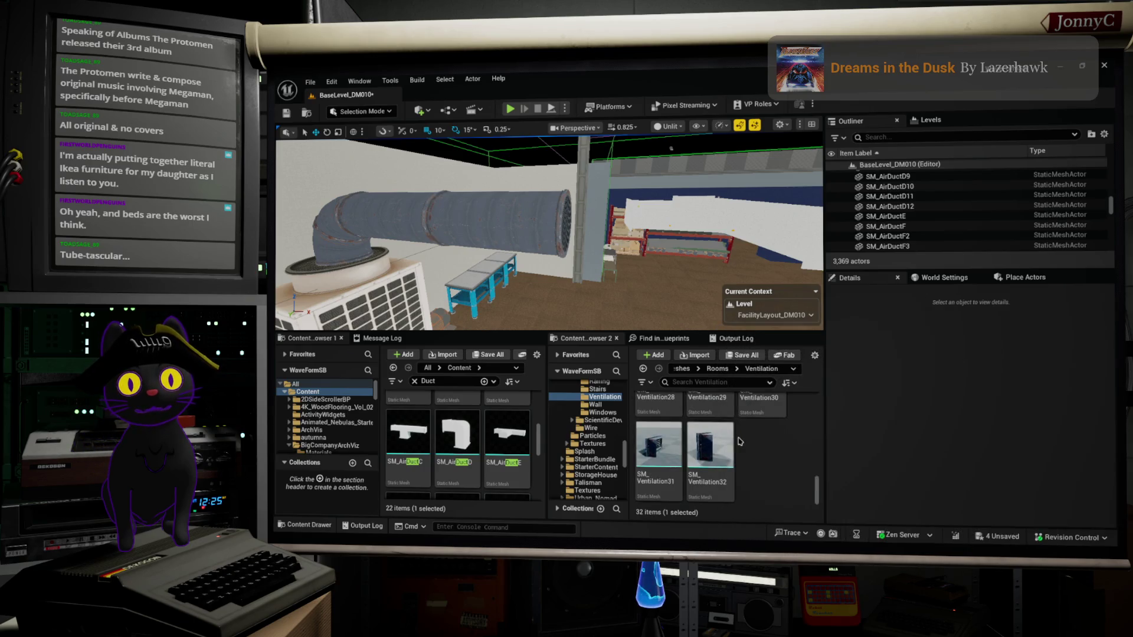
scroll(738, 425, "up", 2)
scroll(760, 432, "up", 3)
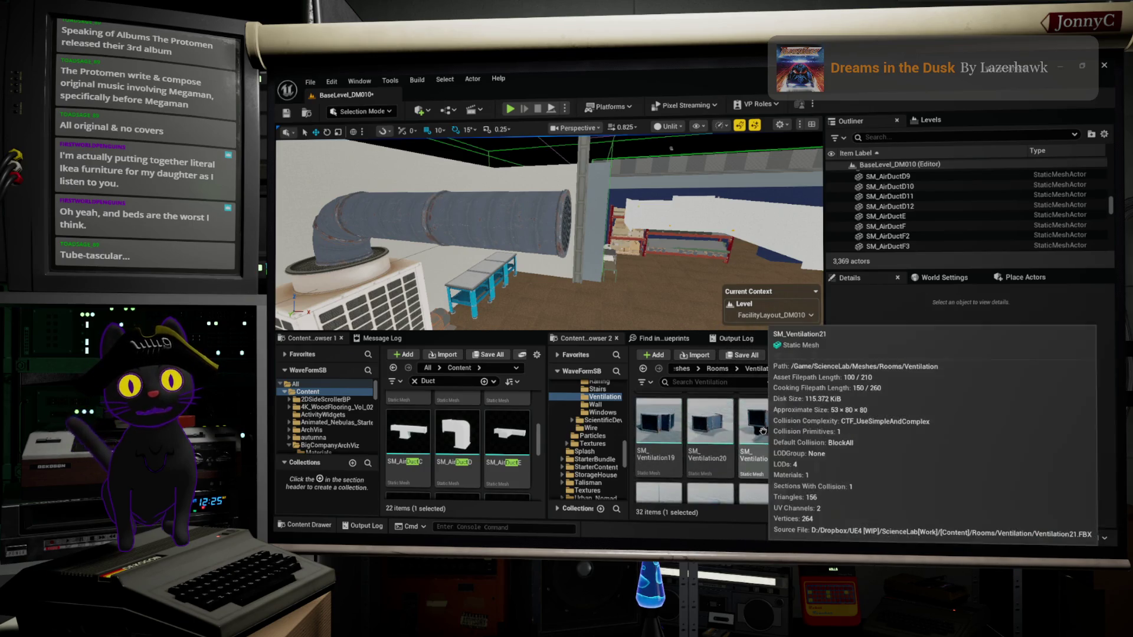
scroll(763, 431, "up", 3)
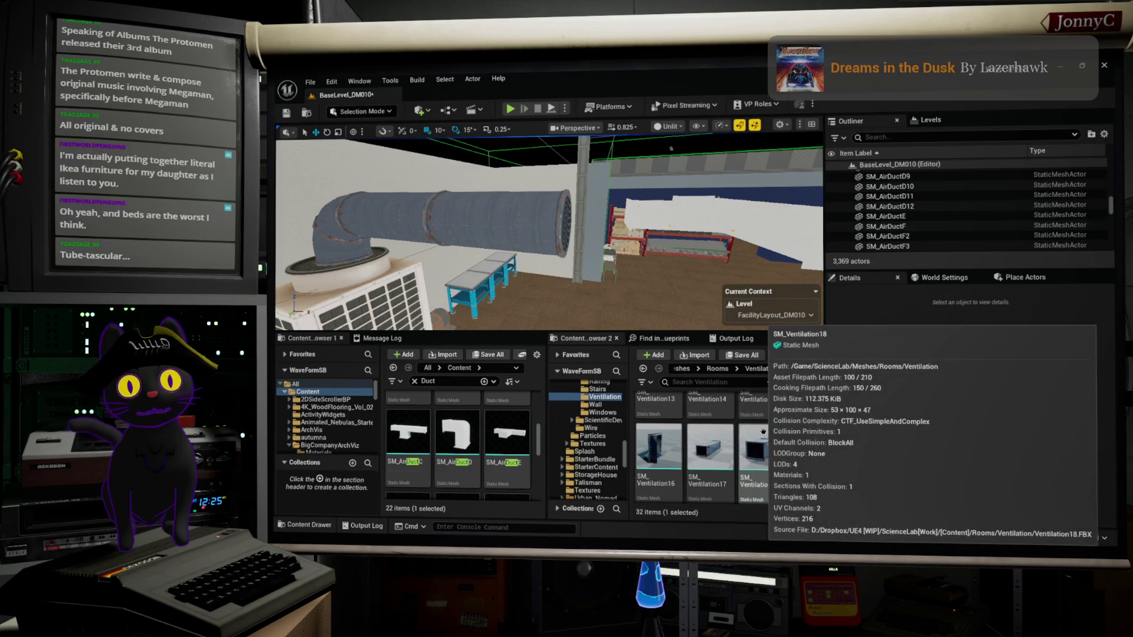
scroll(765, 431, "down", 3)
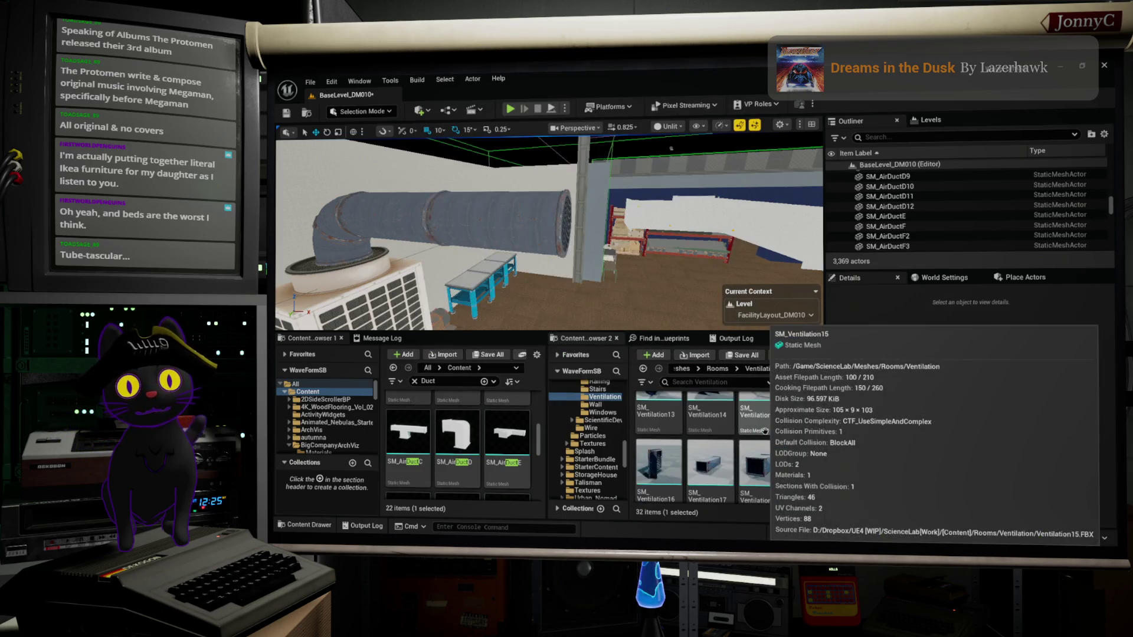
mouse_move(763, 434)
left_mouse_down()
mouse_move(697, 271)
mouse_move(563, 203)
mouse_move(561, 220)
left_mouse_up()
left_click(578, 213)
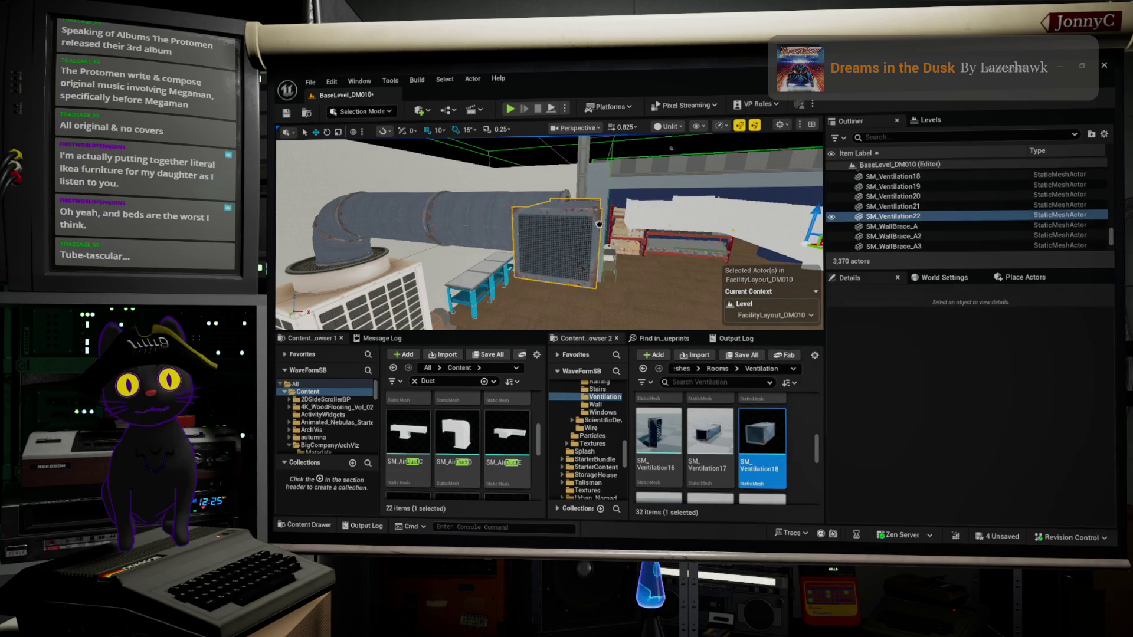
key("f")
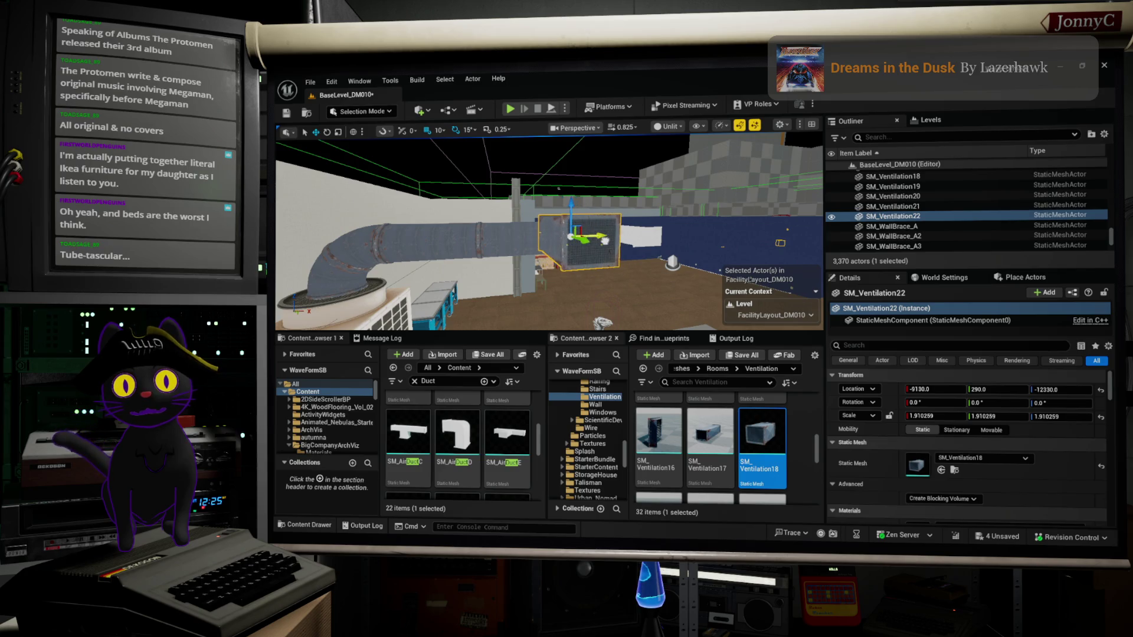
Compare the new vent box's Location with the SM_AirDuctE duct's position.
left_click(546, 236)
key("f")
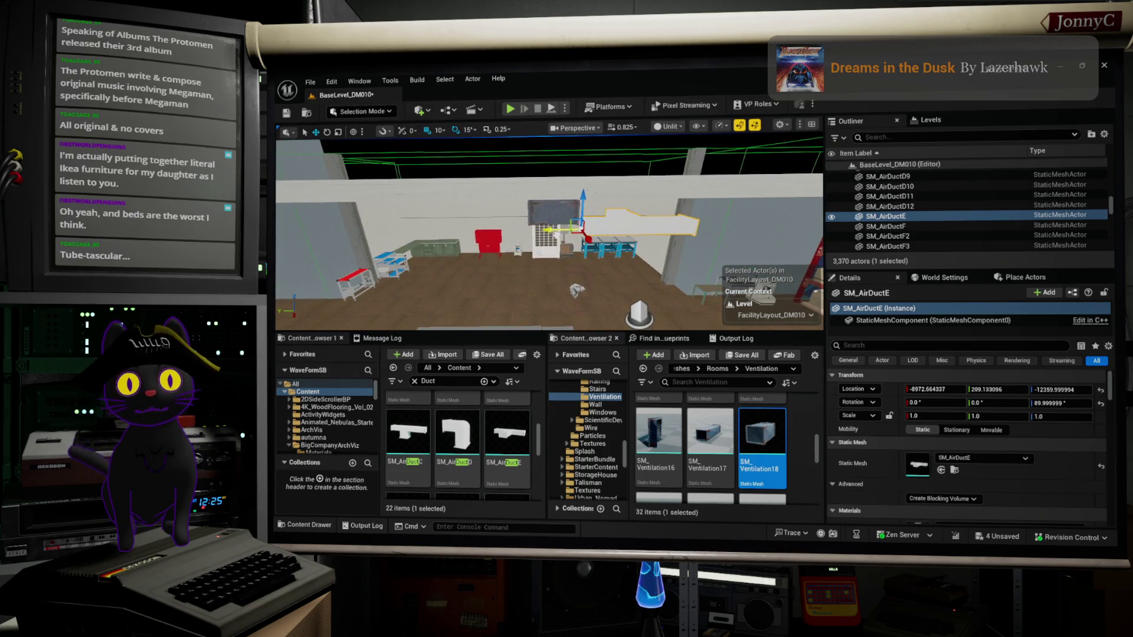
left_click(552, 211)
key("f")
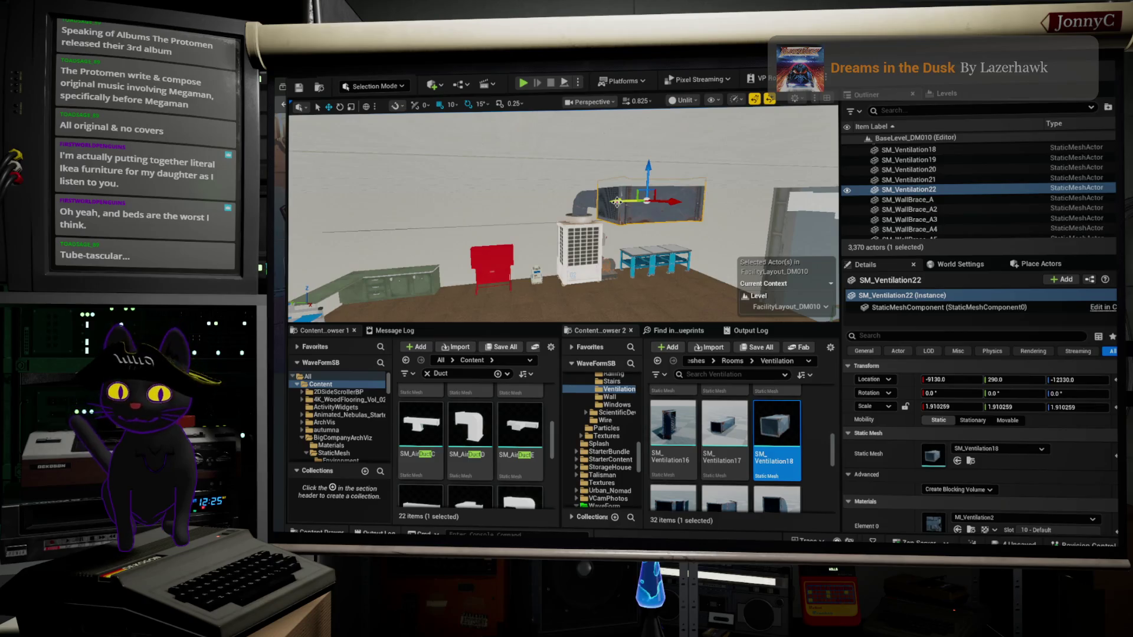
Alt-drag the vent box along Y to create a copy, SM_Ventilation23.
left_click_drag(617, 201, 593, 205, "alt")
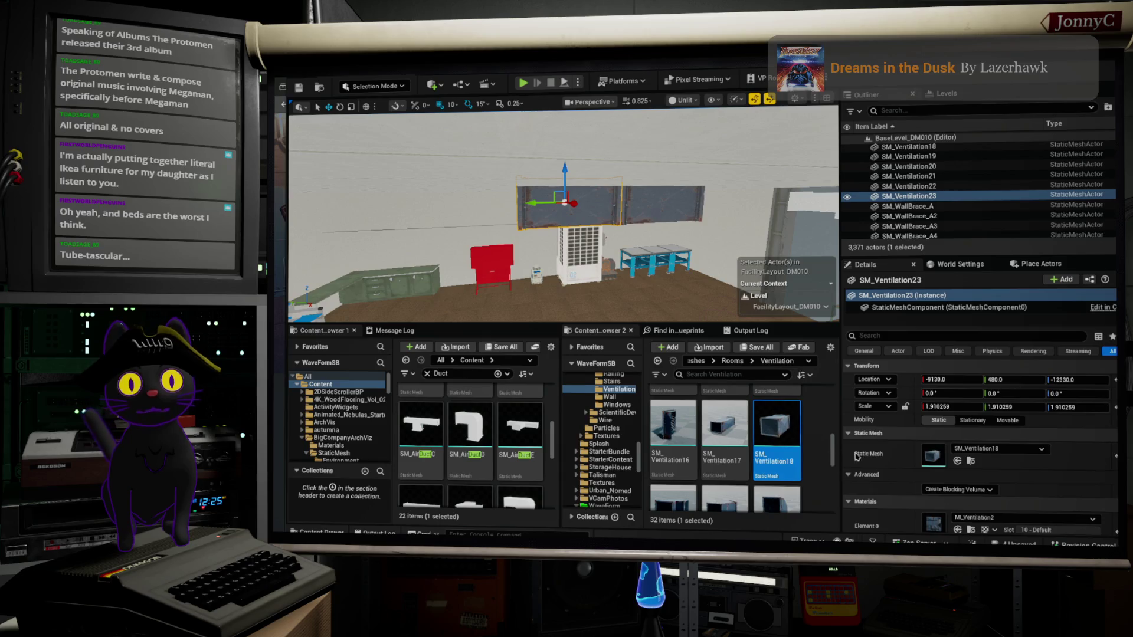
scroll(764, 444, "down", 2)
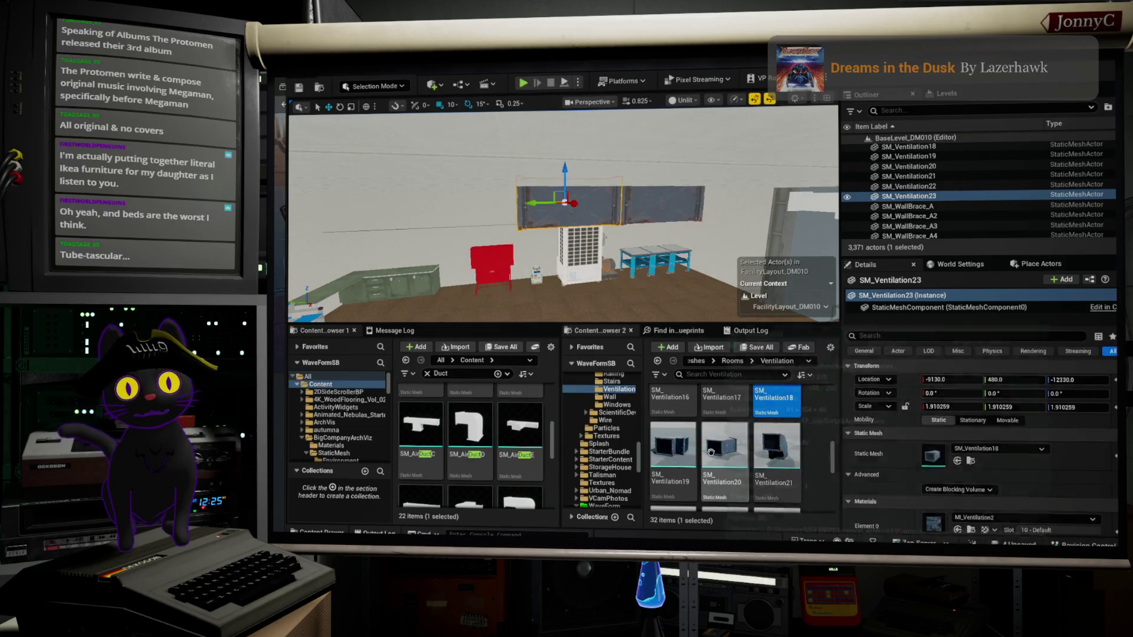
scroll(773, 440, "up", 2)
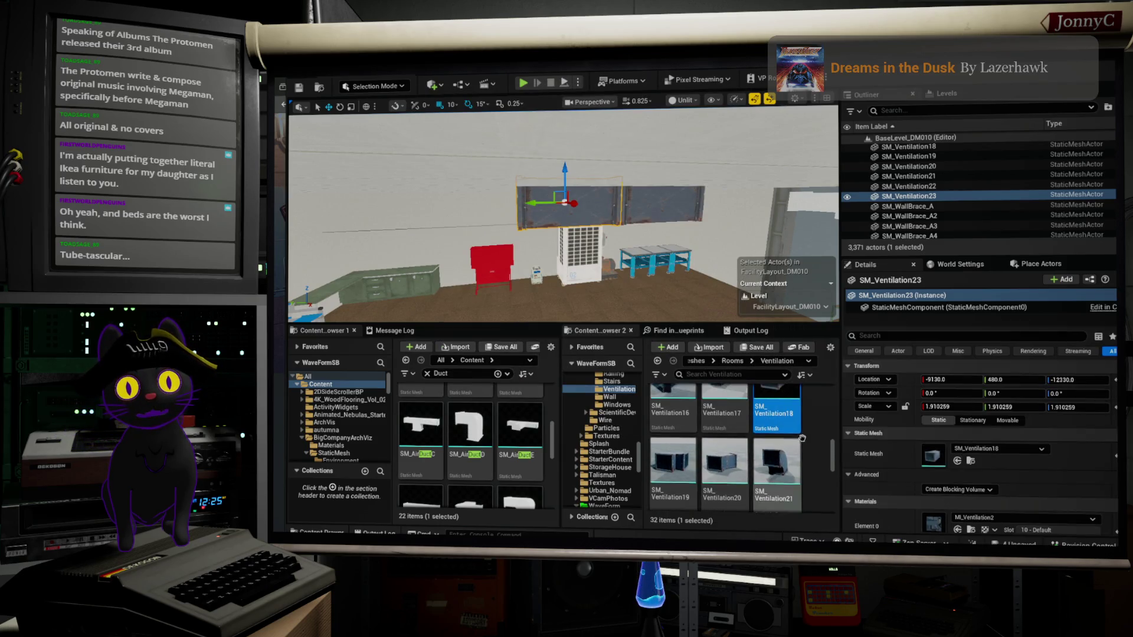
scroll(788, 432, "up", 2)
Swap the copy's Static Mesh to the SM_Ventilation03 square grille.
mouse_move(785, 430)
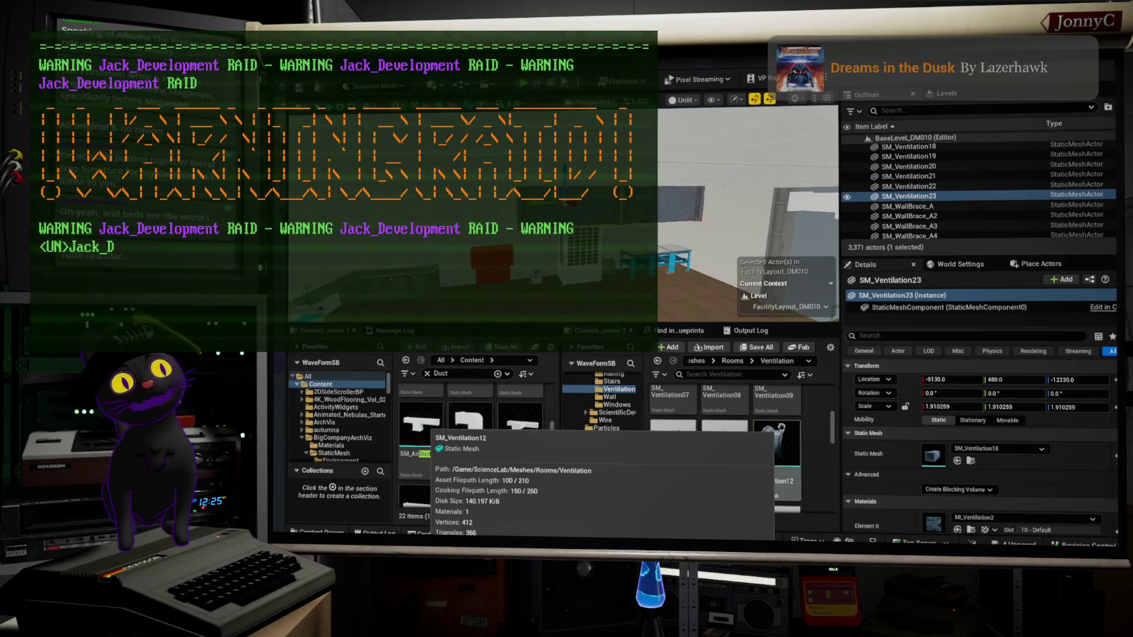
scroll(781, 426, "down", 3)
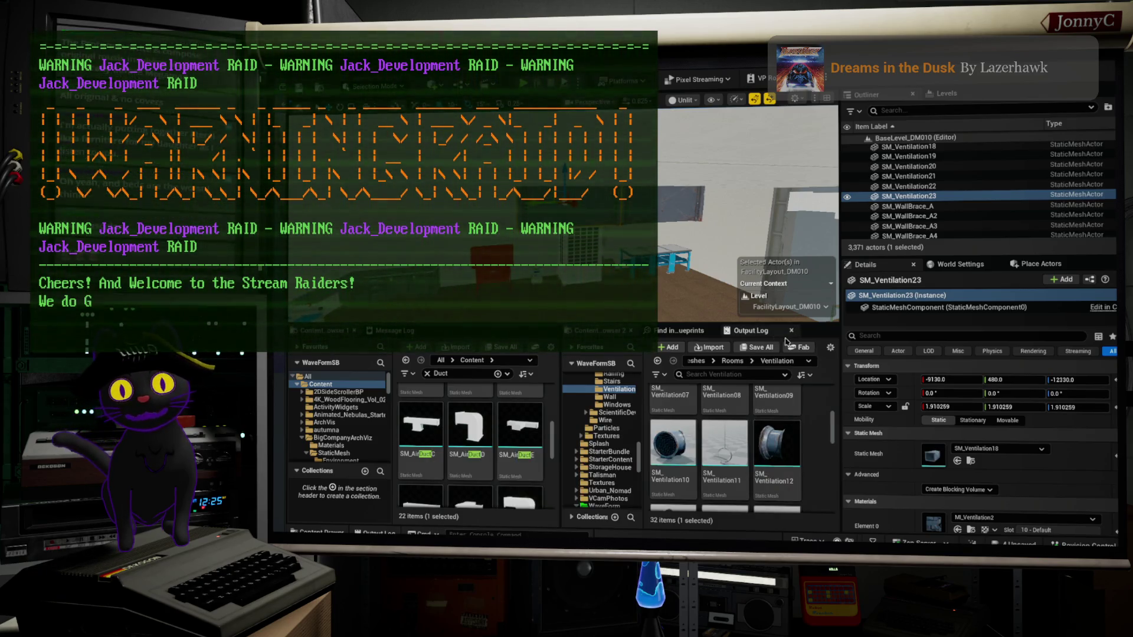
scroll(761, 430, "down", 3)
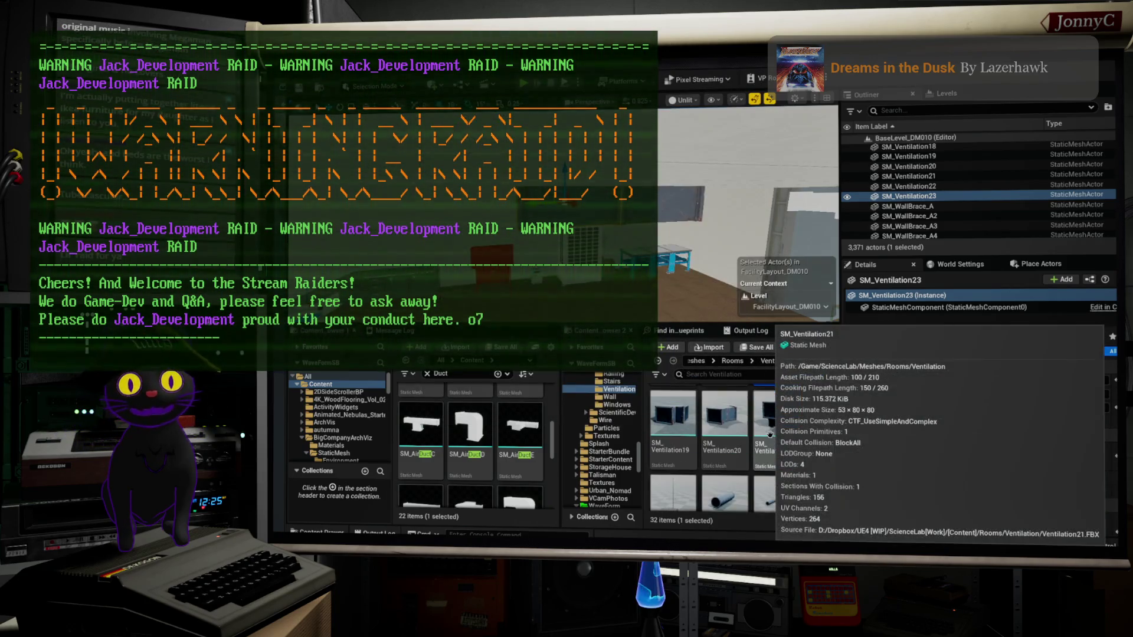
scroll(767, 431, "down", 5)
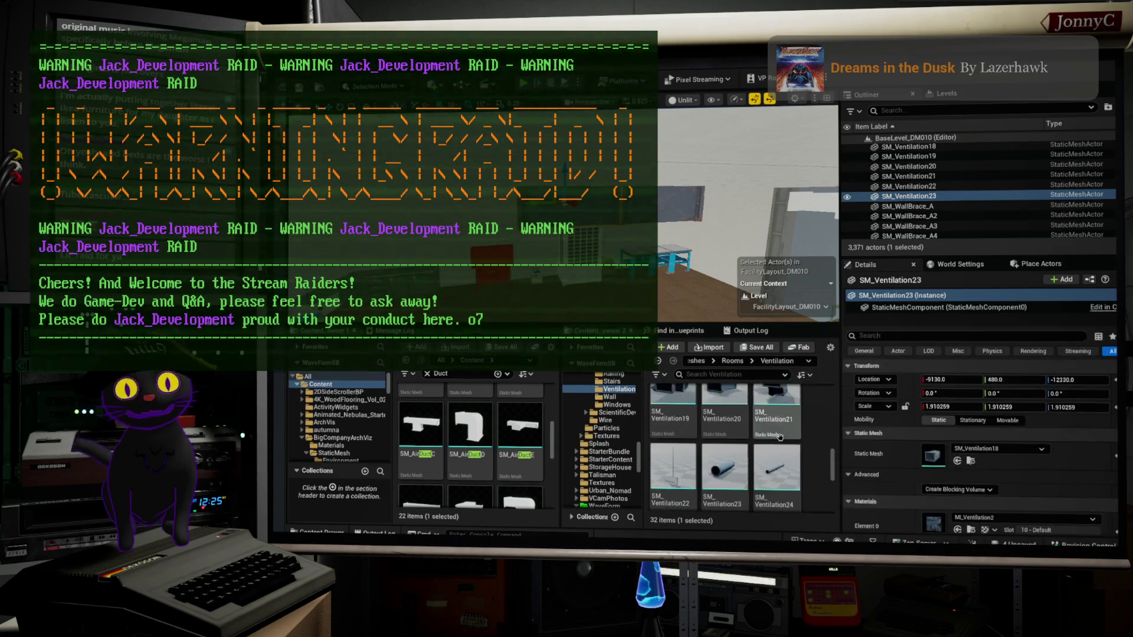
scroll(761, 450, "up", 5)
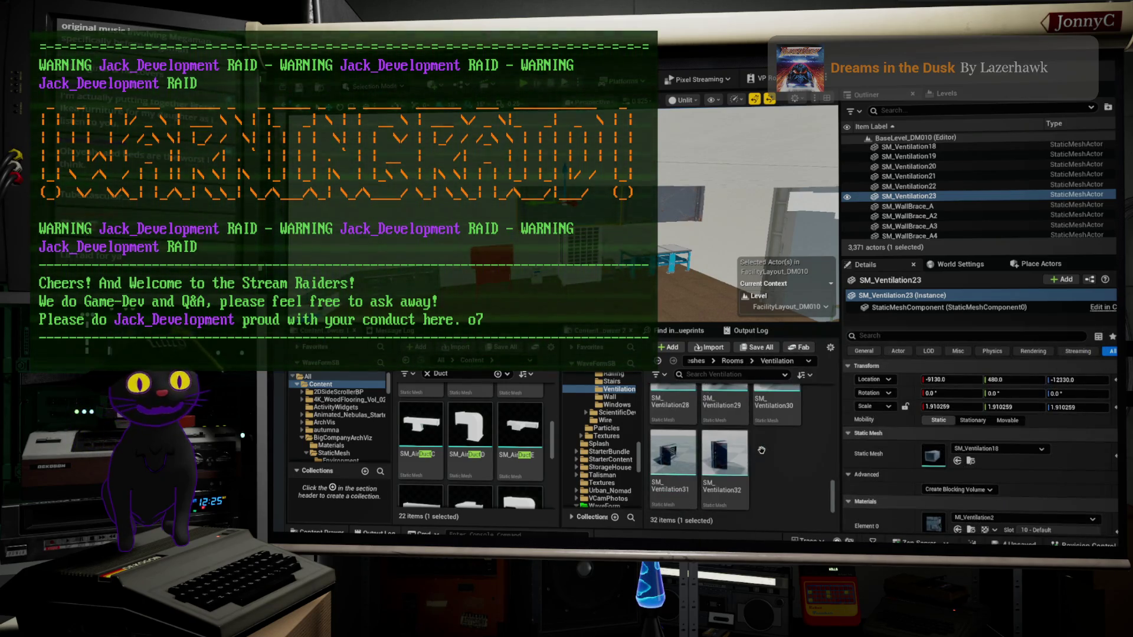
scroll(767, 449, "up", 6)
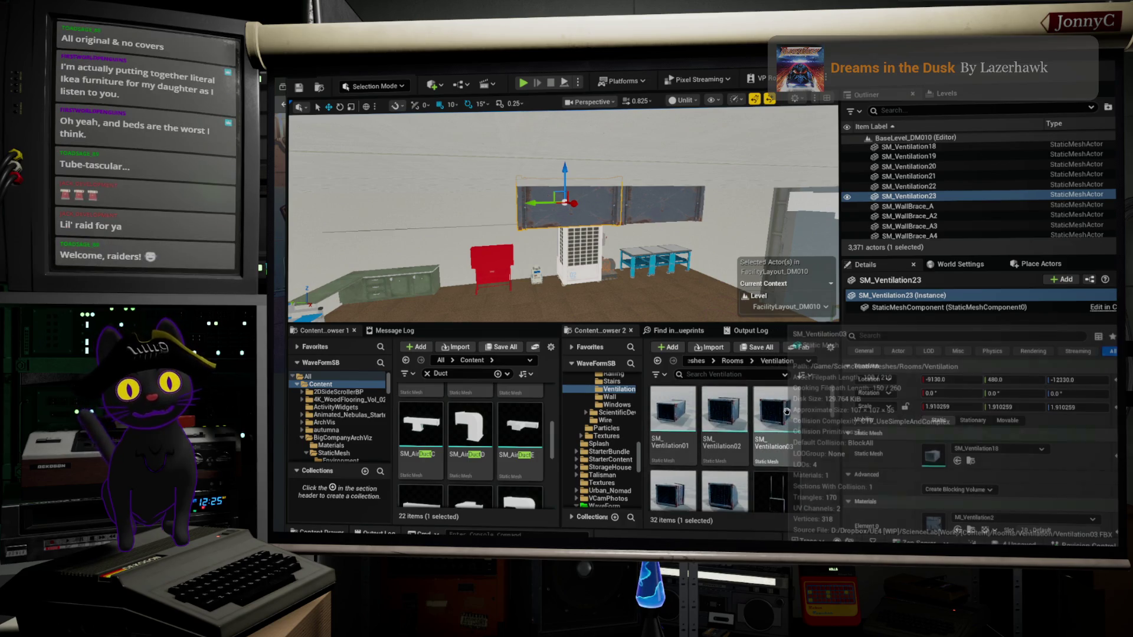
left_click(786, 411)
left_click_drag(786, 411, 940, 459)
Slide the grille vent along the wall to Y 410.
mouse_move(574, 206)
left_mouse_down()
mouse_move(618, 282)
mouse_move(433, 211)
left_mouse_up()
left_click_drag(513, 198, 639, 193)
left_click(735, 186)
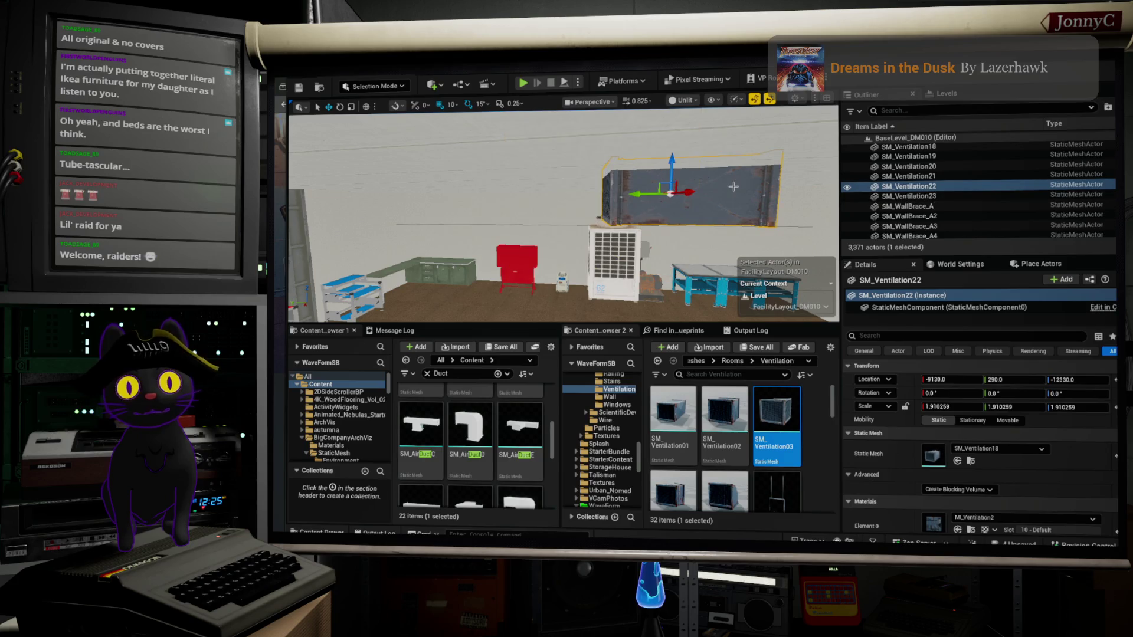
Delete the SM_Ventilation22 box and move the grille to Y 310, raised slightly on Z.
key("Delete")
left_click(909, 186)
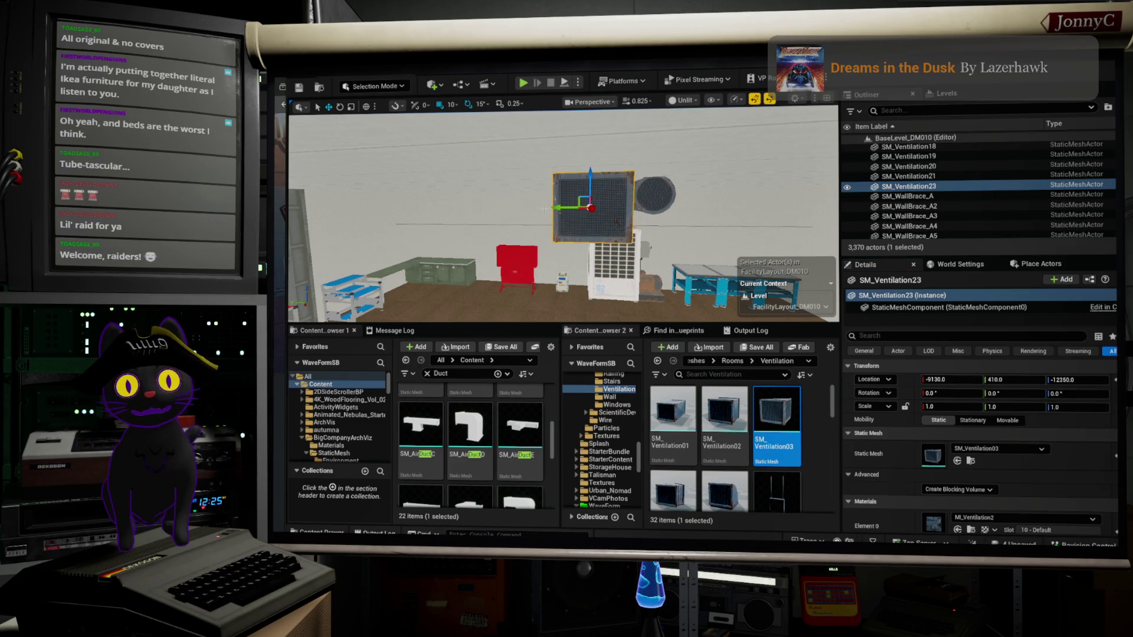
mouse_move(556, 206)
left_mouse_down()
mouse_move(617, 210)
mouse_move(590, 254)
mouse_move(608, 277)
mouse_move(631, 236)
left_mouse_up()
key("f")
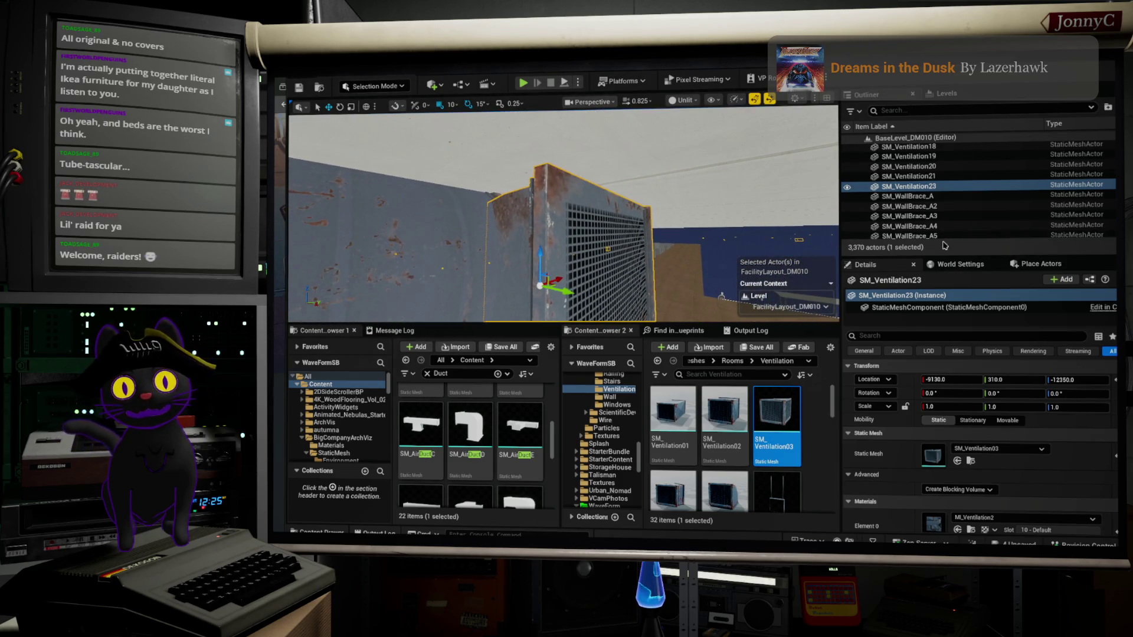
left_click_drag(541, 252, 546, 244)
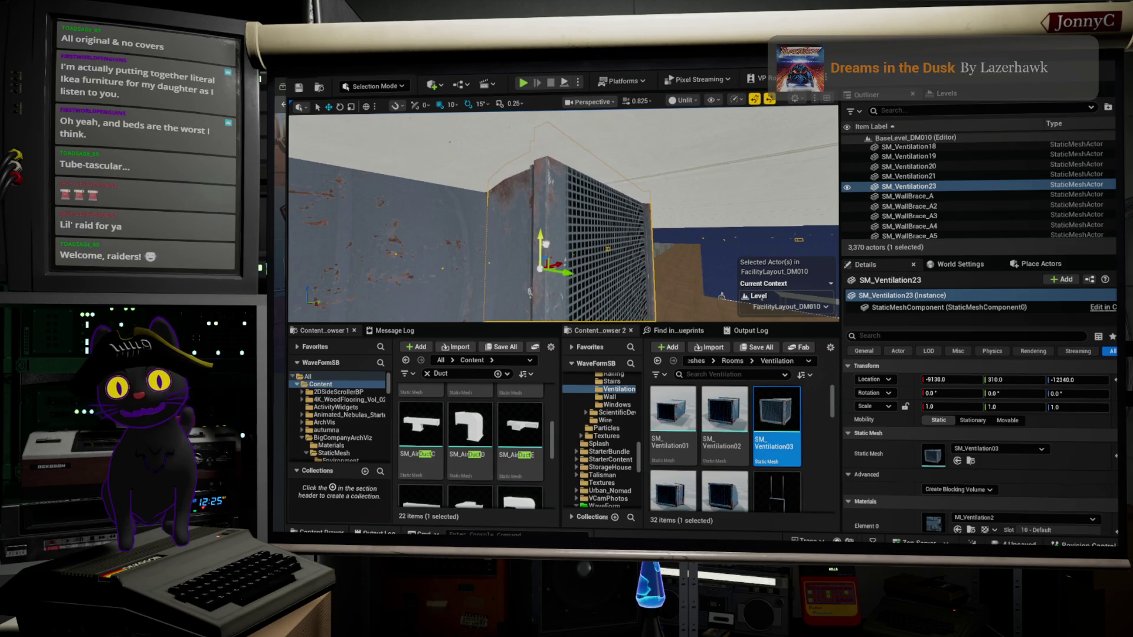
key("f")
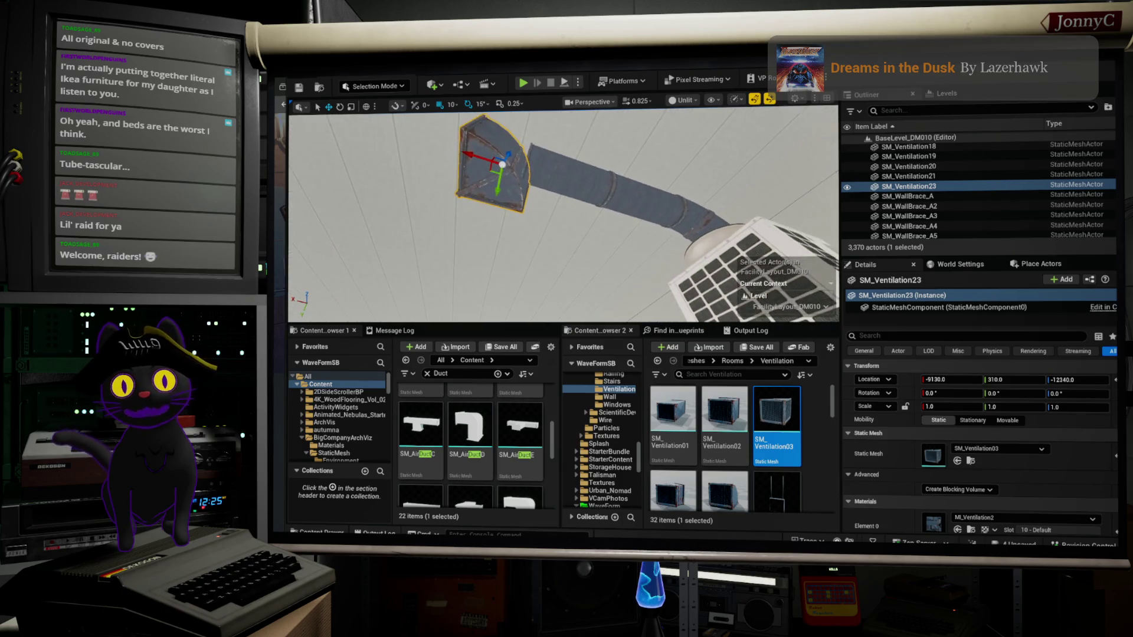
left_click(732, 413)
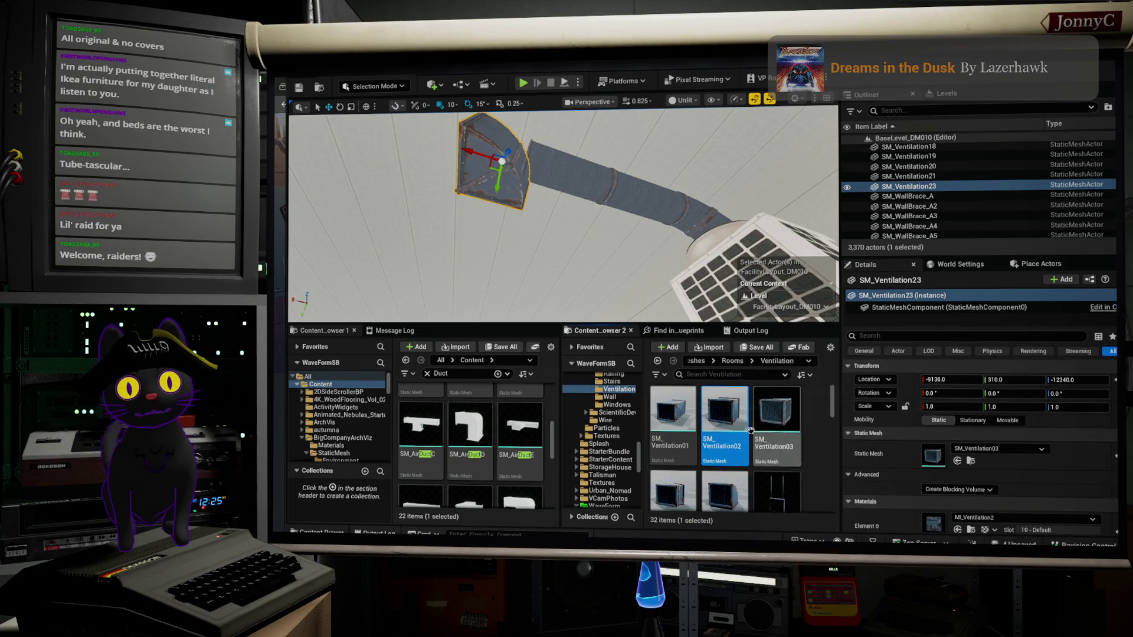
Swap the grille's mesh to SM_Ventilation02 and move the vent along the wall to Y 300.
mouse_move(726, 416)
left_mouse_down()
mouse_move(915, 464)
mouse_move(932, 455)
left_mouse_up()
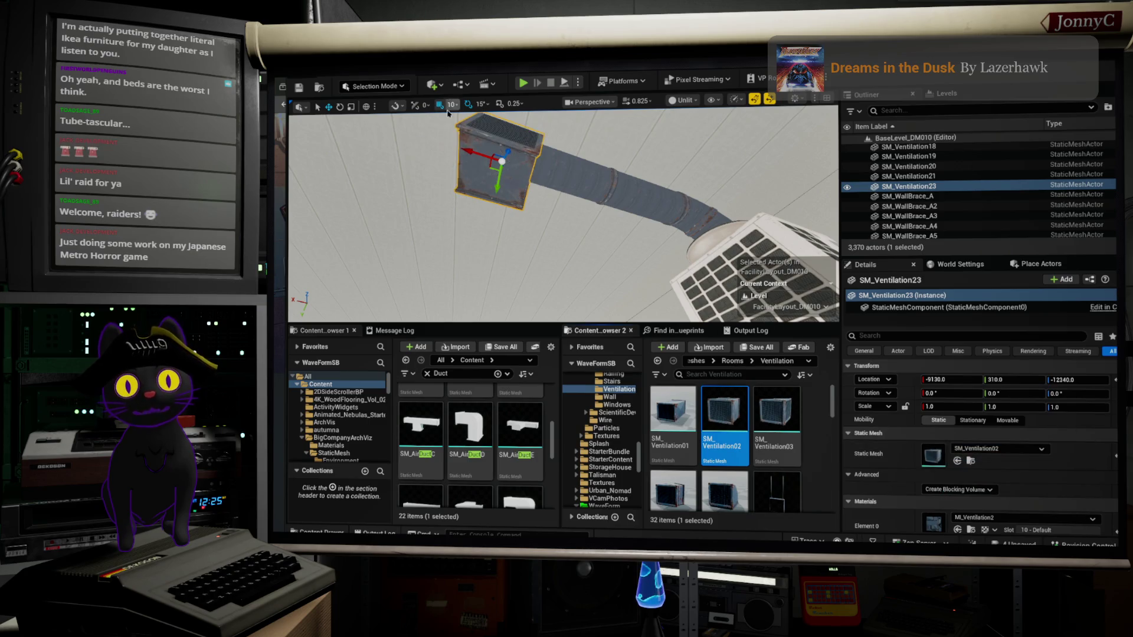
key("f")
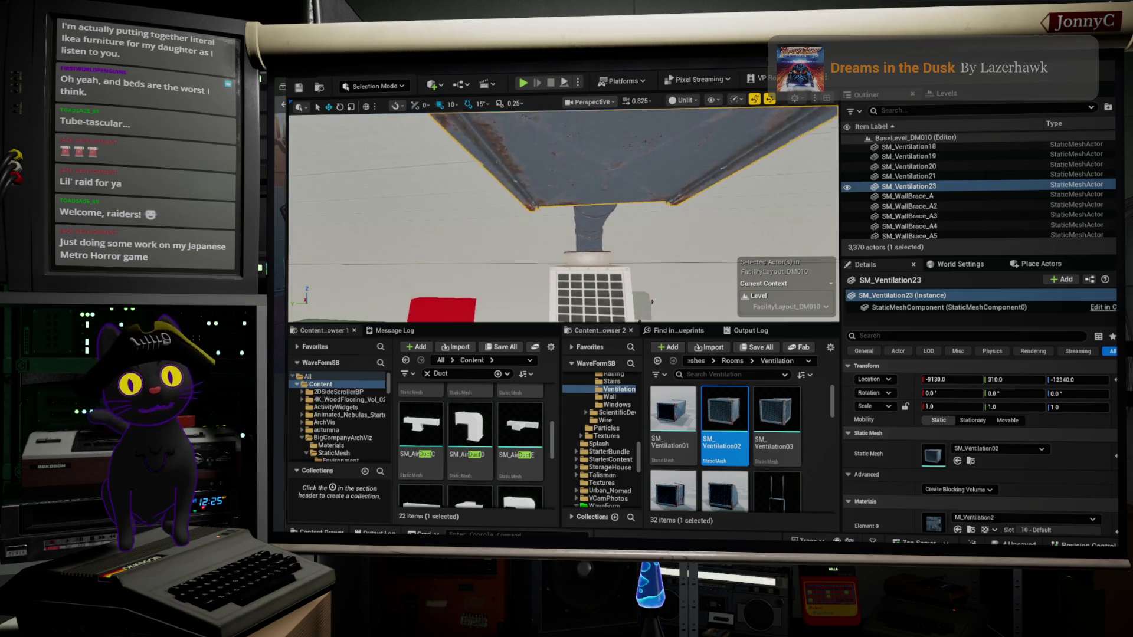
scroll(564, 215, "down", 5)
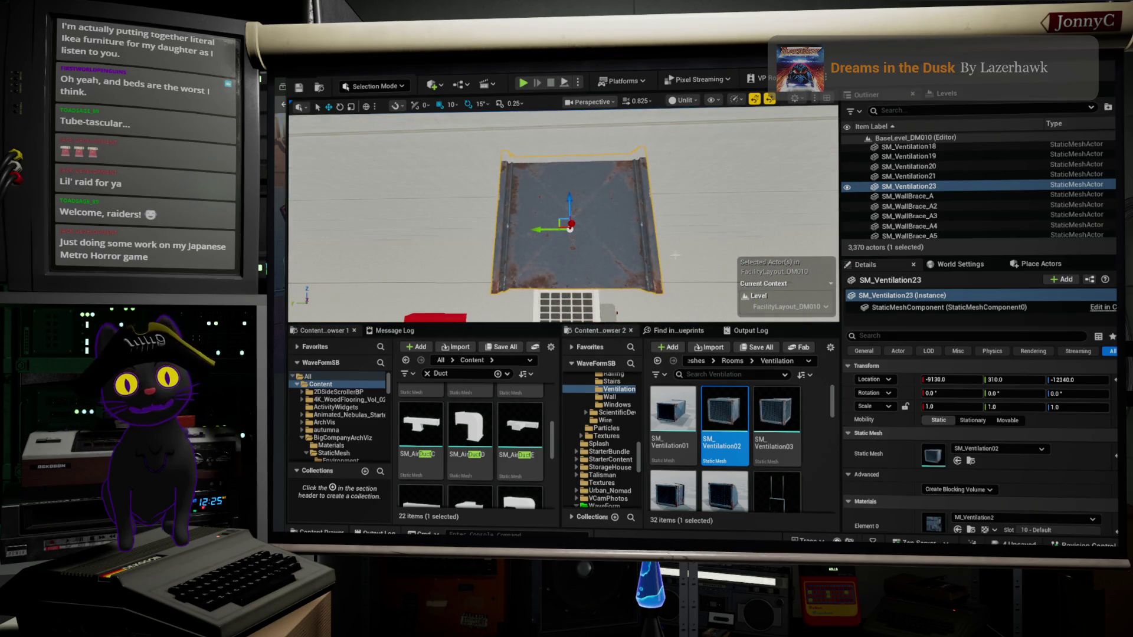
scroll(575, 188, "up", 1)
scroll(578, 193, "up", 1)
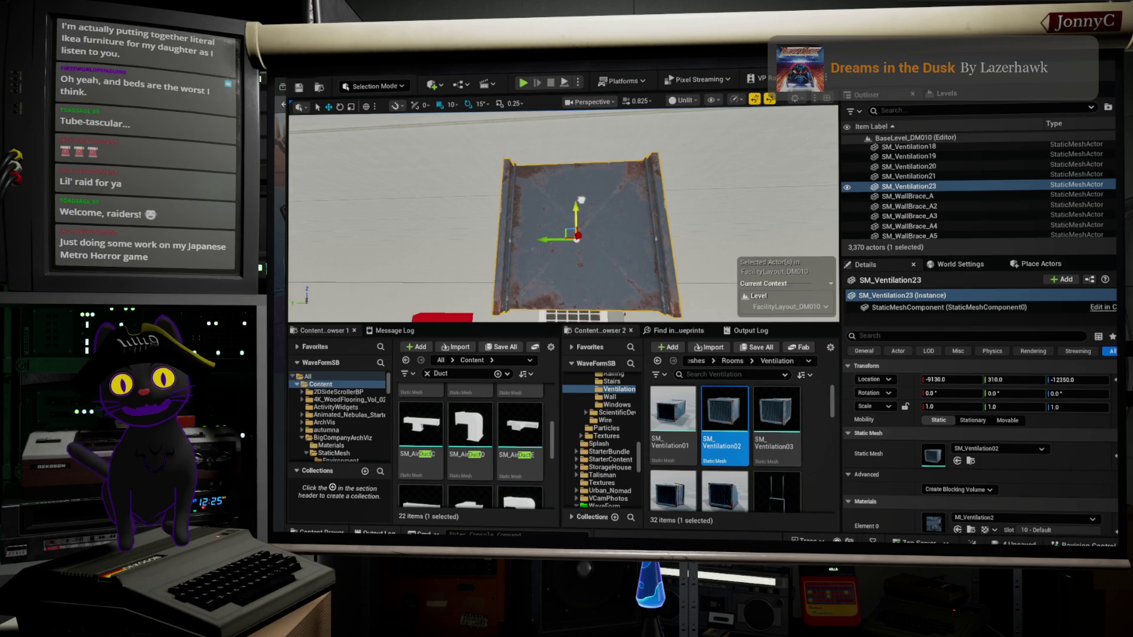
mouse_move(554, 241)
left_mouse_down()
mouse_move(566, 242)
mouse_move(566, 183)
mouse_move(566, 194)
mouse_move(508, 194)
mouse_move(508, 206)
mouse_move(484, 195)
mouse_move(496, 207)
left_mouse_up()
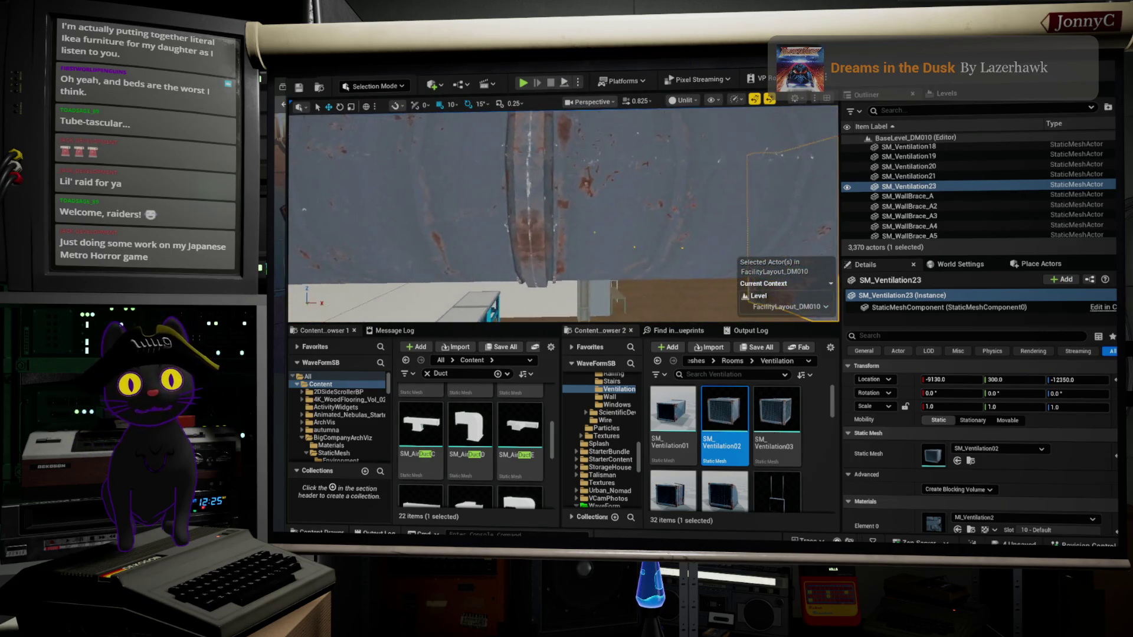
key("f")
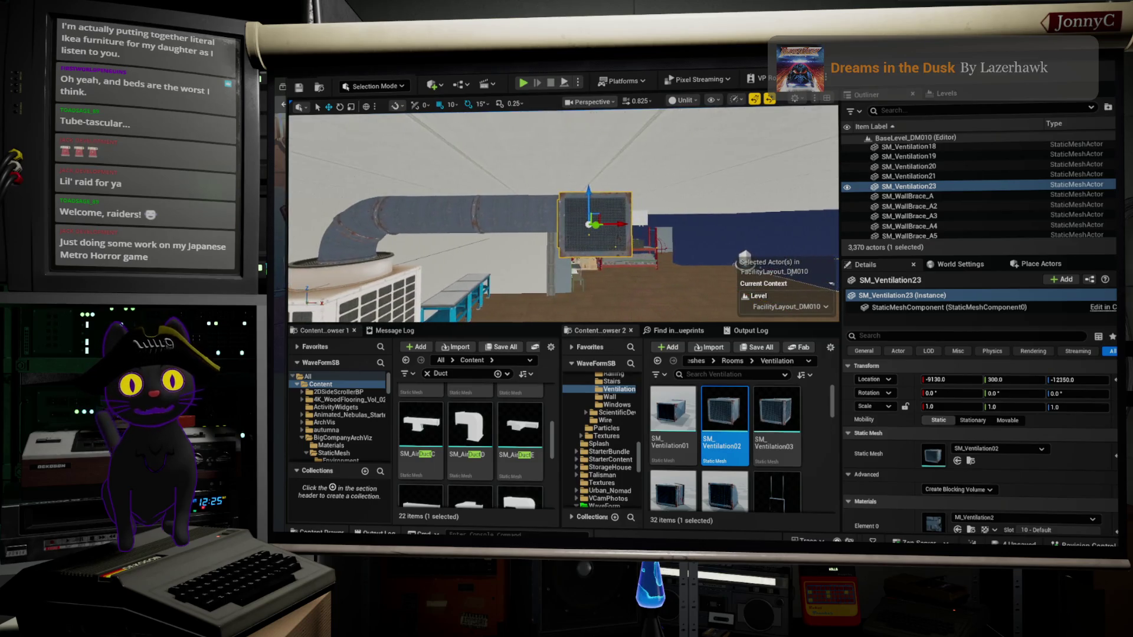
Slide the vent panel further along the wall and Alt-drag a copy alongside it.
left_click_drag(561, 236, 331, 236)
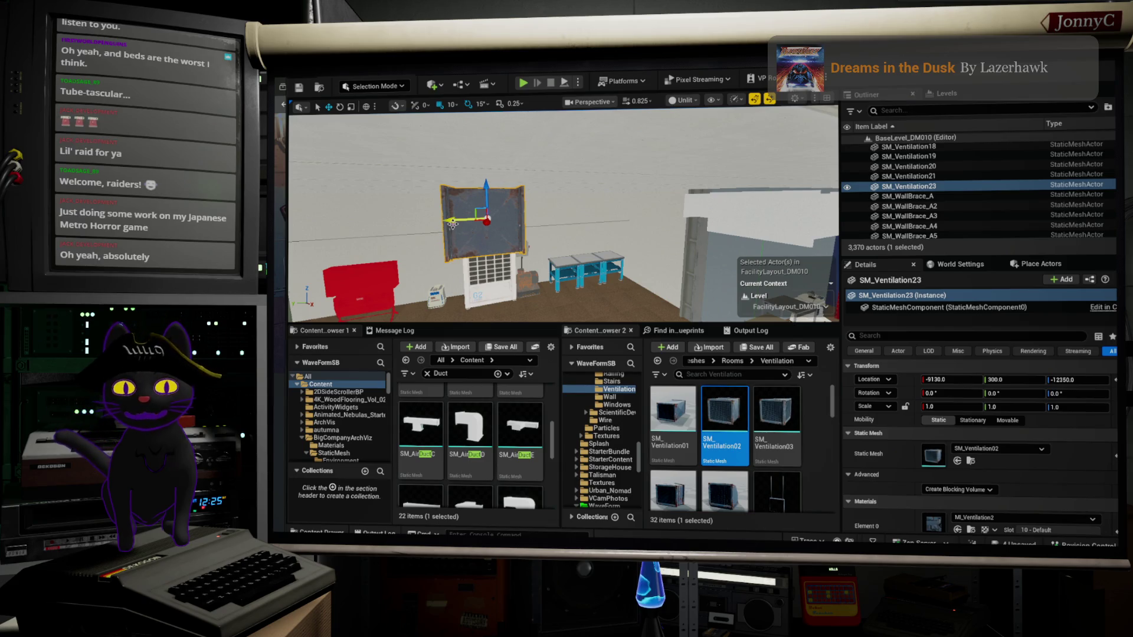
left_click_drag(452, 225, 312, 226)
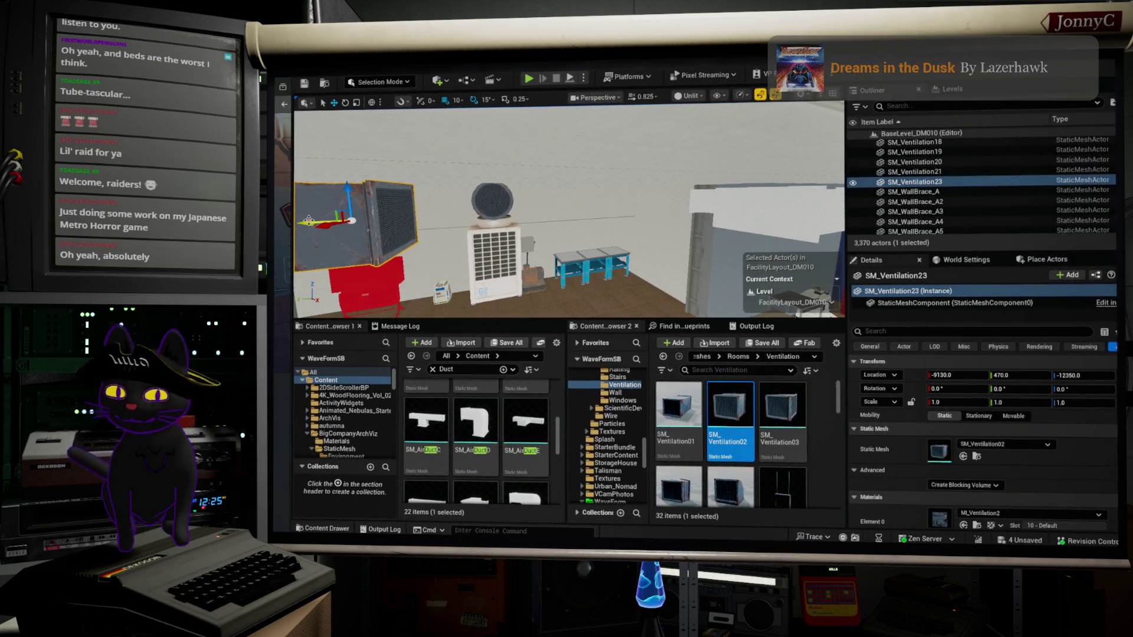
left_click_drag(308, 220, 476, 231)
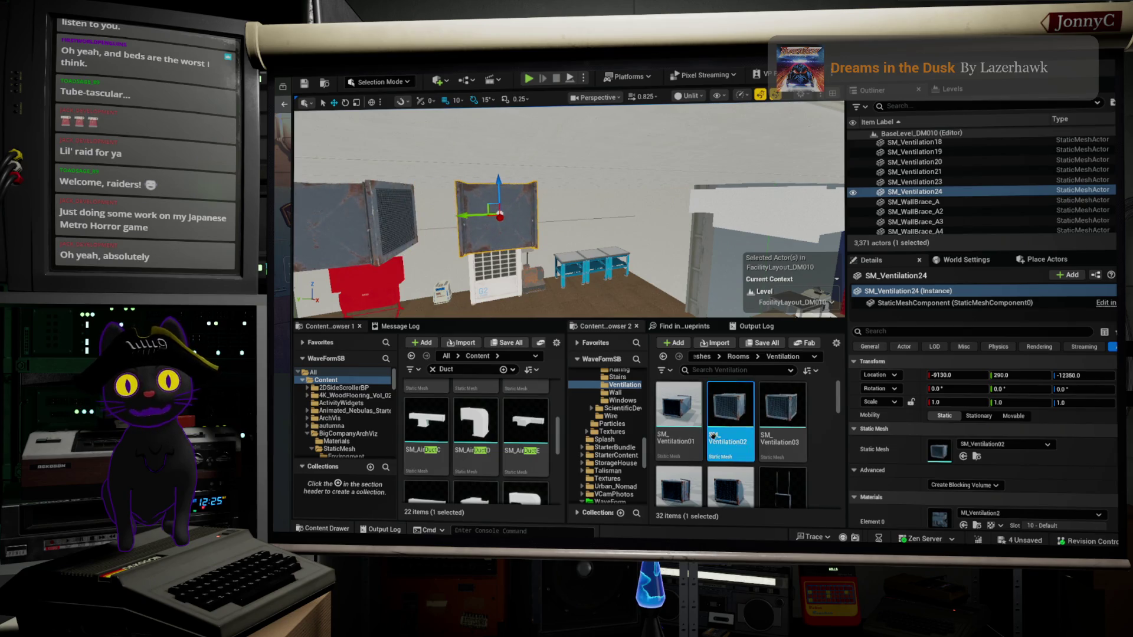
scroll(776, 470, "down", 2)
scroll(775, 471, "up", 2)
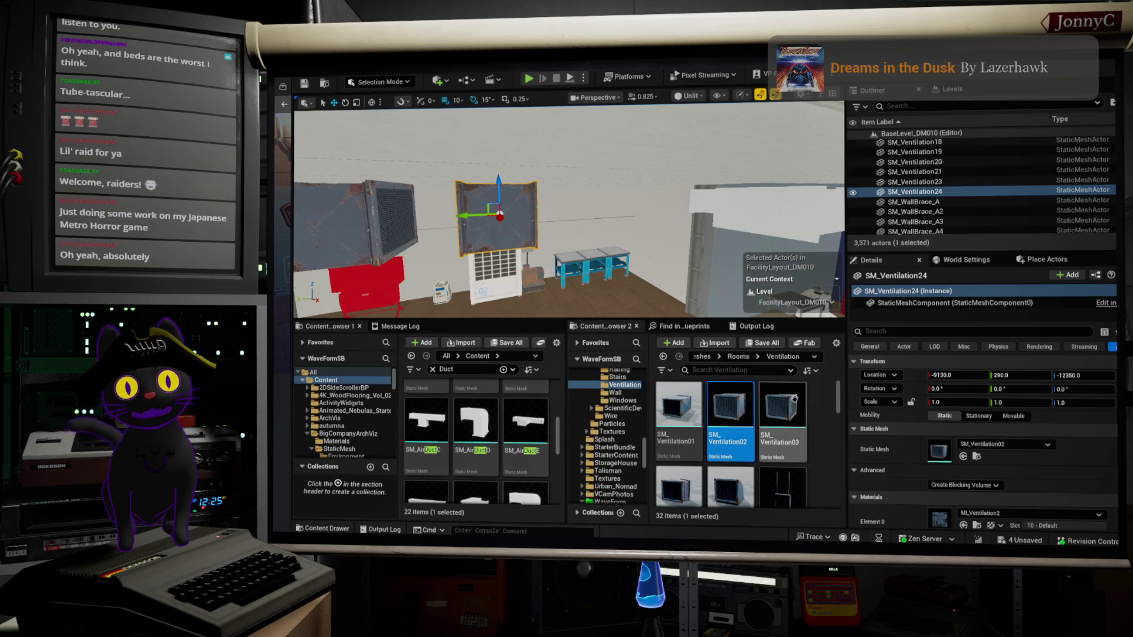
Undo a trial Ventilation01 mesh swap and duplicate the vent panel again to extend the run.
left_click_drag(679, 407, 938, 450)
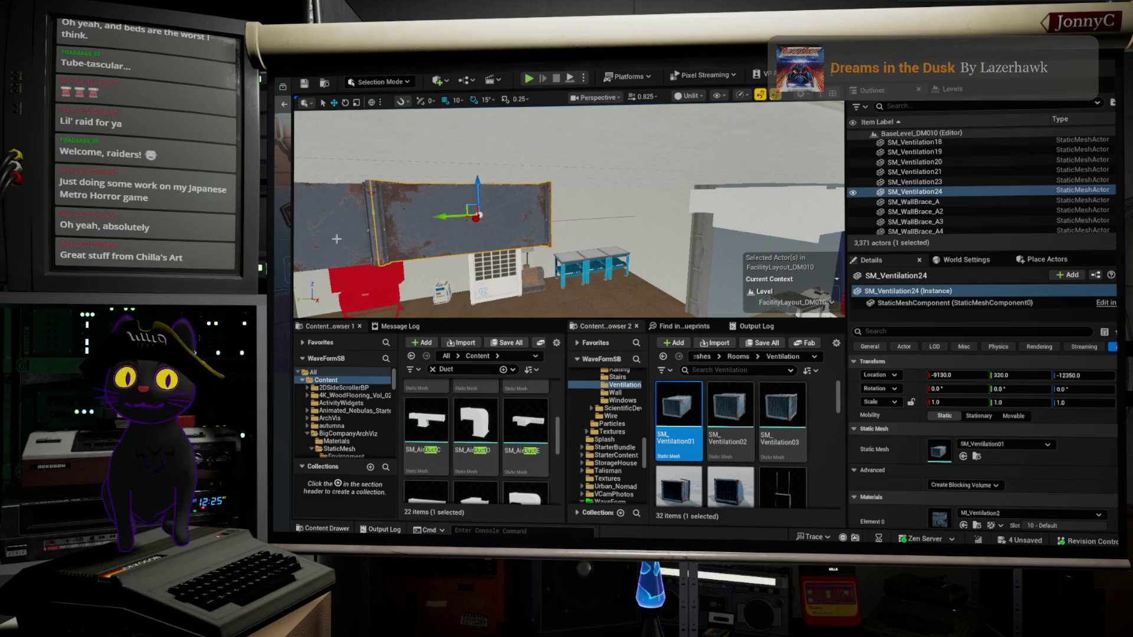
key("ctrl+z")
key("f")
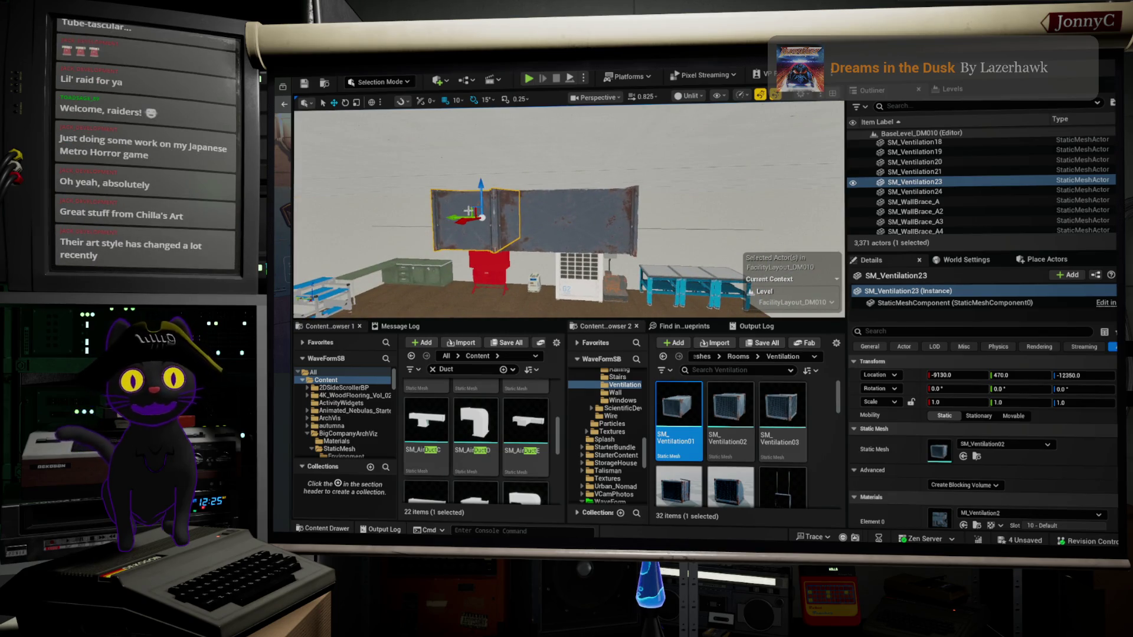
left_click_drag(452, 217, 458, 218)
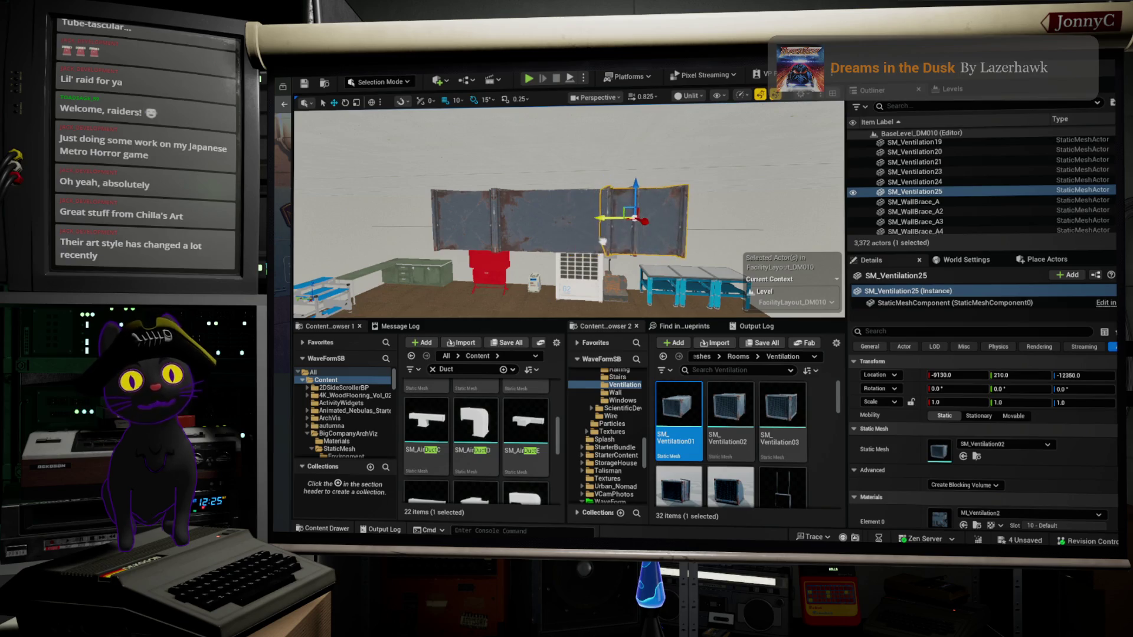
left_click_drag(567, 212, 661, 212)
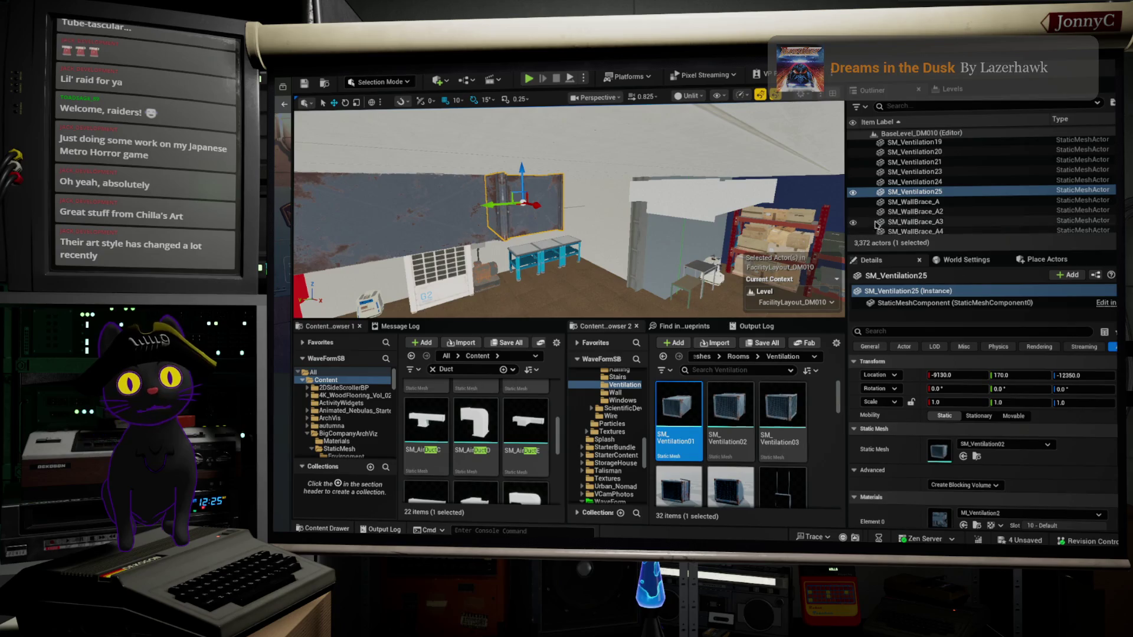
left_click(655, 192)
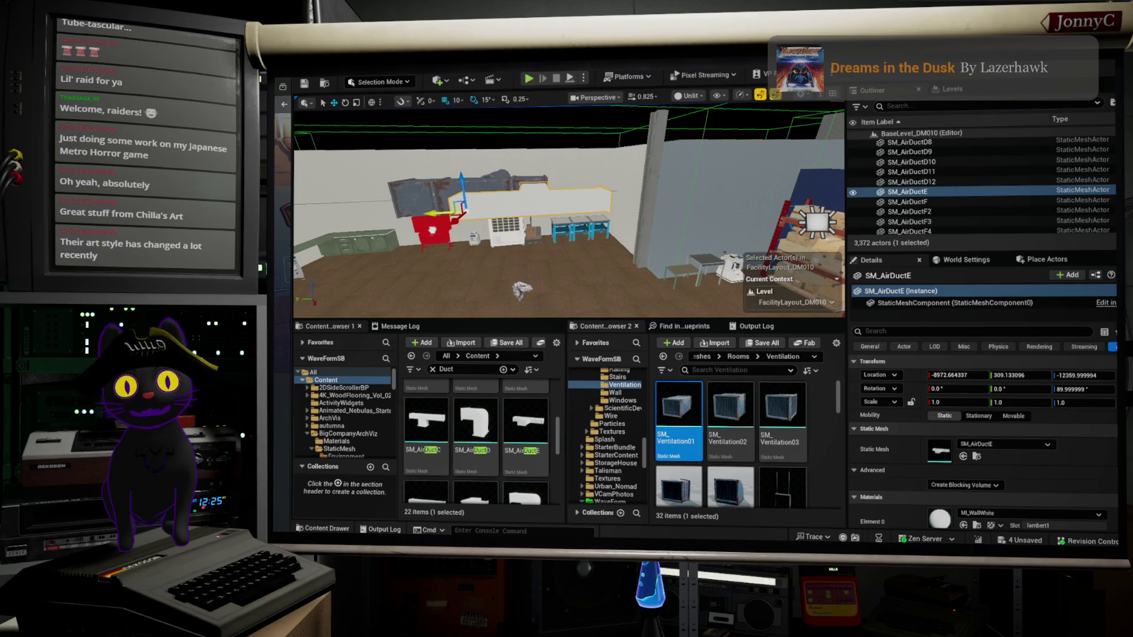
Delete SM_Ventilation23, slide SM_Ventilation24 along Y, and duplicate it to fill the gap.
left_click_drag(566, 212, 543, 212)
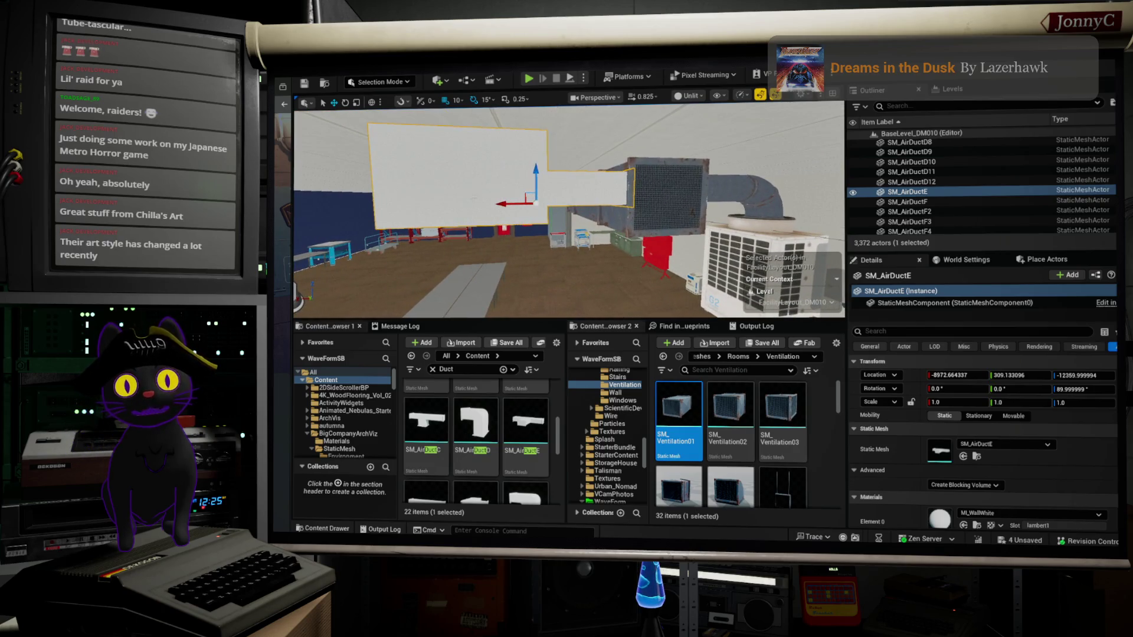
left_click_drag(502, 204, 492, 207)
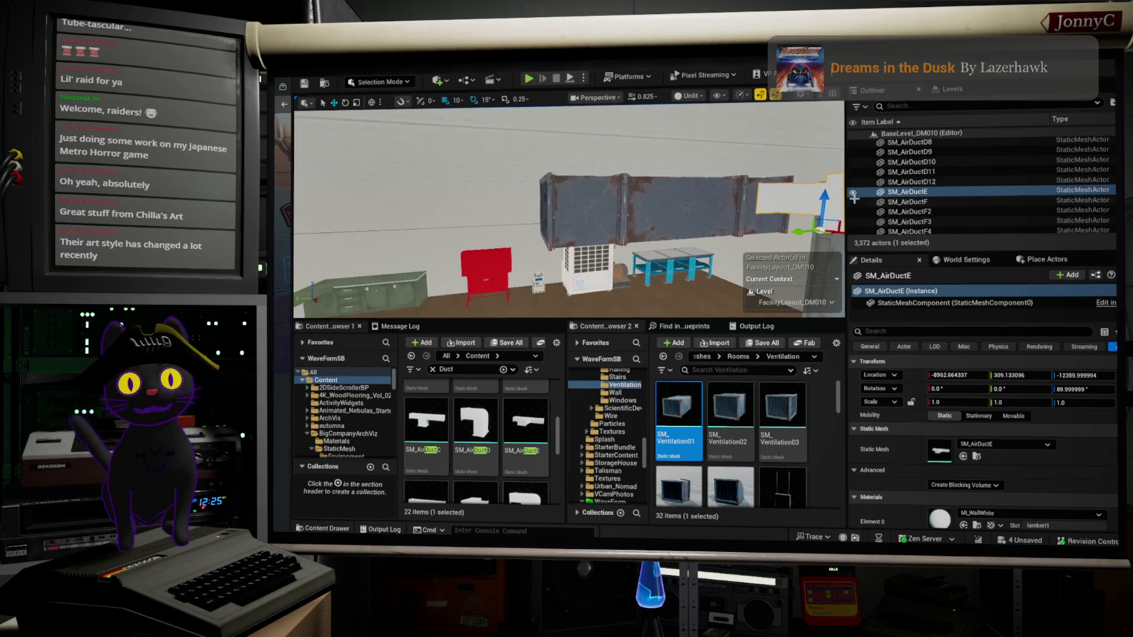
left_click(601, 199)
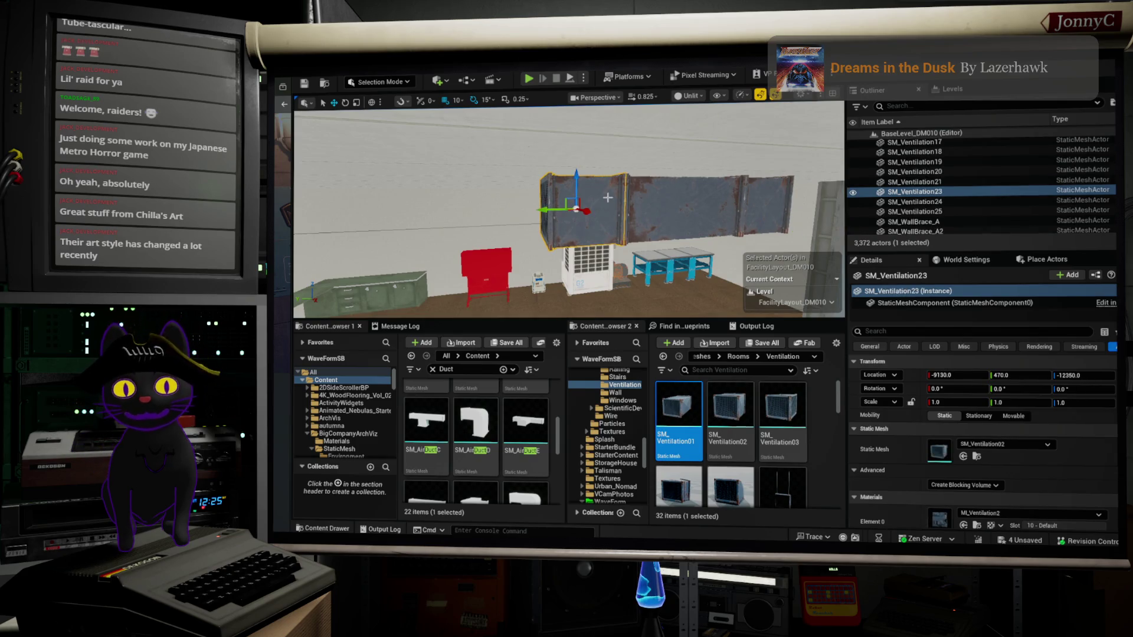
key("Delete")
left_click(665, 218)
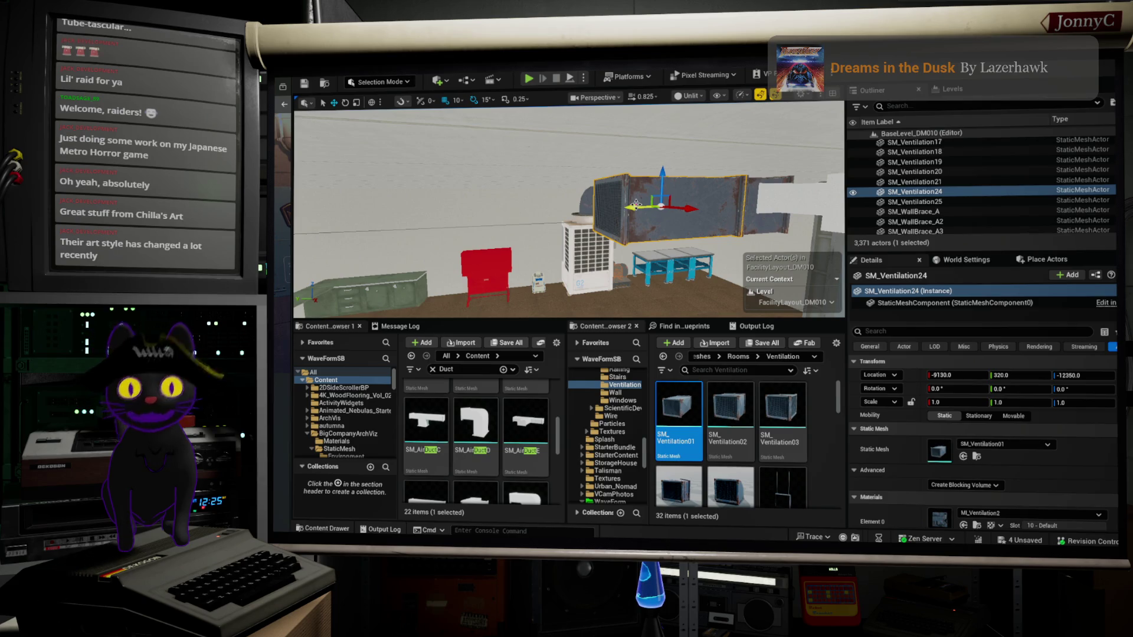
mouse_move(636, 204)
left_mouse_down()
mouse_move(493, 211)
mouse_move(645, 232)
left_mouse_up()
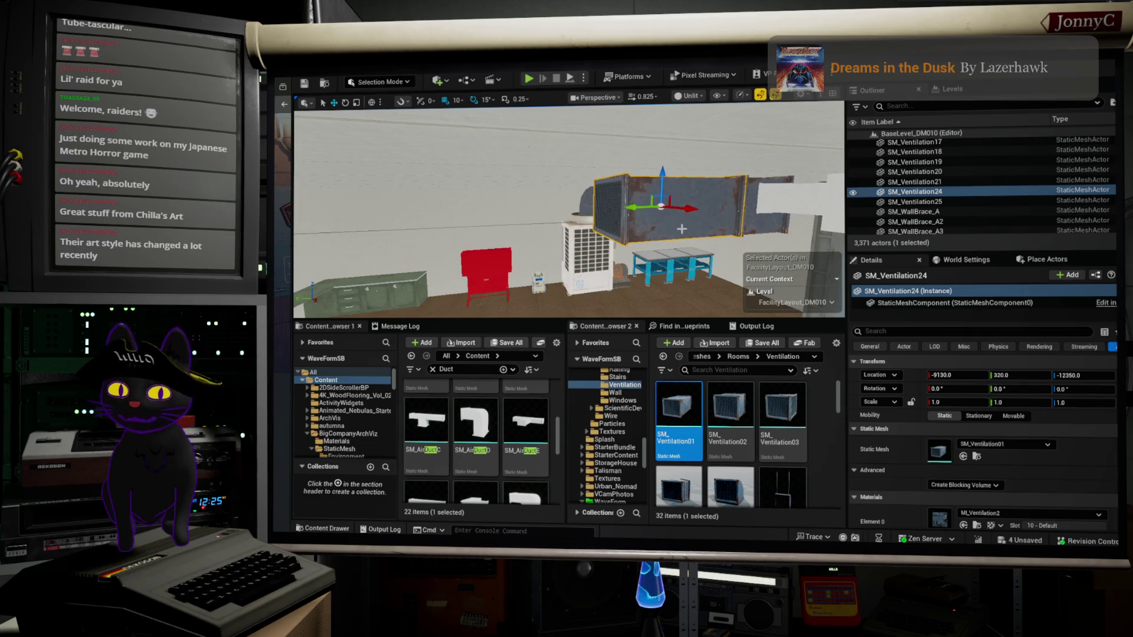
mouse_move(628, 209)
left_mouse_down()
mouse_move(487, 212)
mouse_move(508, 211)
left_mouse_up()
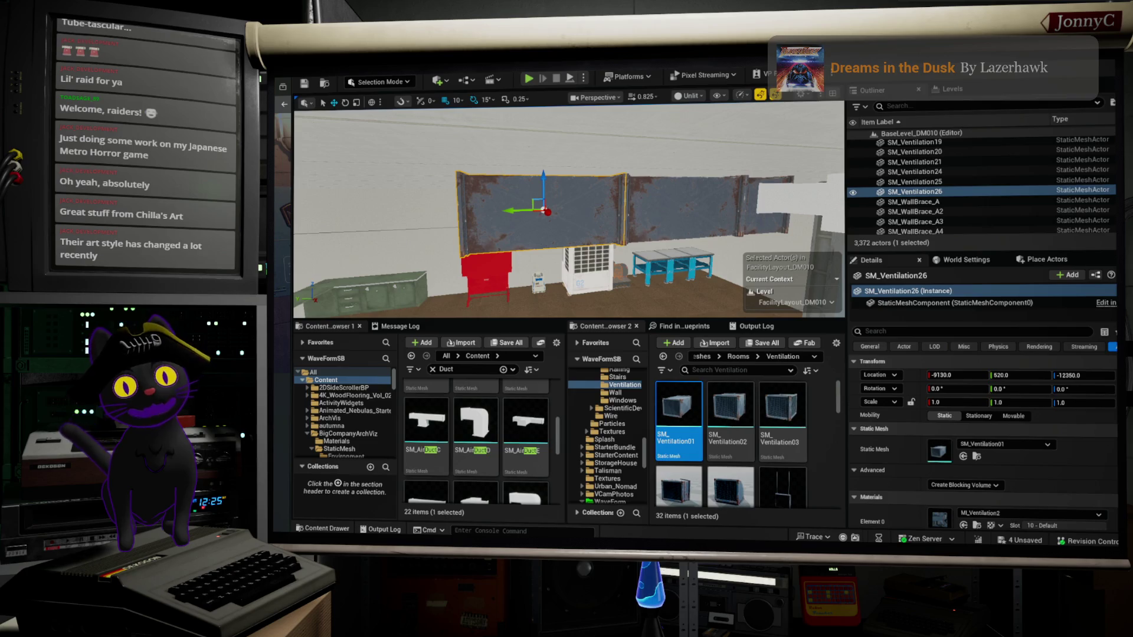
Lower the white SM_AirDuctE by 10 units on Z.
left_click_drag(716, 204, 715, 204)
left_click(715, 204)
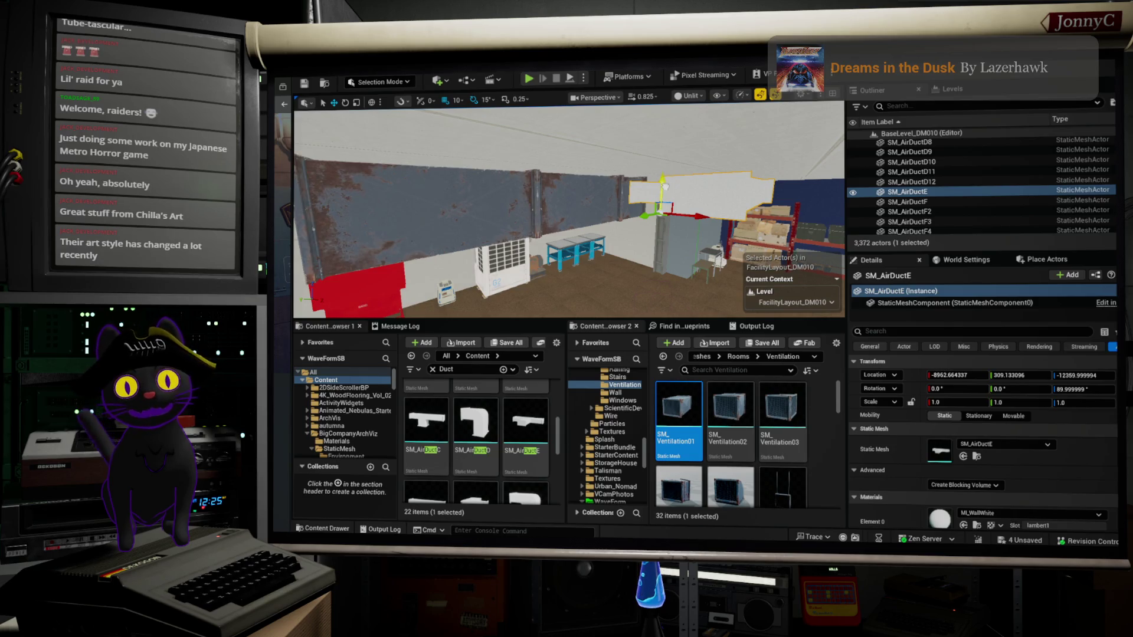
left_click_drag(665, 187, 666, 189)
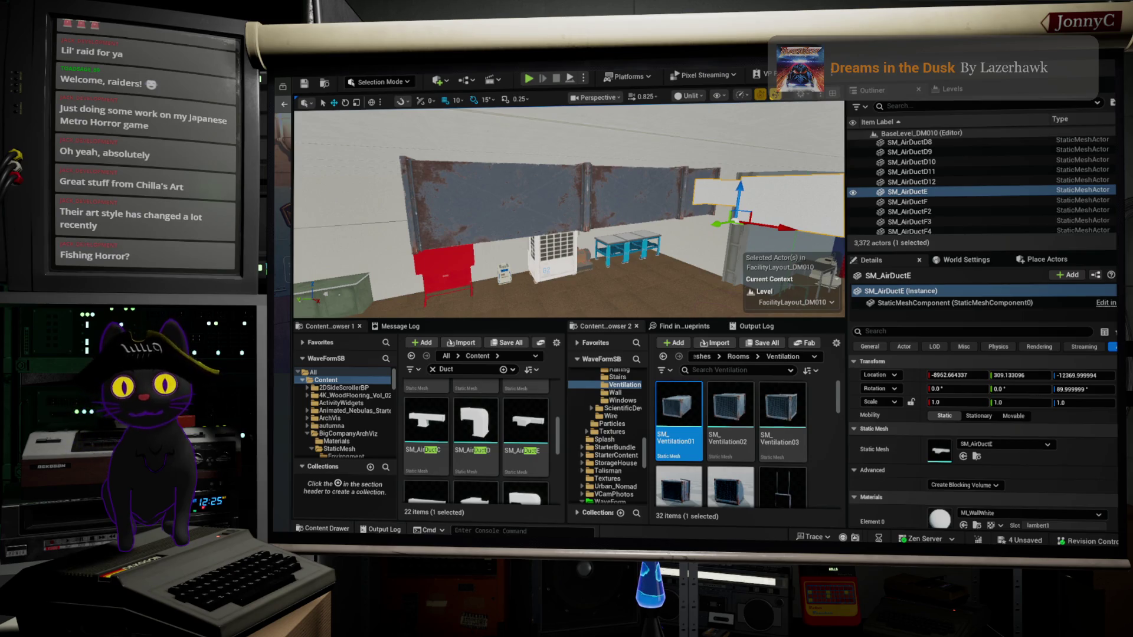
key("alt+Tab")
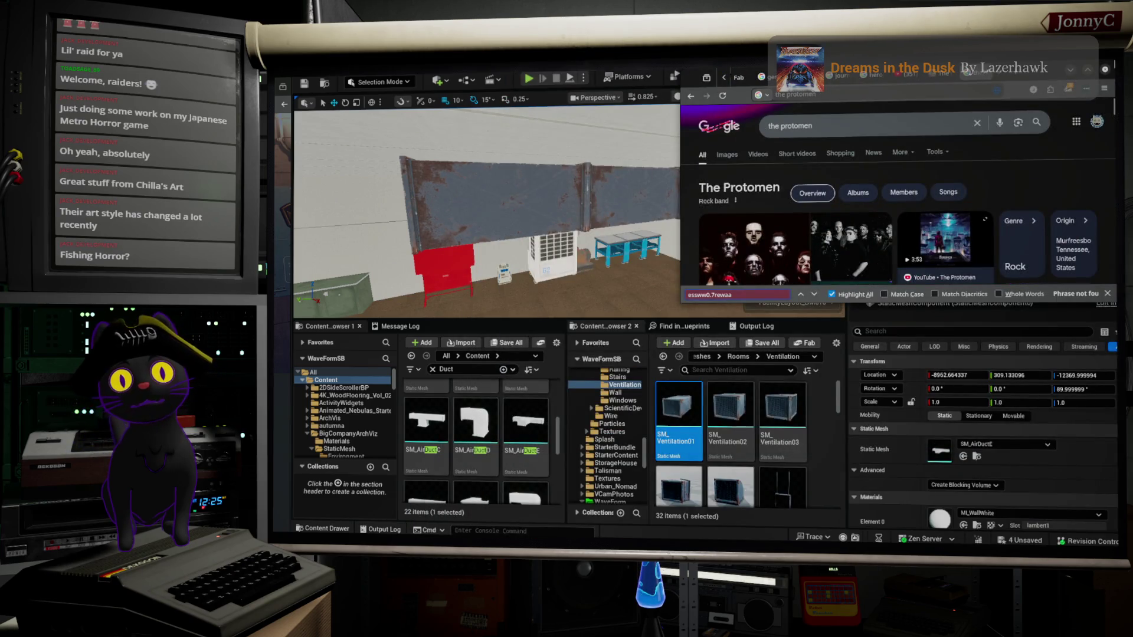
left_click(1038, 77)
key("super+Up")
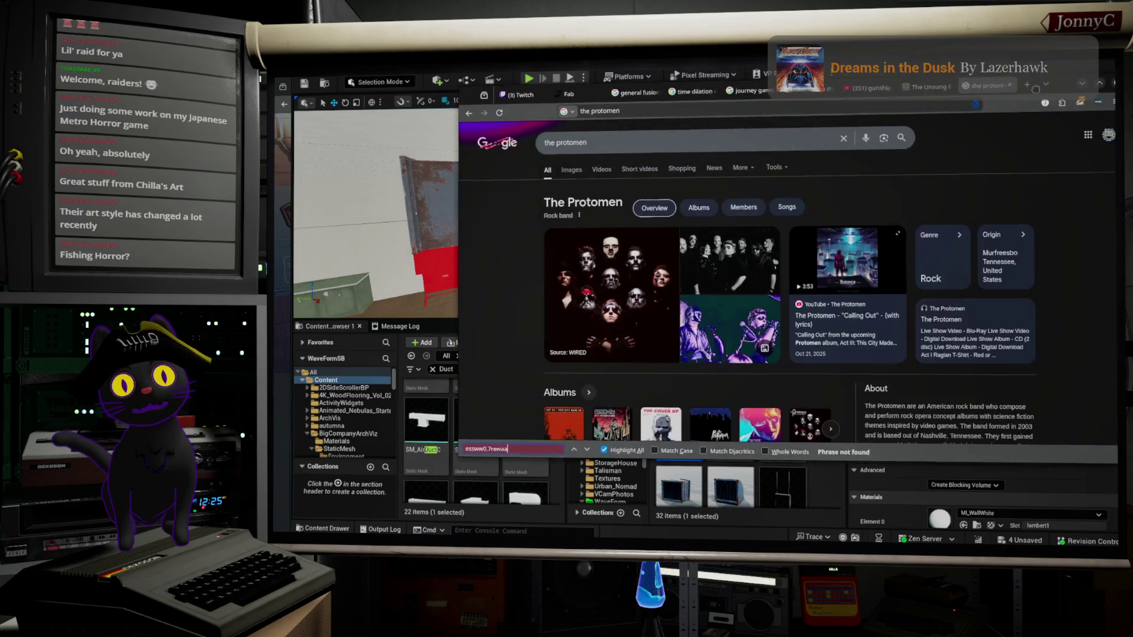
left_click(510, 128)
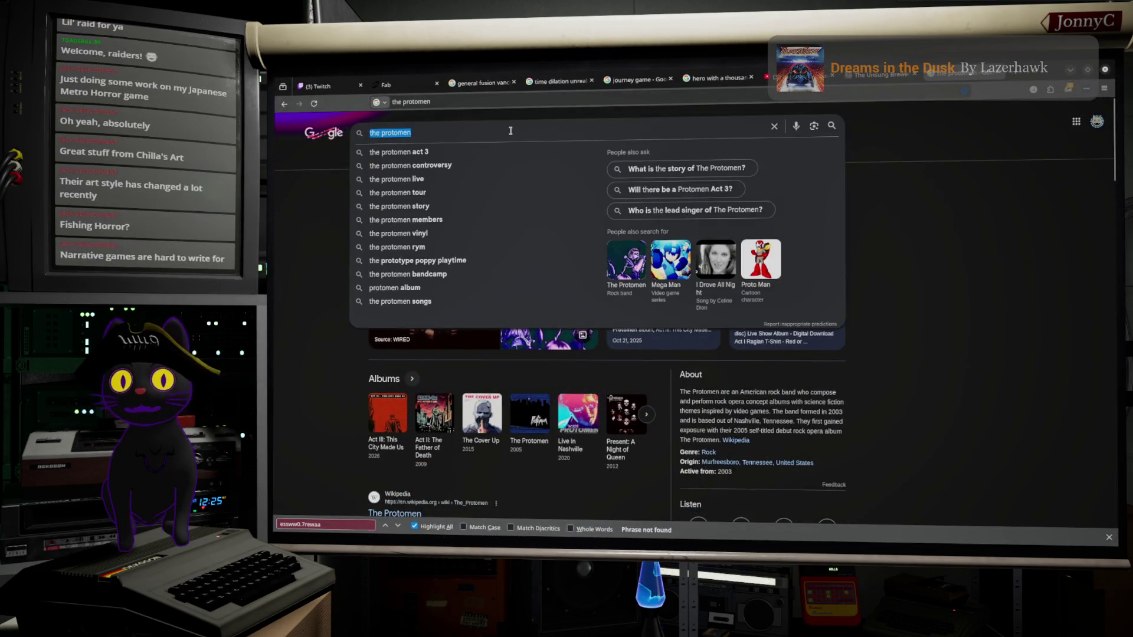
type("Um")
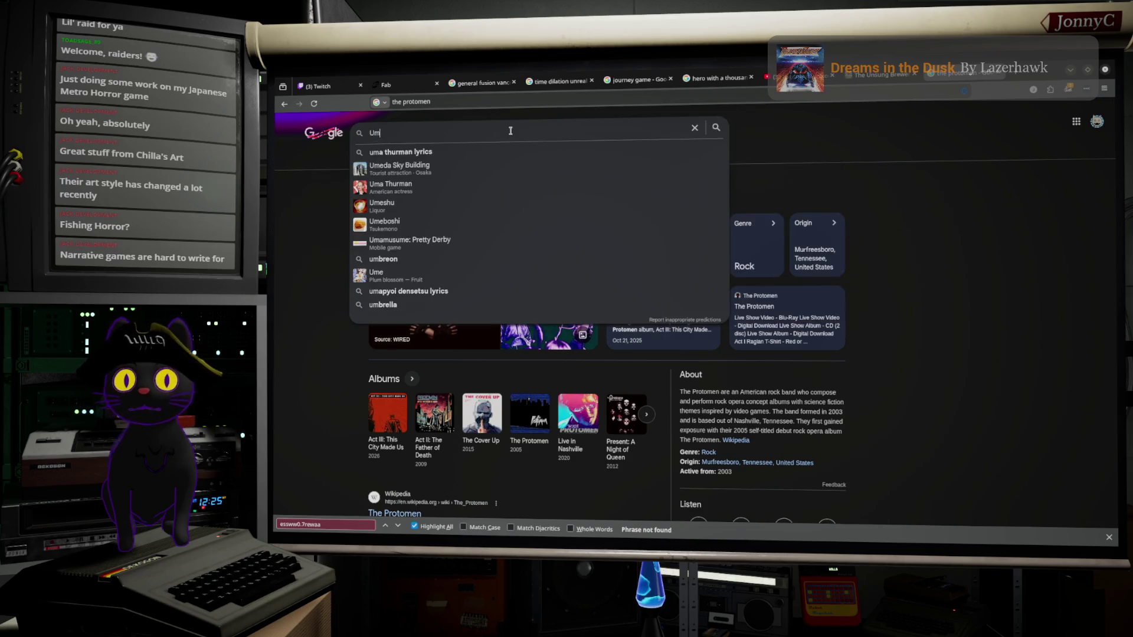
type("igari ")
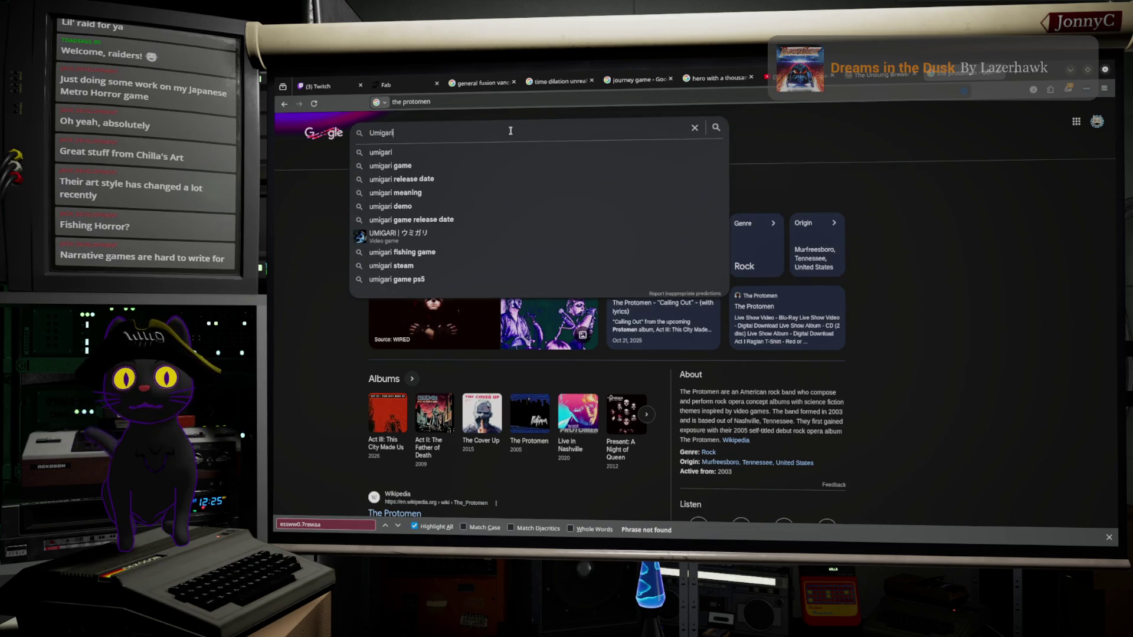
type("fishi")
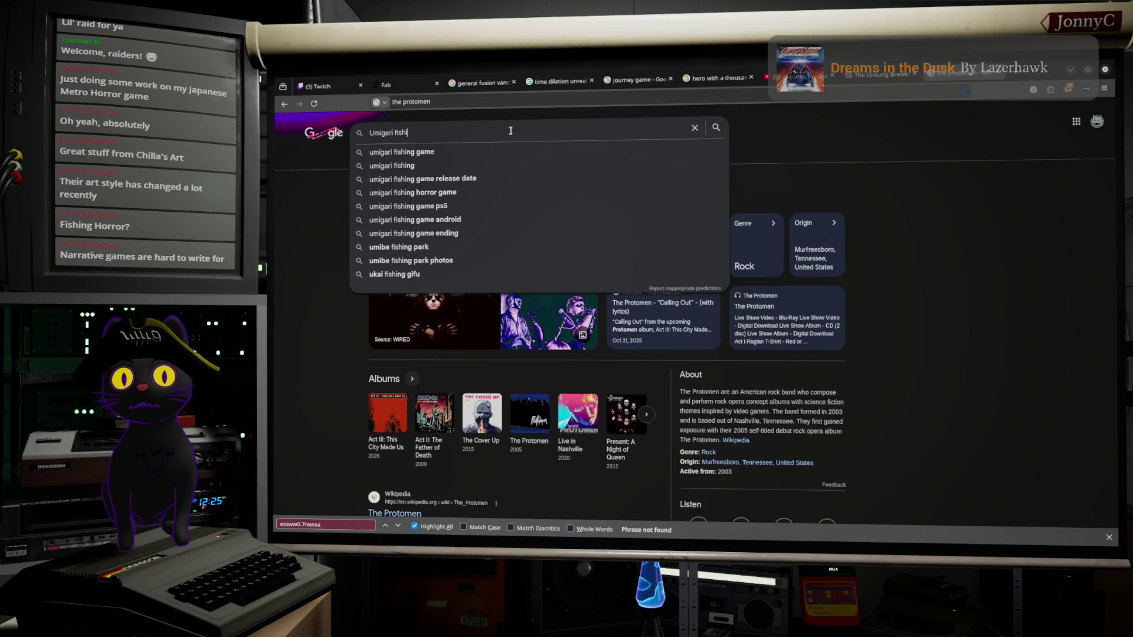
type("ng horror")
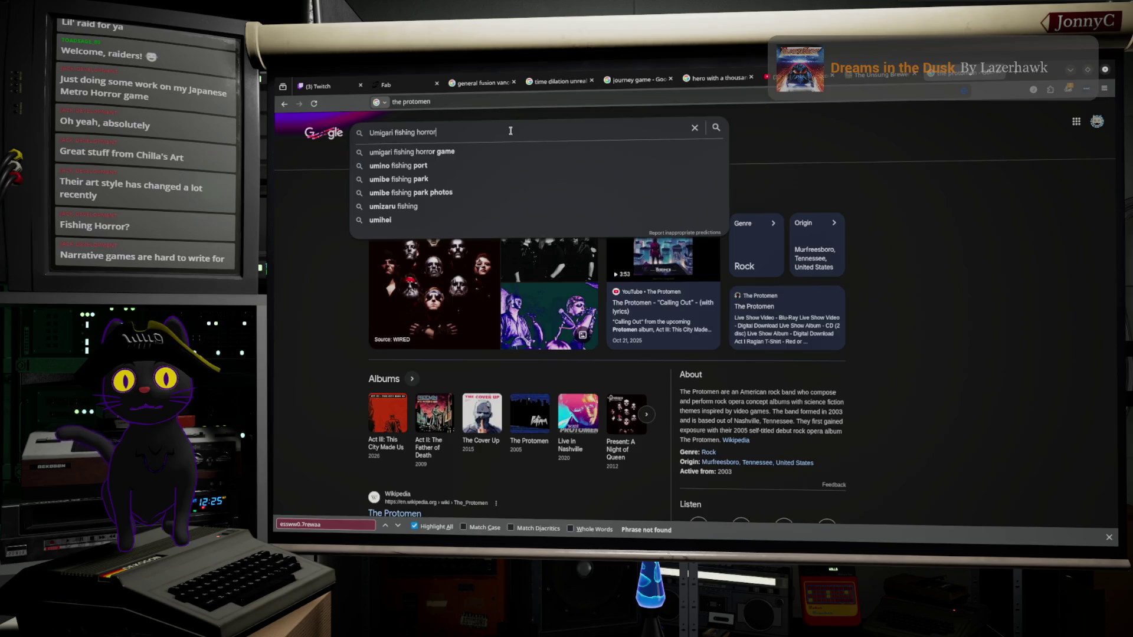
key("alt+Tab")
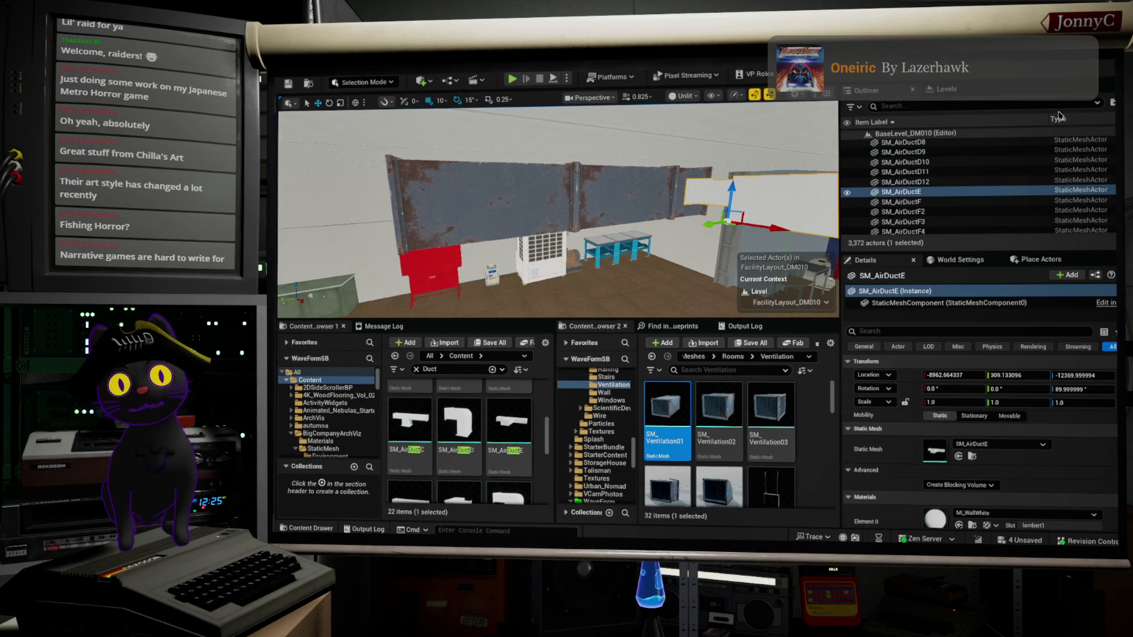
left_click(1096, 64)
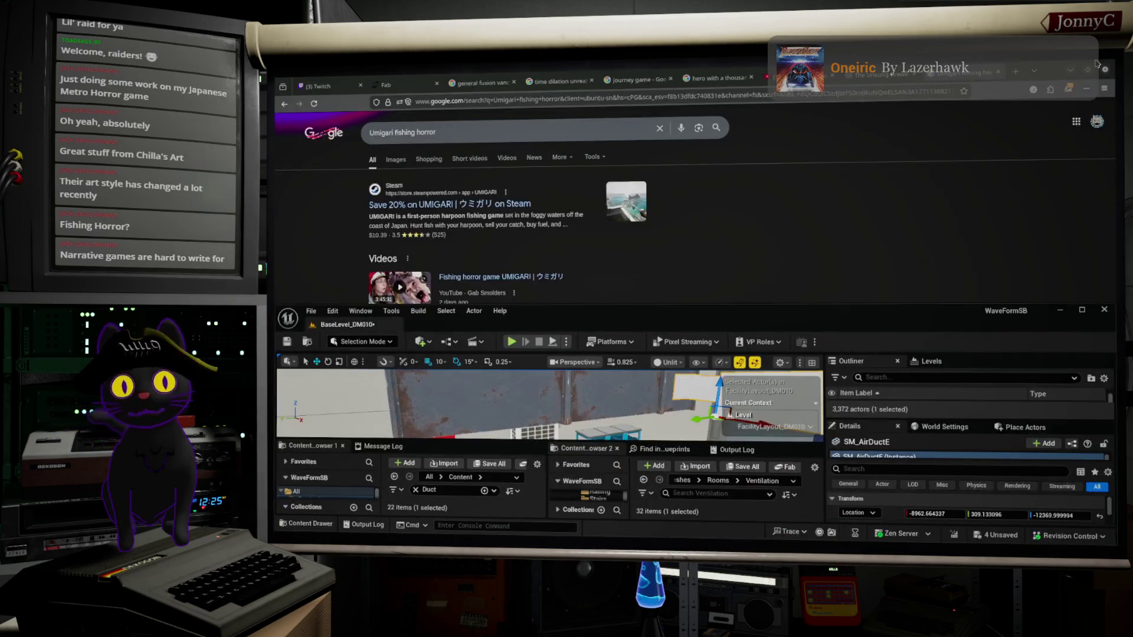
left_click(950, 288)
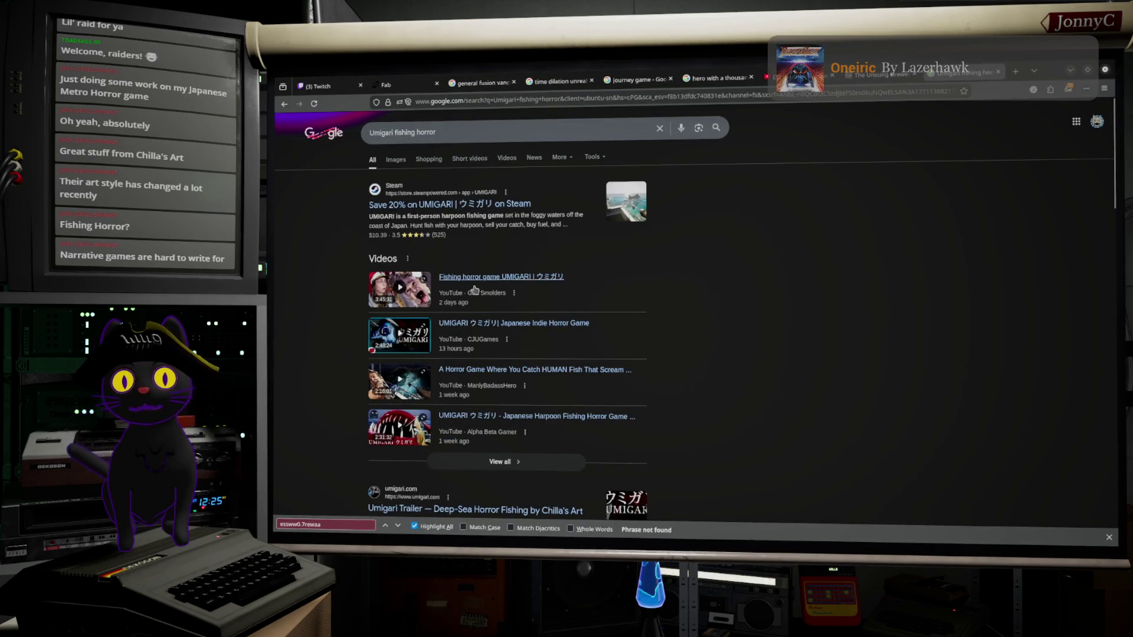
scroll(417, 360, "down", 3)
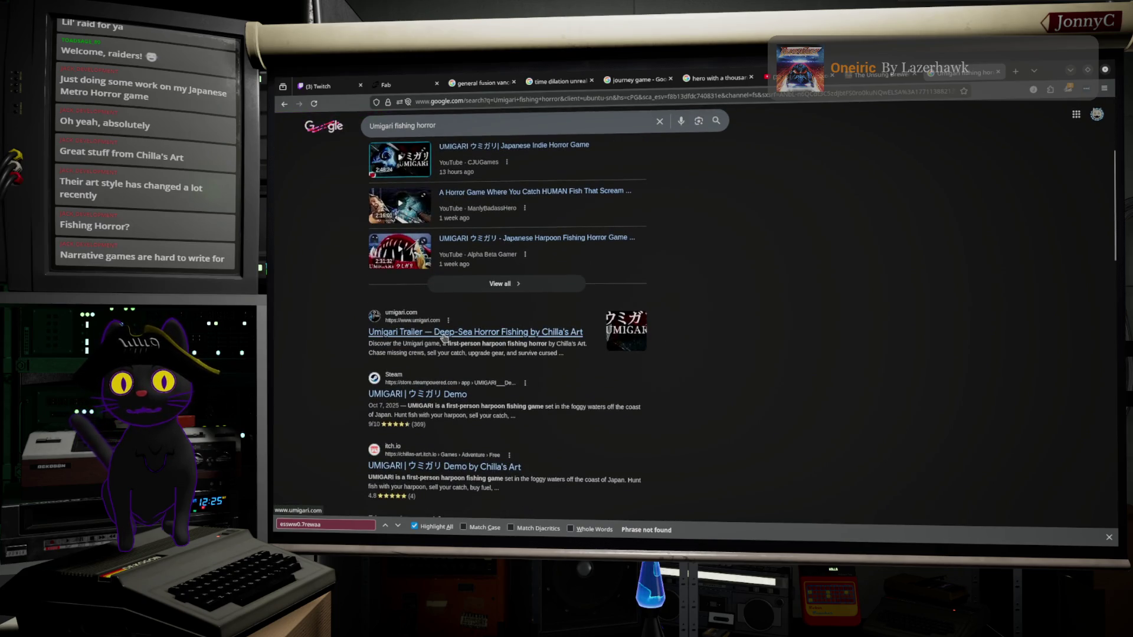
left_click(472, 337)
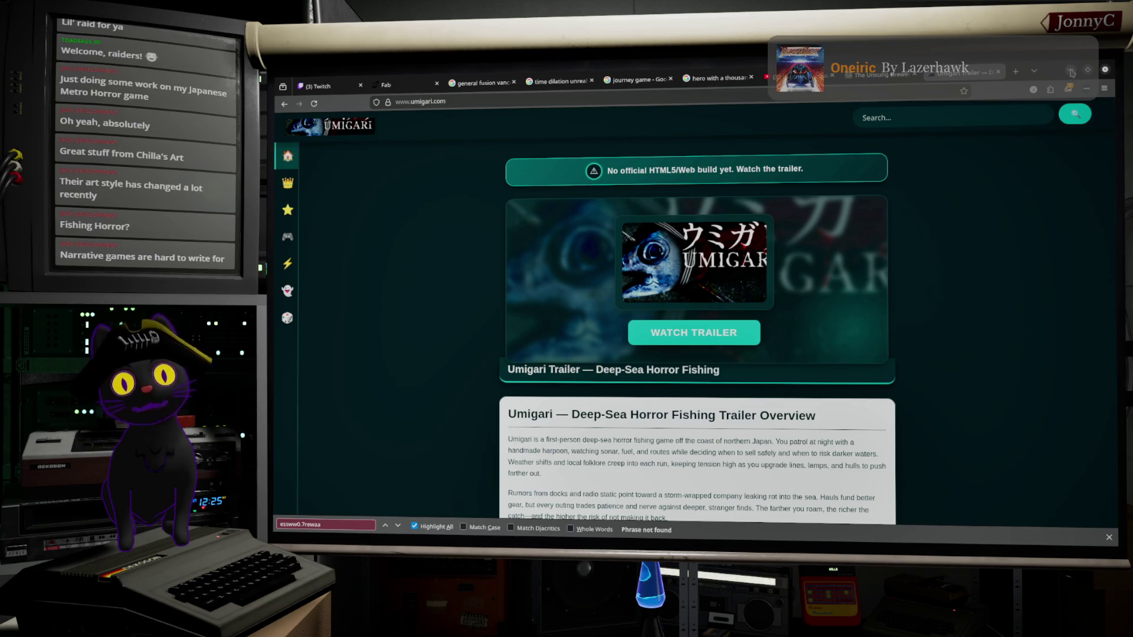
left_click(1072, 71)
left_click_drag(730, 315, 730, 71)
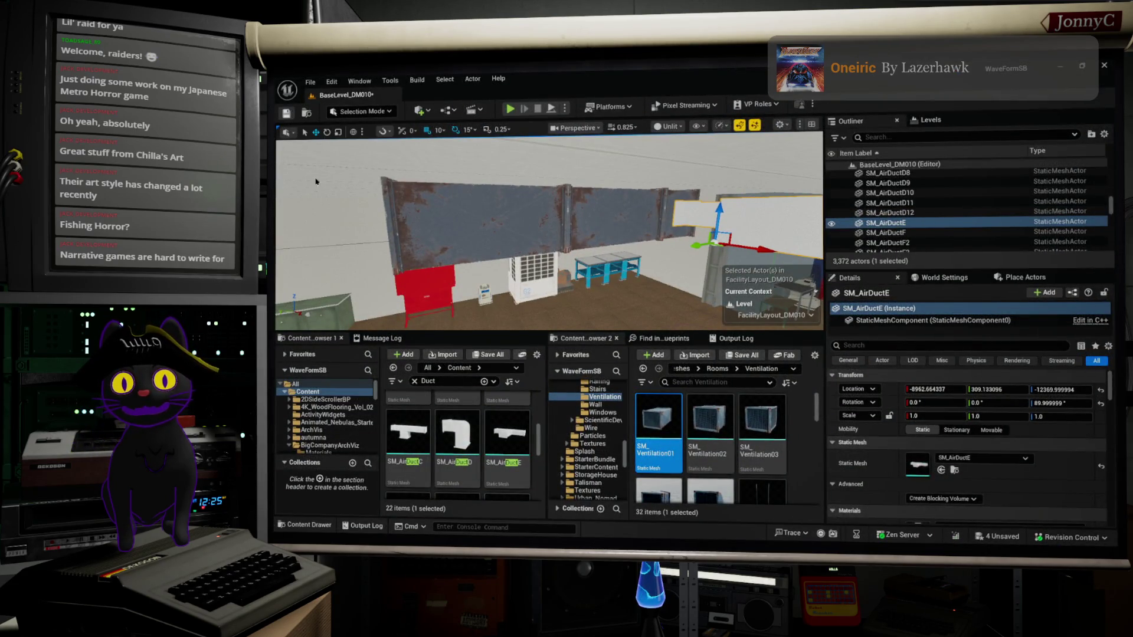
Assign the SM_AirDuctG elbow mesh to SM_AirDuctE's Static Mesh slot.
left_click_drag(315, 182, 274, 186)
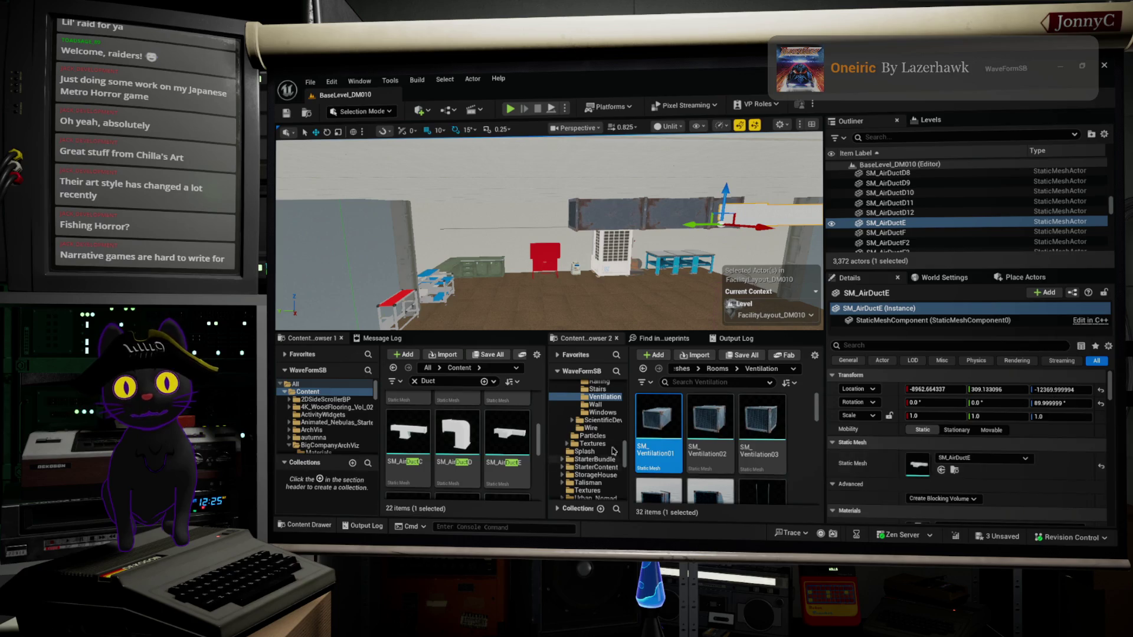
mouse_move(406, 417)
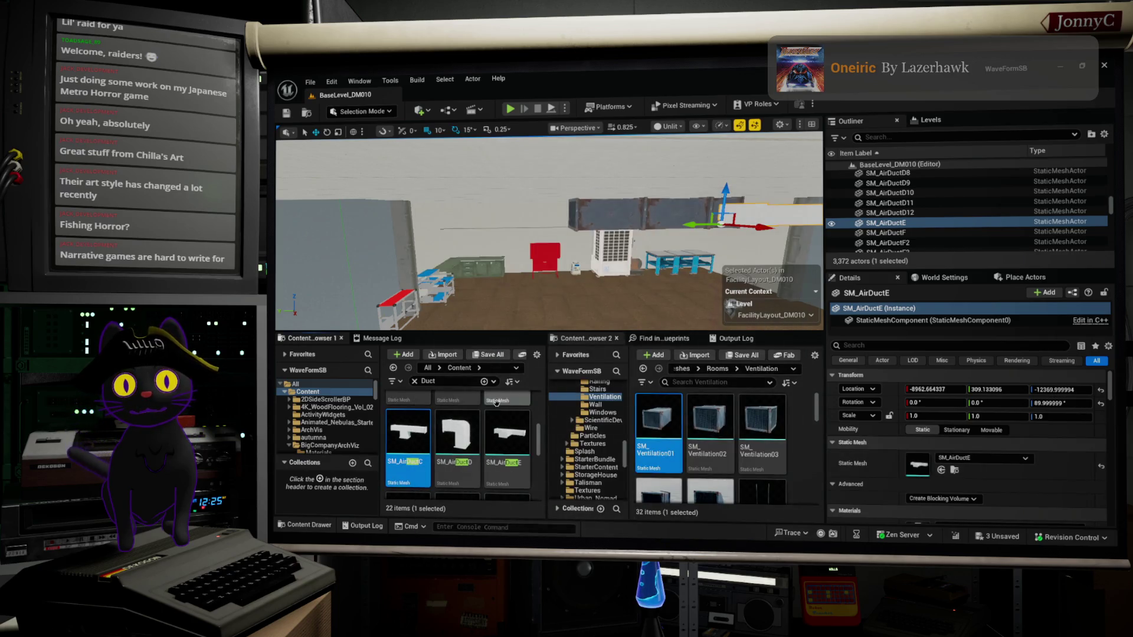
mouse_move(559, 316)
left_mouse_down()
mouse_move(430, 316)
mouse_move(539, 296)
mouse_move(468, 303)
mouse_move(652, 312)
left_mouse_up()
scroll(447, 439, "down", 2)
left_click_drag(446, 440, 918, 466)
Rotate the elbow duct around Z from 90° to about -150°.
left_click_drag(652, 313, 565, 217)
key("e")
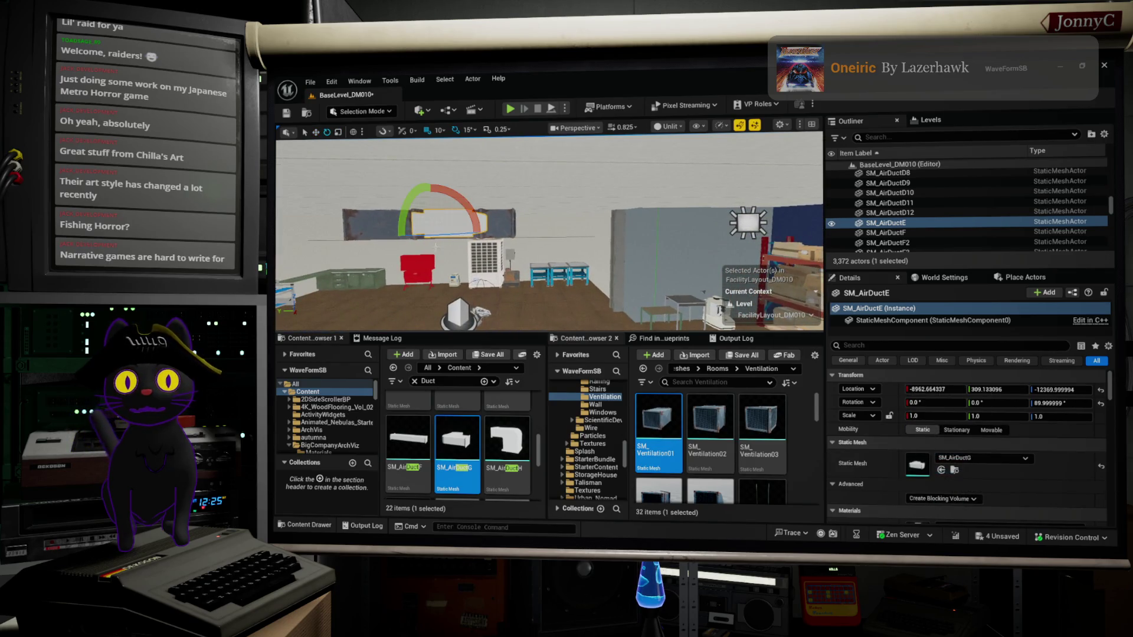
left_click_drag(437, 238, 398, 235)
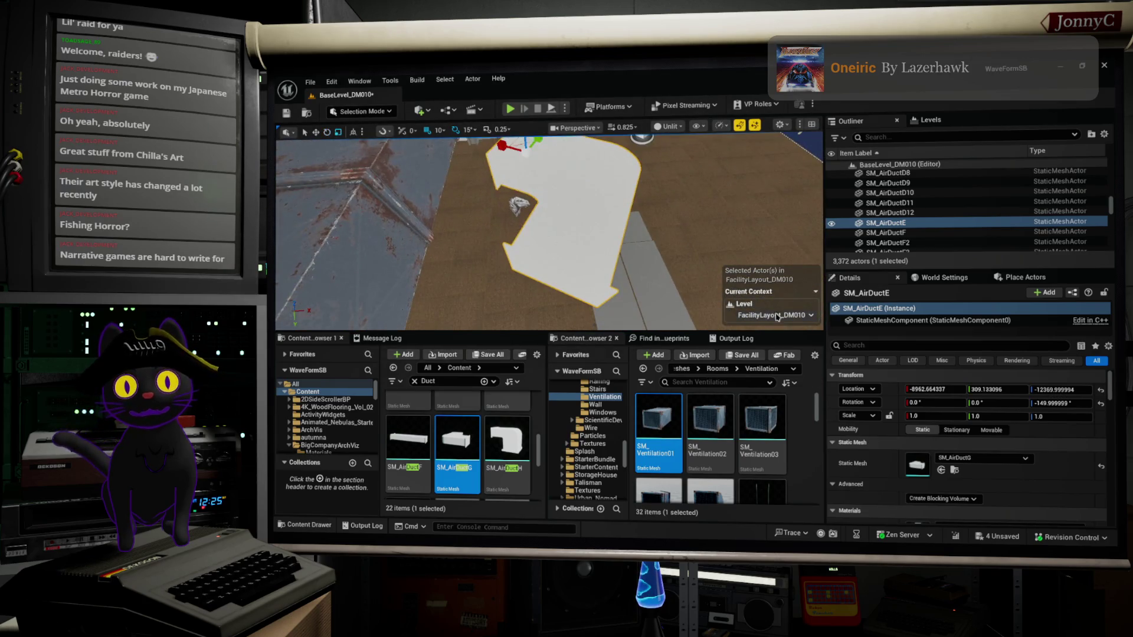
Rotate the elbow a further 45° to -90° and shift it along X toward the straight duct.
left_click_drag(597, 201, 581, 231)
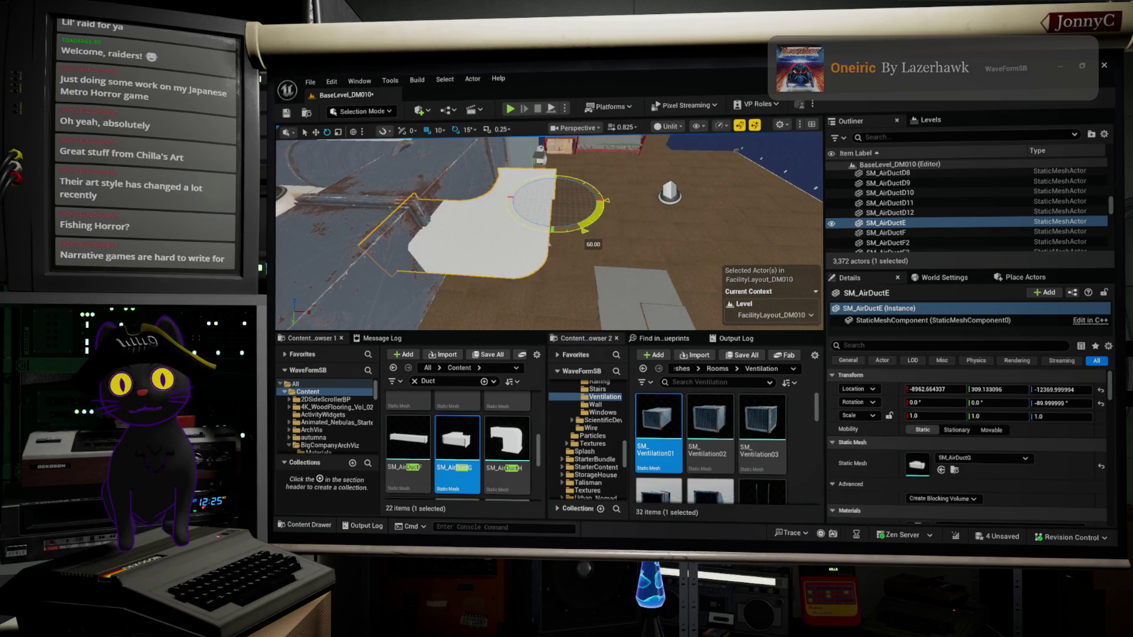
key("w")
mouse_move(584, 200)
left_mouse_down()
mouse_move(613, 204)
mouse_move(588, 208)
mouse_move(602, 213)
mouse_move(589, 165)
left_mouse_up()
key("f")
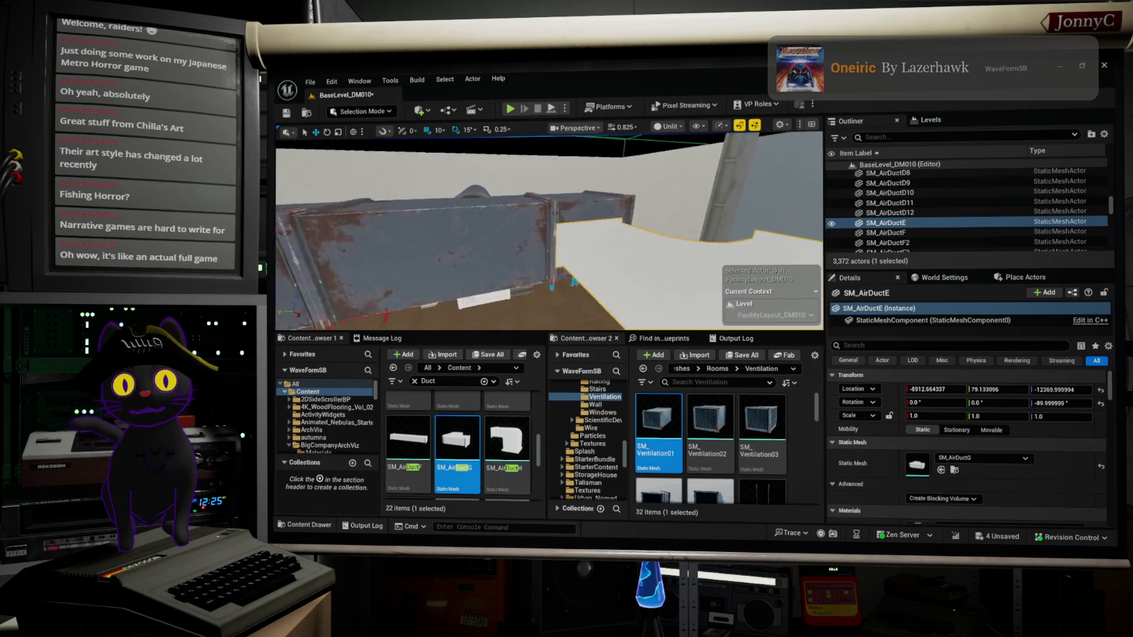
scroll(549, 230, "down", 3)
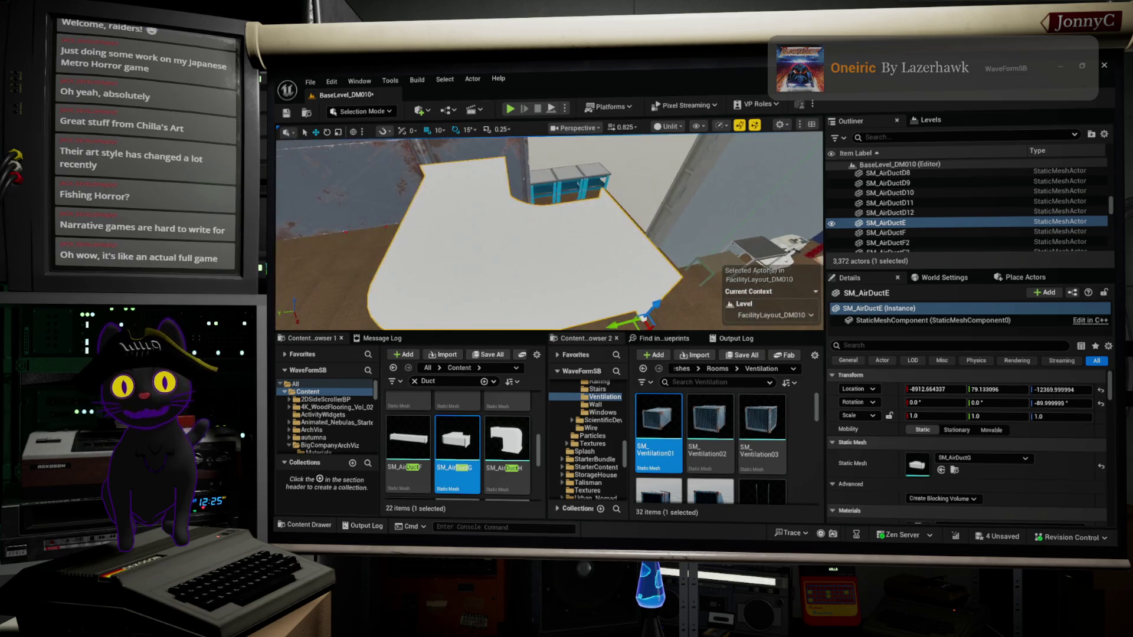
left_click_drag(366, 194, 395, 230)
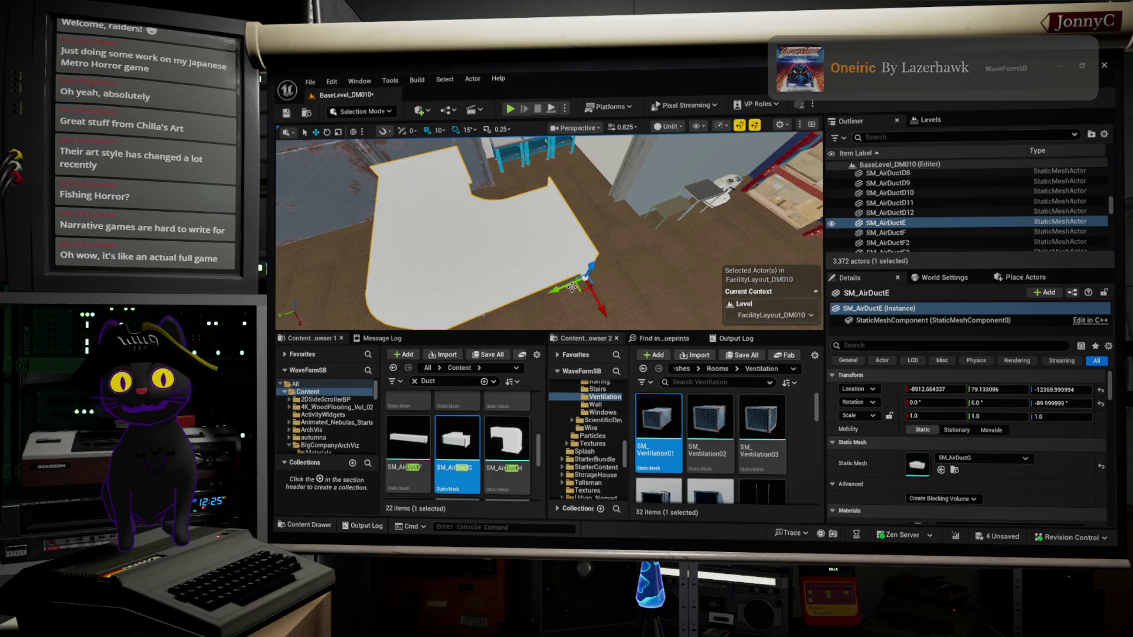
Fine-tune the elbow's X and Y position to line up with the straight duct run.
left_click_drag(559, 288, 605, 289)
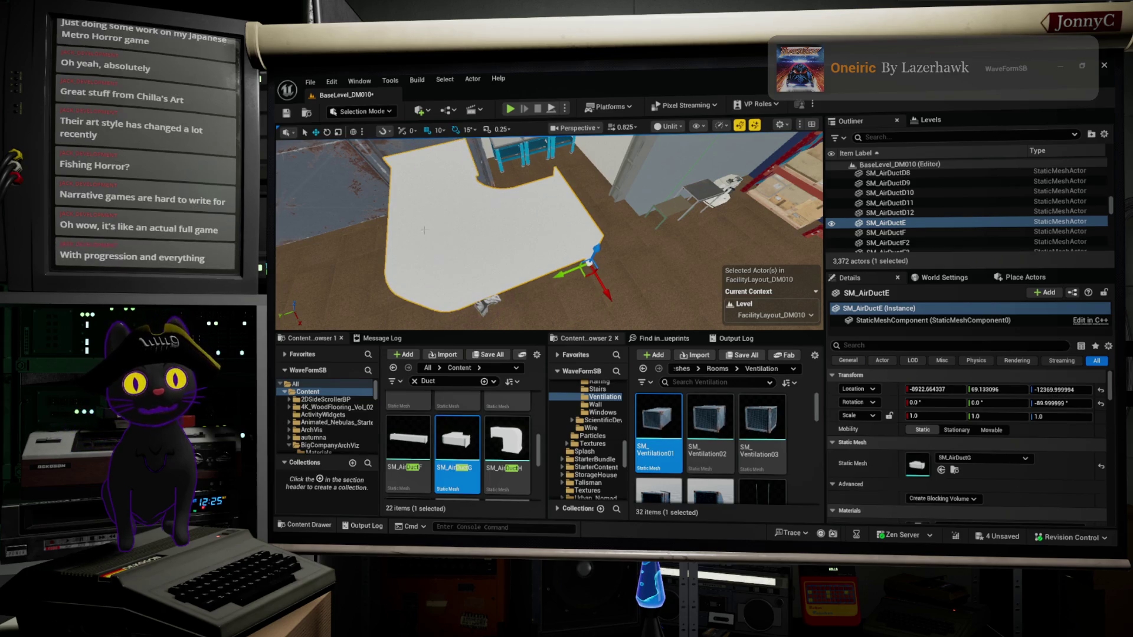
key("f")
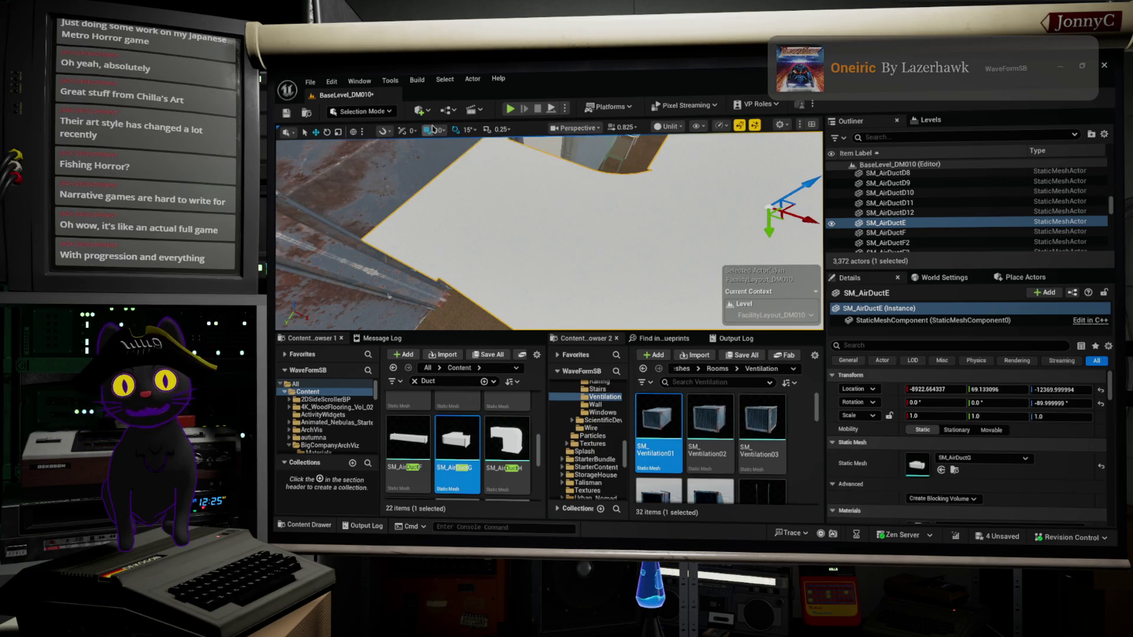
left_click_drag(768, 230, 766, 223)
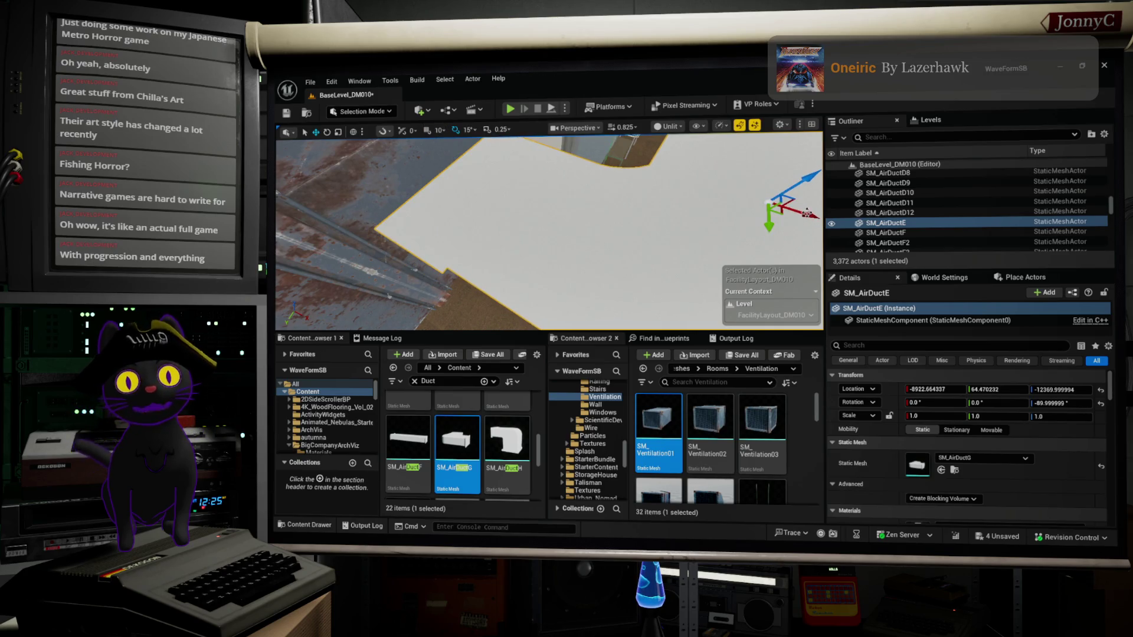
left_click_drag(813, 216, 805, 218)
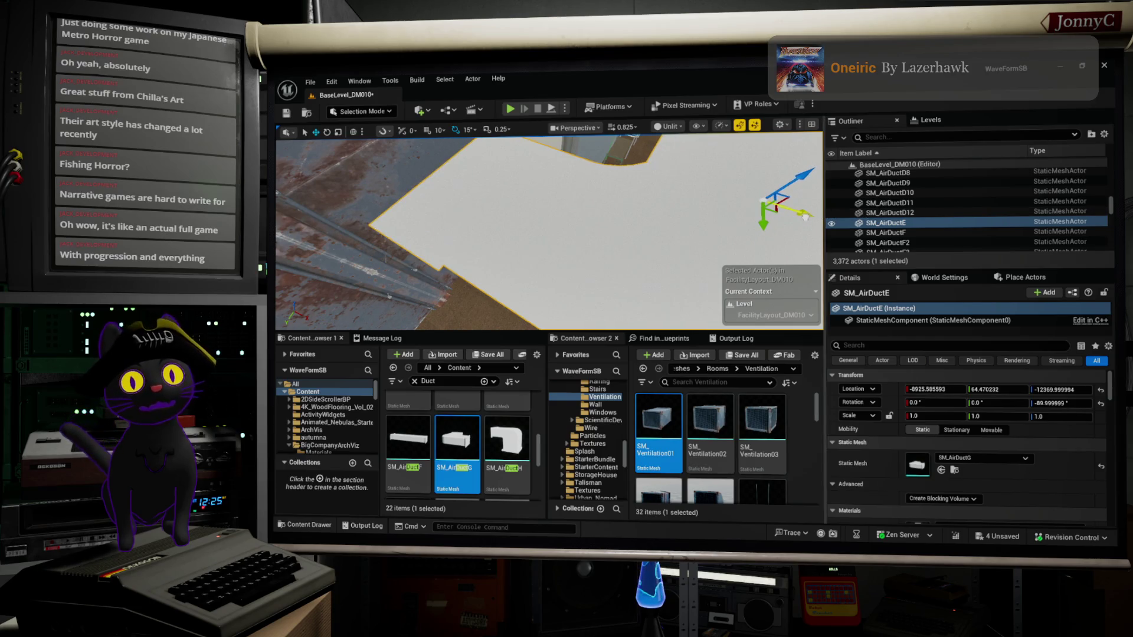
Alt-drag the elbow along Y to create a copy, SM_AirDuctE2, at about Y 328.
mouse_move(574, 238)
left_mouse_down()
mouse_move(584, 329)
mouse_move(579, 262)
left_mouse_up()
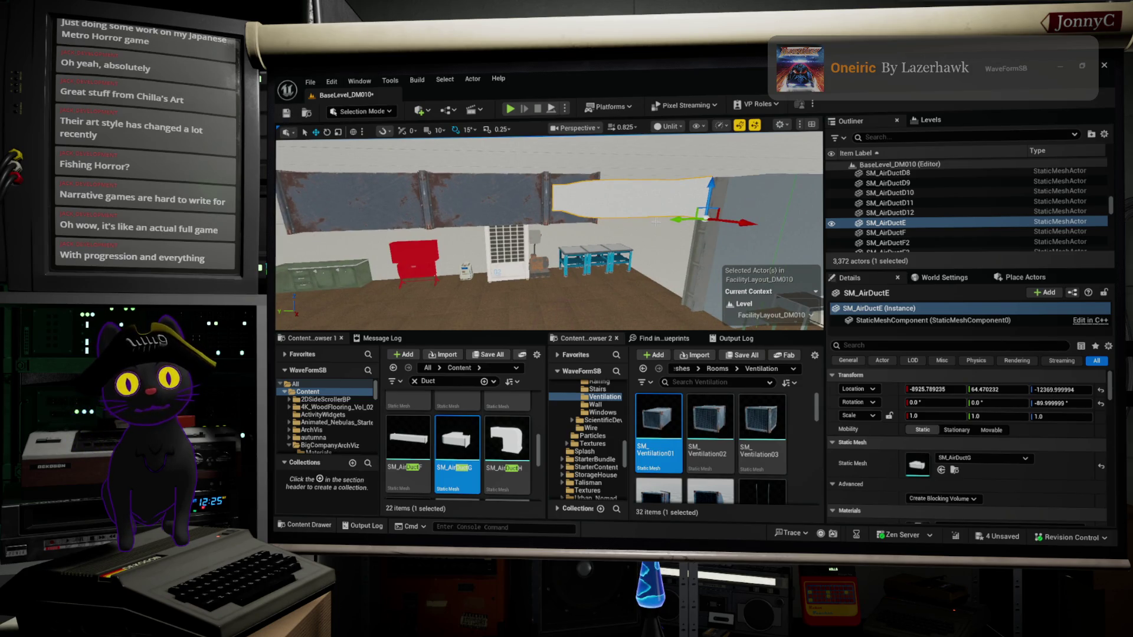
left_click_drag(674, 222, 418, 267)
mouse_move(548, 236)
left_mouse_down()
mouse_move(561, 266)
mouse_move(551, 242)
mouse_move(528, 242)
left_mouse_up()
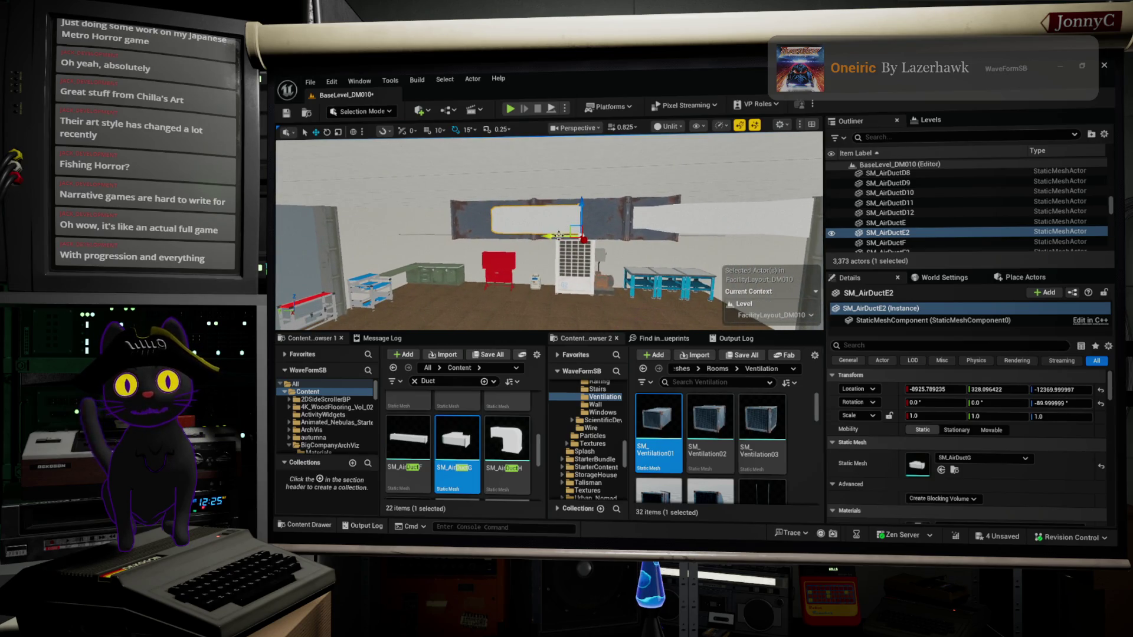
Rotate SM_AirDuctE2 90° on Z to about -180°.
key("e")
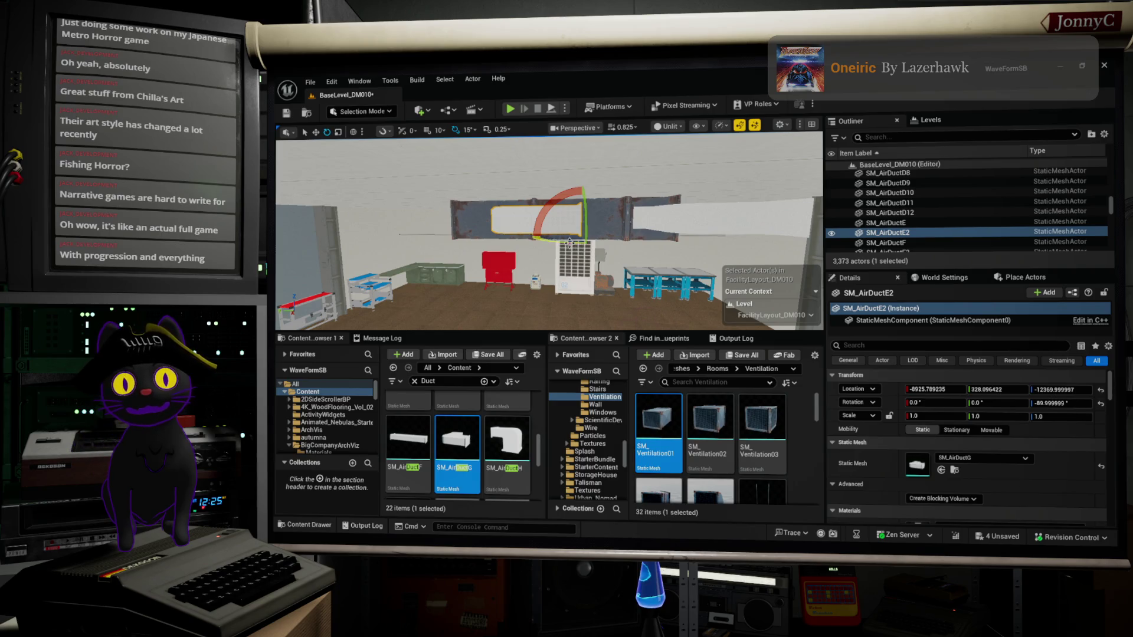
left_click_drag(570, 242, 614, 328)
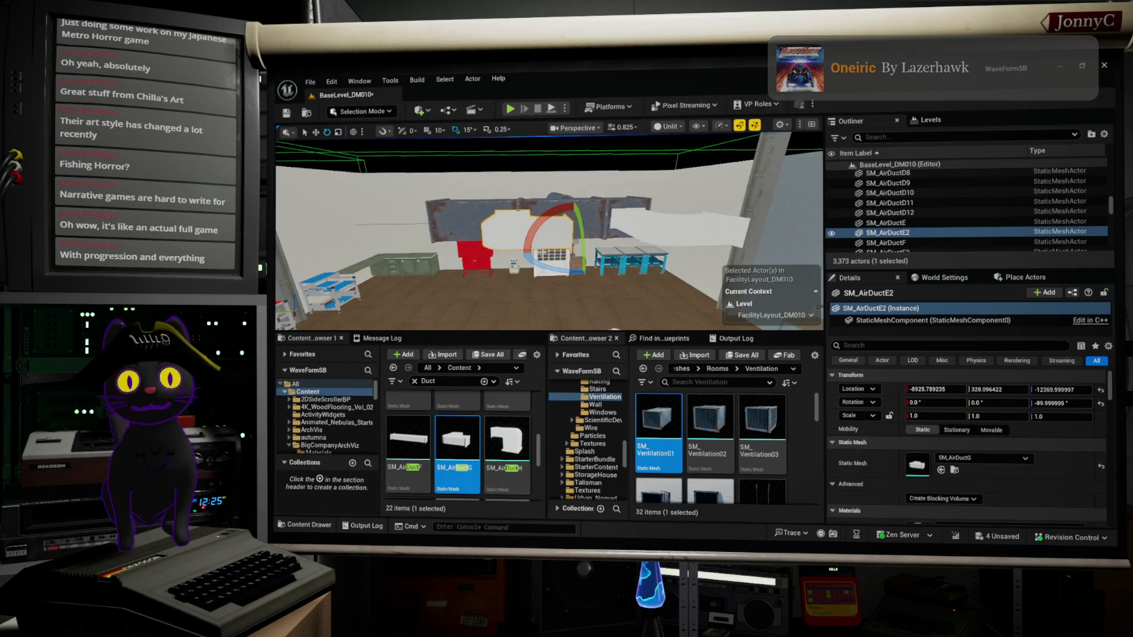
left_click_drag(544, 267, 619, 260)
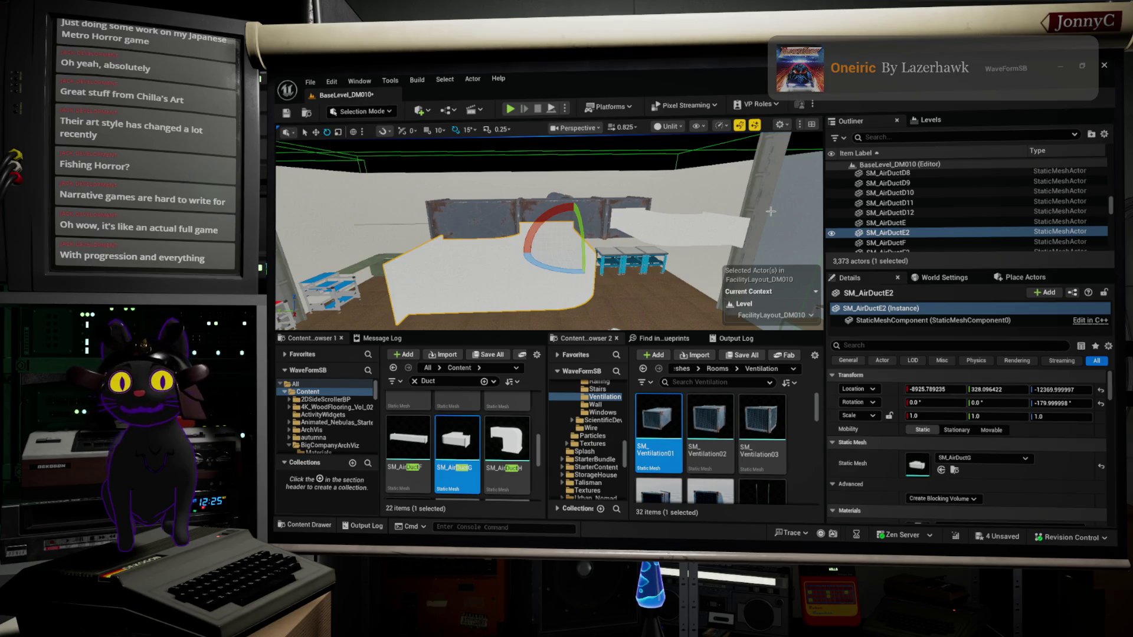
mouse_move(723, 298)
left_mouse_down()
mouse_move(690, 223)
mouse_move(638, 216)
mouse_move(564, 251)
left_mouse_up()
Move SM_AirDuctE2 along Y to roughly -9080, 502, -12370 at the duct's other end.
key("w")
key("f")
scroll(548, 236, "down", 10)
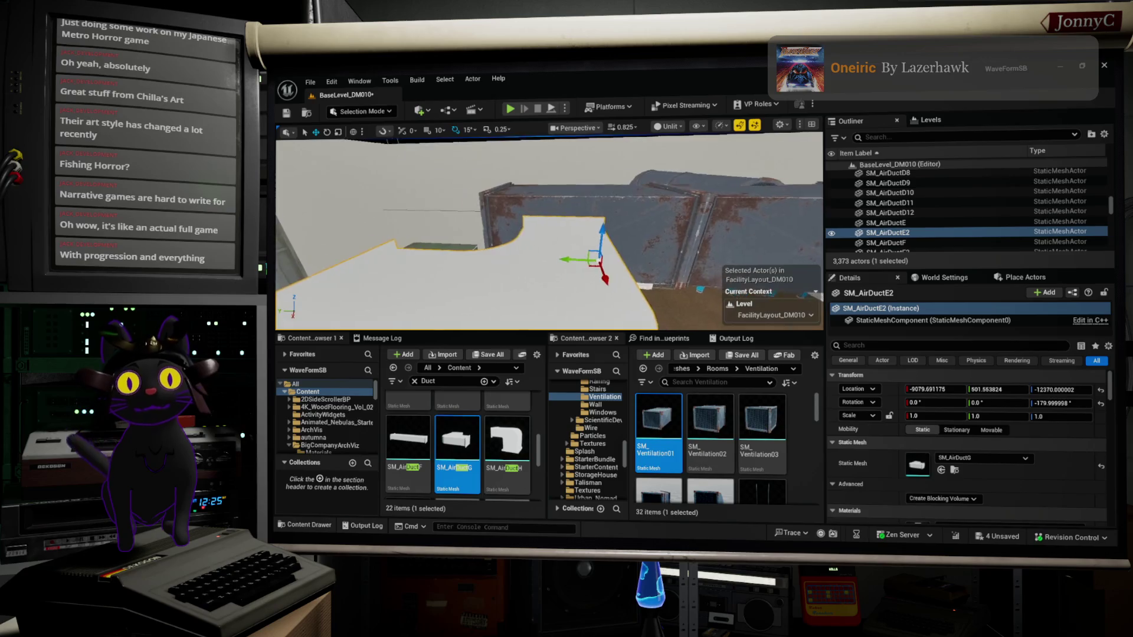
scroll(549, 236, "up", 5)
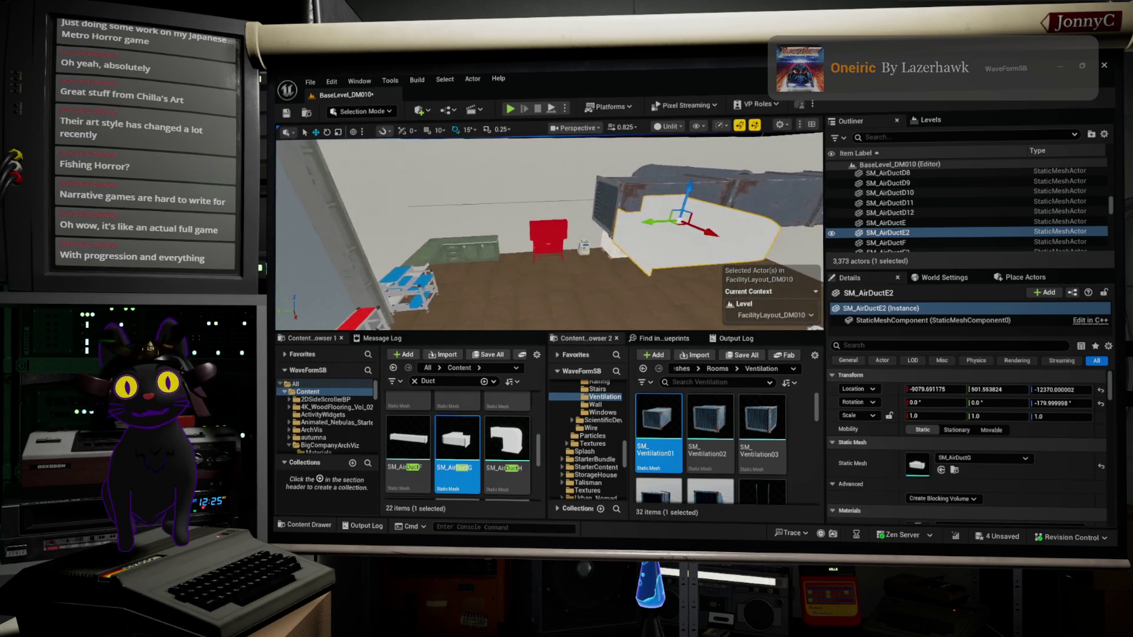
left_click_drag(332, 269, 342, 269)
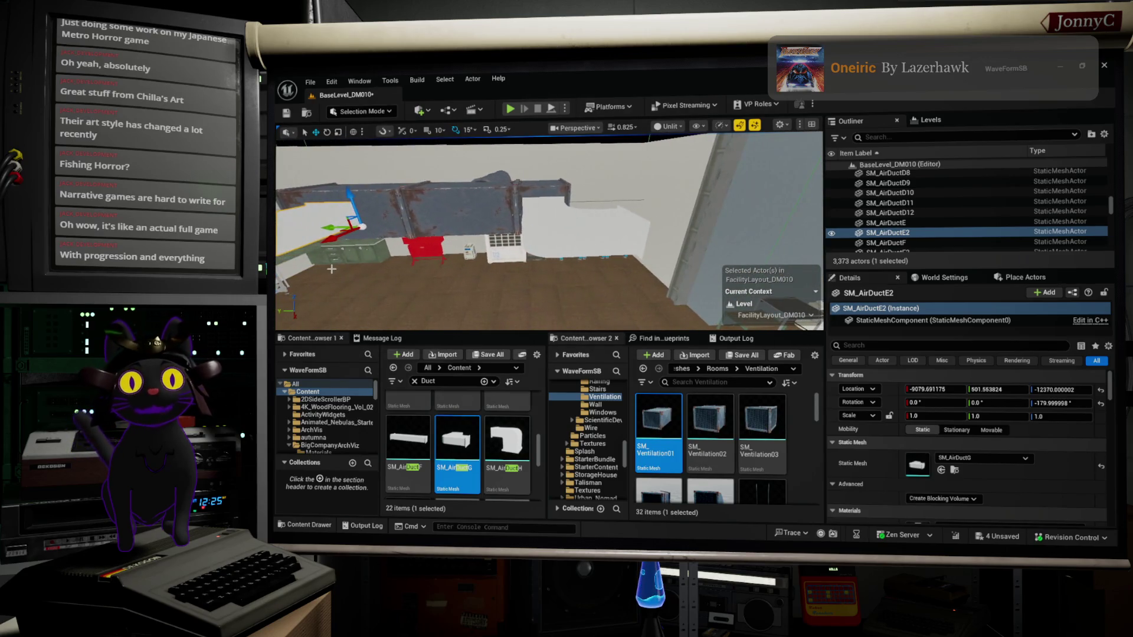
Duplicate vent box SM_Ventilation25 farther along the wall to create SM_Ventilation27.
left_click(553, 185)
left_click_drag(553, 185, 634, 189)
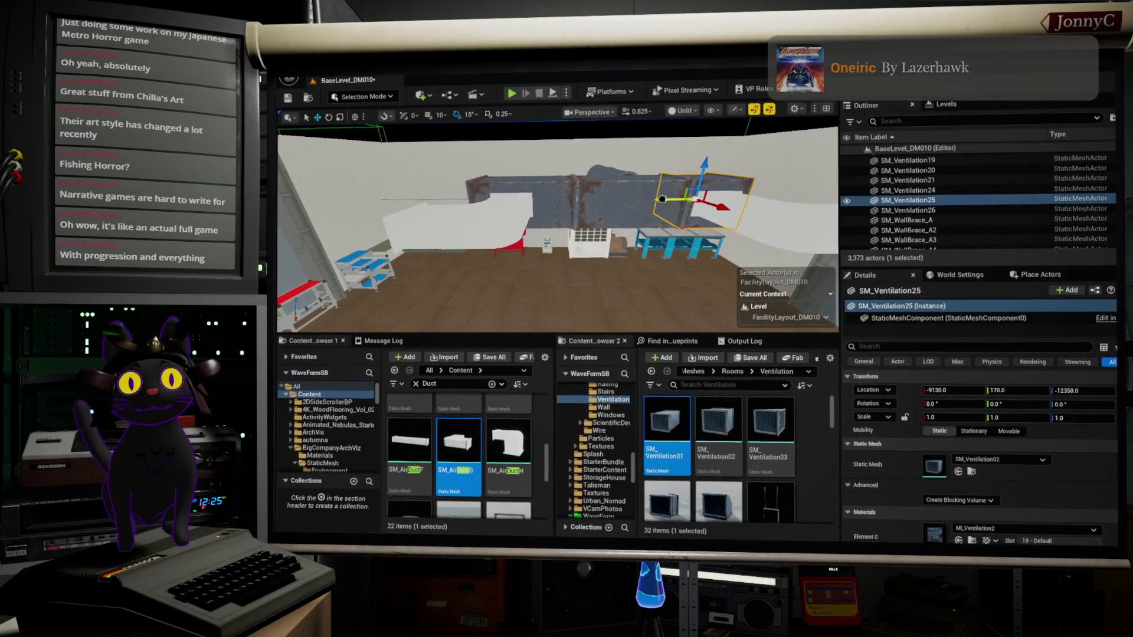
mouse_move(661, 194)
left_mouse_down()
mouse_move(407, 195)
mouse_move(420, 196)
left_mouse_up()
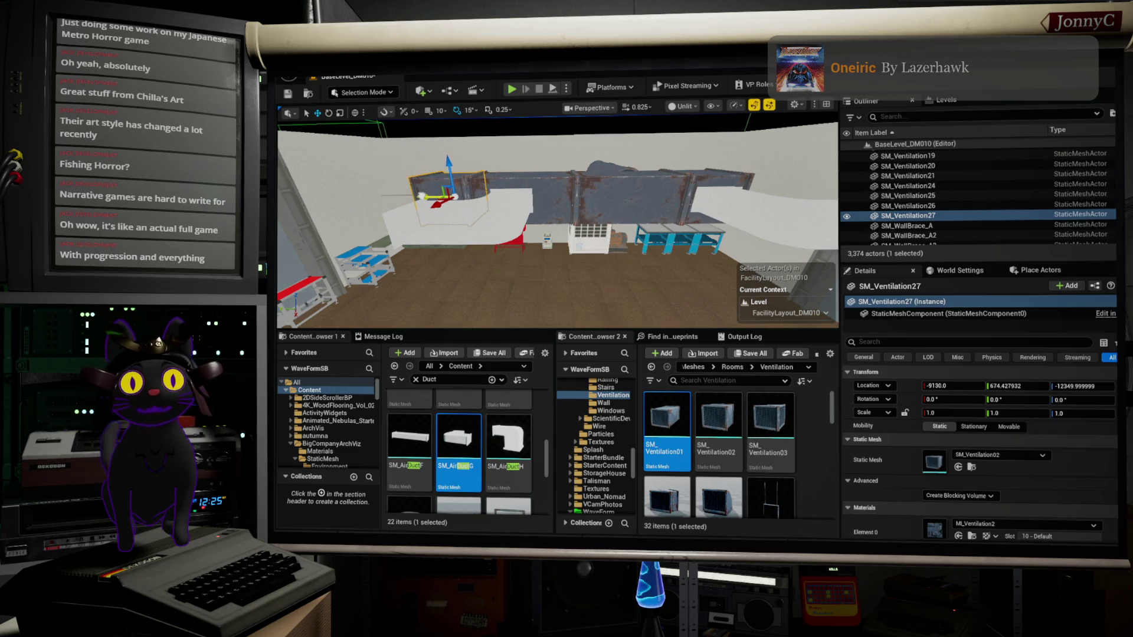
Shift elbow SM_AirDuctE2 along Y to about 633 so it meets the new vent.
left_click(493, 213)
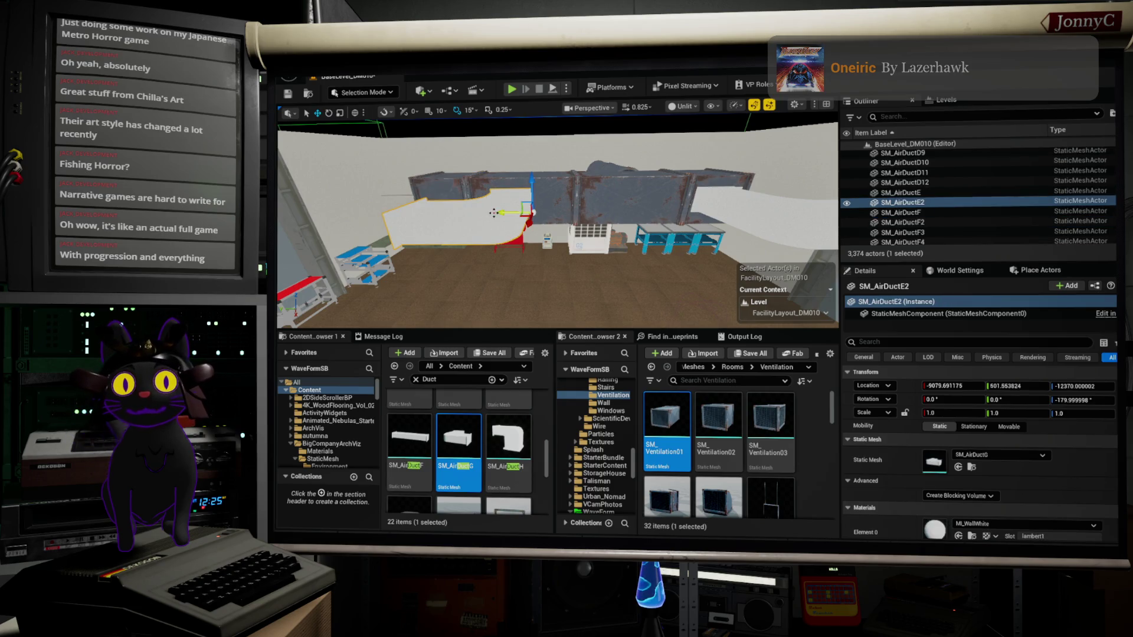
mouse_move(500, 211)
left_mouse_down()
mouse_move(434, 199)
mouse_move(484, 236)
left_mouse_up()
left_click_drag(558, 218, 527, 207)
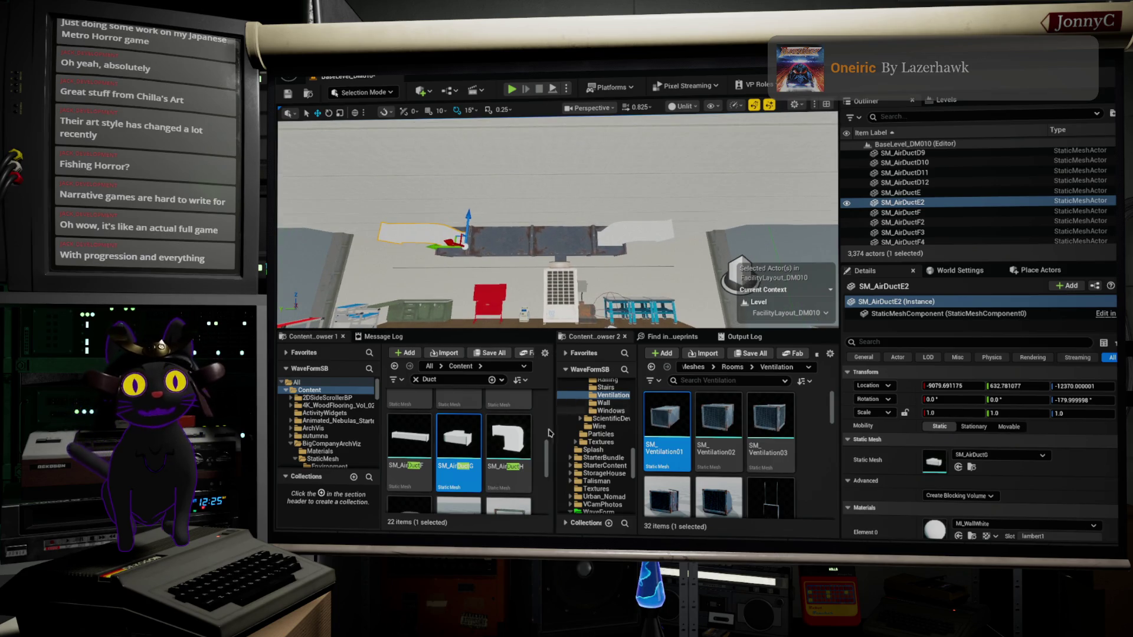
scroll(501, 472, "up", 2)
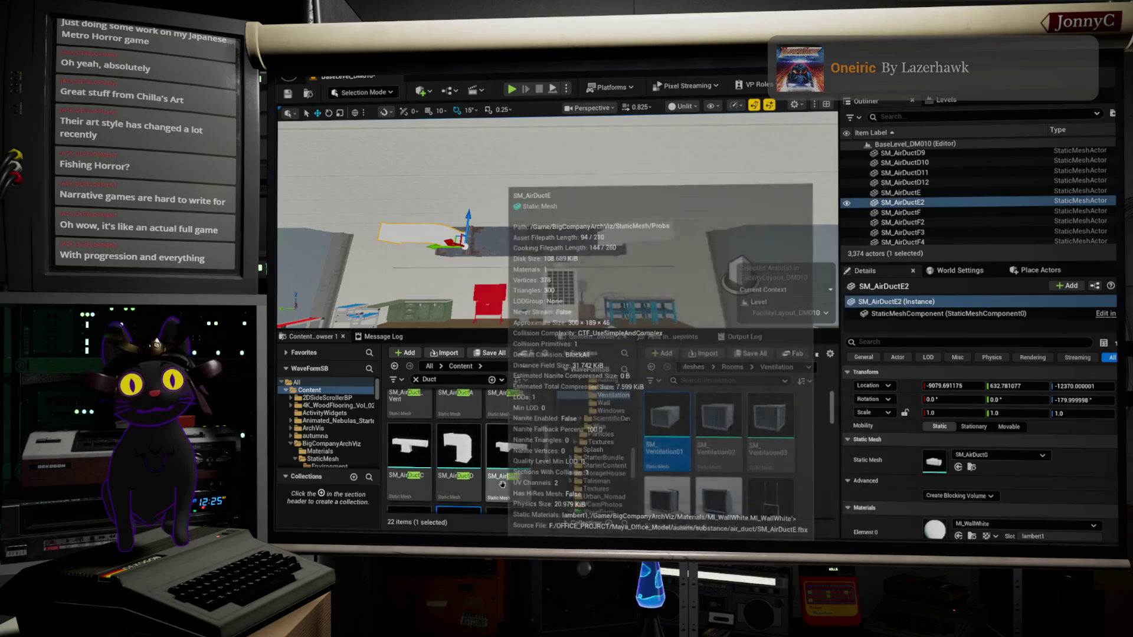
Copy SM_AirDuctE2 along X into SM_AirDuctE3 at about X -4963, using the SM_AirDuctE mesh.
scroll(490, 467, "up", 2)
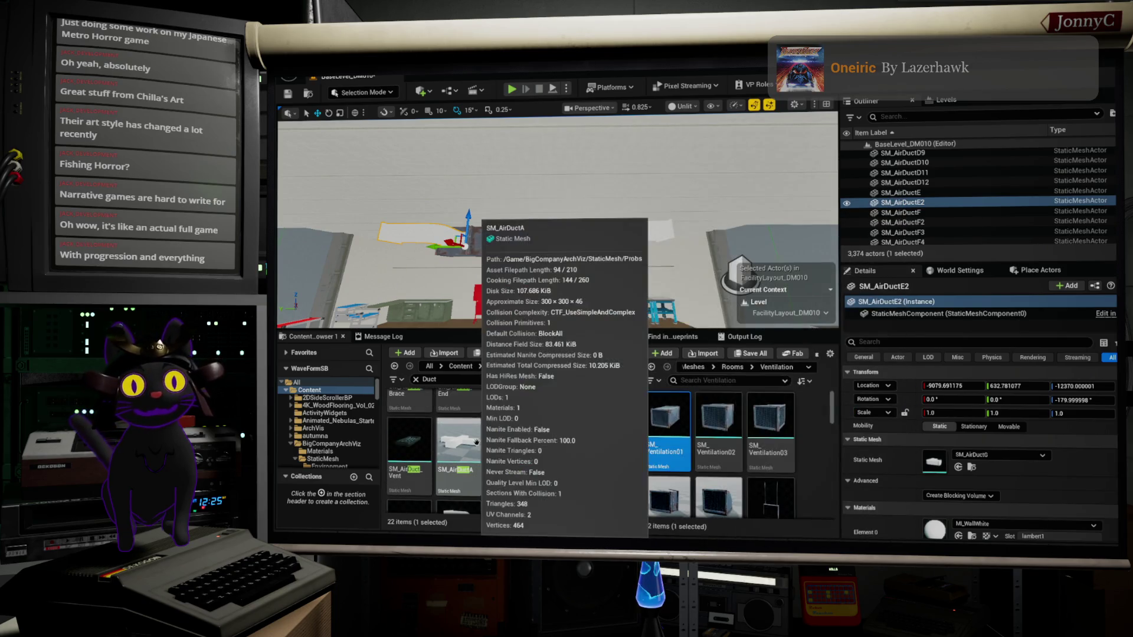
scroll(521, 444, "up", 2)
scroll(521, 444, "down", 4)
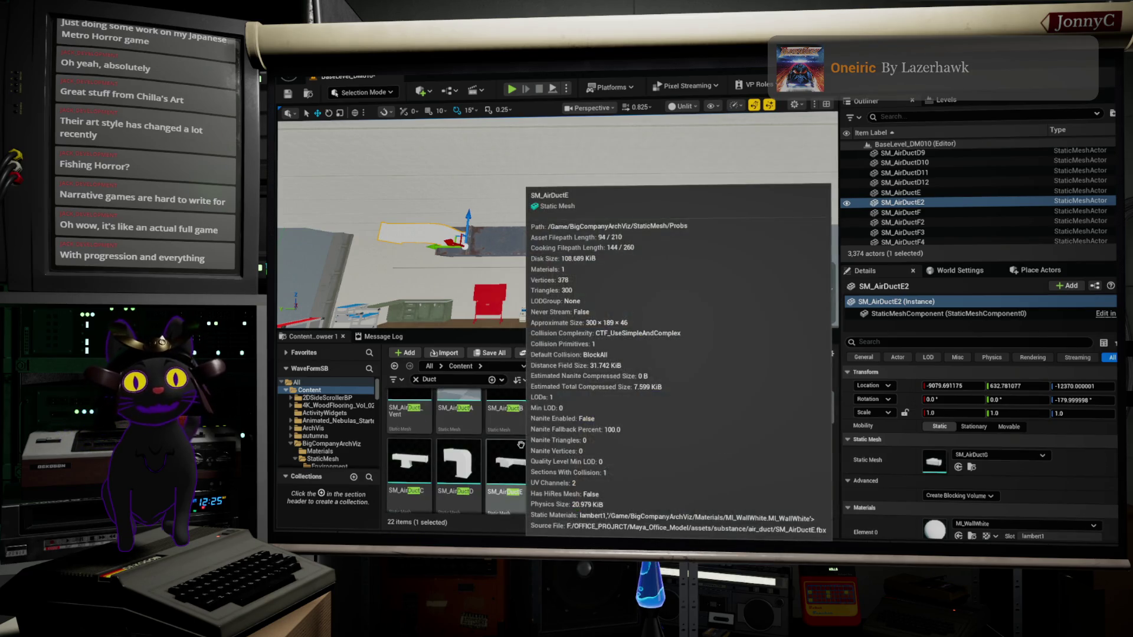
scroll(512, 460, "down", 2)
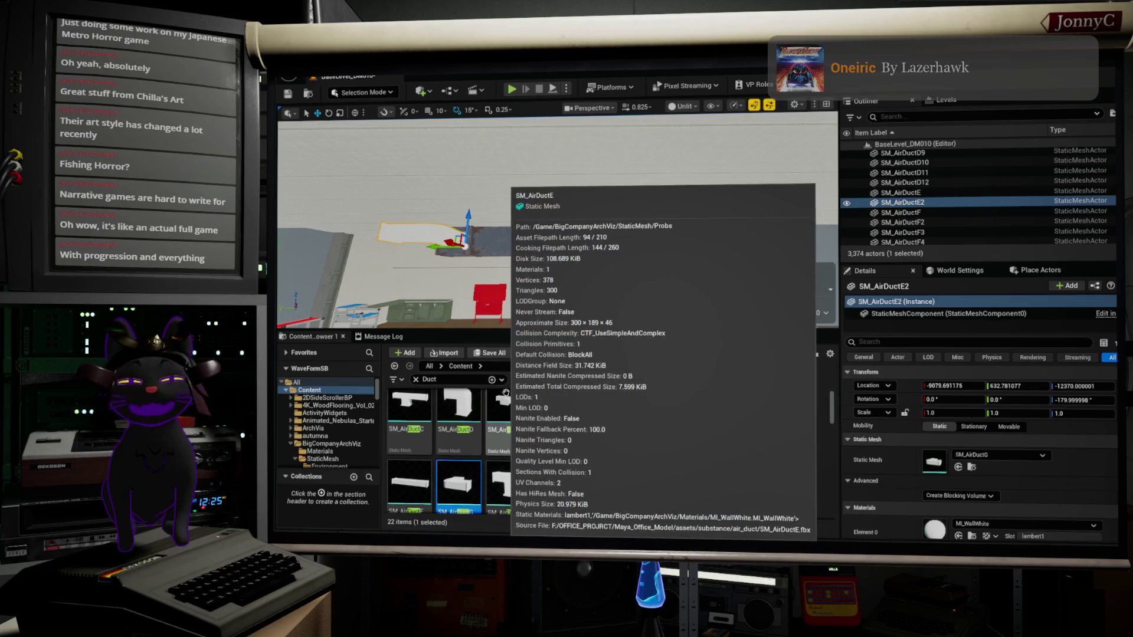
left_click_drag(448, 242, 381, 286)
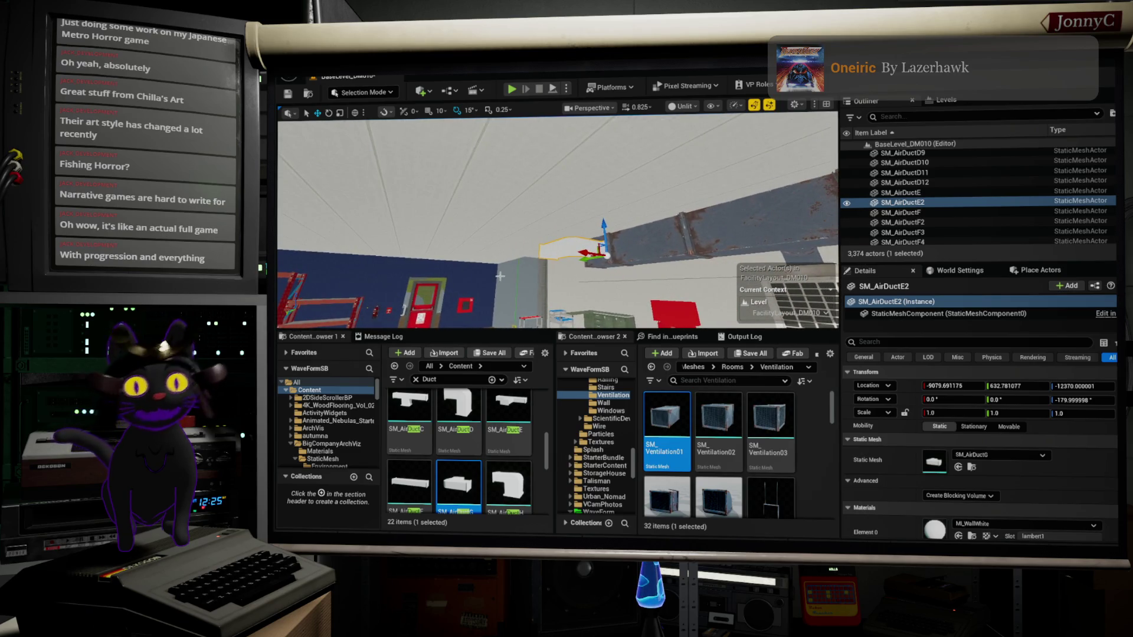
left_click_drag(587, 251, 554, 247)
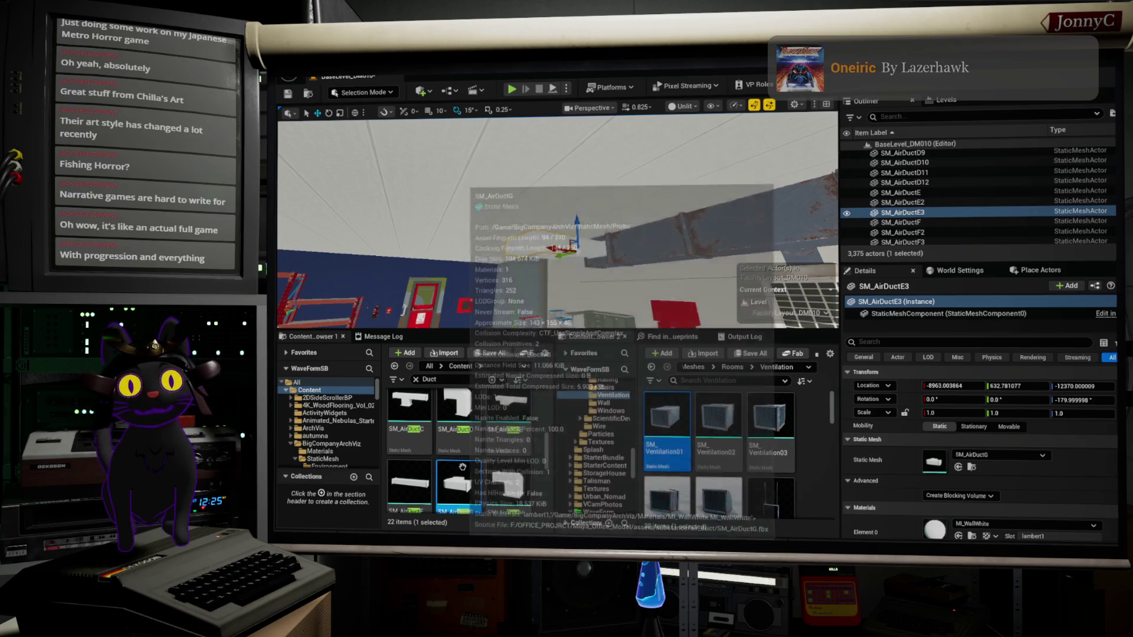
left_click_drag(510, 408, 934, 461)
Slide SM_AirDuctE3 along Y and swap its mesh for the SM_AirDuctH elbow.
left_click_drag(609, 171, 802, 212)
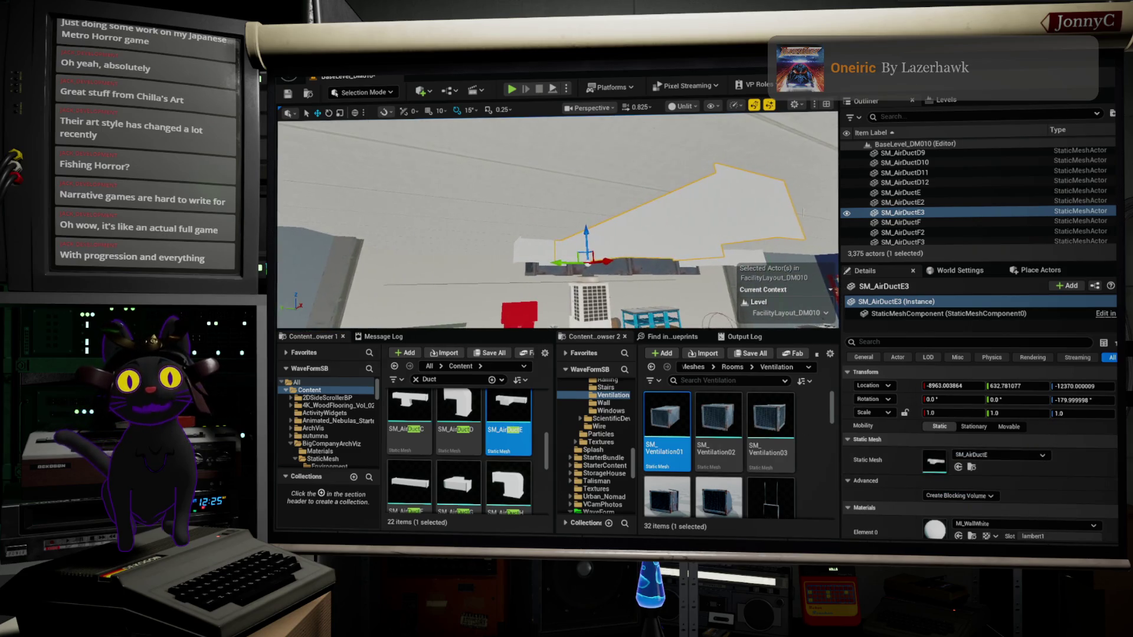
mouse_move(559, 262)
left_mouse_down()
mouse_move(408, 242)
mouse_move(422, 248)
left_mouse_up()
mouse_move(555, 236)
left_mouse_down()
mouse_move(579, 224)
mouse_move(554, 236)
mouse_move(526, 218)
mouse_move(513, 227)
left_mouse_up()
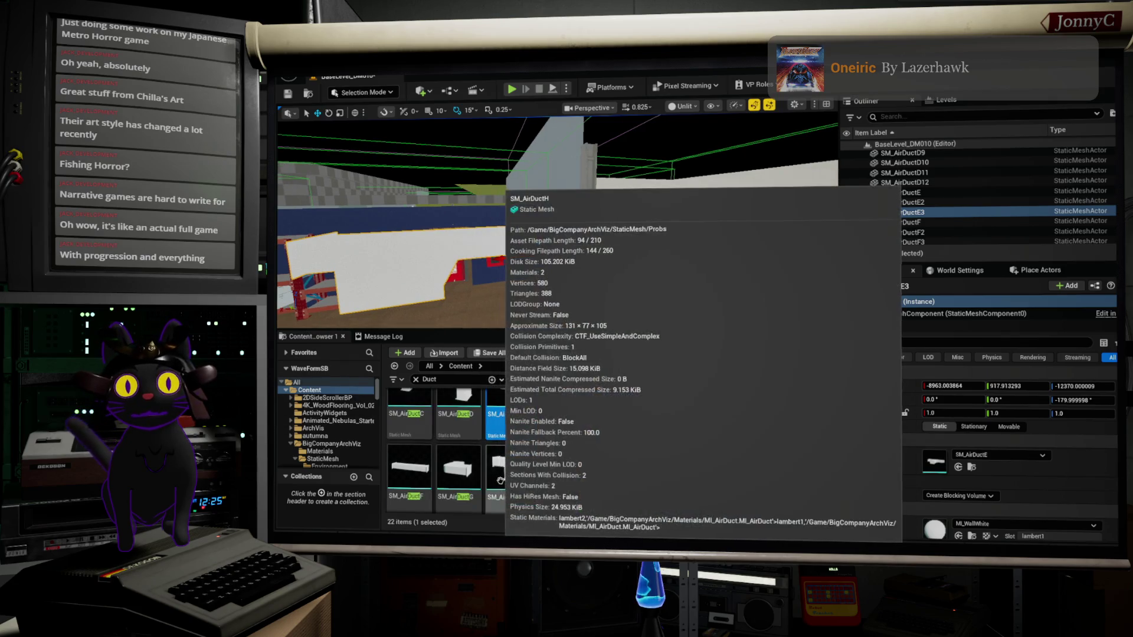
scroll(499, 475, "down", 1)
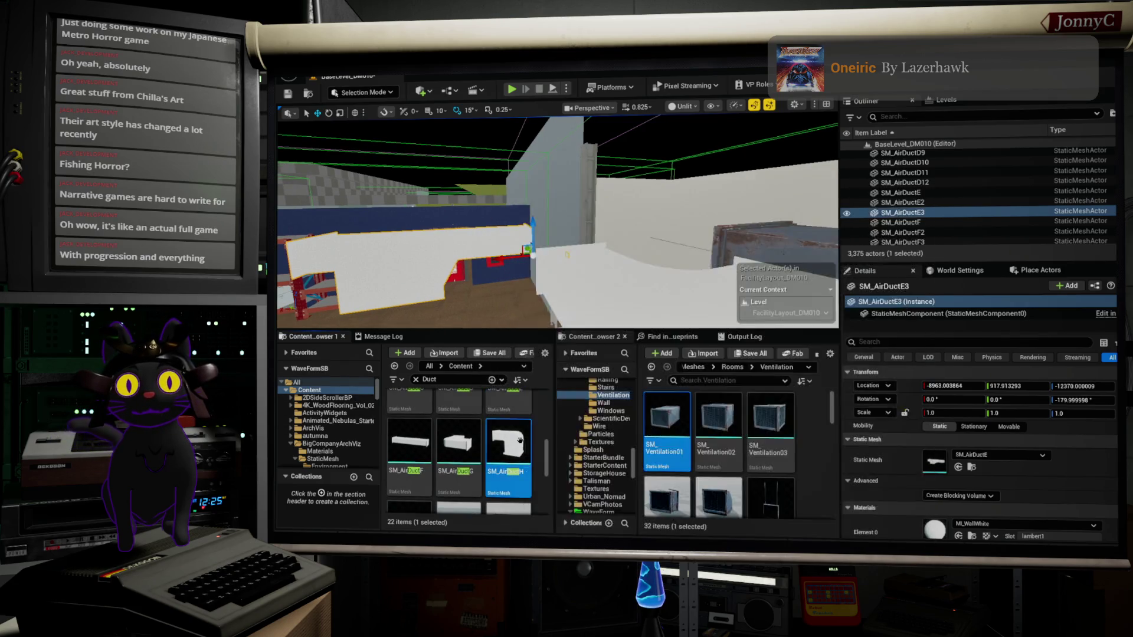
mouse_move(523, 455)
left_mouse_down()
mouse_move(949, 493)
mouse_move(941, 452)
left_mouse_up()
Rotate the SM_AirDuctH elbow to -90° yaw around its vertical axis.
key("f")
mouse_move(590, 236)
left_mouse_down()
mouse_move(460, 230)
mouse_move(502, 231)
left_mouse_up()
key("e")
mouse_move(466, 292)
left_mouse_down()
mouse_move(413, 295)
mouse_move(425, 295)
left_mouse_up()
Move the elbow along Y and X to about -4938, 787, -12370 in the ceiling run.
key("w")
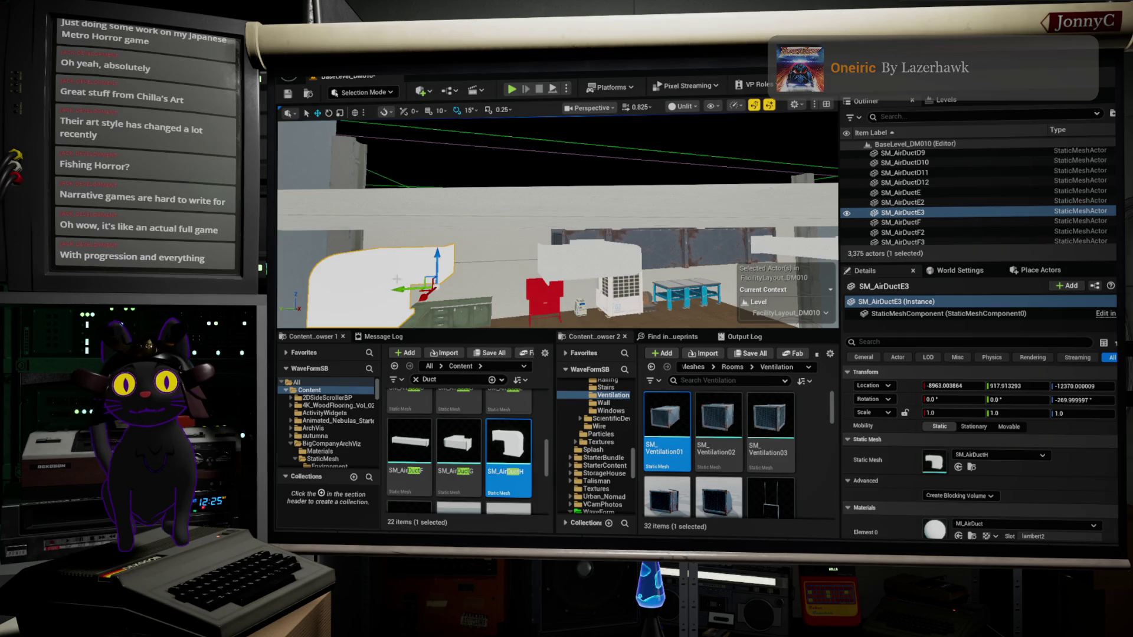
left_click_drag(400, 288, 520, 275)
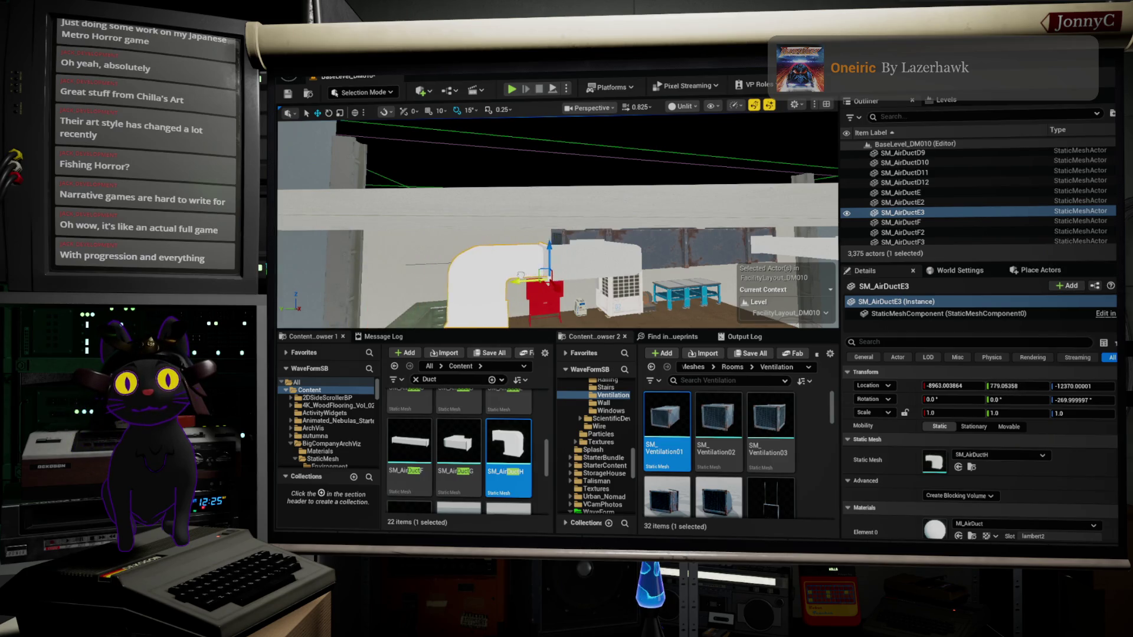
left_click_drag(557, 224, 472, 228)
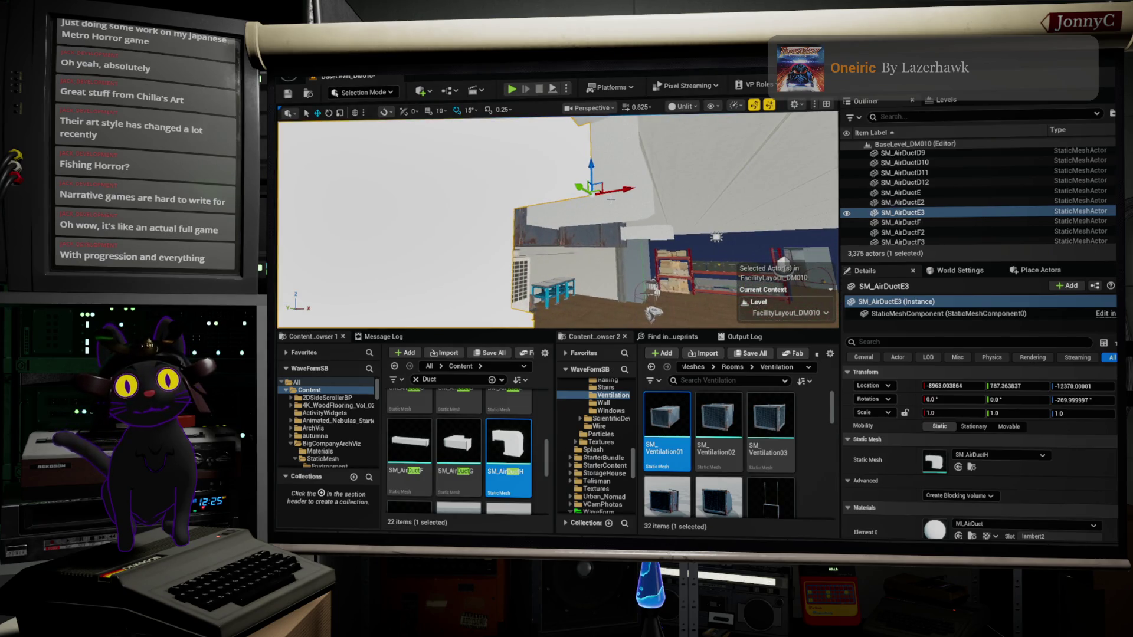
left_click_drag(623, 190, 679, 180)
mouse_move(472, 236)
left_mouse_down()
mouse_move(437, 238)
mouse_move(484, 233)
left_mouse_up()
Pick the SM_AirDuctF asset, then fly toward the grey wall and select straight duct SM_AirDuctE.
left_click(425, 442)
left_click_drag(472, 236, 455, 239)
mouse_move(683, 210)
left_mouse_down()
mouse_move(699, 210)
mouse_move(683, 210)
left_mouse_up()
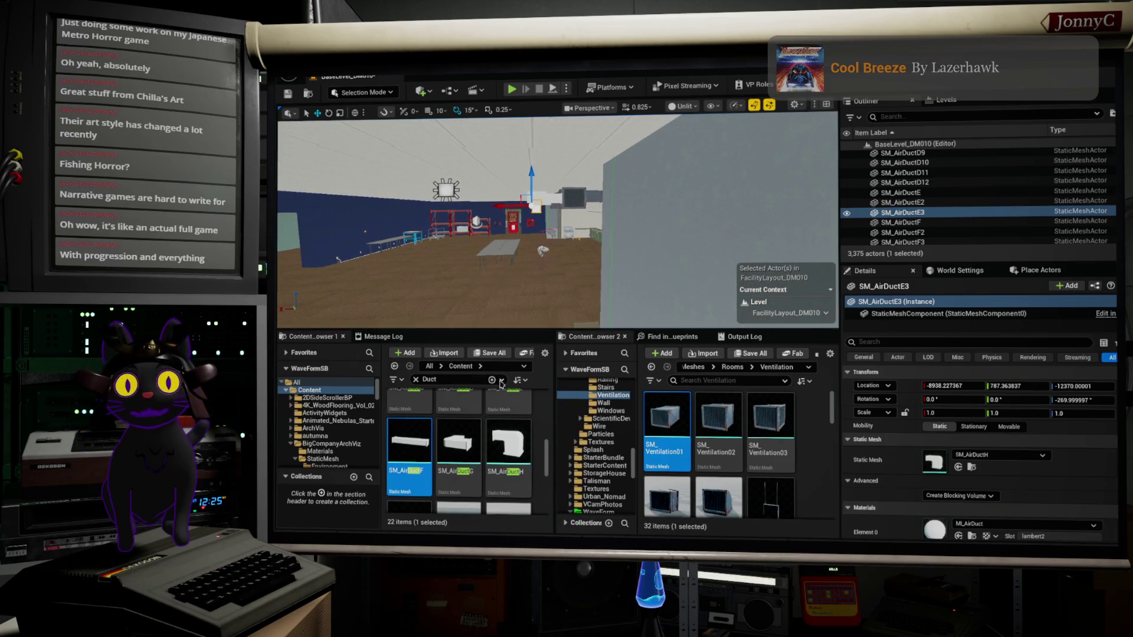
left_click_drag(414, 178, 449, 179)
left_click_drag(558, 218, 711, 265)
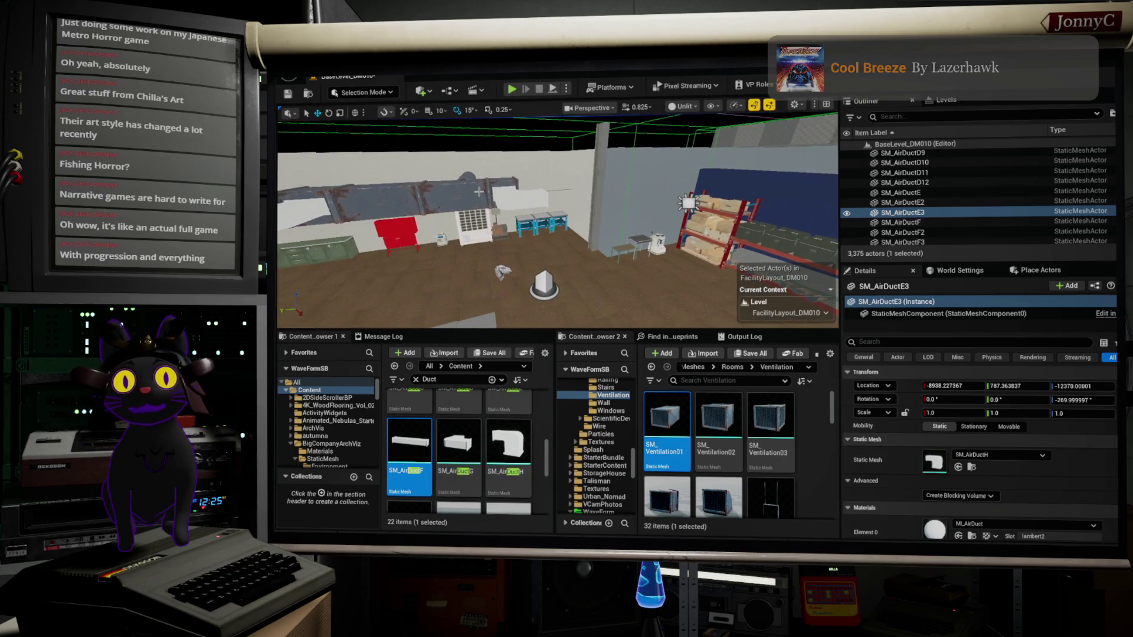
left_click(513, 208)
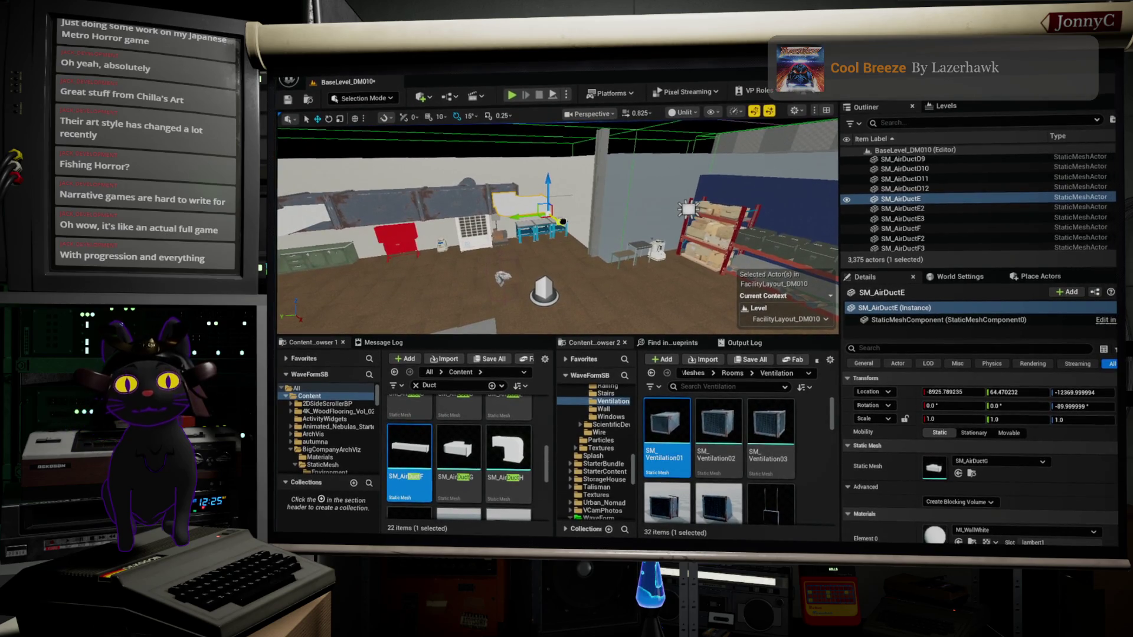
Duplicate SM_AirDuctE into SM_AirDuctE4, rotate it, lower it to match height, then copy it along X.
key("ctrl+d")
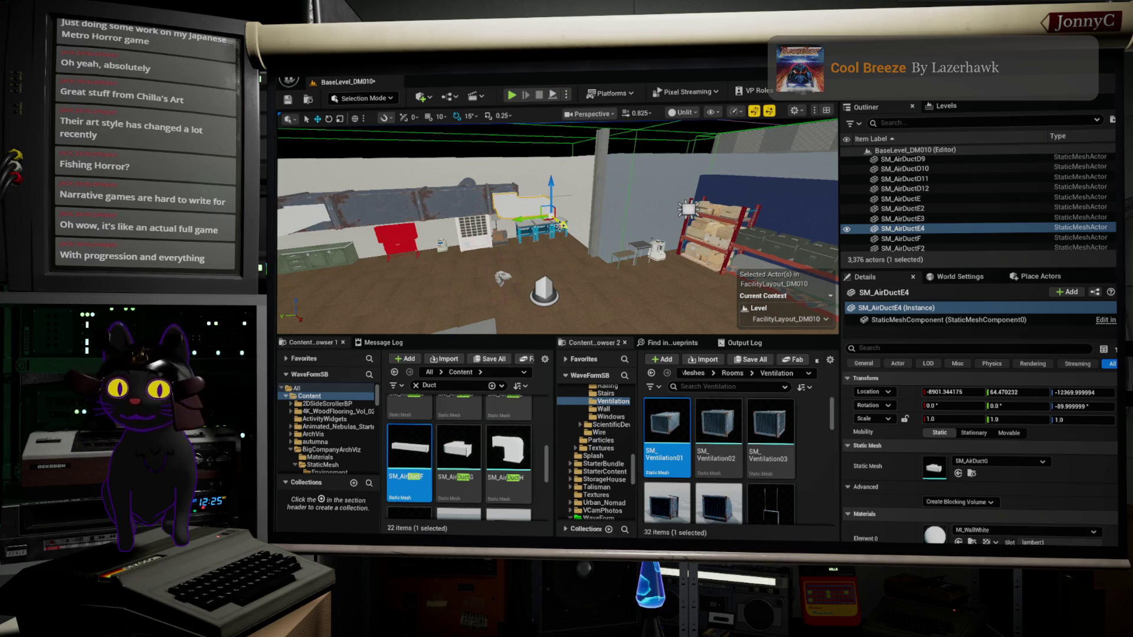
key("e")
mouse_move(556, 226)
left_mouse_down()
mouse_move(531, 224)
mouse_move(566, 230)
mouse_move(542, 223)
mouse_move(531, 239)
left_mouse_up()
key("f")
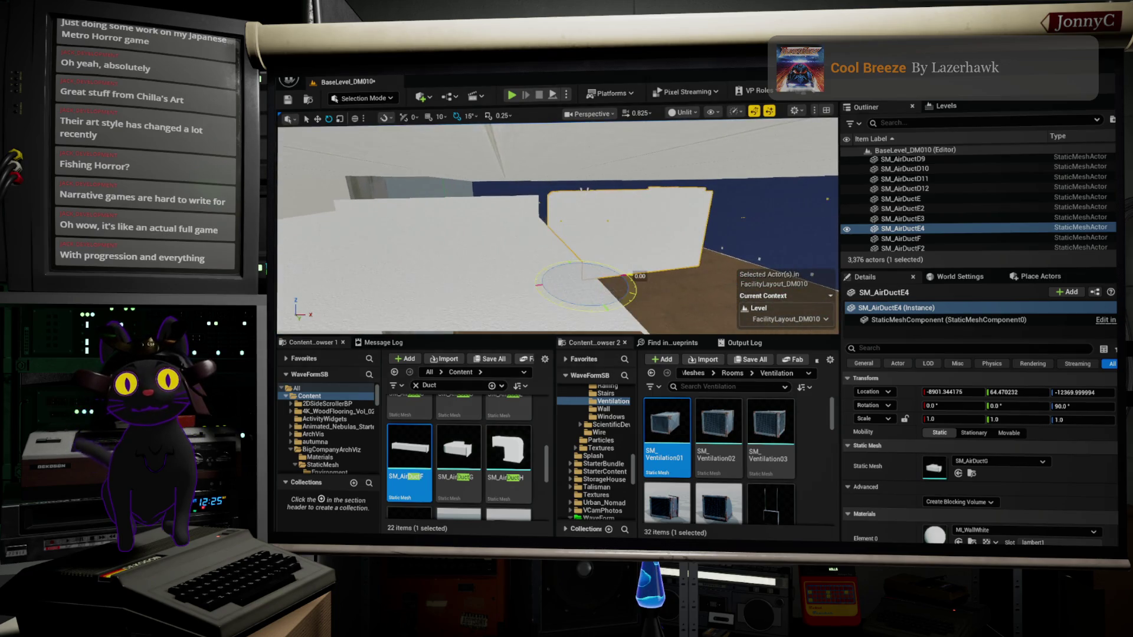
mouse_move(645, 315)
left_mouse_down()
mouse_move(507, 328)
mouse_move(482, 316)
mouse_move(482, 327)
left_mouse_up()
key("r")
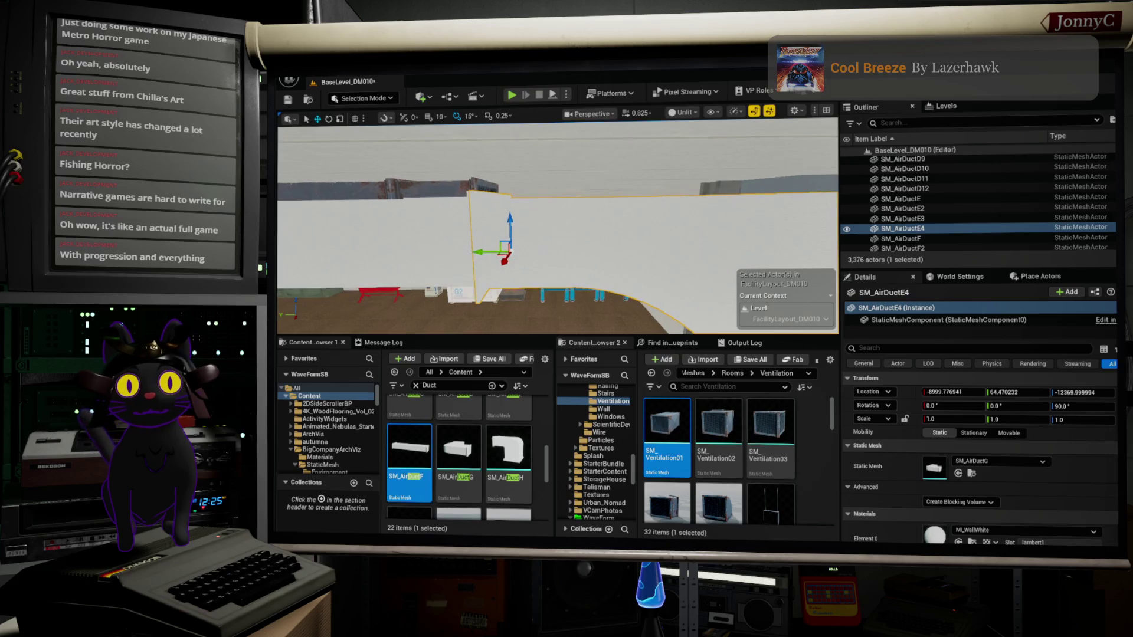
left_click_drag(511, 221, 511, 220)
key("f")
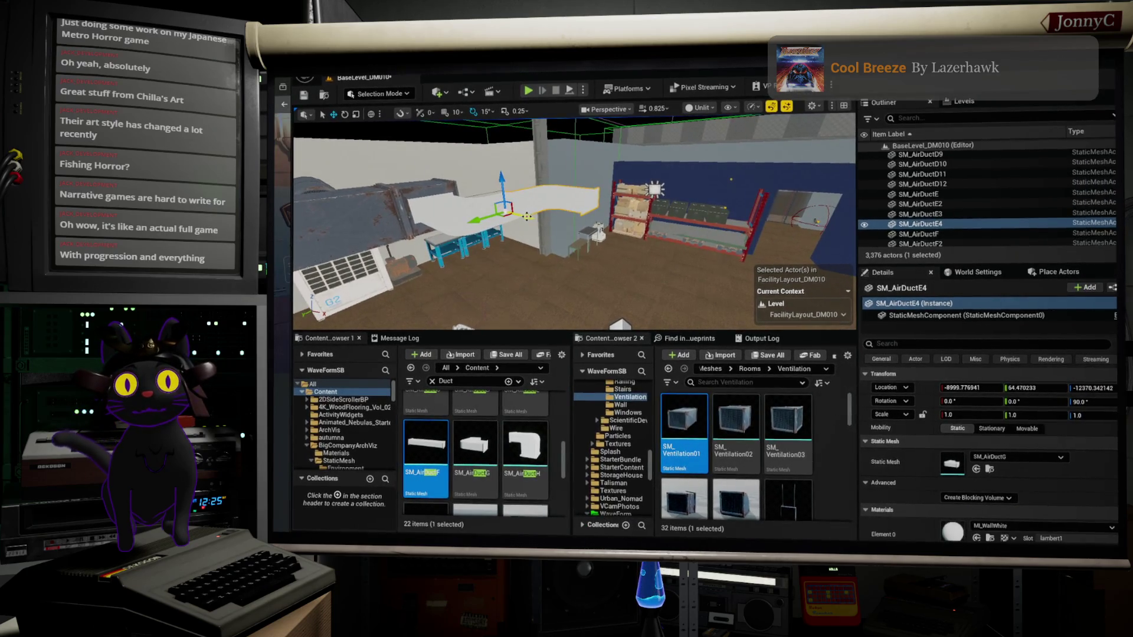
left_click_drag(528, 219, 590, 235)
Assign the SM_AirDuctE mesh to the new duct copy SM_AirDuctE5.
scroll(526, 449, "down", 2)
scroll(533, 449, "up", 4)
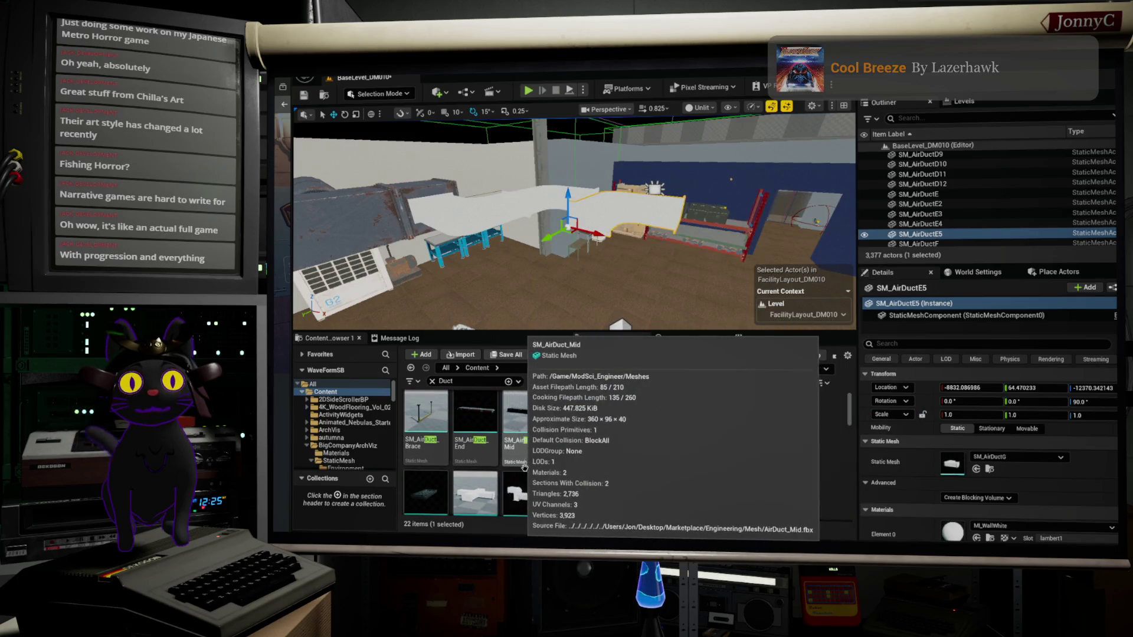
scroll(534, 467, "up", 1)
scroll(538, 487, "up", 1)
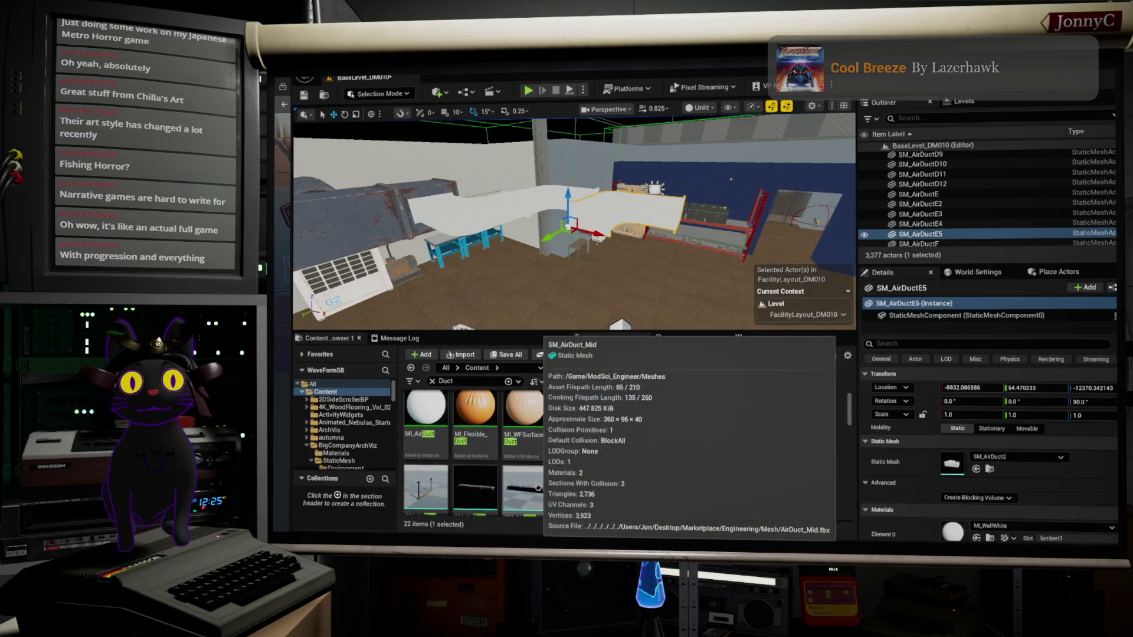
scroll(538, 487, "down", 3)
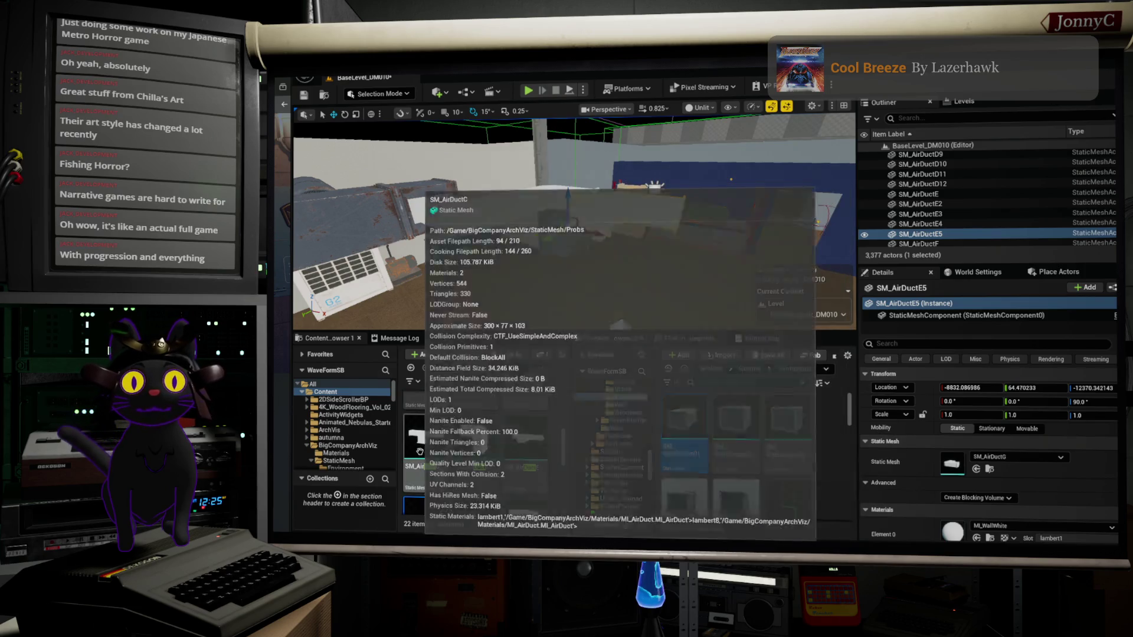
mouse_move(538, 487)
left_mouse_down()
mouse_move(770, 451)
mouse_move(1009, 469)
mouse_move(959, 466)
left_mouse_up()
Slide SM_AirDuctE5 along Y to about -8733, 110, -12370 to join the run.
mouse_move(572, 236)
left_mouse_down()
mouse_move(641, 245)
mouse_move(632, 228)
left_mouse_up()
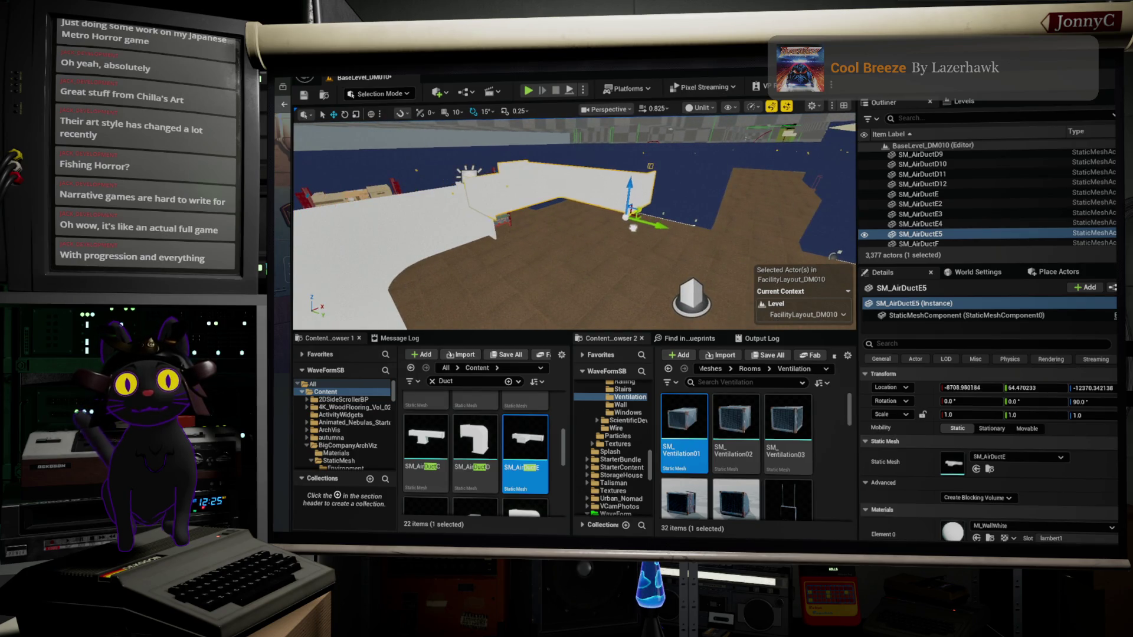
left_click_drag(529, 255, 567, 247)
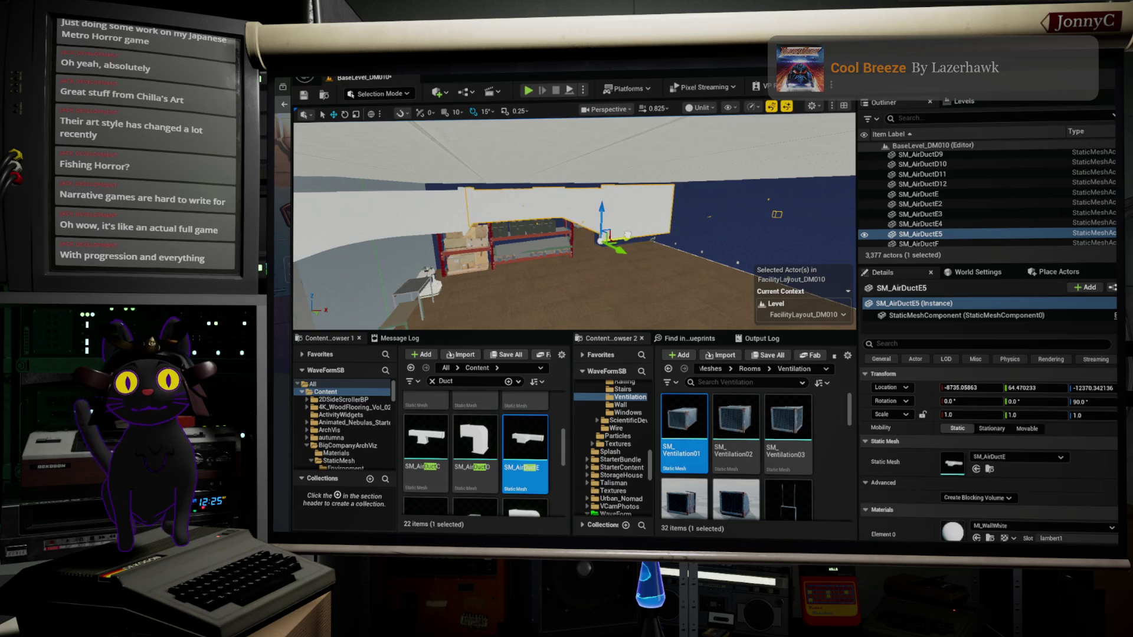
mouse_move(492, 236)
left_mouse_down()
mouse_move(528, 224)
mouse_move(505, 289)
left_mouse_up()
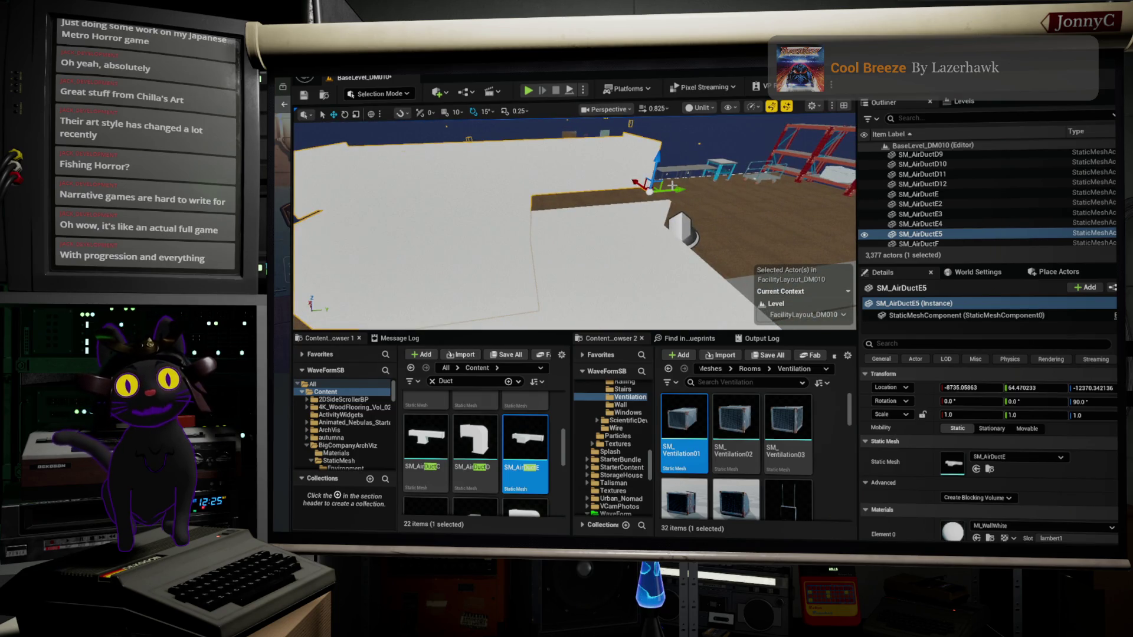
left_click_drag(677, 189, 719, 183)
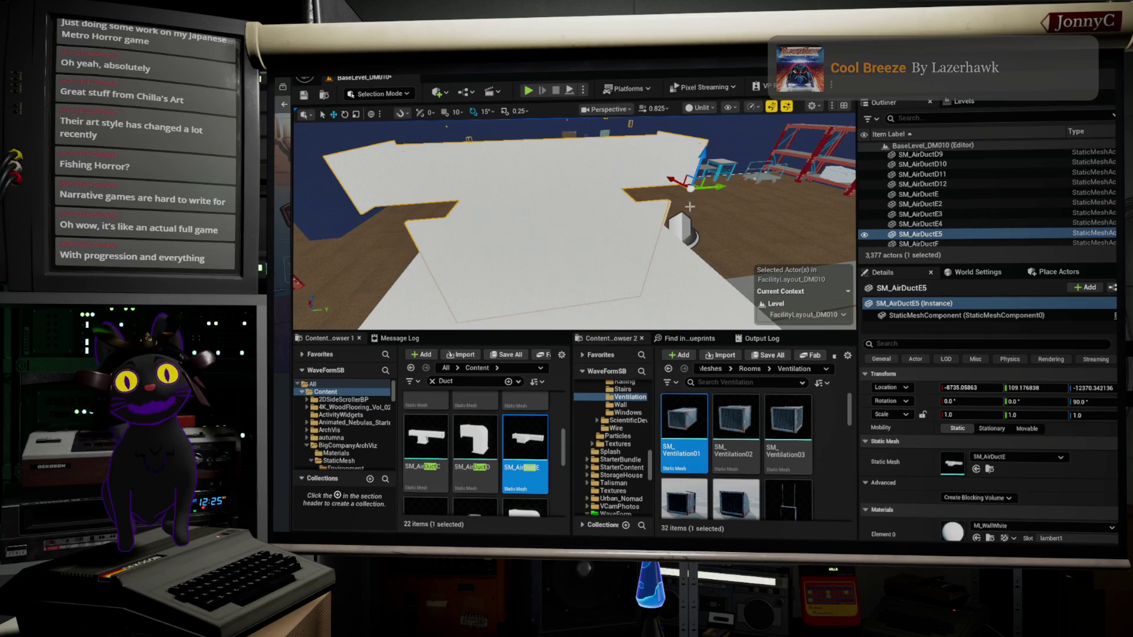
mouse_move(721, 185)
left_mouse_down()
mouse_move(717, 197)
mouse_move(791, 195)
left_mouse_up()
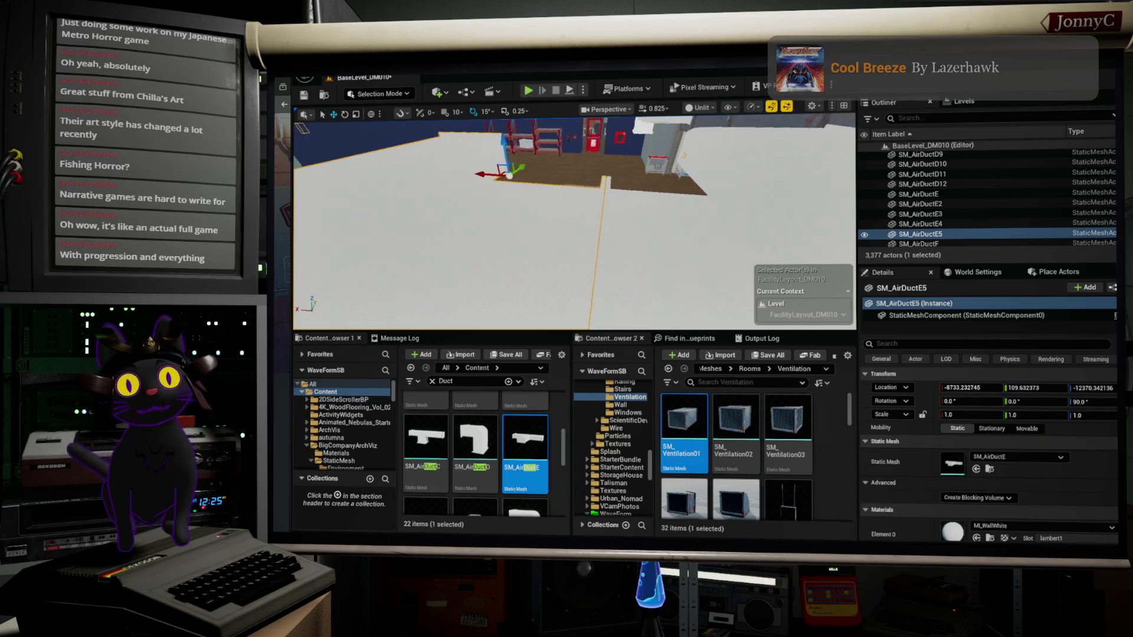
key("f")
mouse_move(575, 224)
left_mouse_down()
mouse_move(687, 233)
mouse_move(632, 221)
left_mouse_up()
left_click(432, 438)
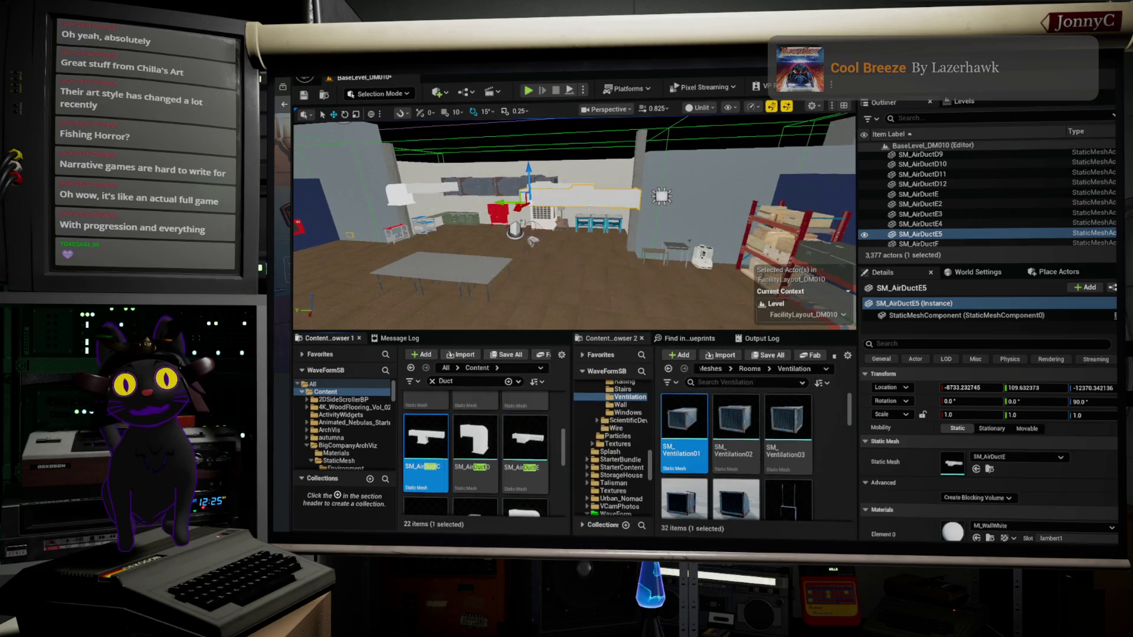
Copy SM_AirDuctE5 along Y into SM_AirDuctE6 with the SM_AirDuctC T-piece mesh at Y about 409.
key("f")
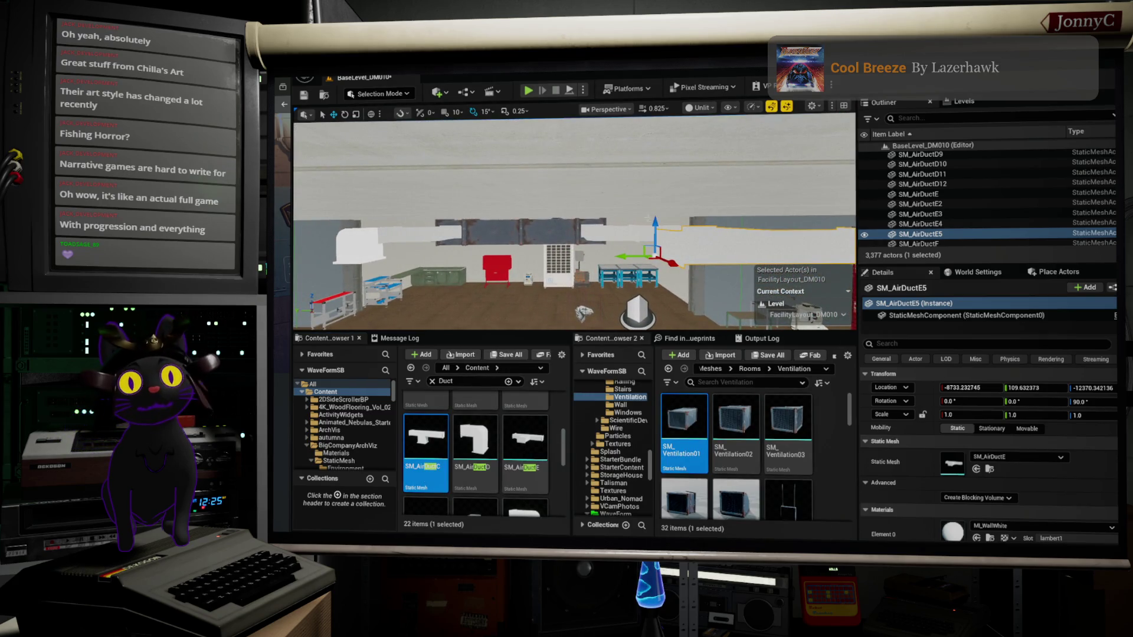
left_click_drag(634, 255, 481, 256)
mouse_move(425, 443)
left_mouse_down()
mouse_move(913, 429)
mouse_move(953, 463)
left_mouse_up()
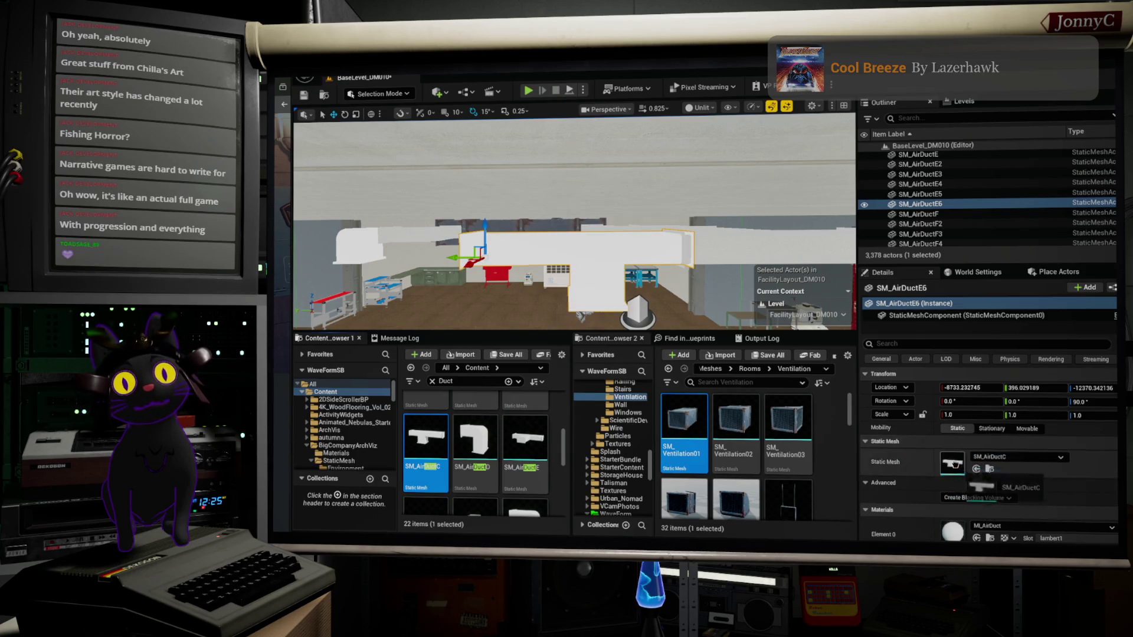
left_click_drag(454, 258, 440, 255)
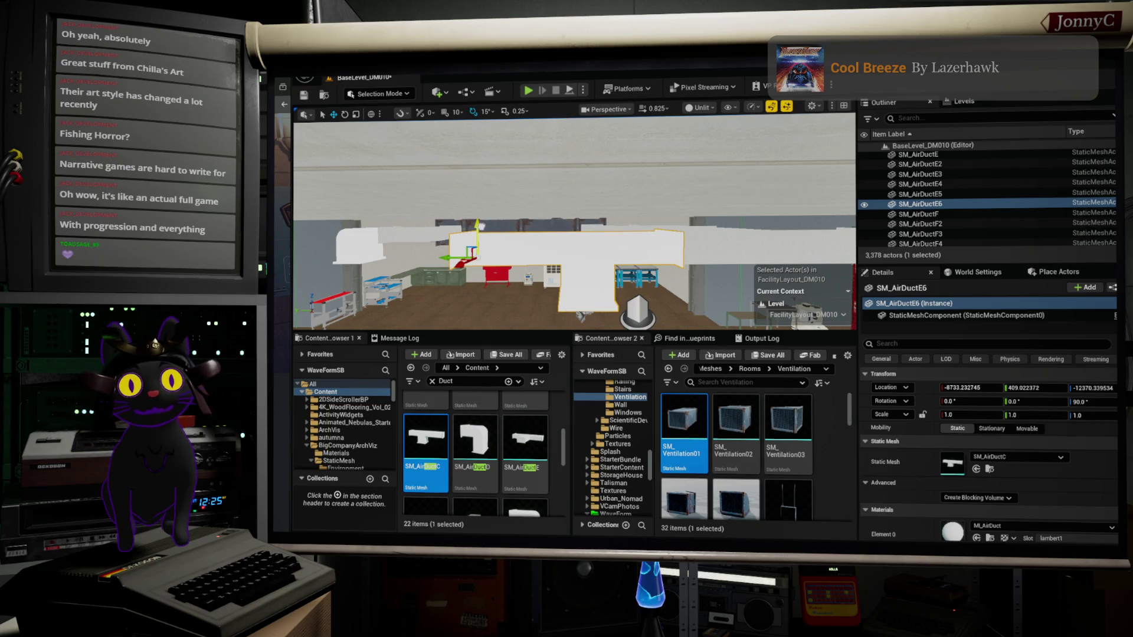
Fly around the T-duct, from the shelving down to the floor and up to the ceiling.
key("s")
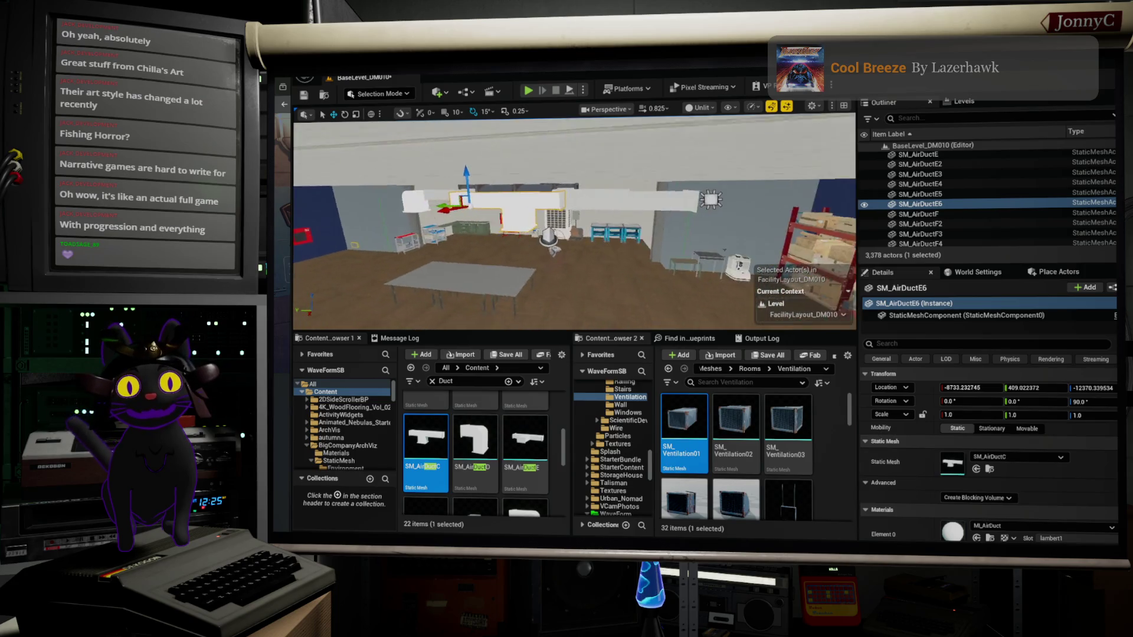
key("w")
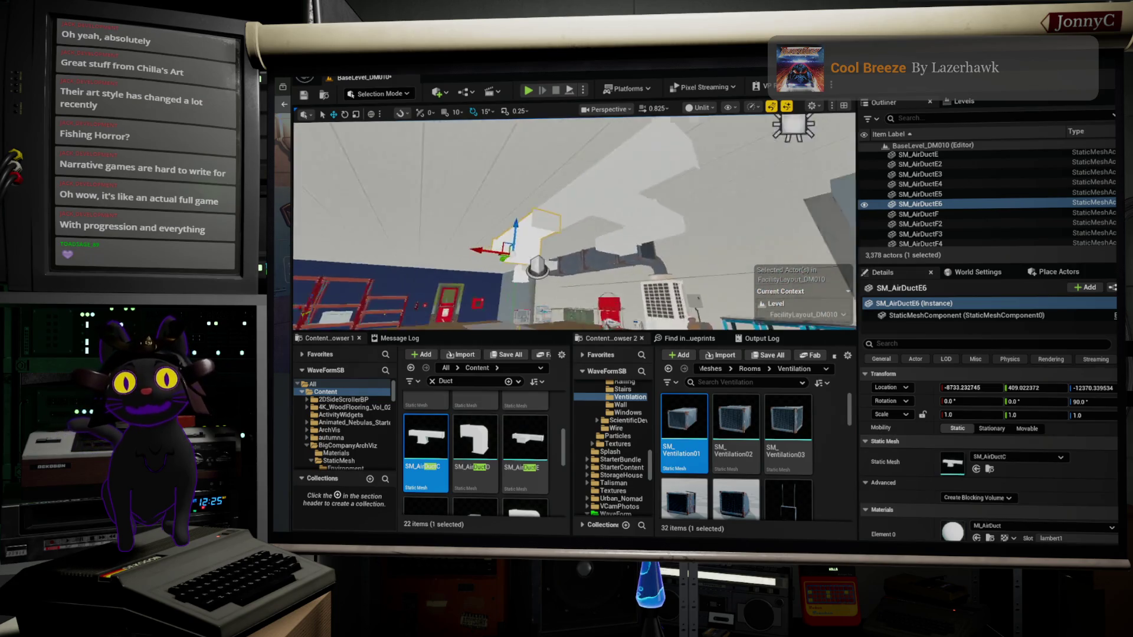
key("e")
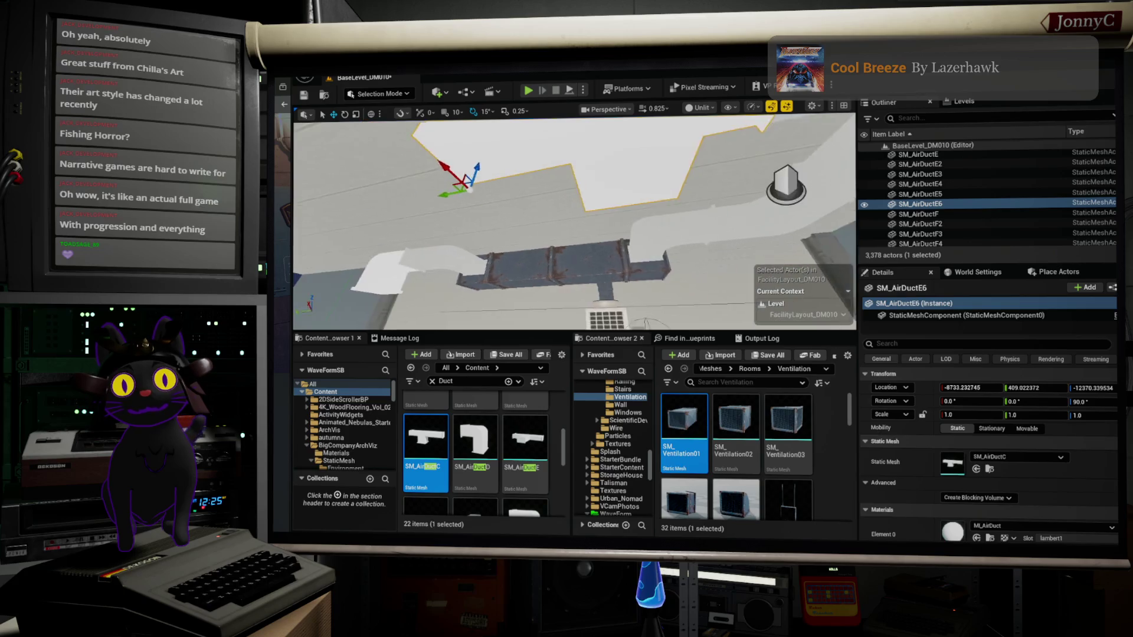
key("q")
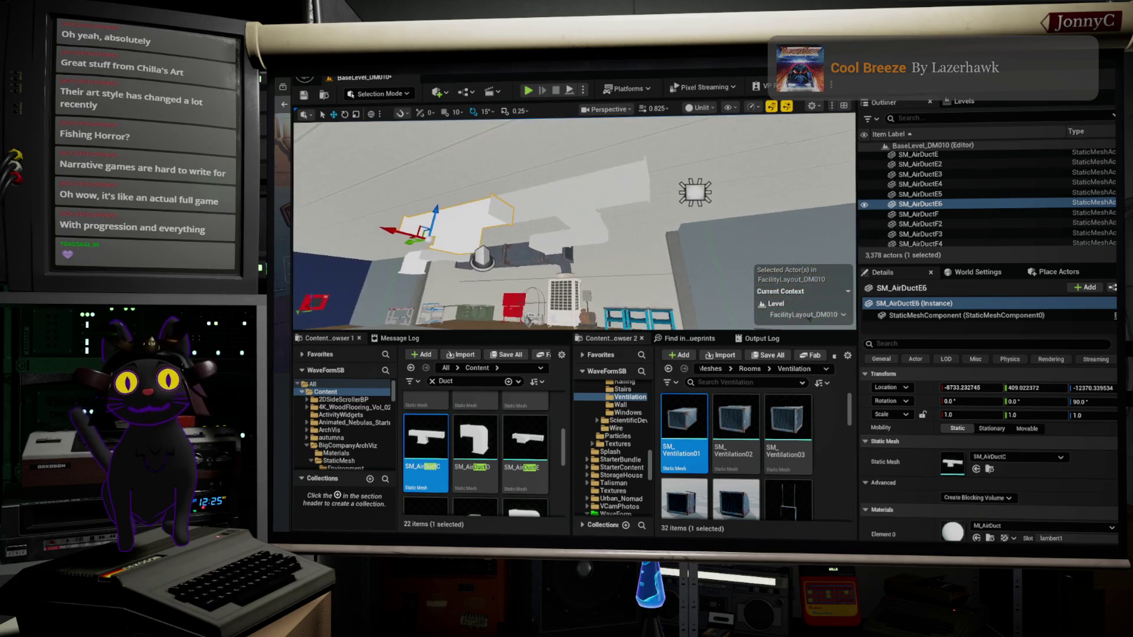
key("e")
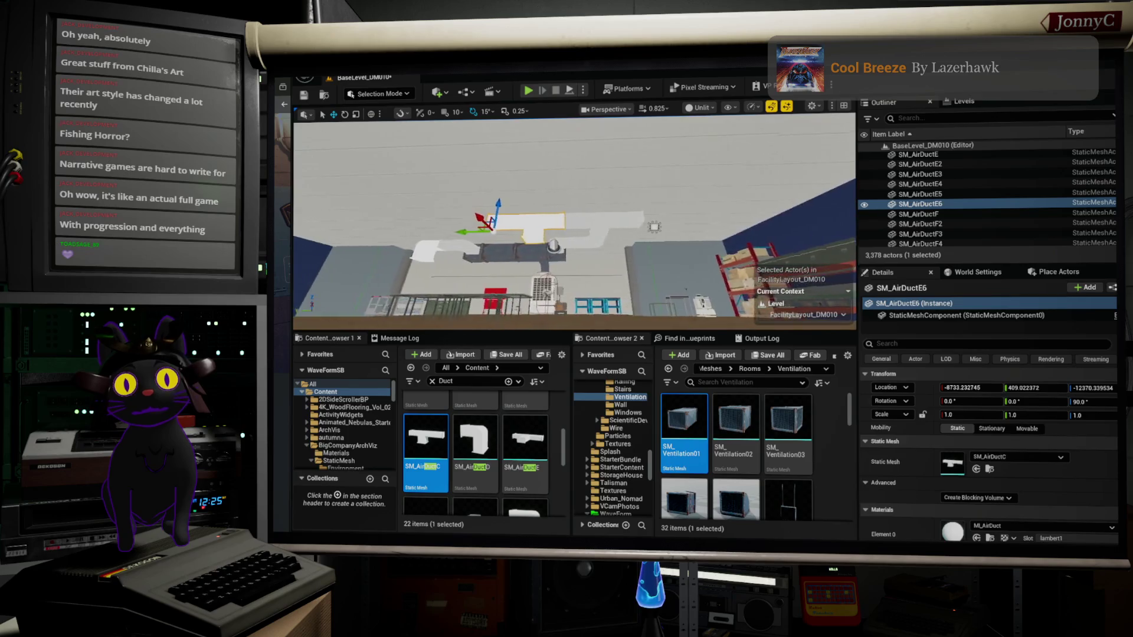
key("q")
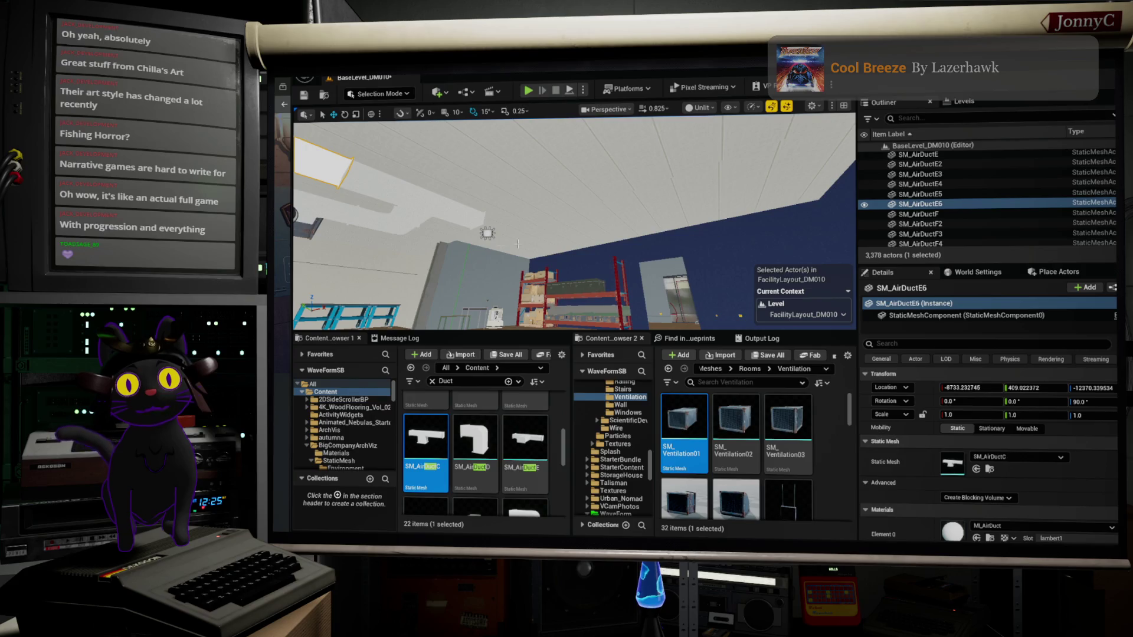
key("e")
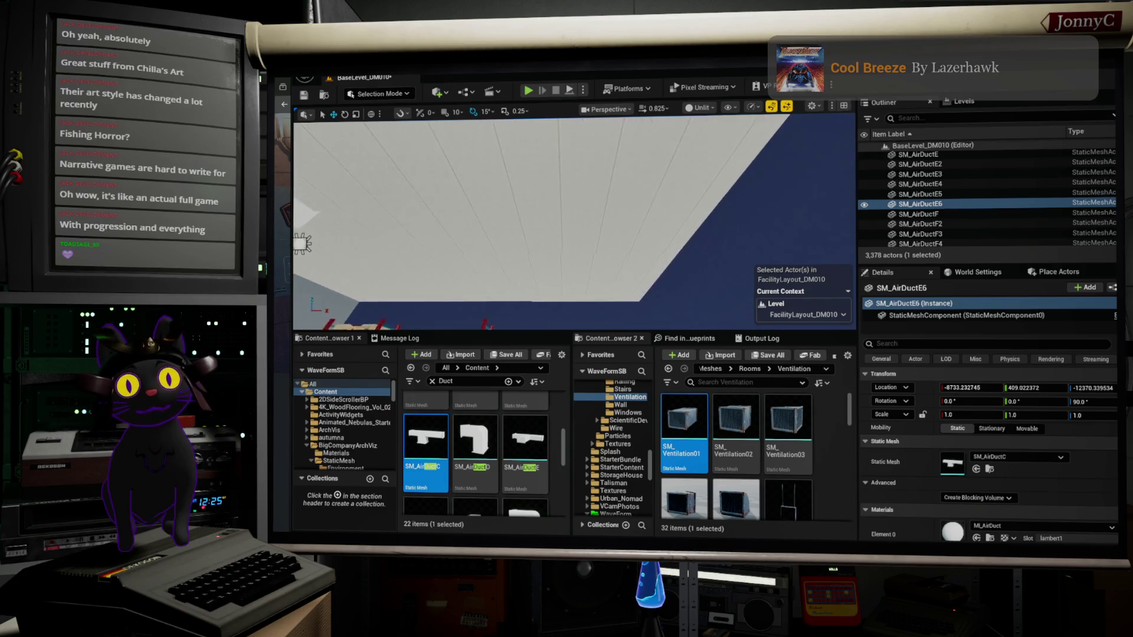